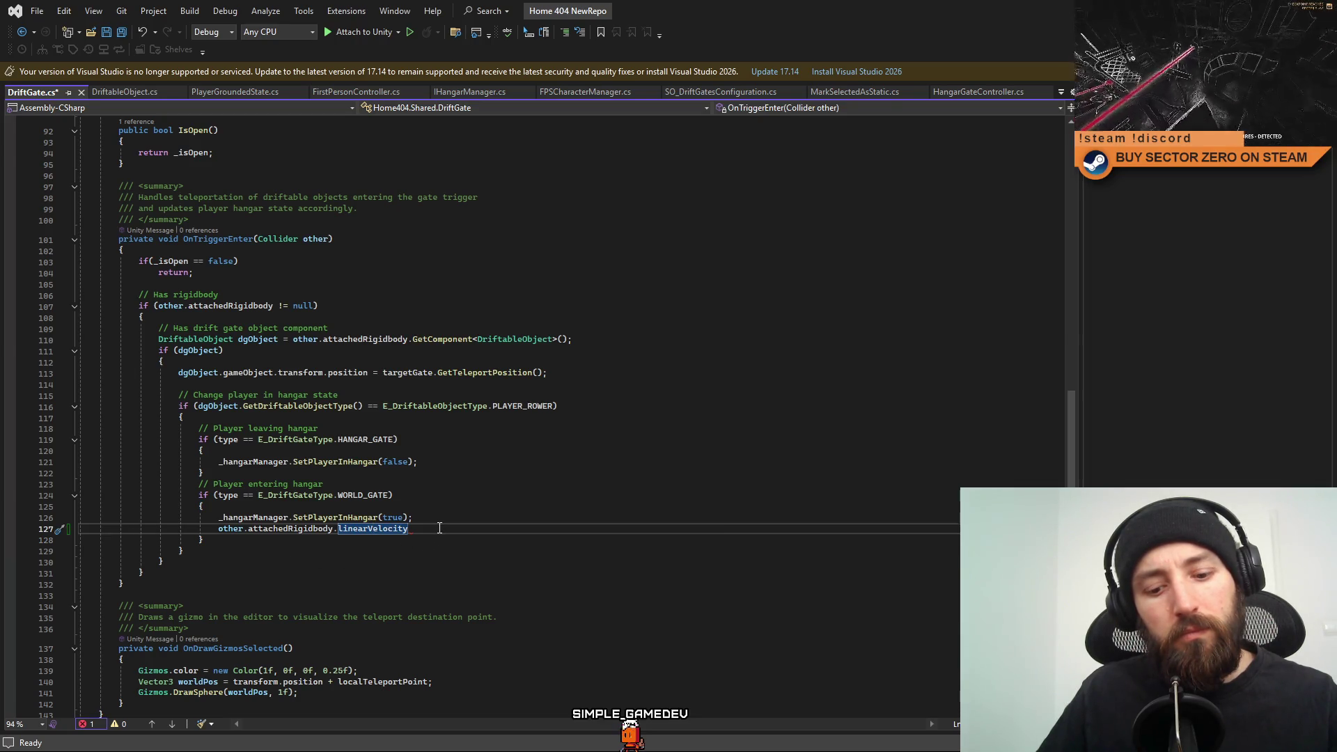
Wrap the velocity magnitude on line 127 in Debug.Log(...) and save DriftGate.cs.
type(".ma")
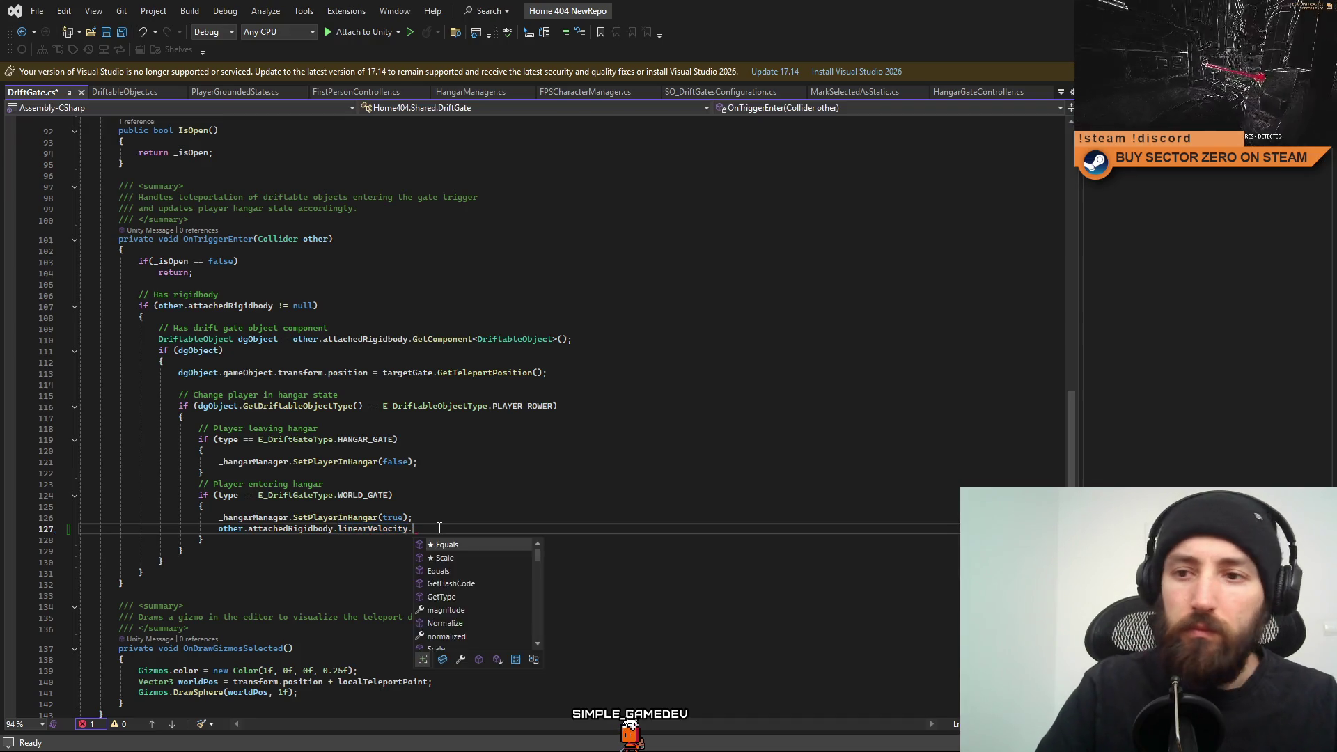
key("Tab")
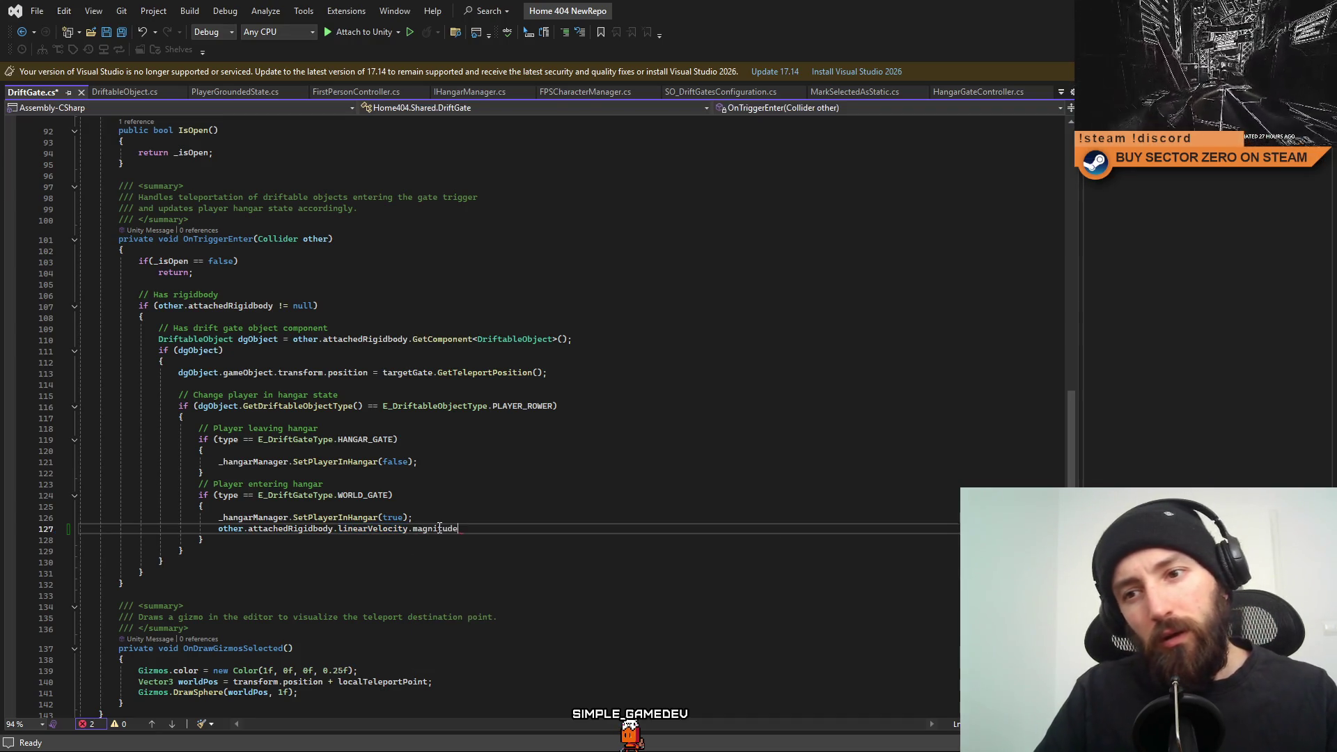
left_click(222, 529)
type("bug.Log(")
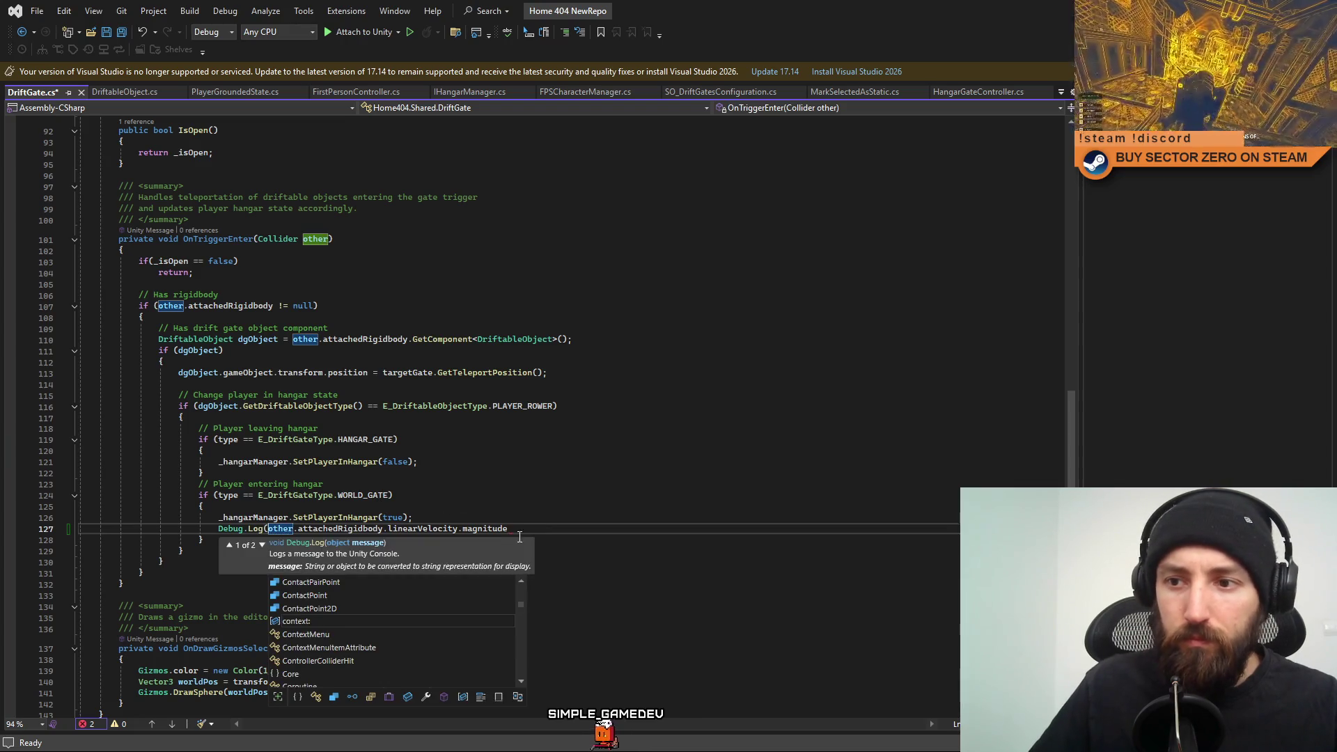
left_click(552, 528)
type(");")
key("ctrl+s")
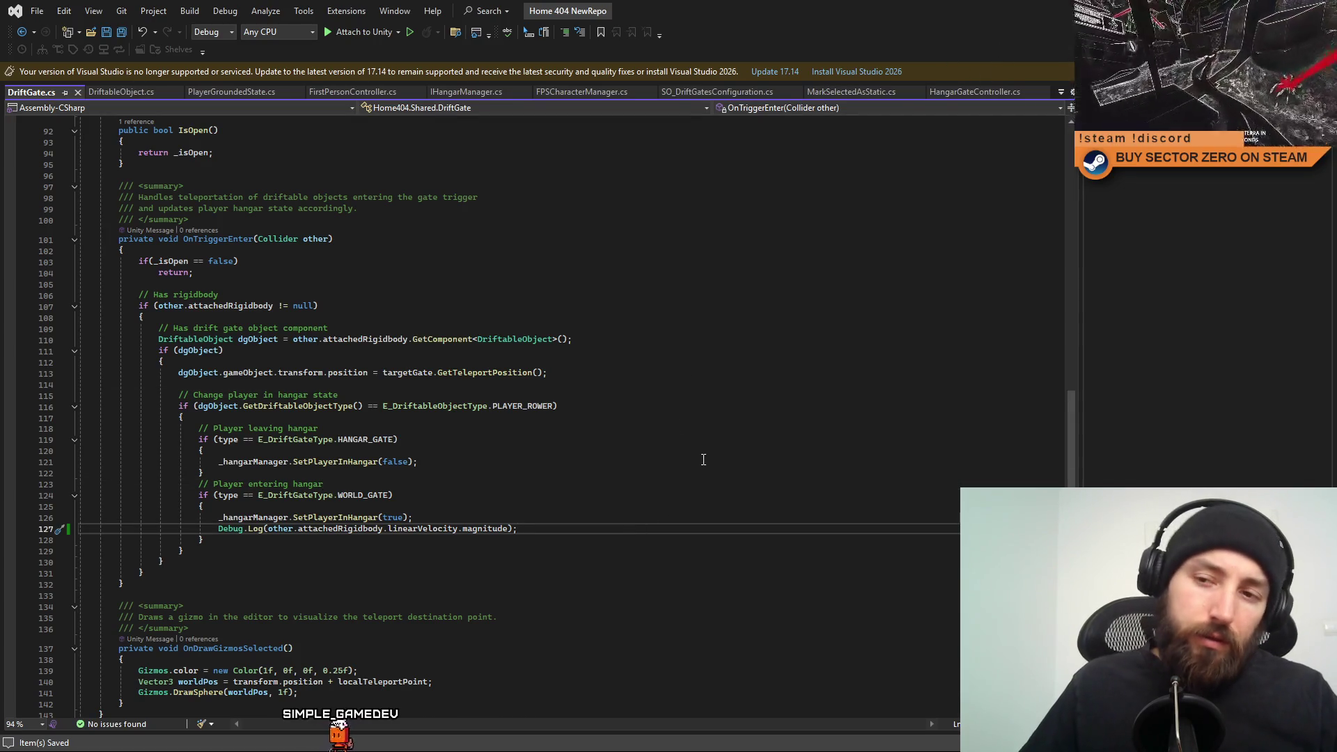
left_click(703, 460)
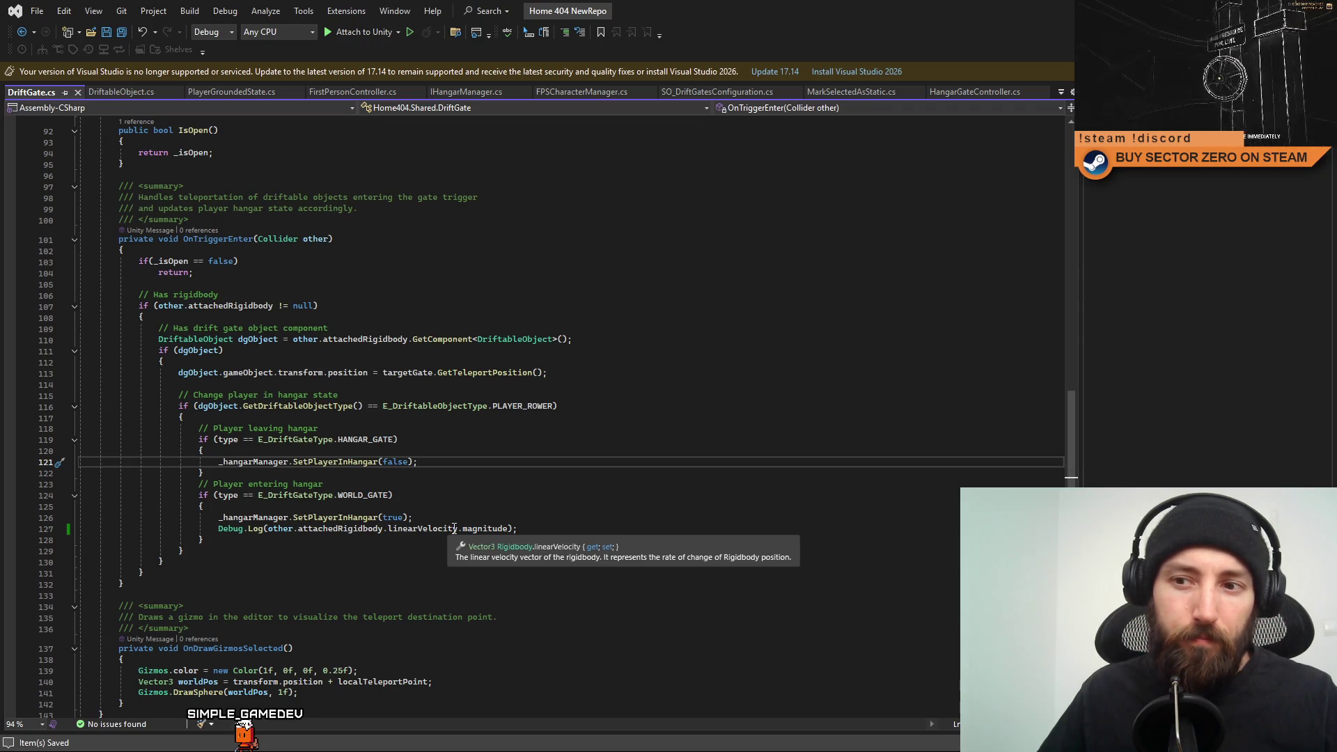
Delete .magnitude so the full velocity is logged, then start play mode in Unity.
double_click(490, 528)
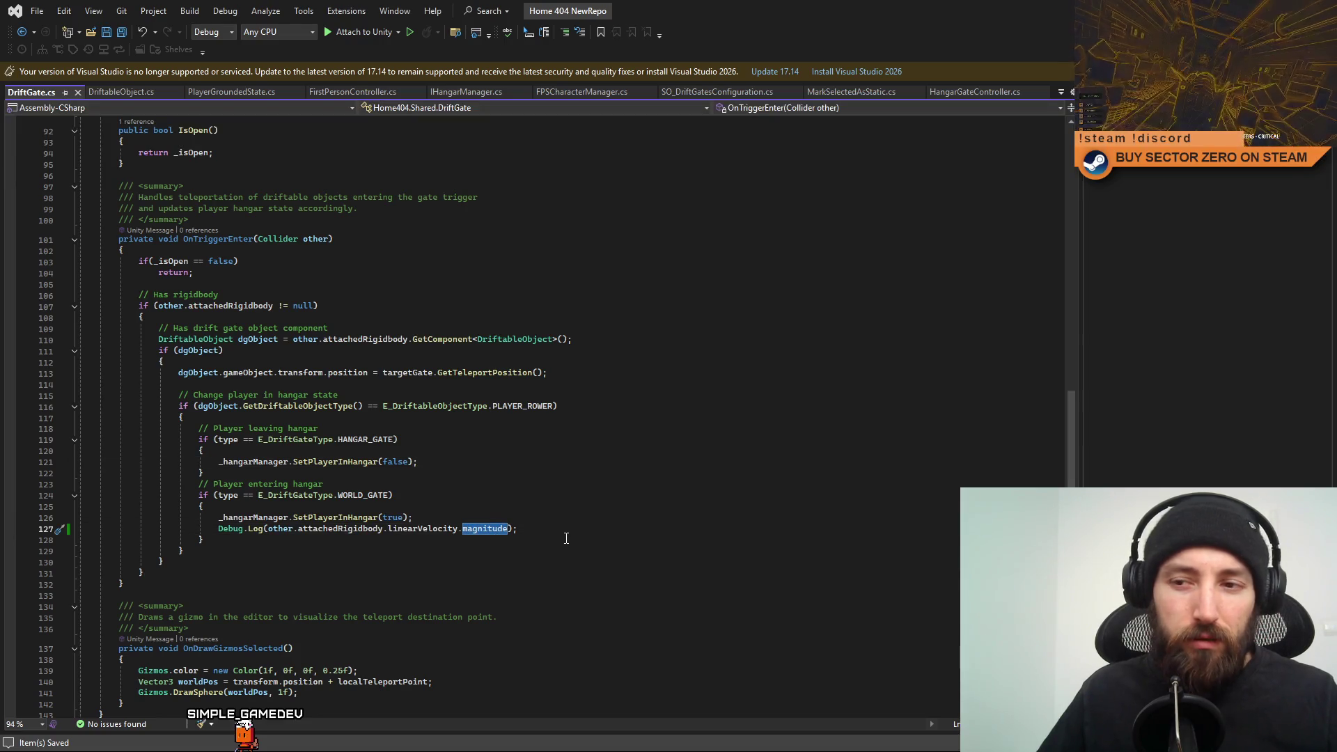
key("BackSpace")
key("BackSpace")
key("Down")
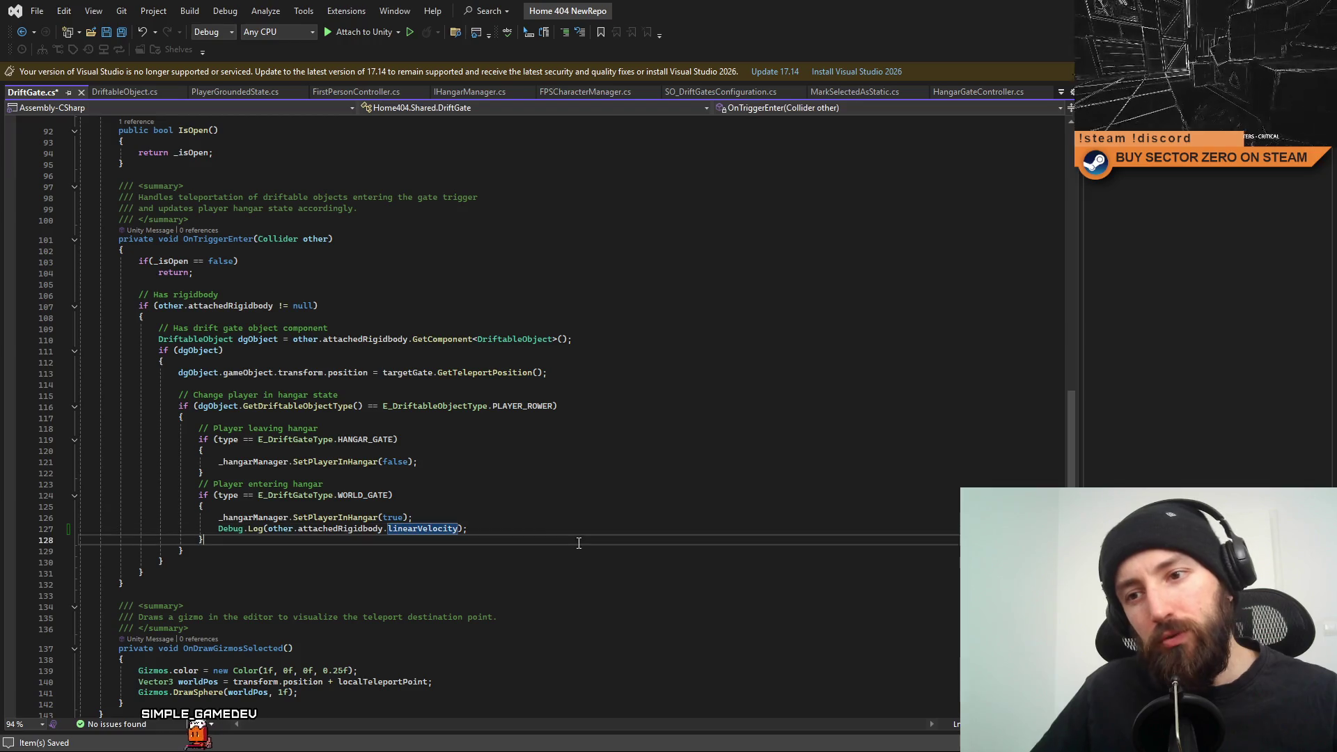
key("alt+Tab")
key("ctrl+p")
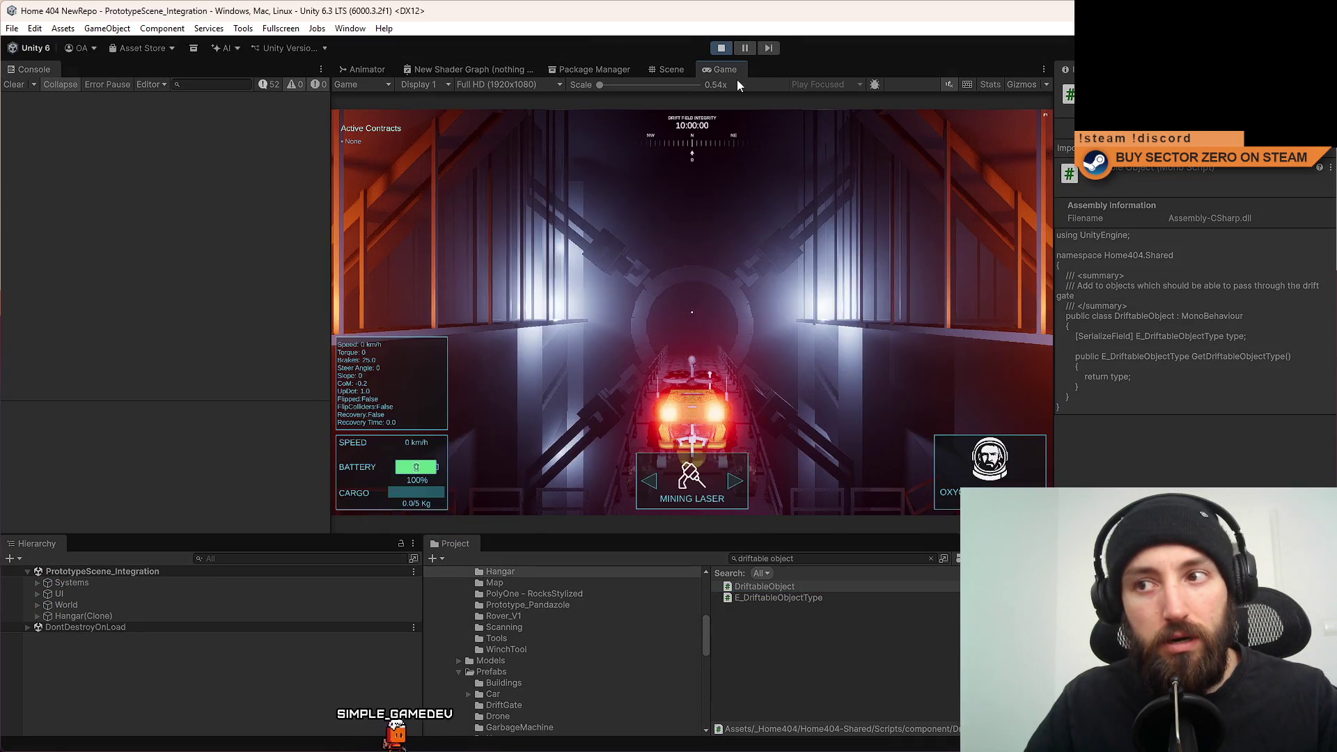
Drive the rover forward through the red drift gate and turn it back around.
left_click(808, 172)
key("w")
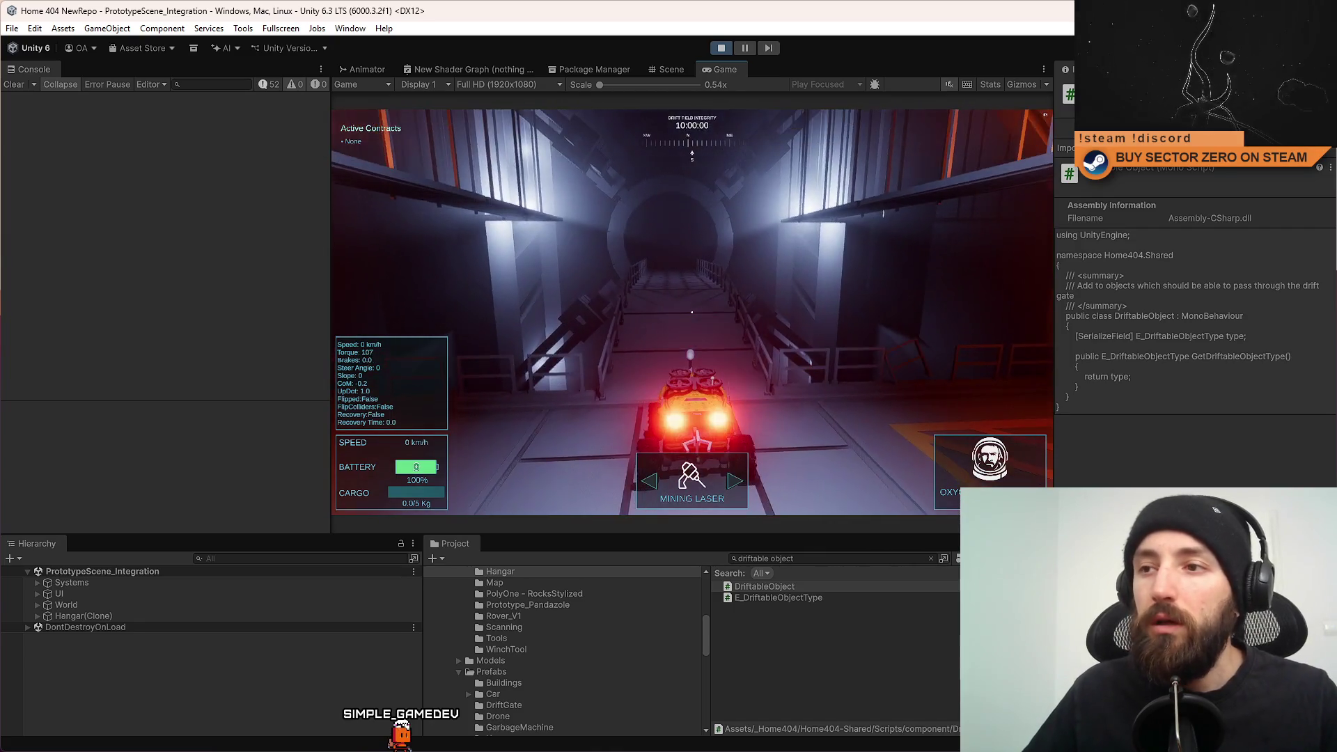
key("w")
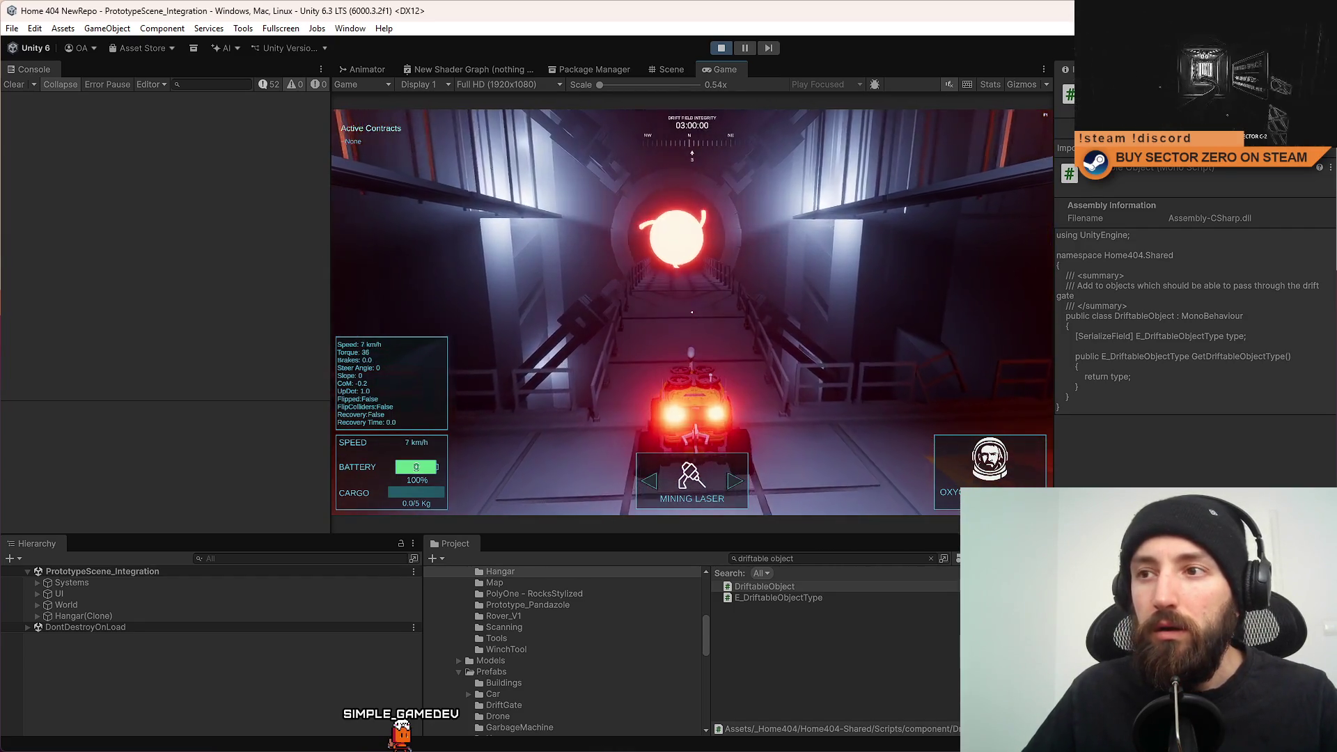
key("w")
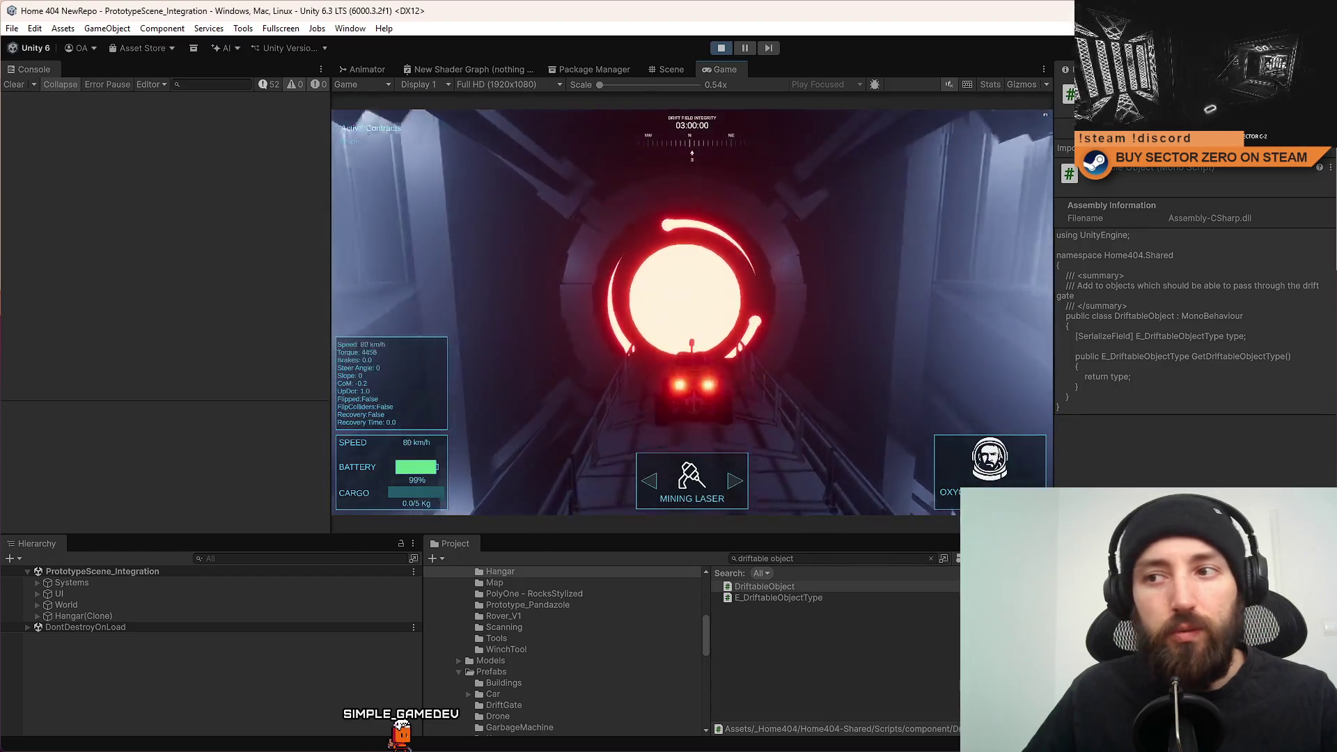
key("a")
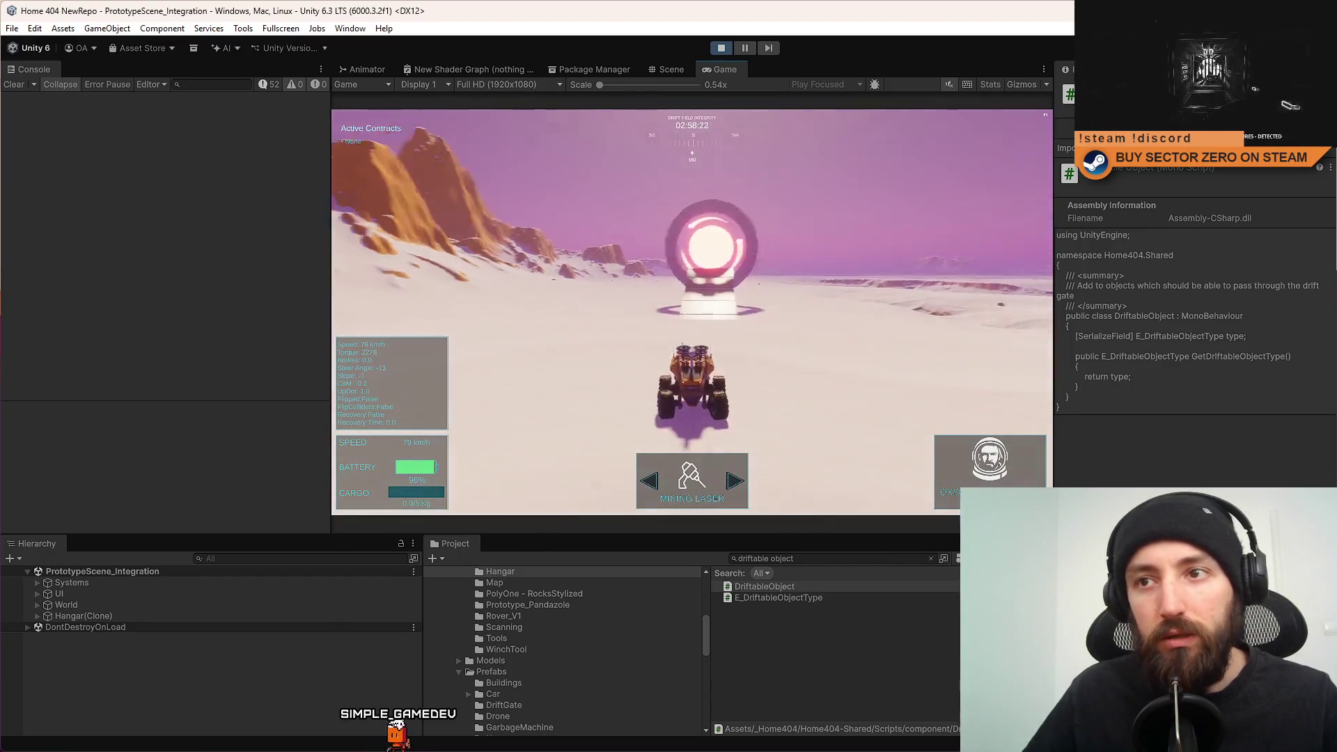
Drive toward the gate again, clear the Console to read the logged velocities, and stop play mode.
key("w")
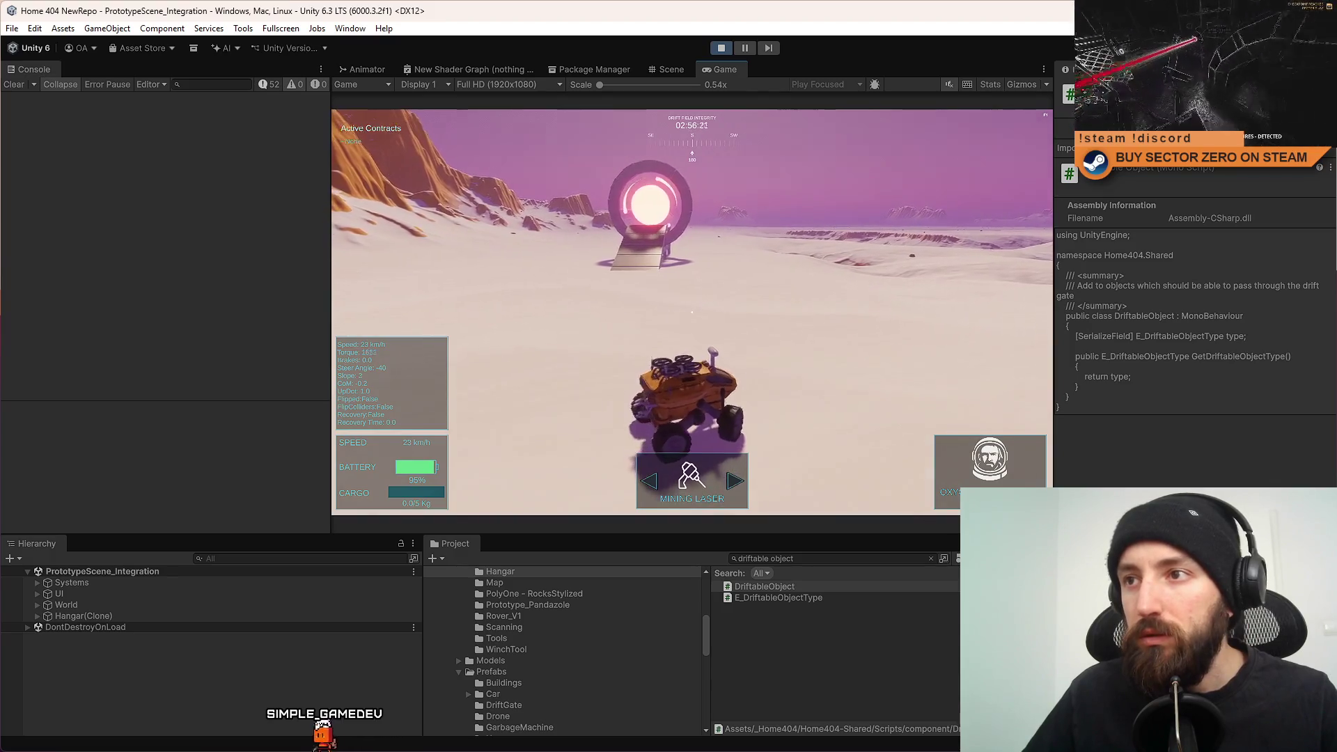
key("w")
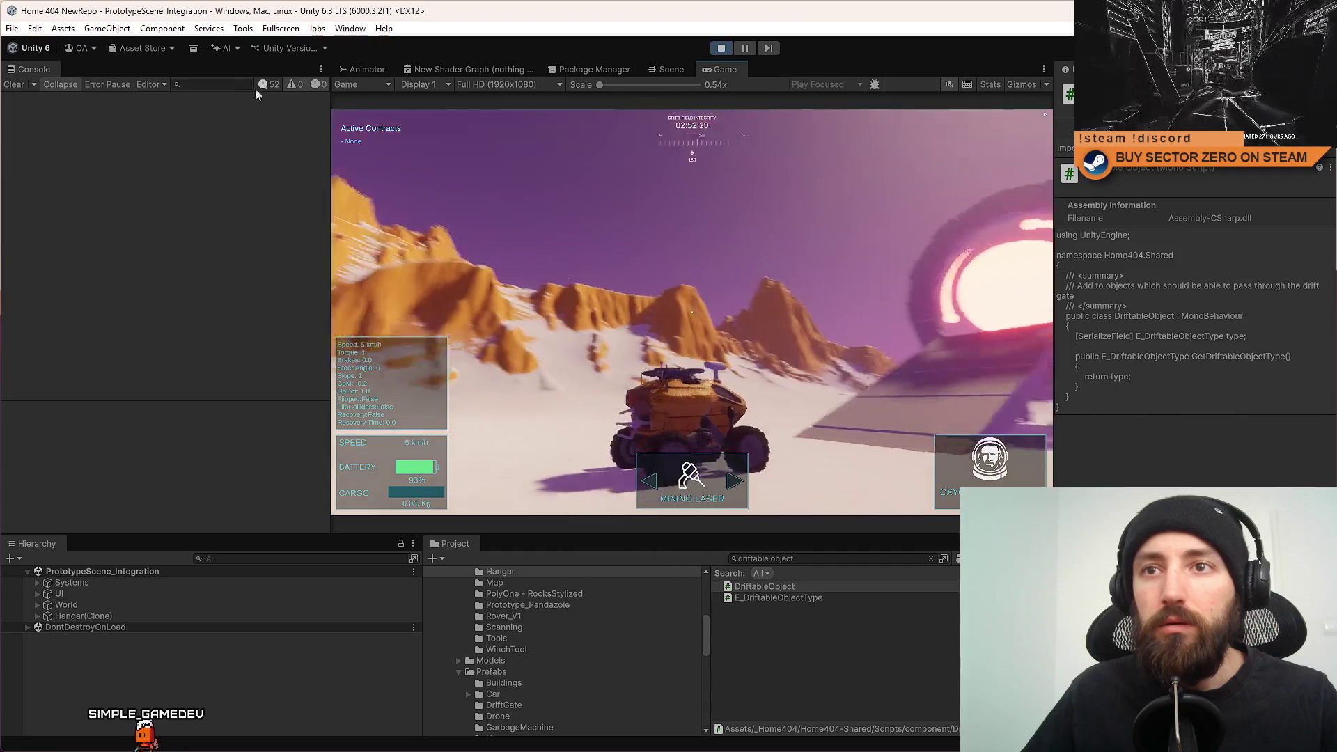
left_click(14, 84)
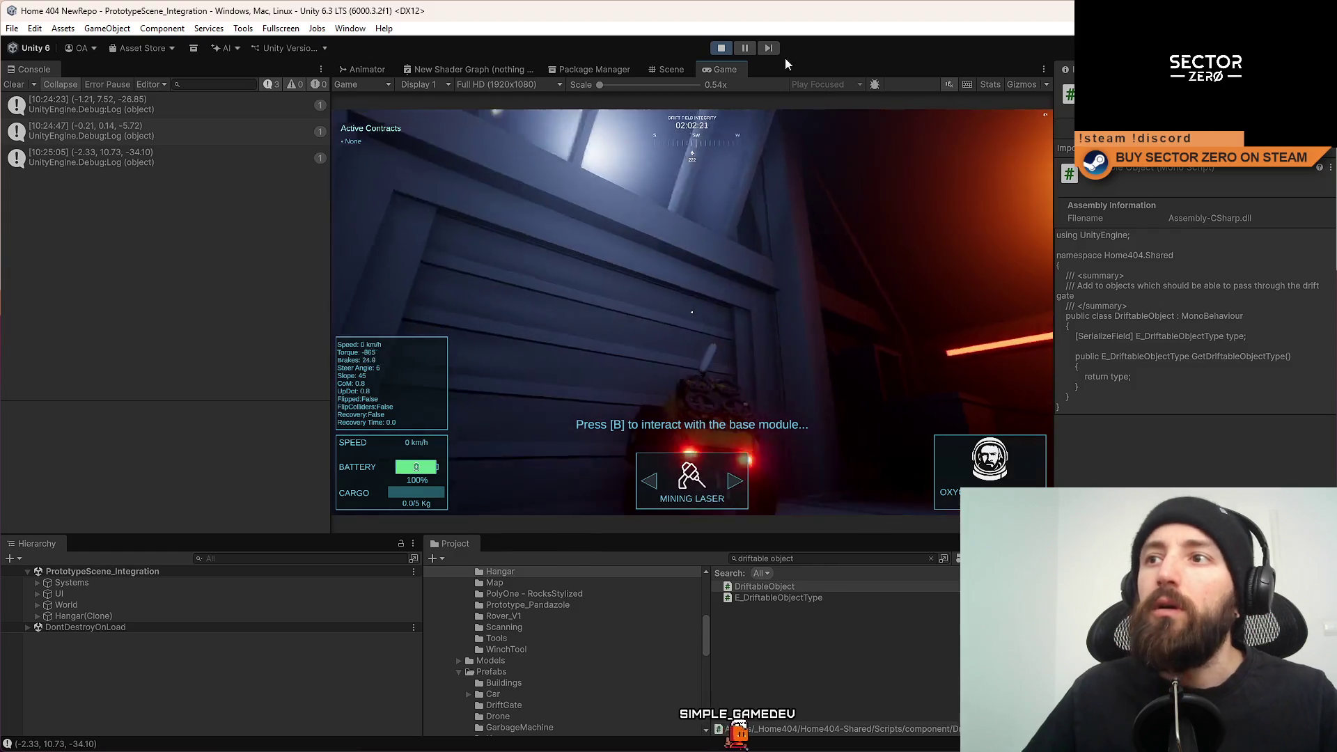
left_click(724, 49)
Insert an if statement above the log call with the copied velocity expression as its condition.
key("alt+Tab")
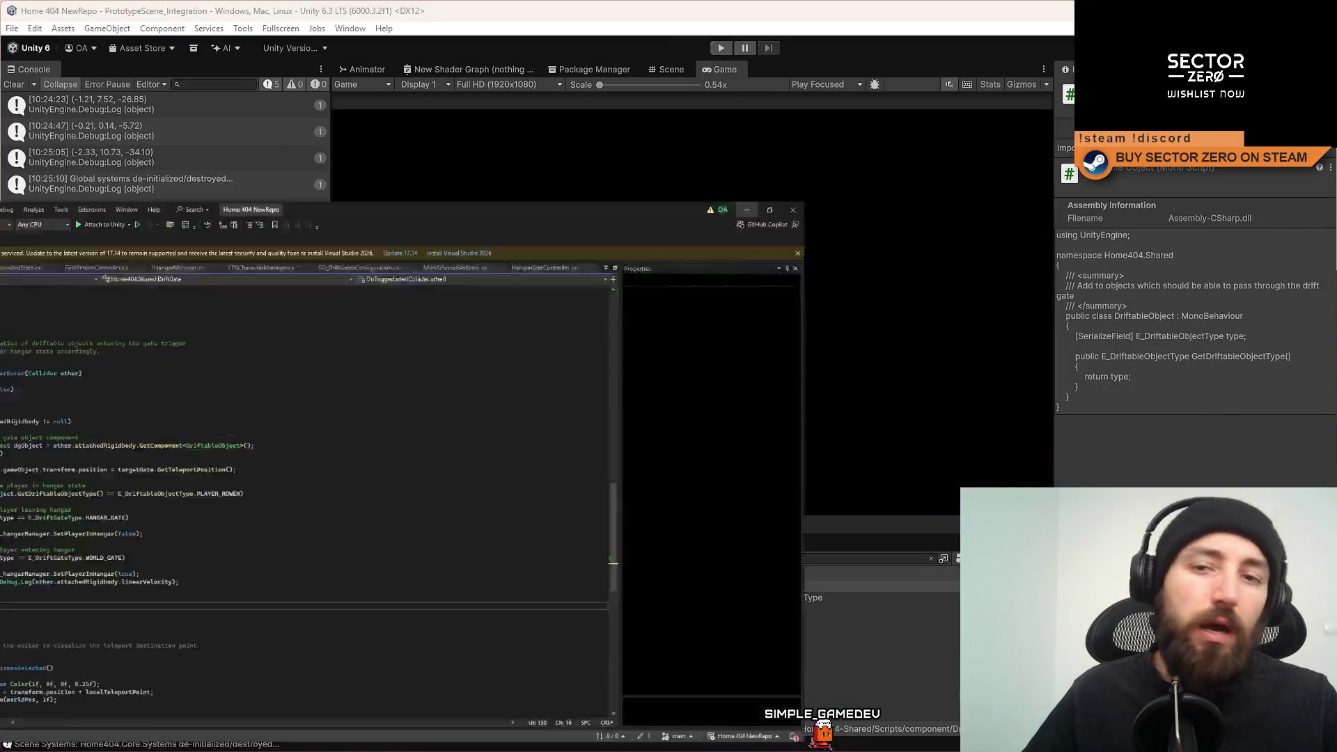
left_click(480, 527)
left_click(408, 518)
key("Return")
type("if(")
left_click_drag(268, 541, 458, 542)
key("ctrl+c")
key("Up")
key("Left")
key("ctrl+v")
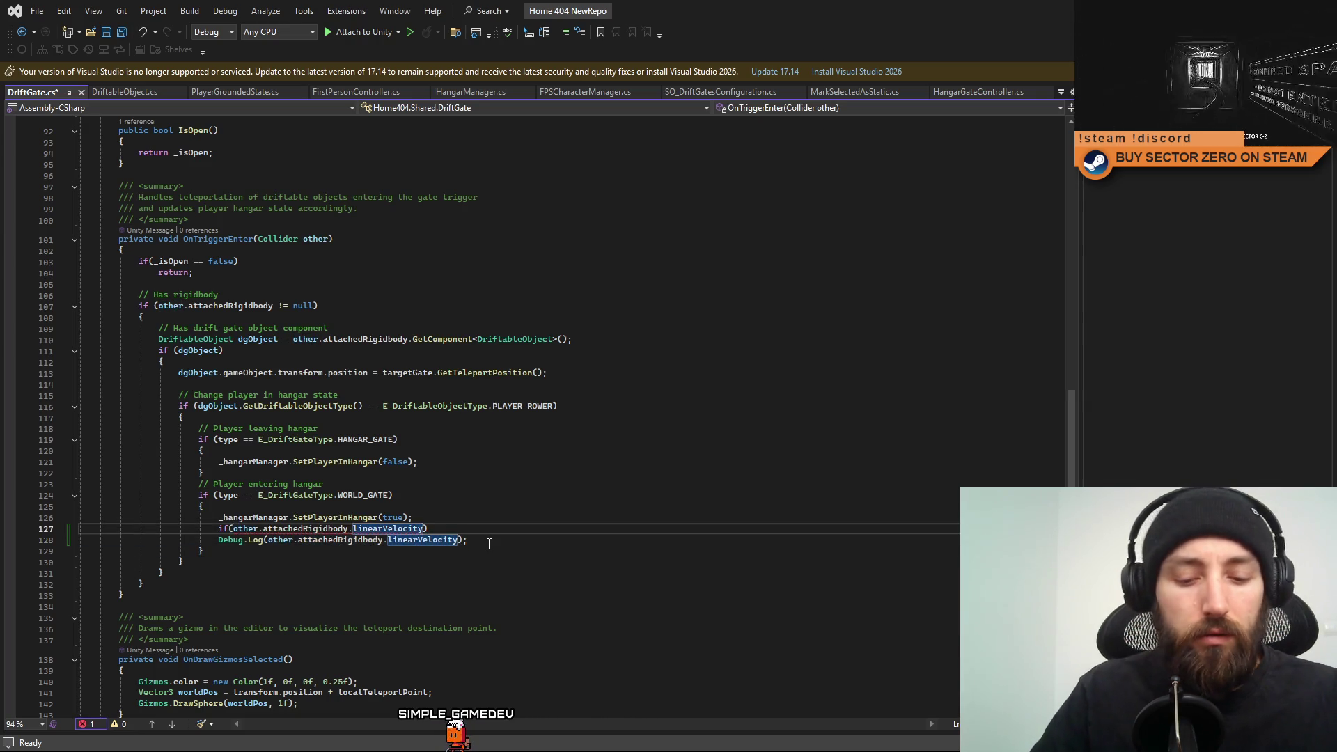
Complete the condition as a check on velocity.z < -20 and open a block beneath it.
key("alt+Tab")
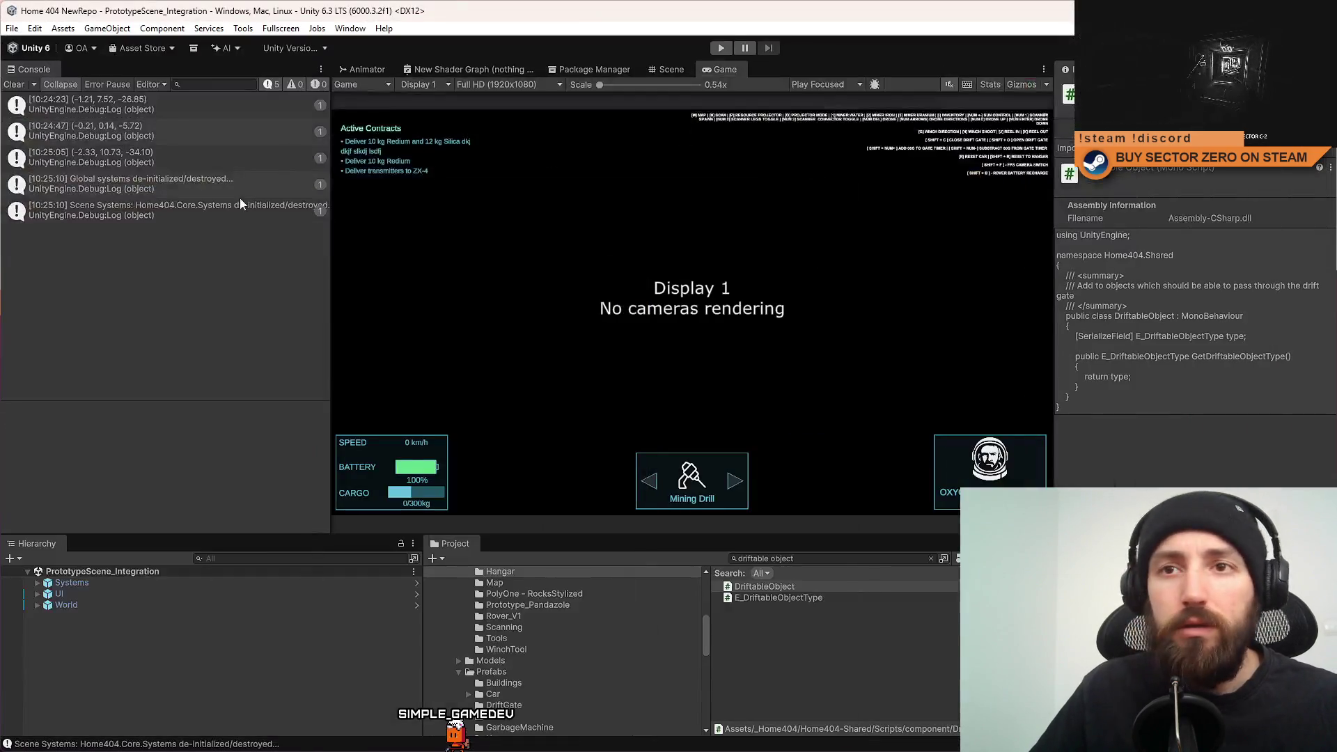
key("alt+Tab")
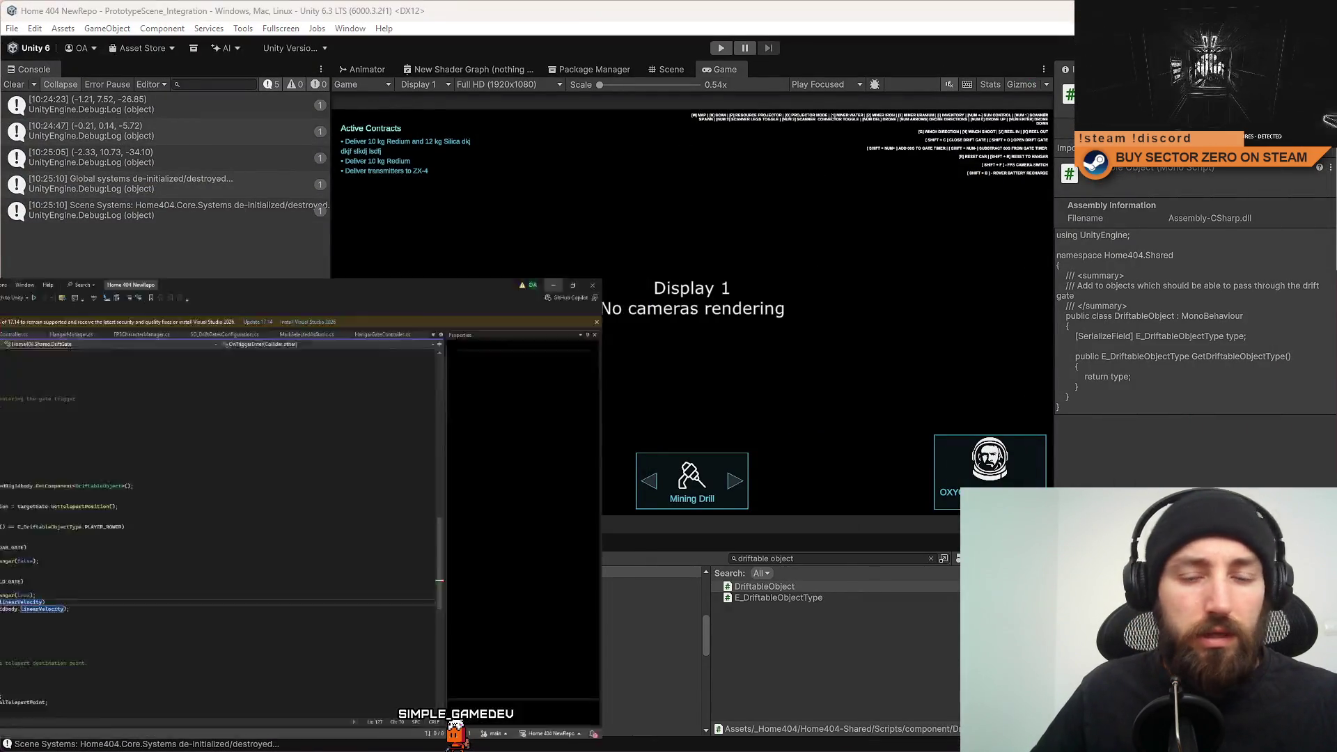
type(".z < -20")
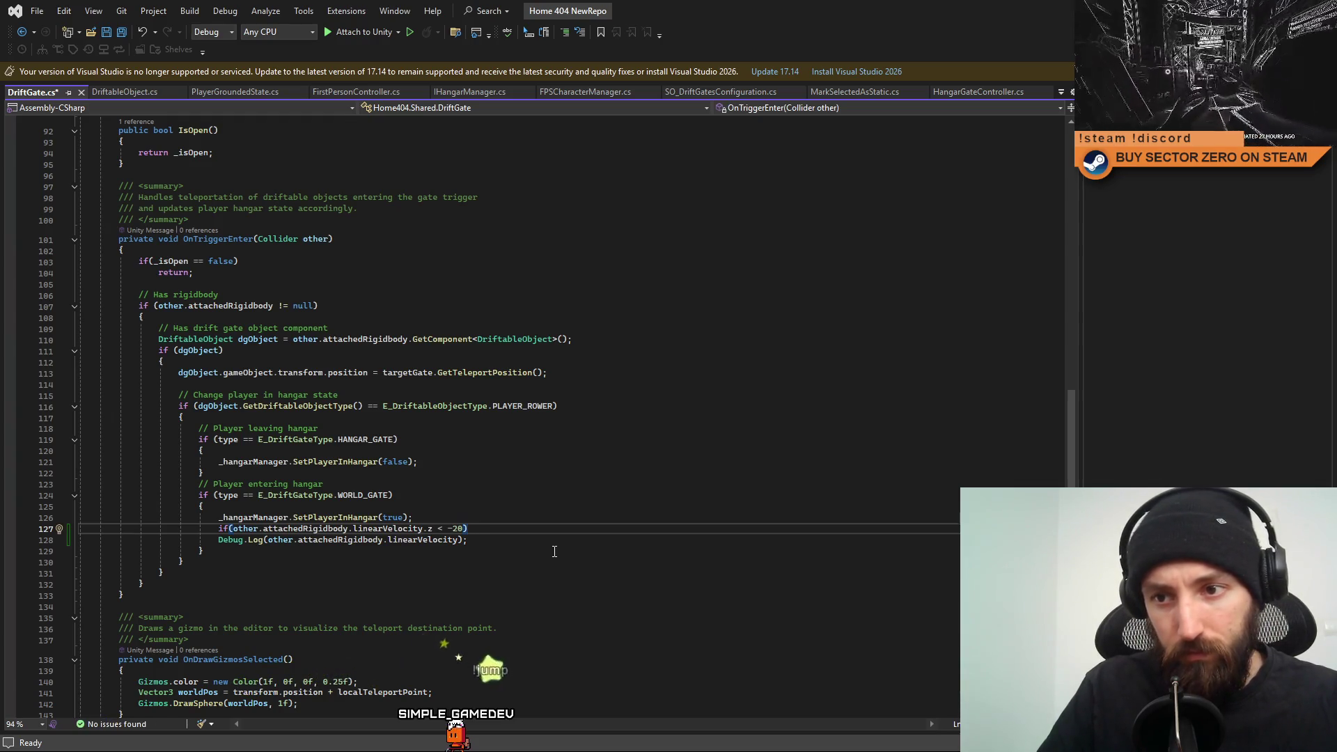
key("Return")
type("{")
key("Return")
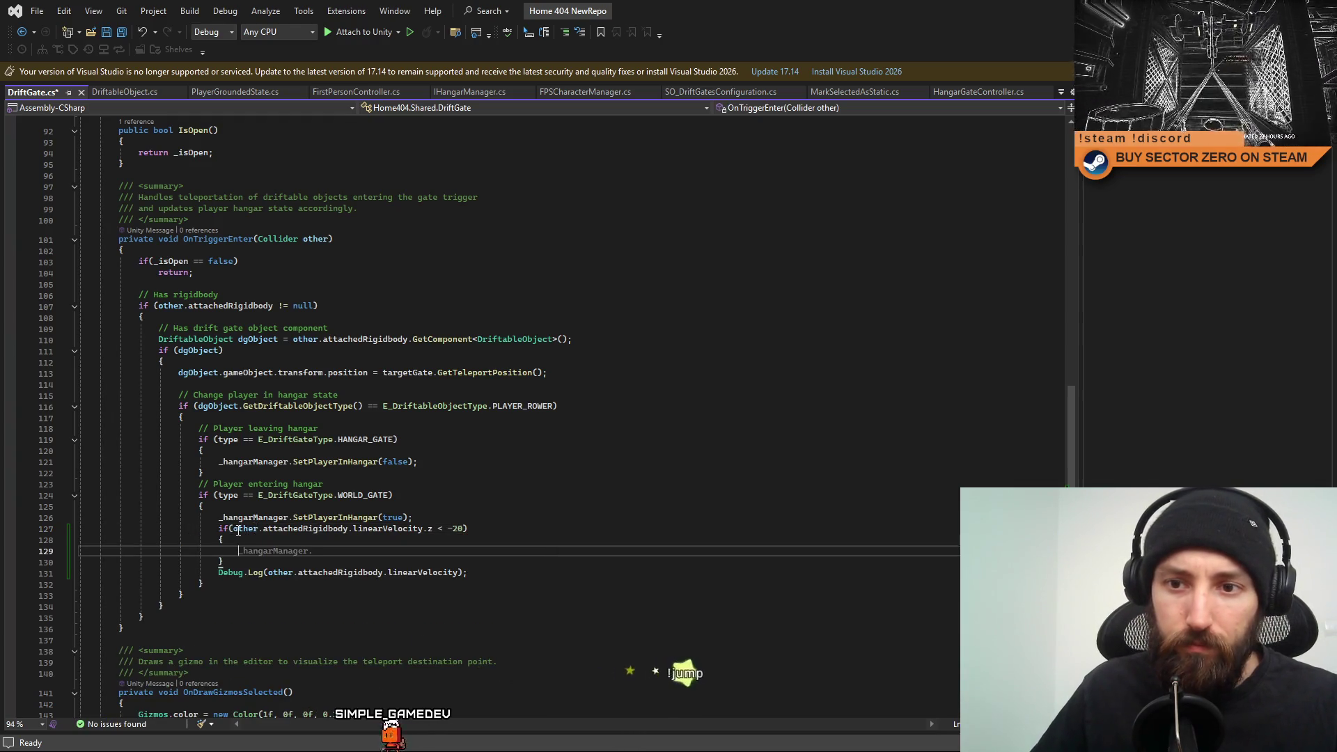
Start line 129 as a velocity assignment to new Vector3(...).
left_click_drag(268, 572, 457, 573)
left_click(356, 555)
key("ctrl+v")
type("= ")
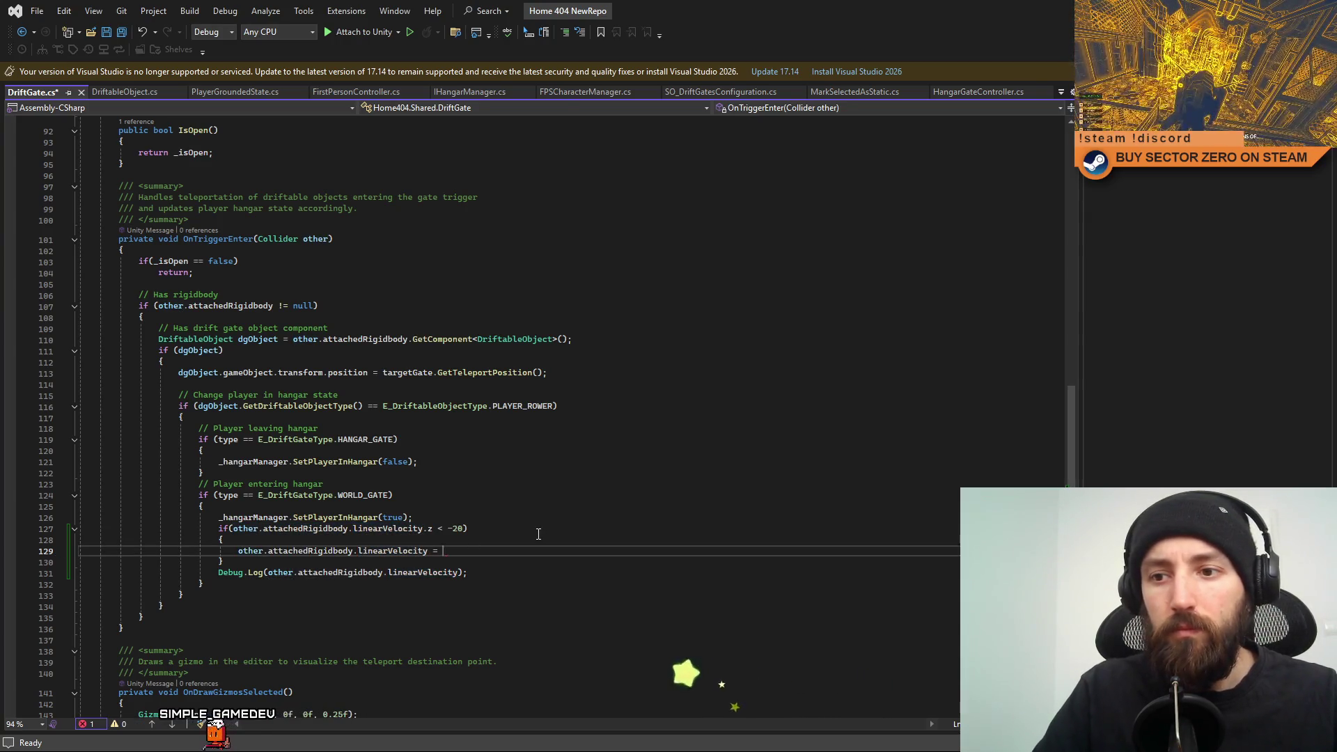
type("new")
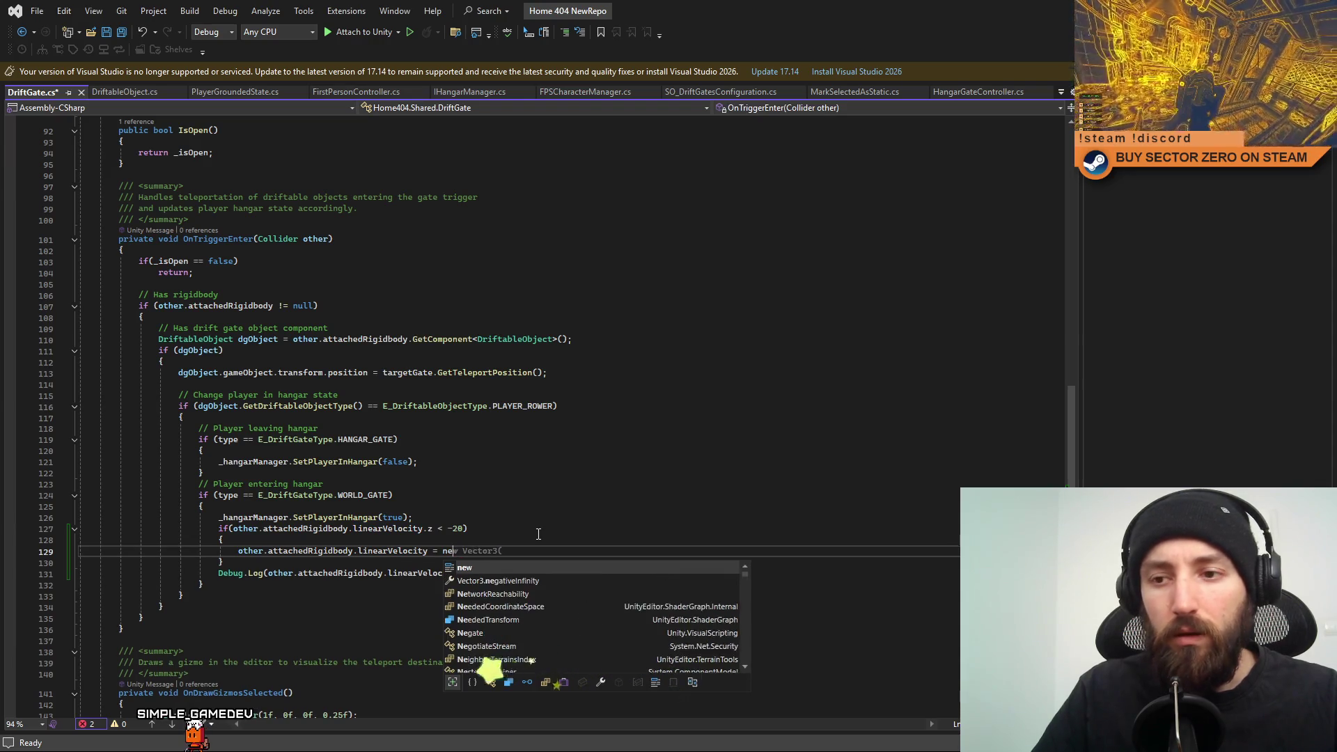
key("BackSpace")
key("BackSpace")
key("BackSpace")
type("z")
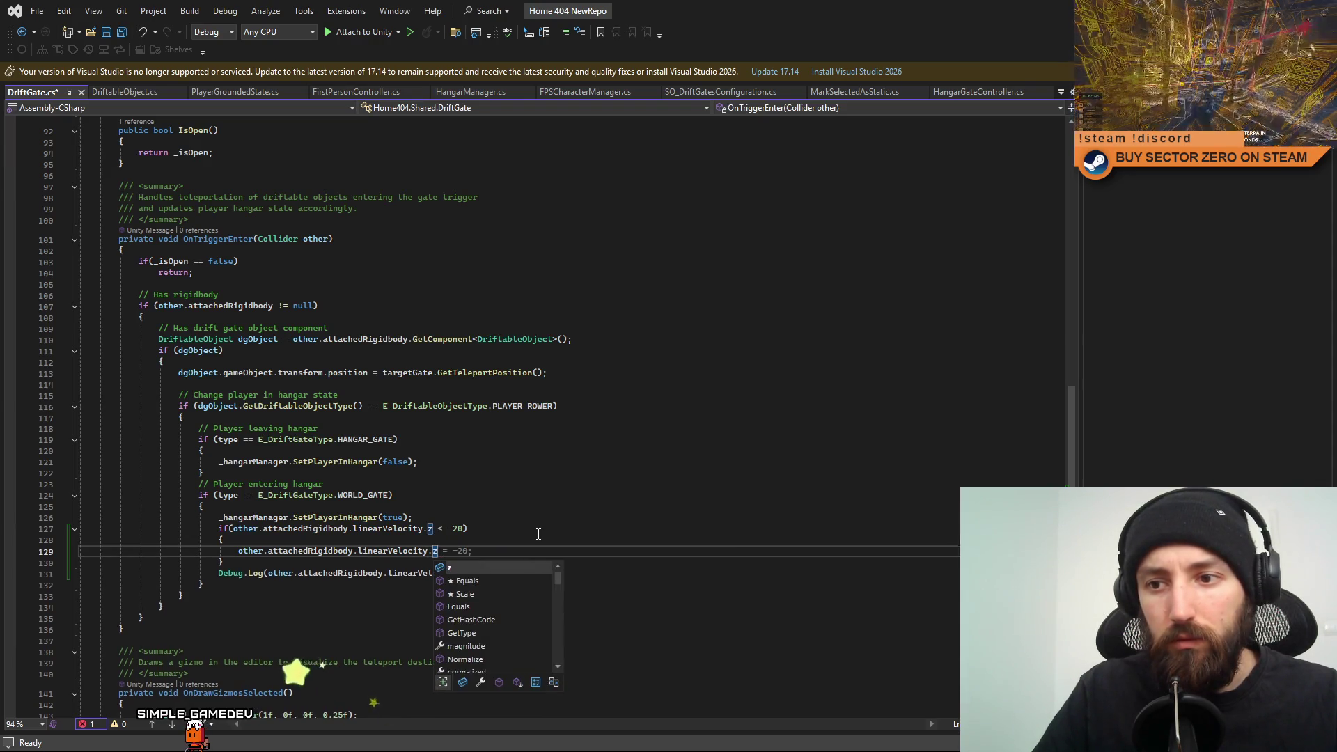
key("Escape")
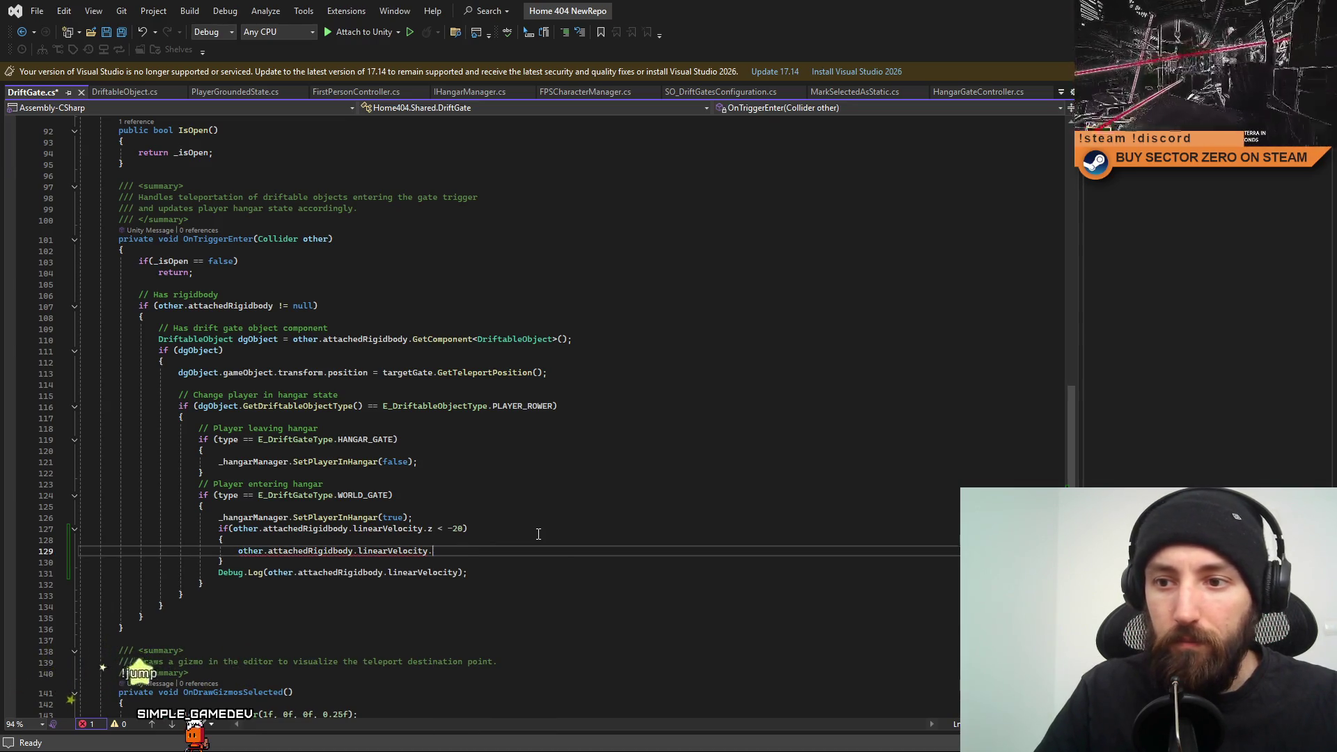
key("BackSpace")
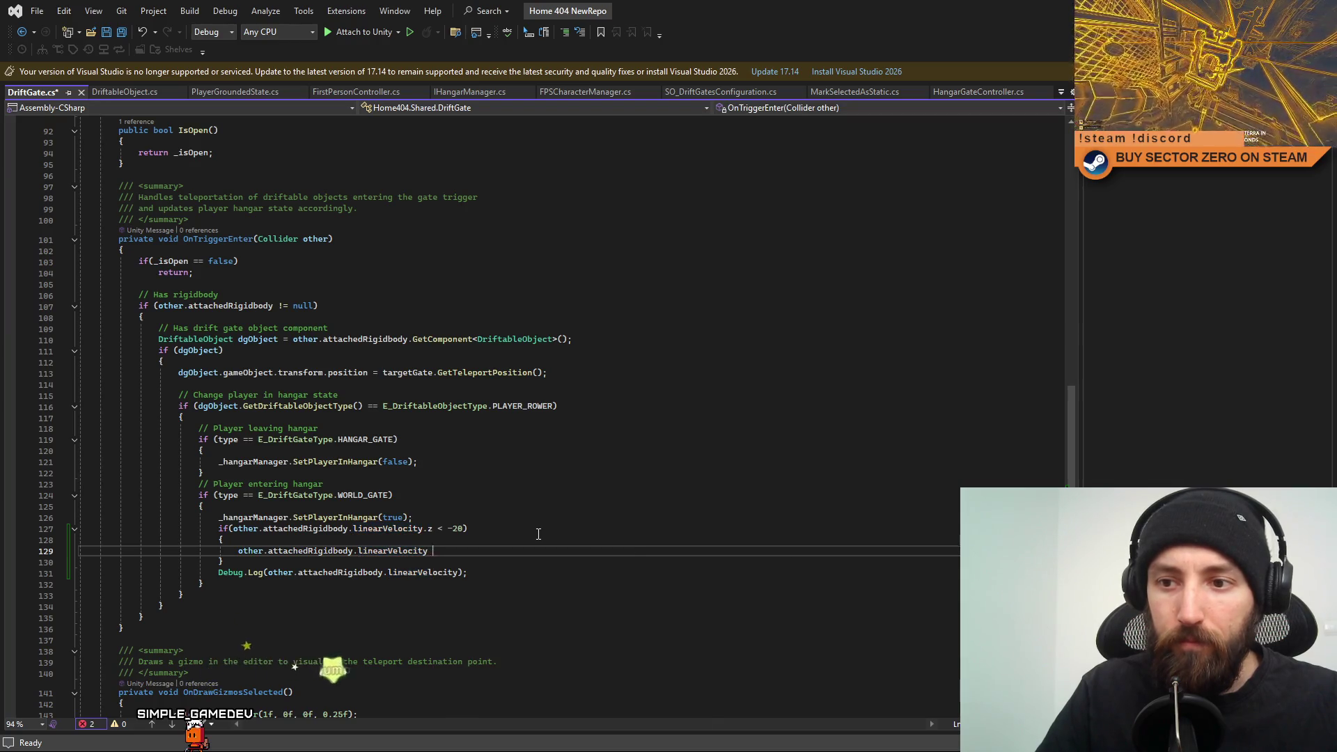
type("= new Vector3(")
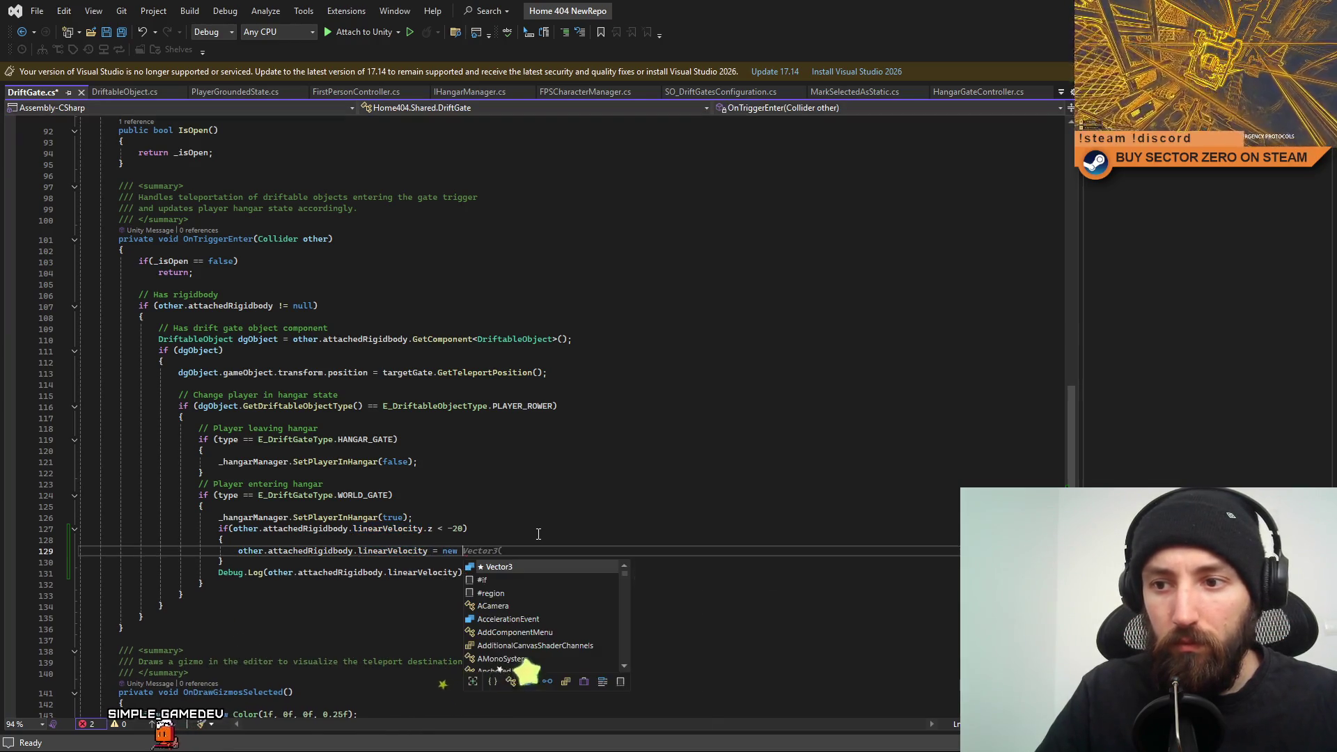
key("BackSpace")
type("(")
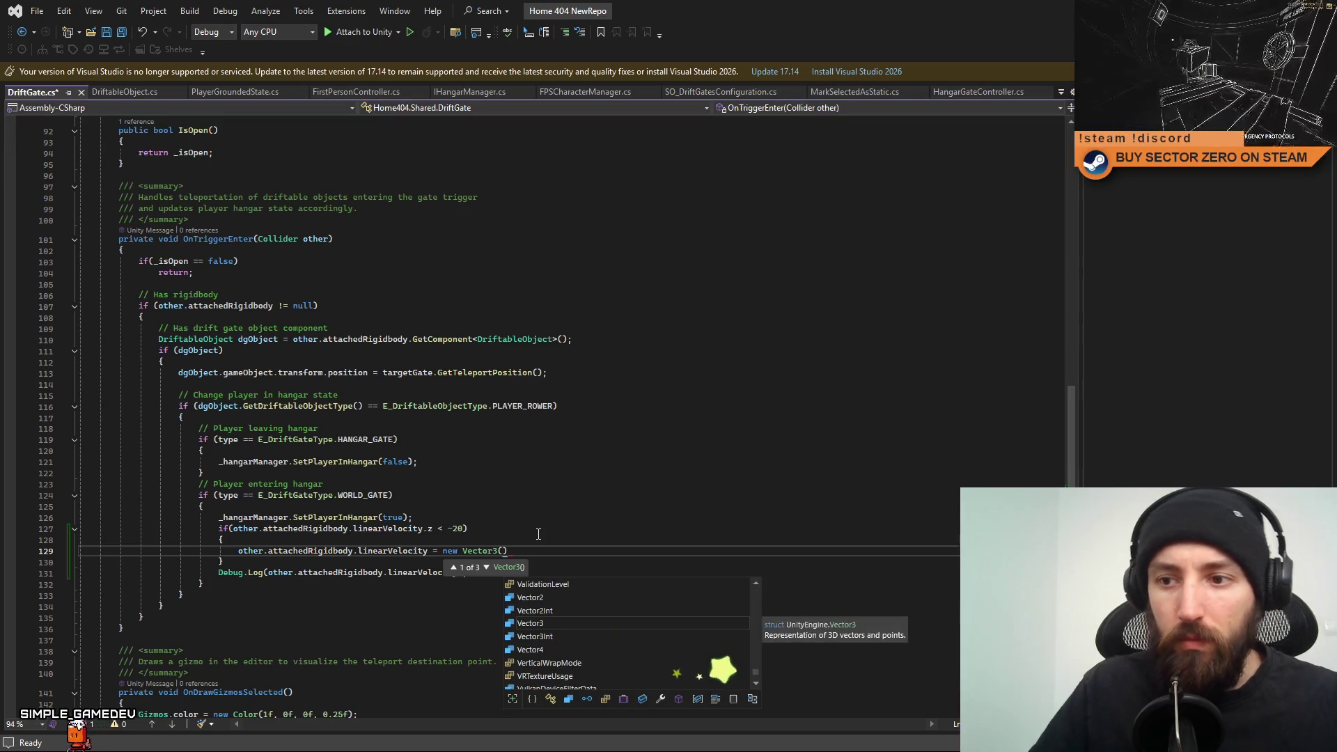
Fill the Vector3 arguments with velocity.x, -20 and velocity.z and end the statement.
left_click_drag(238, 551, 354, 551)
key("ctrl+c")
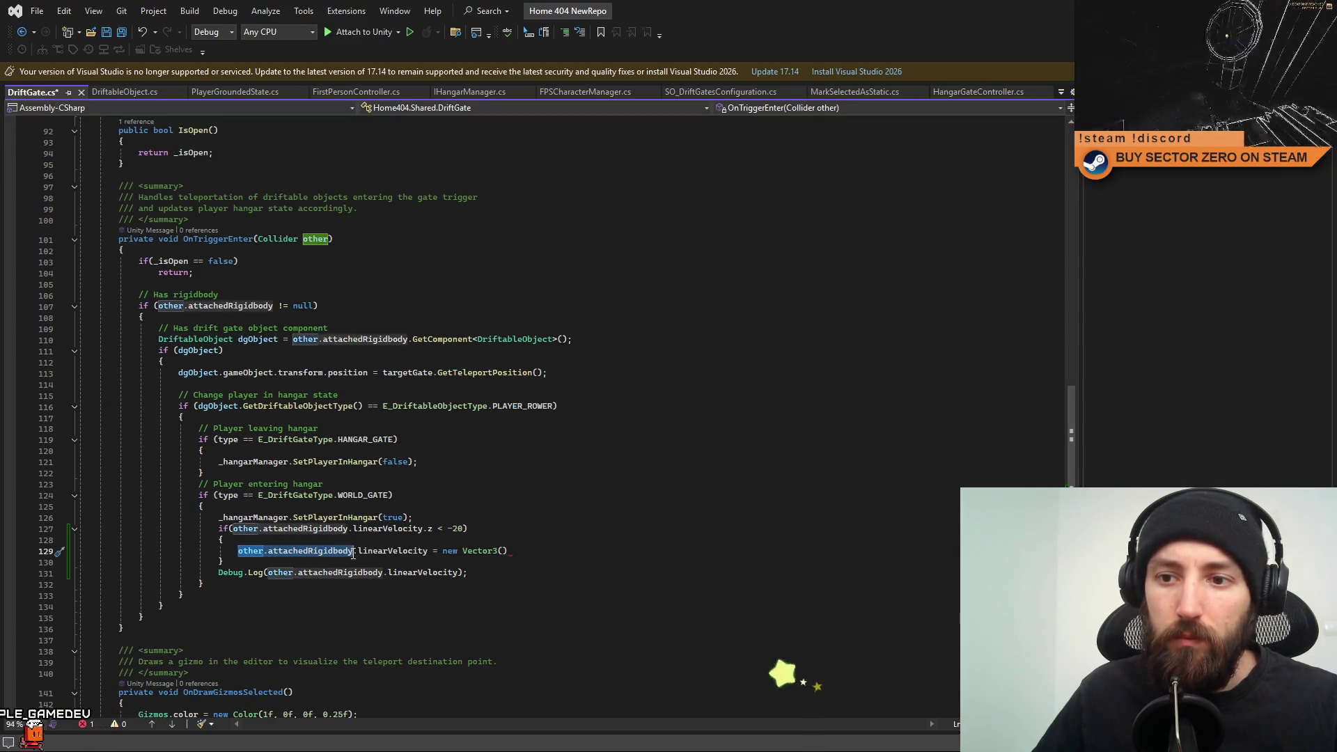
left_click(597, 551)
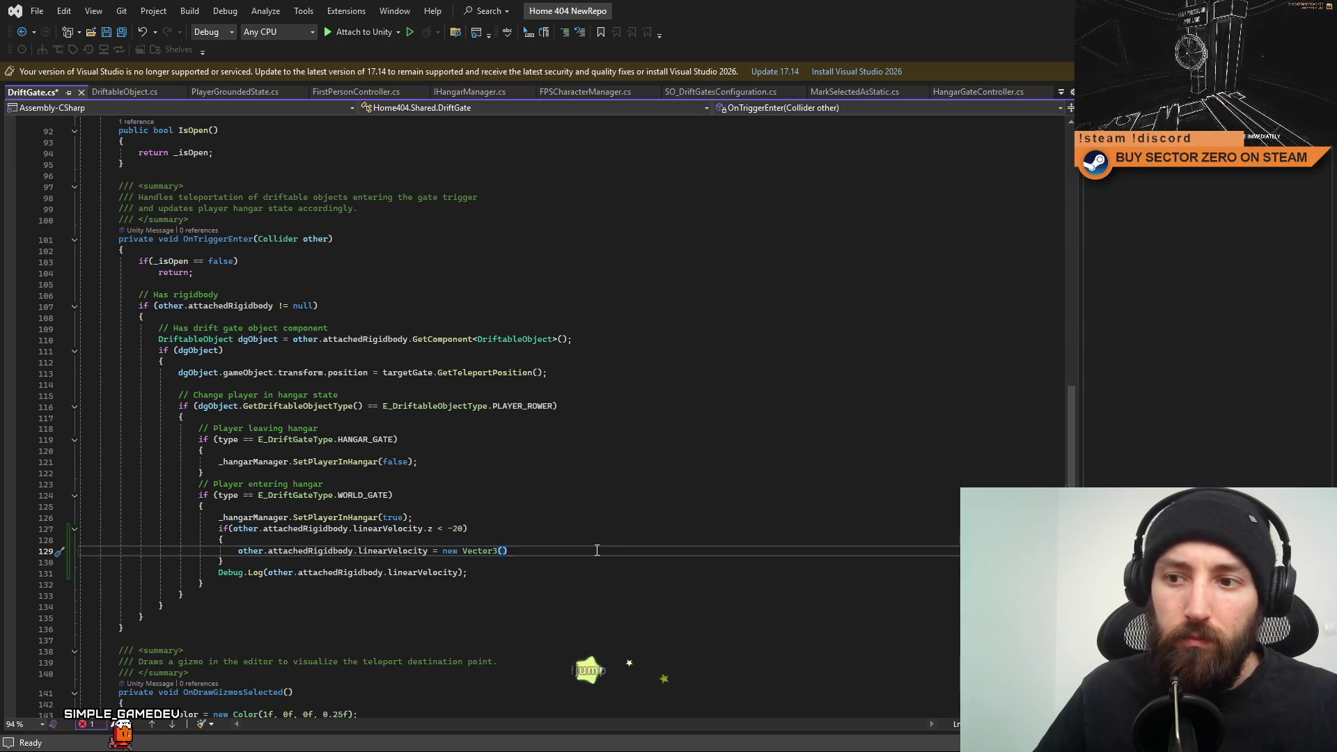
key("ctrl+v")
type("linearVelocity.y,")
type("x,")
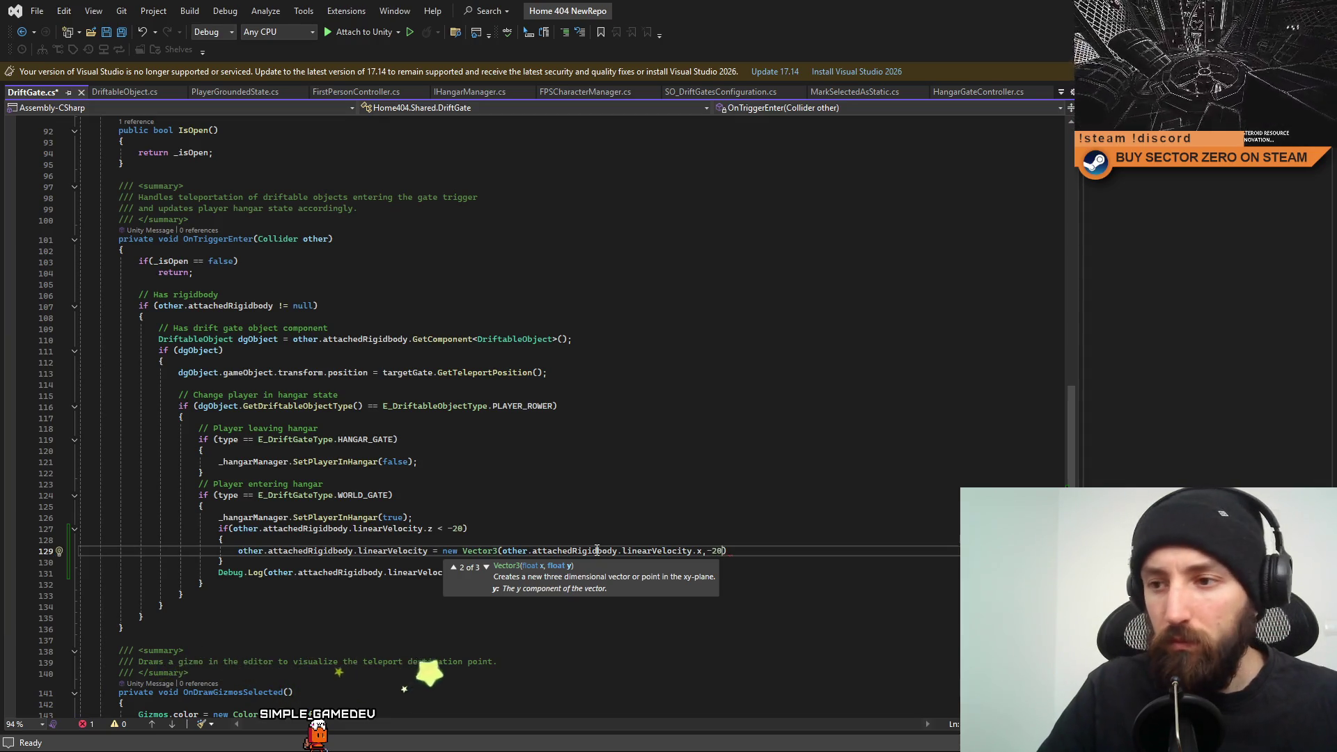
left_click_drag(503, 551, 700, 550)
left_click(799, 557)
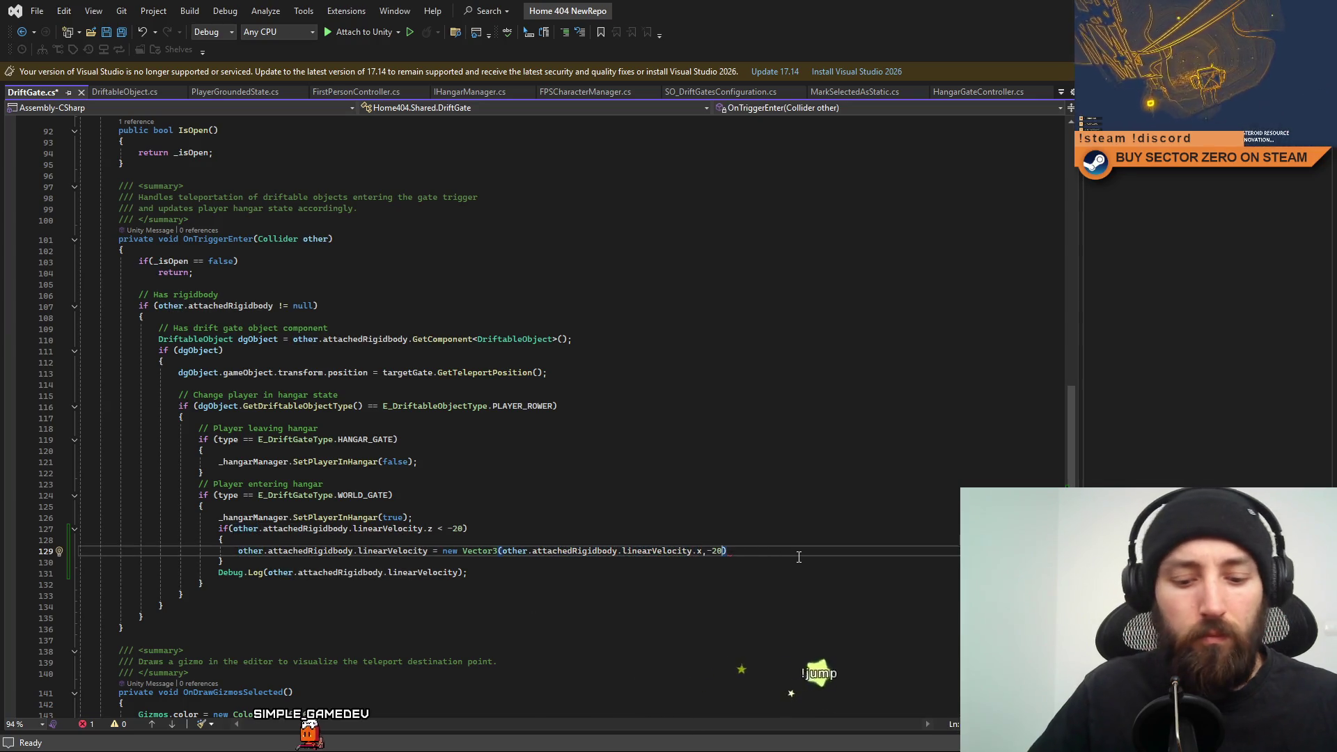
key("Left")
type(",")
type("other.attachedRigidbody.linearVelocity.x")
key("BackSpace")
type("z")
key("End")
type(";")
Save DriftGate.cs and delete the Debug.Log line.
key("ctrl+s")
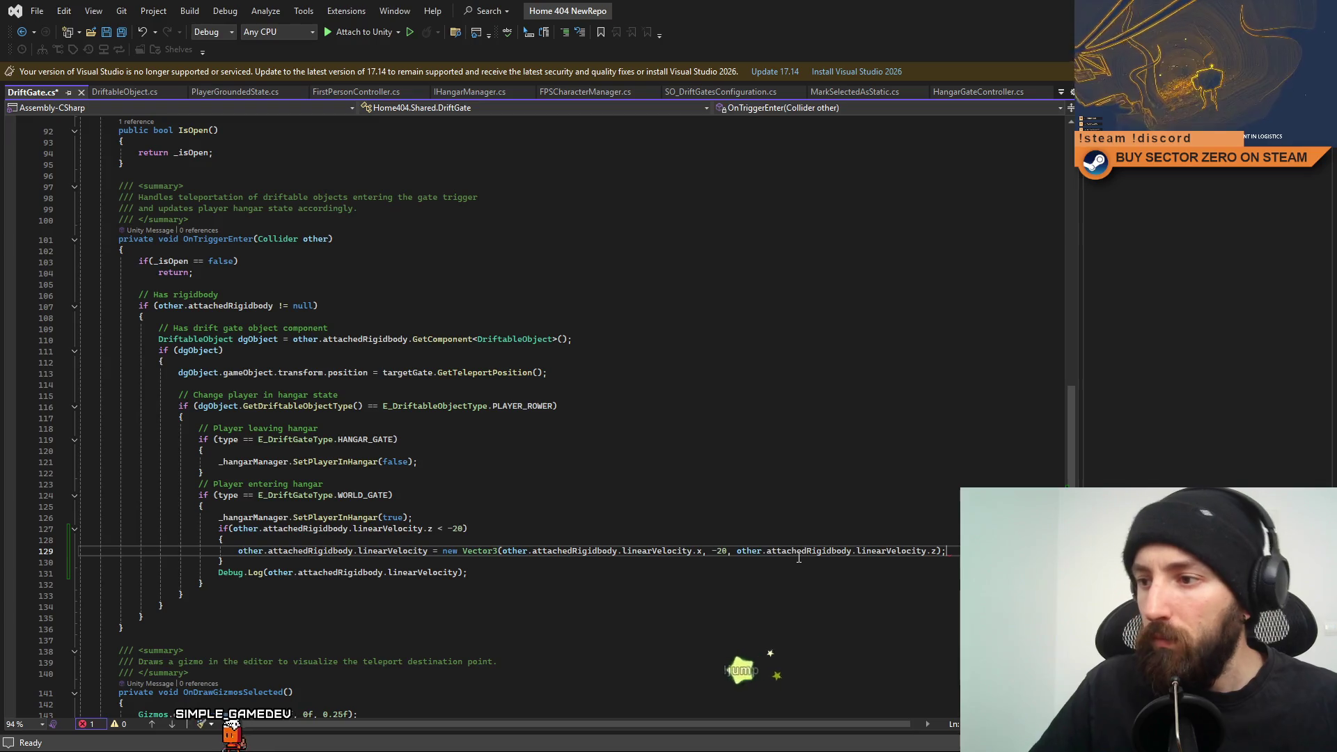
left_click(791, 592)
left_click(701, 628)
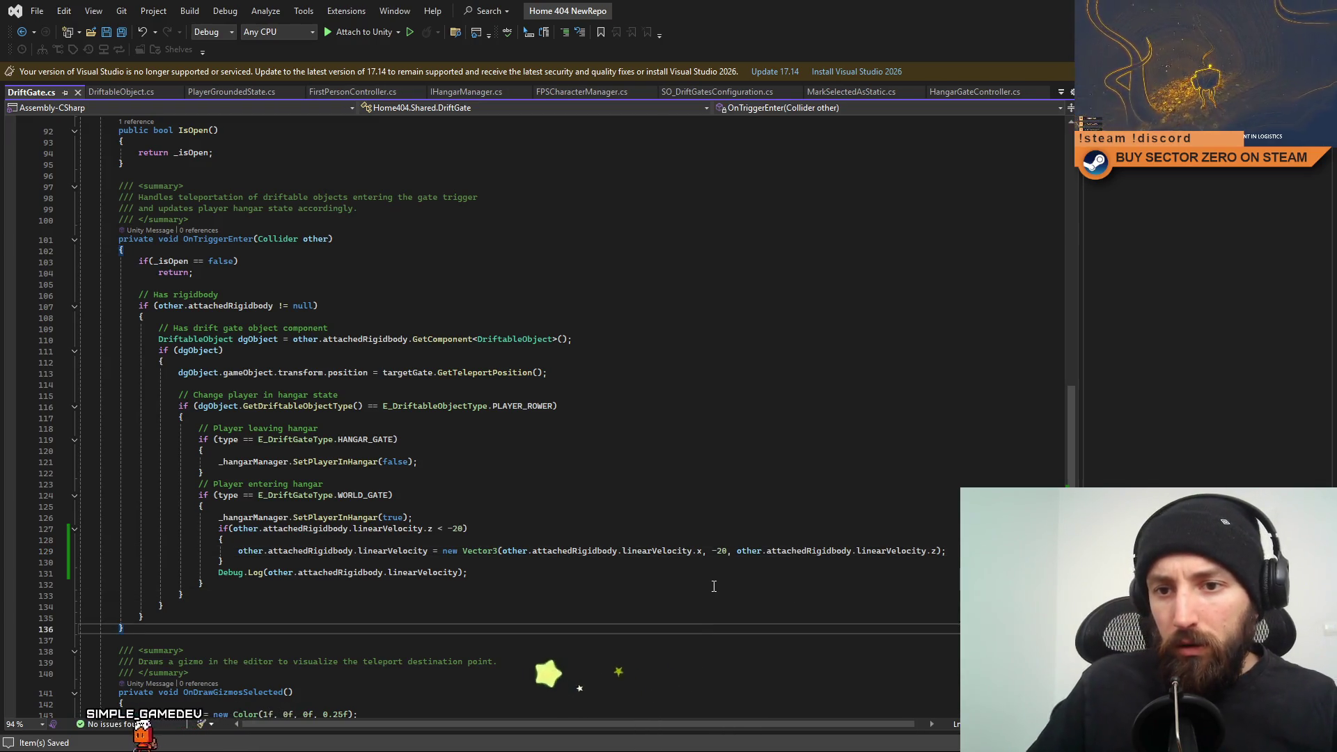
left_click(487, 571)
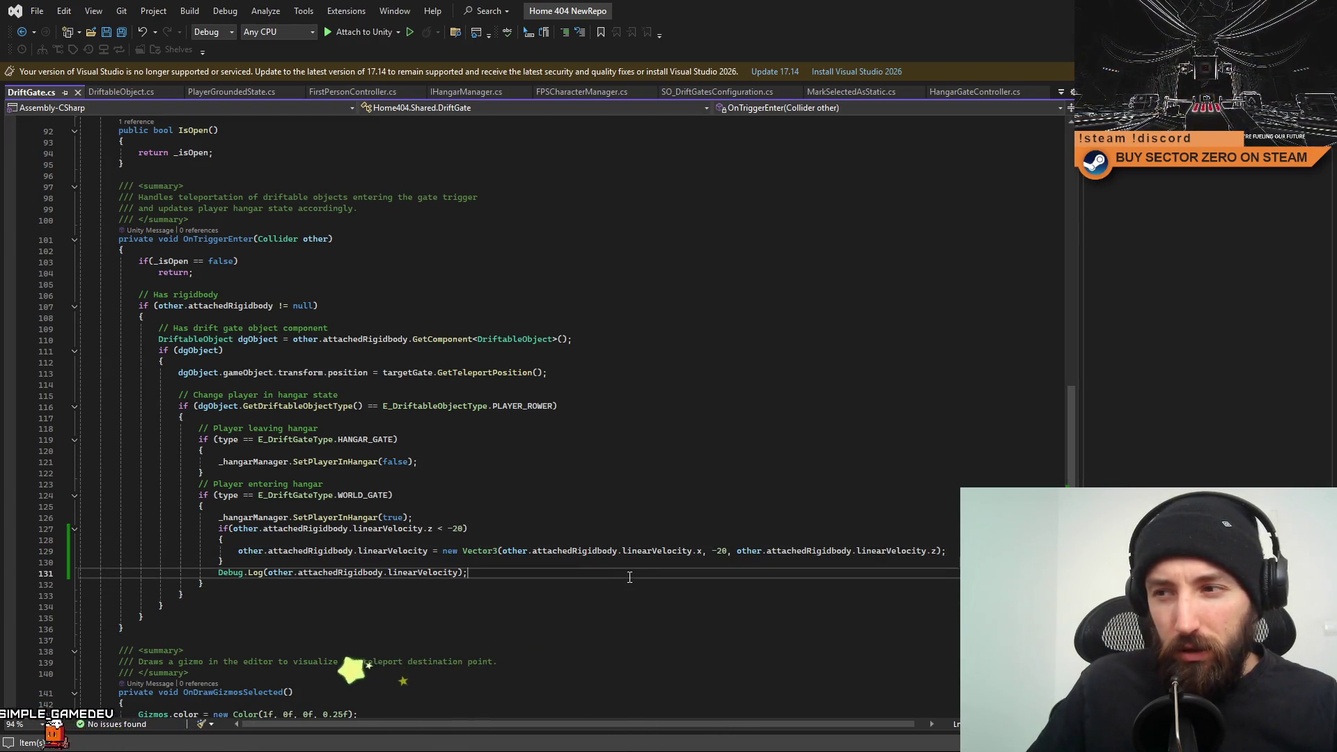
left_click_drag(538, 578, 54, 573)
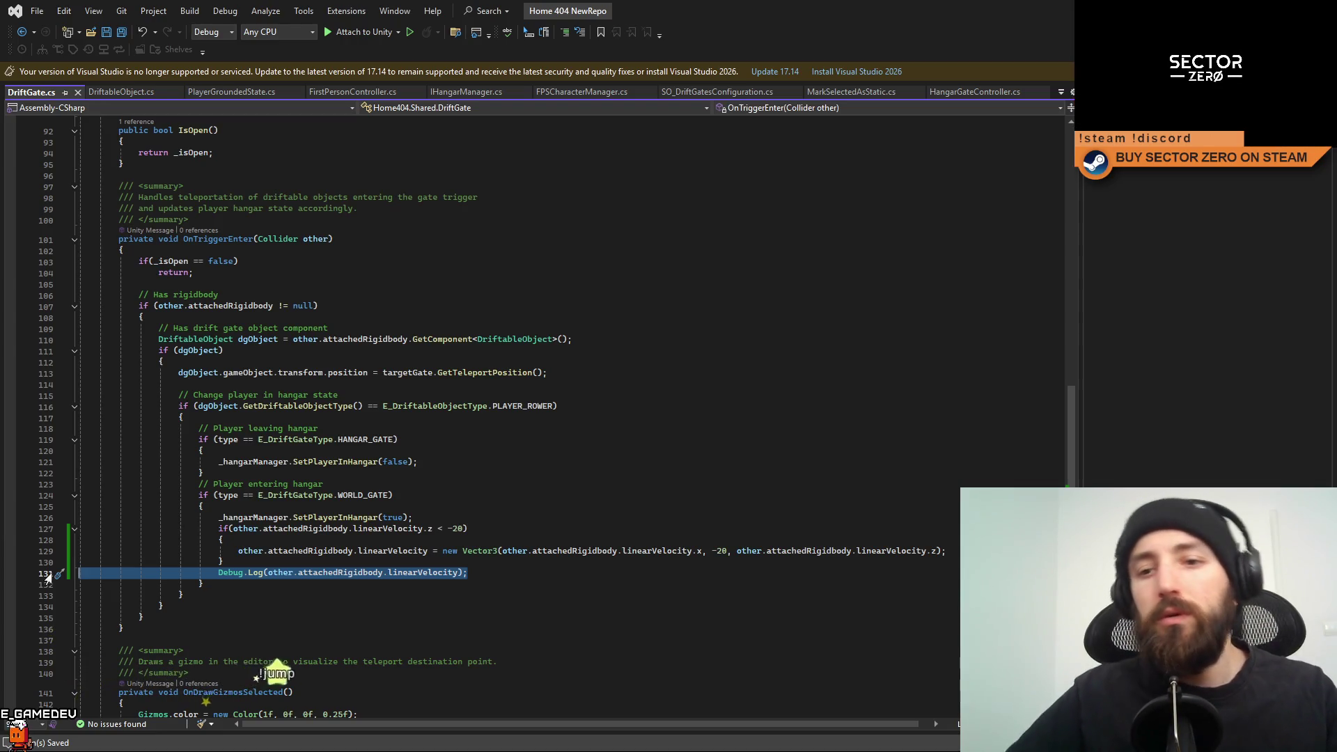
key("Delete")
key("Delete")
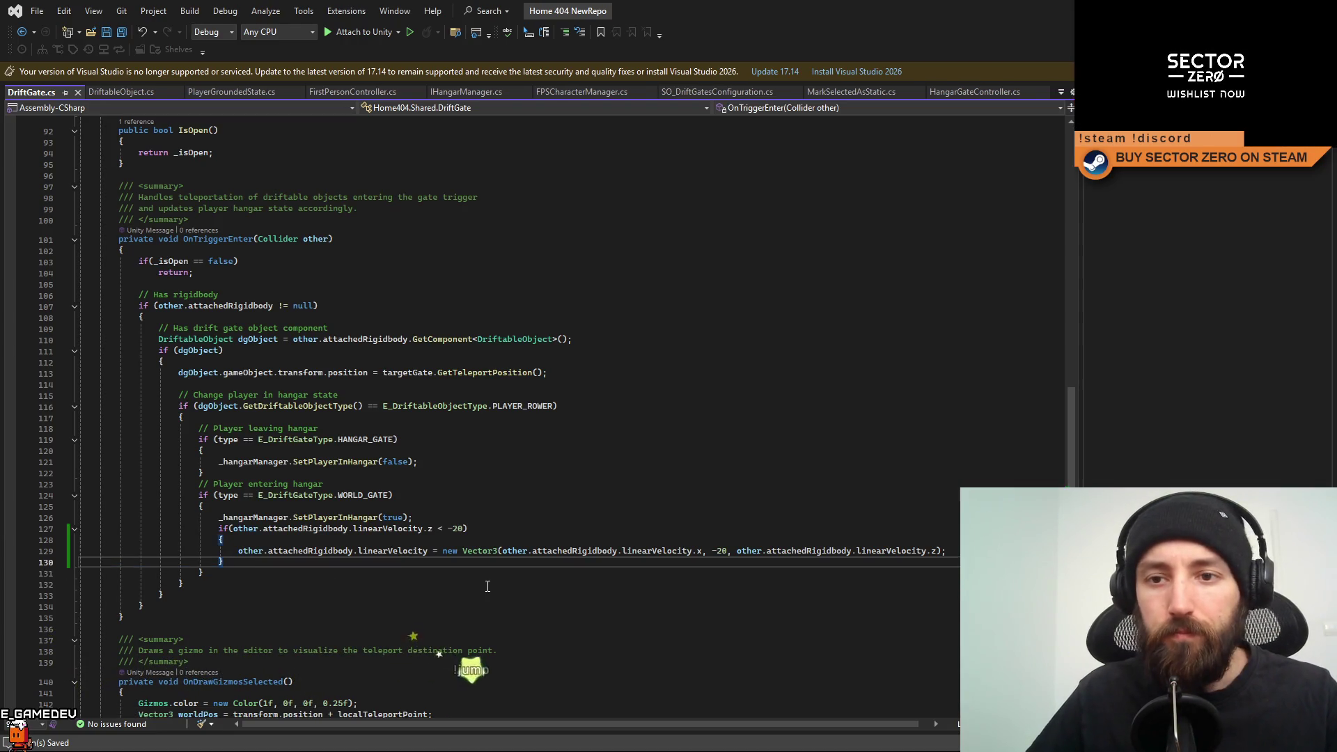
left_click(312, 586)
Start play mode in Unity and make the Game view fill the screen.
key("alt+Tab")
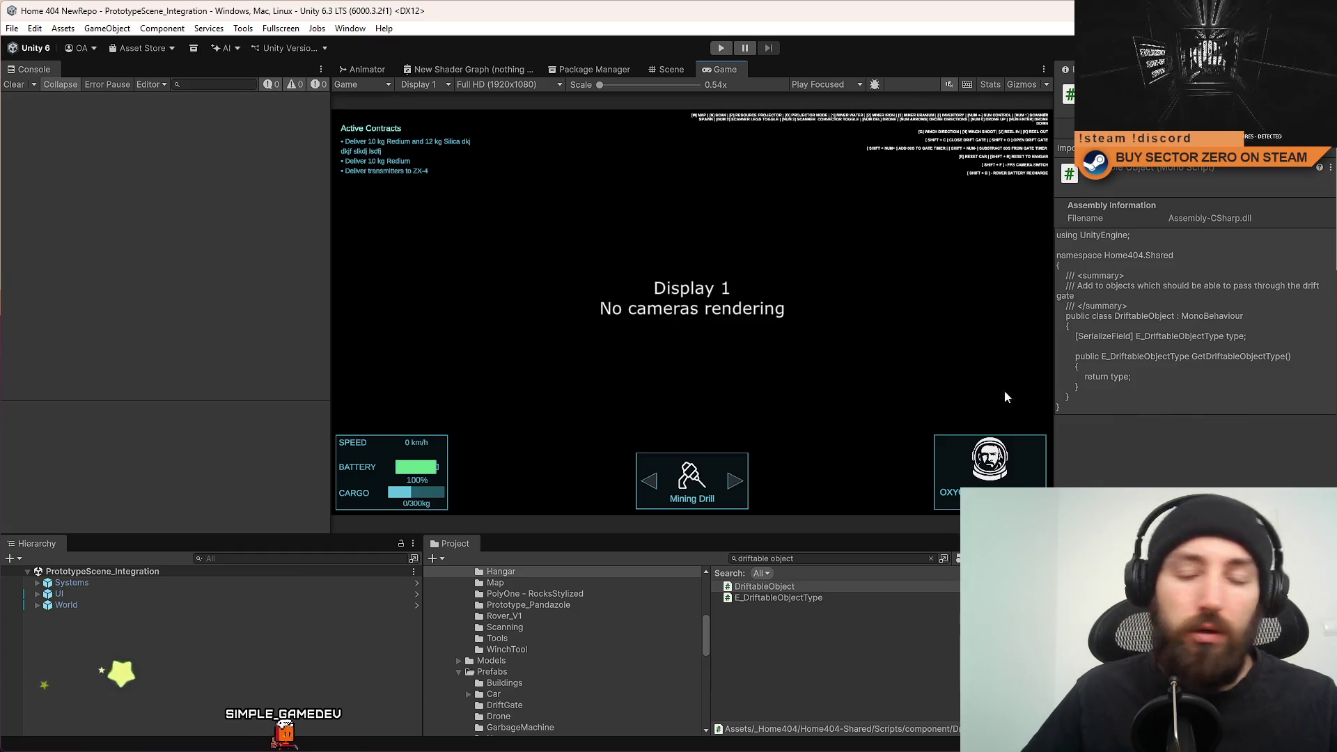
key("ctrl+p")
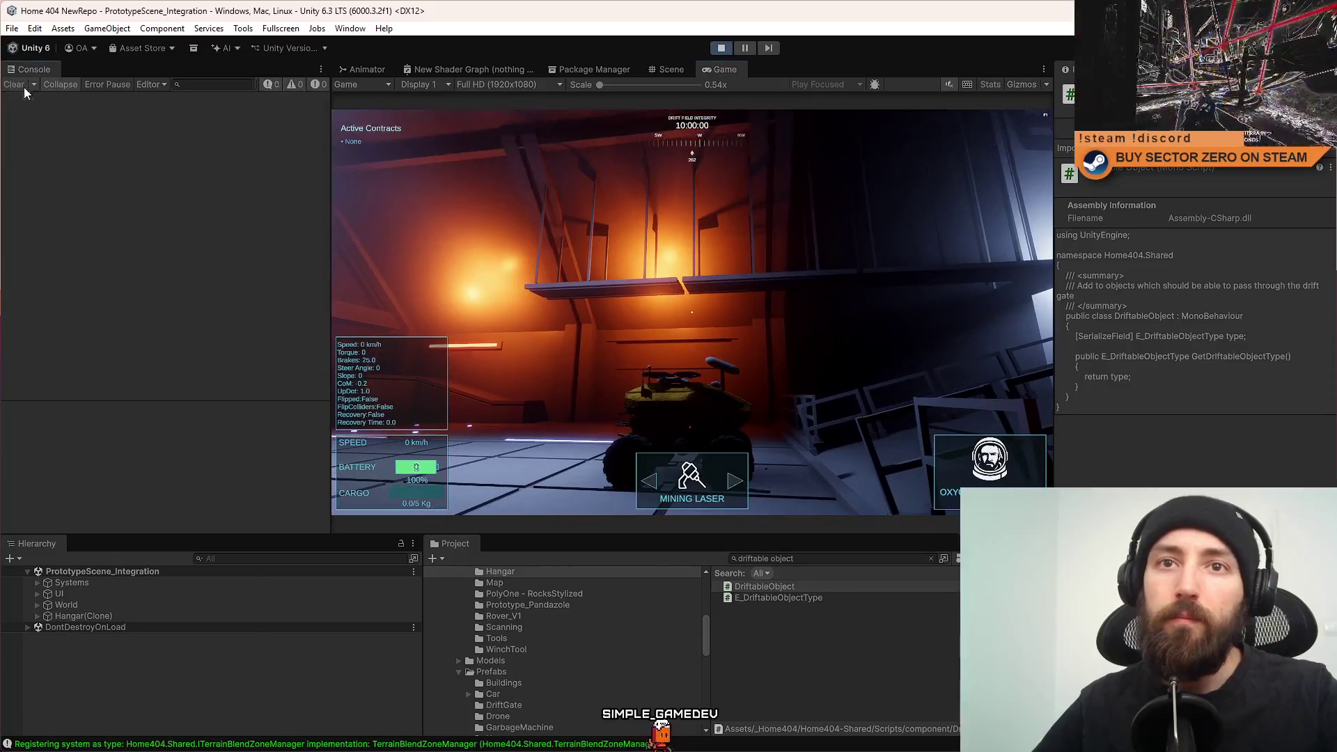
key("F10")
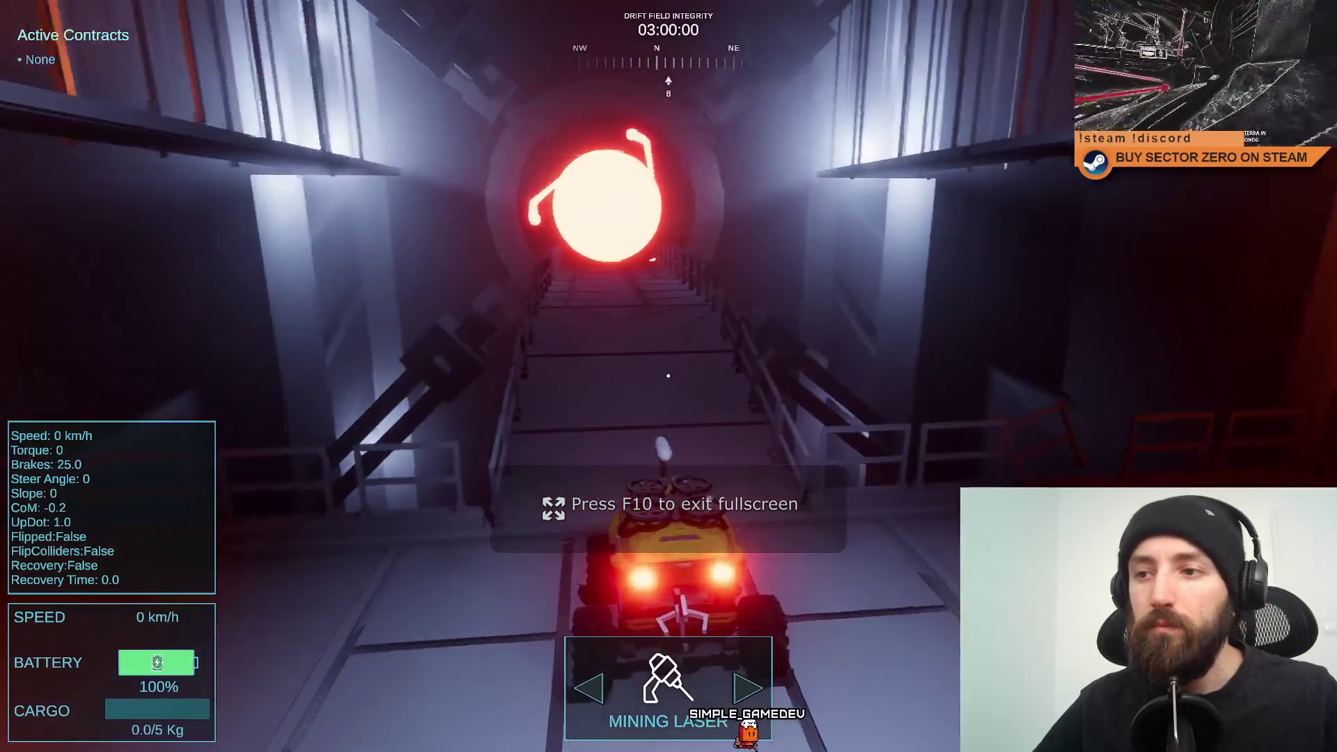
Turn the rover around in the desert and drive it up the portal ramp into the hangar.
key("w")
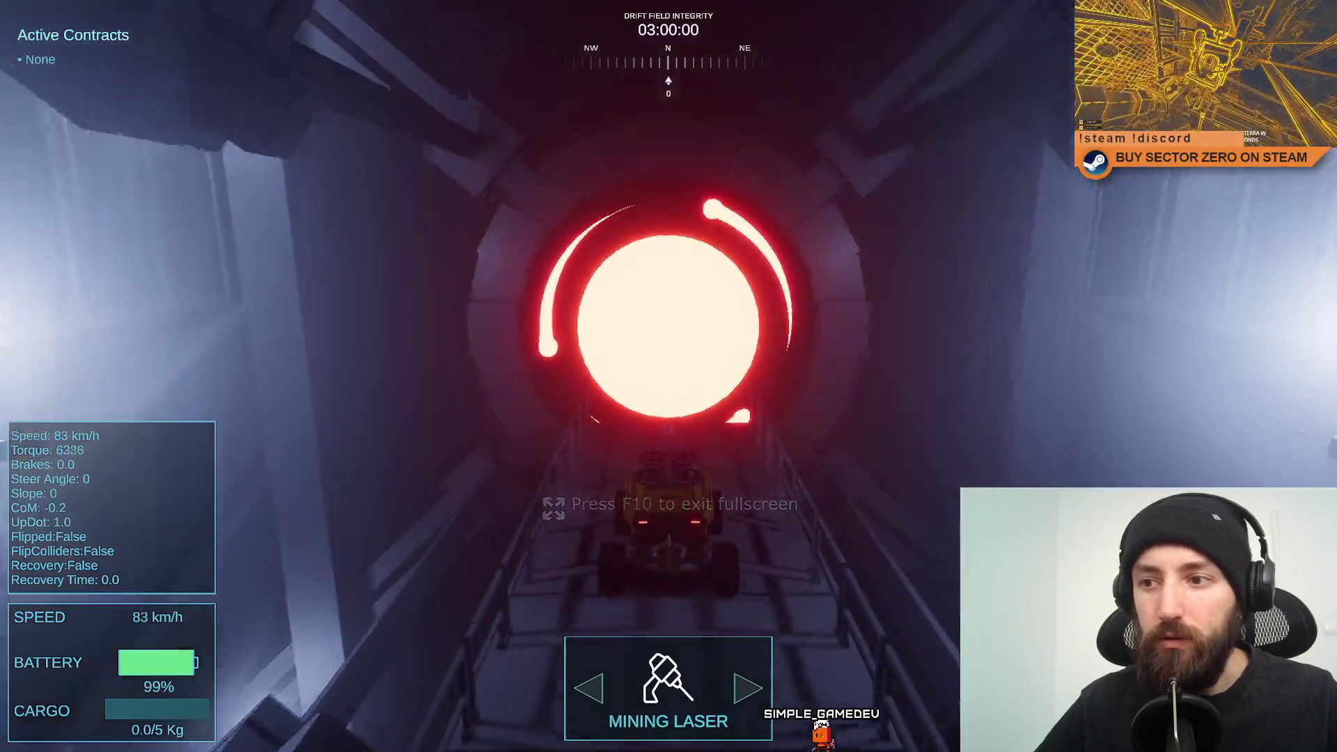
key("a")
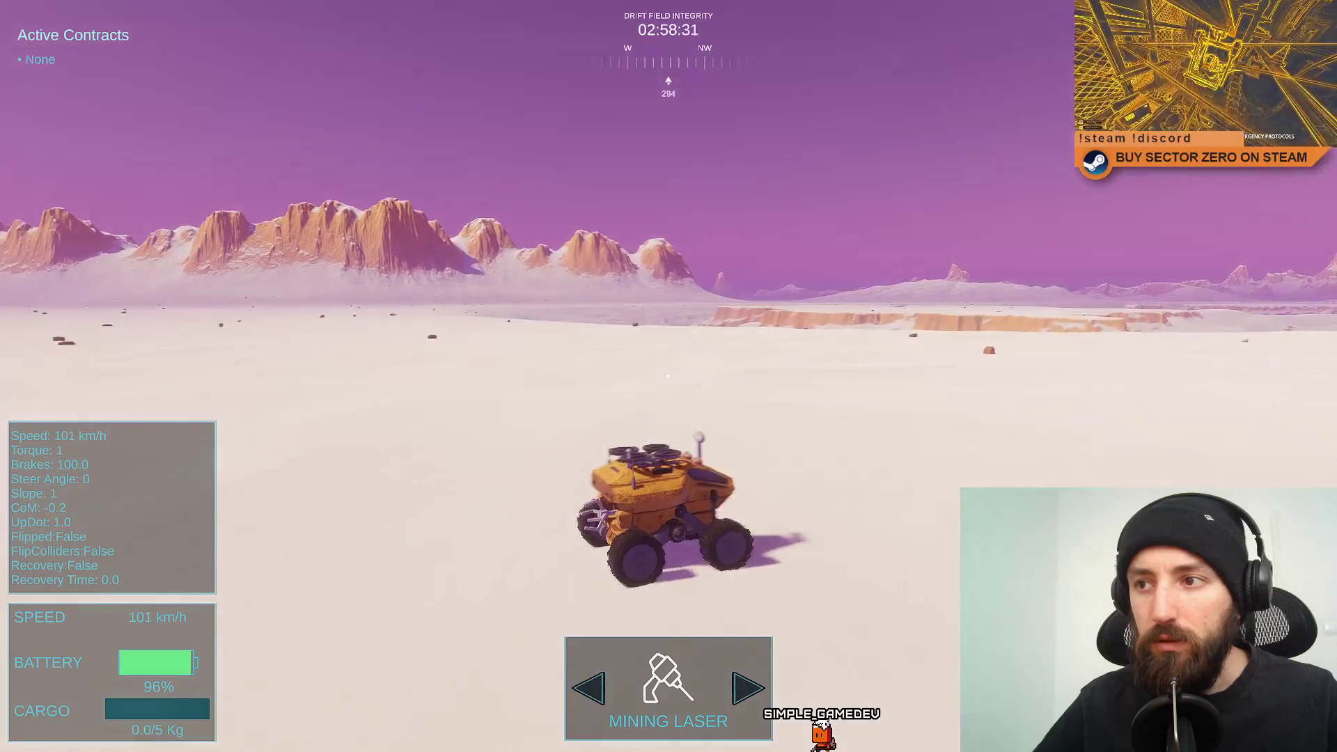
key("w")
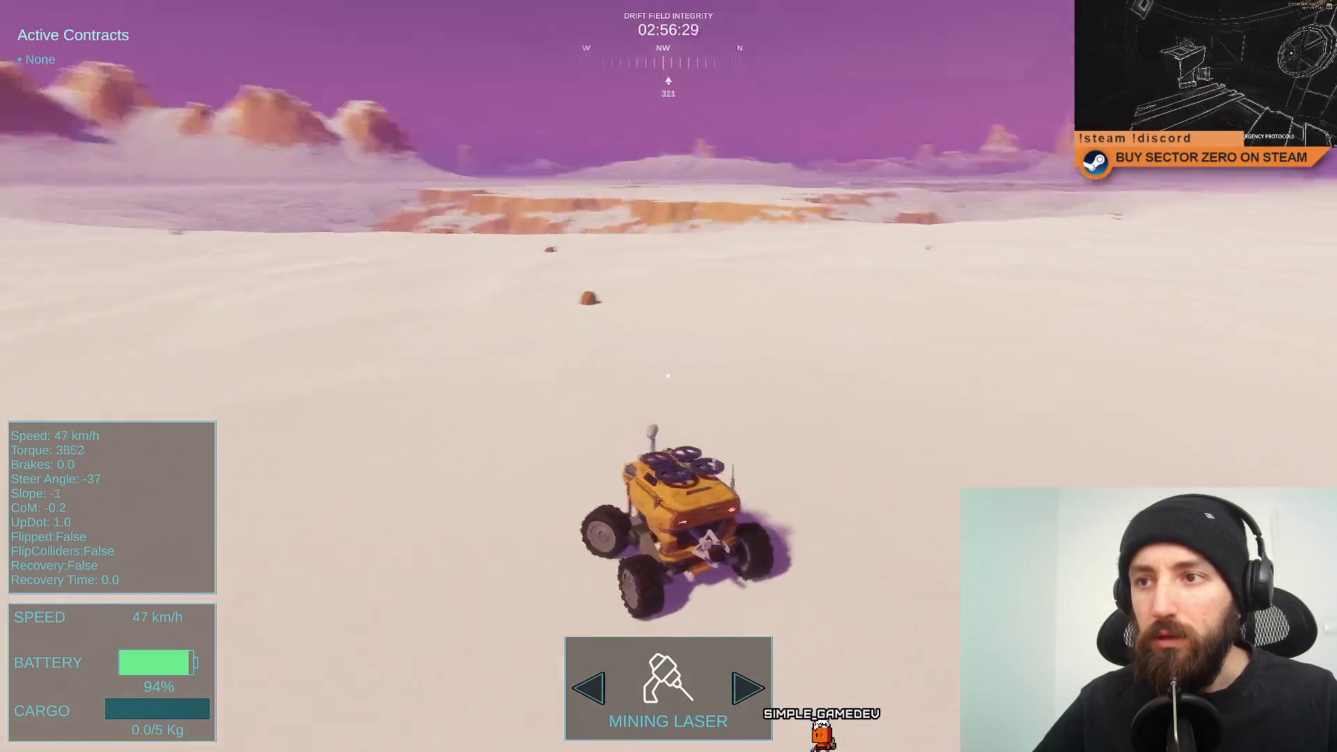
key("a")
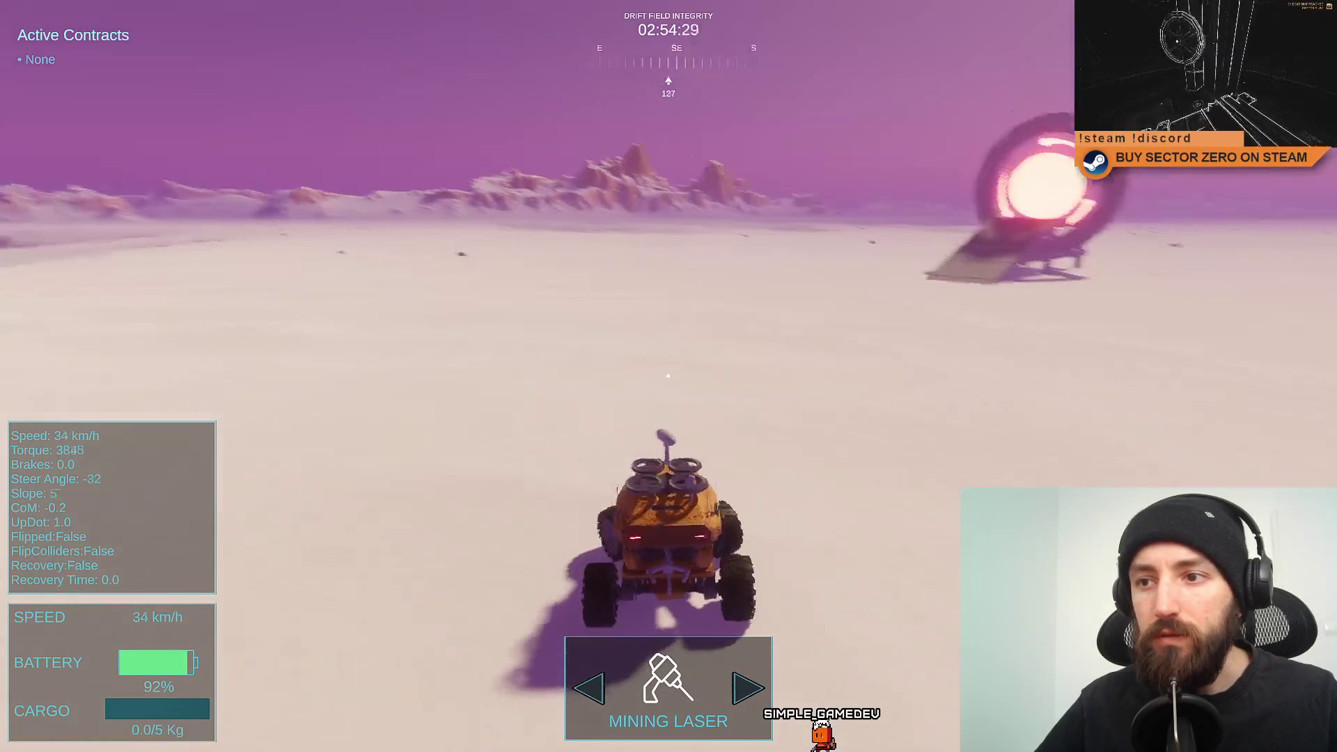
key("d")
key("w")
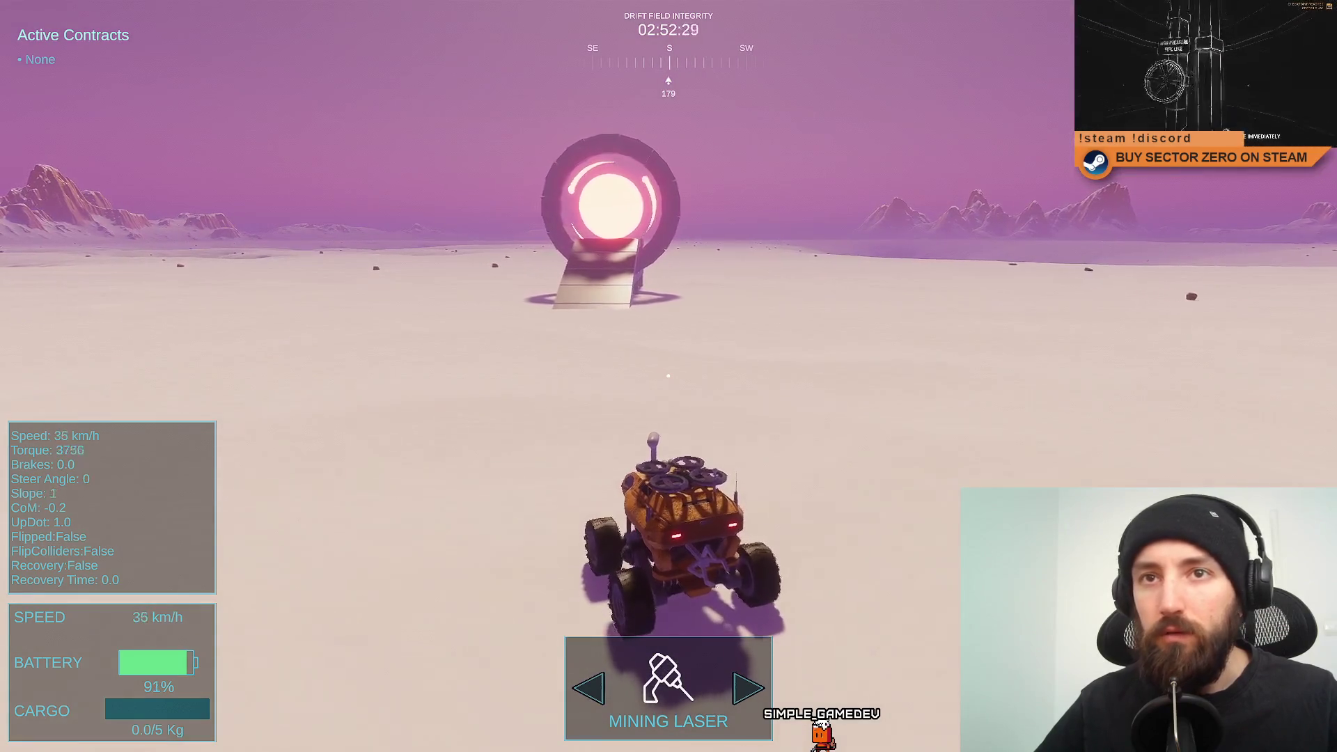
key("w")
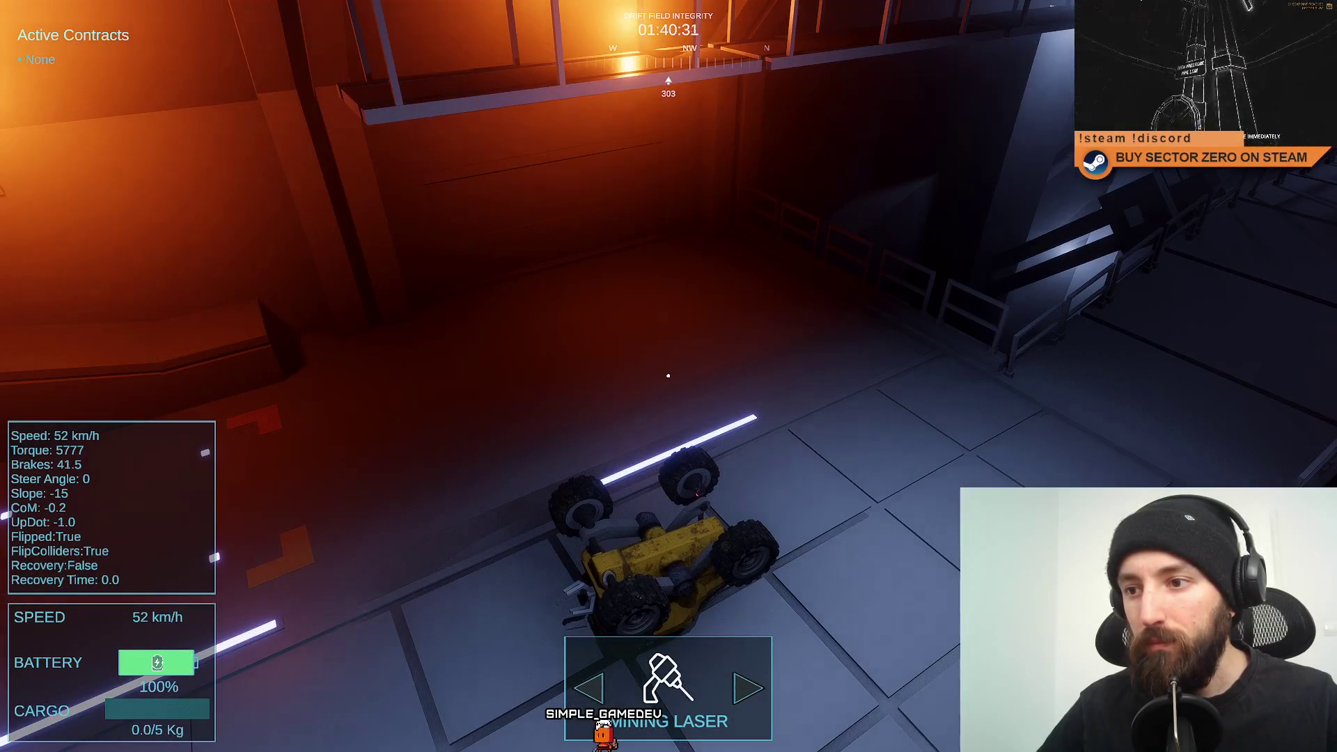
key("d")
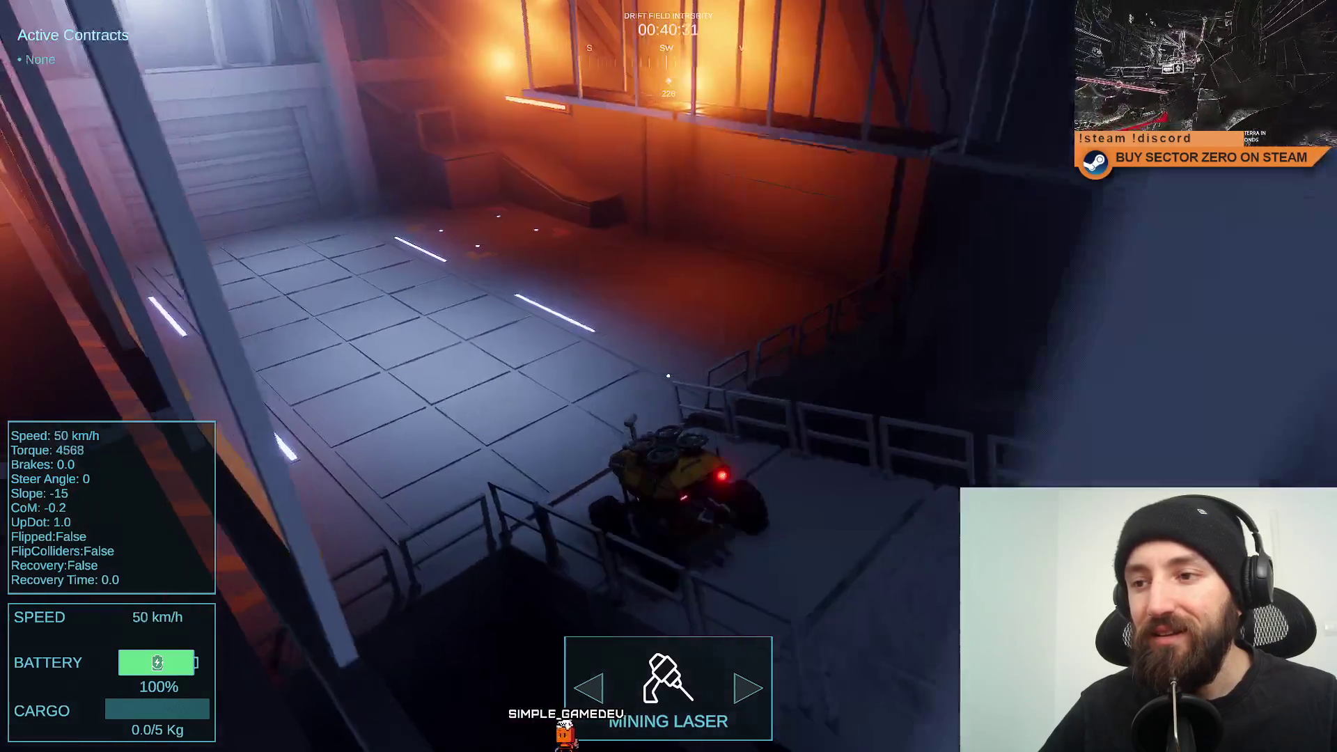
Turn the rover left around the hangar to face the stair corridor.
key("a")
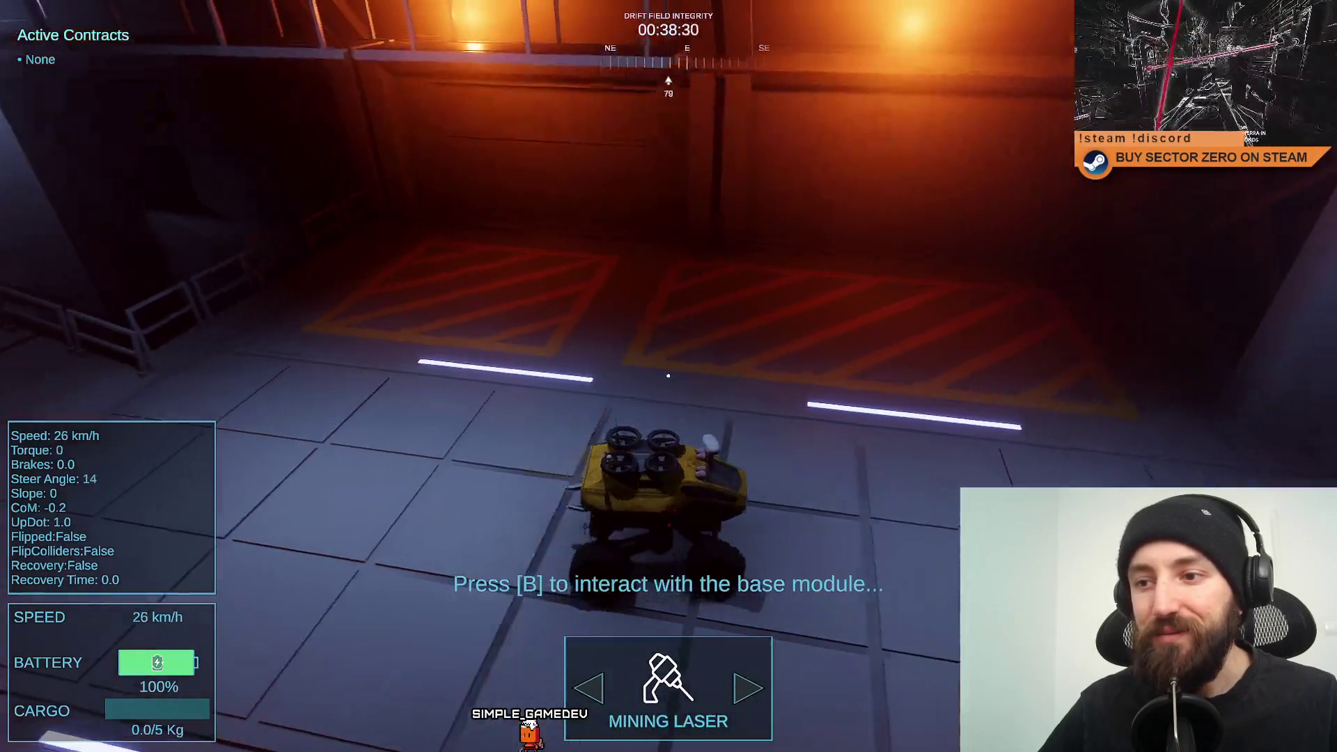
key("s")
key("w")
key("a")
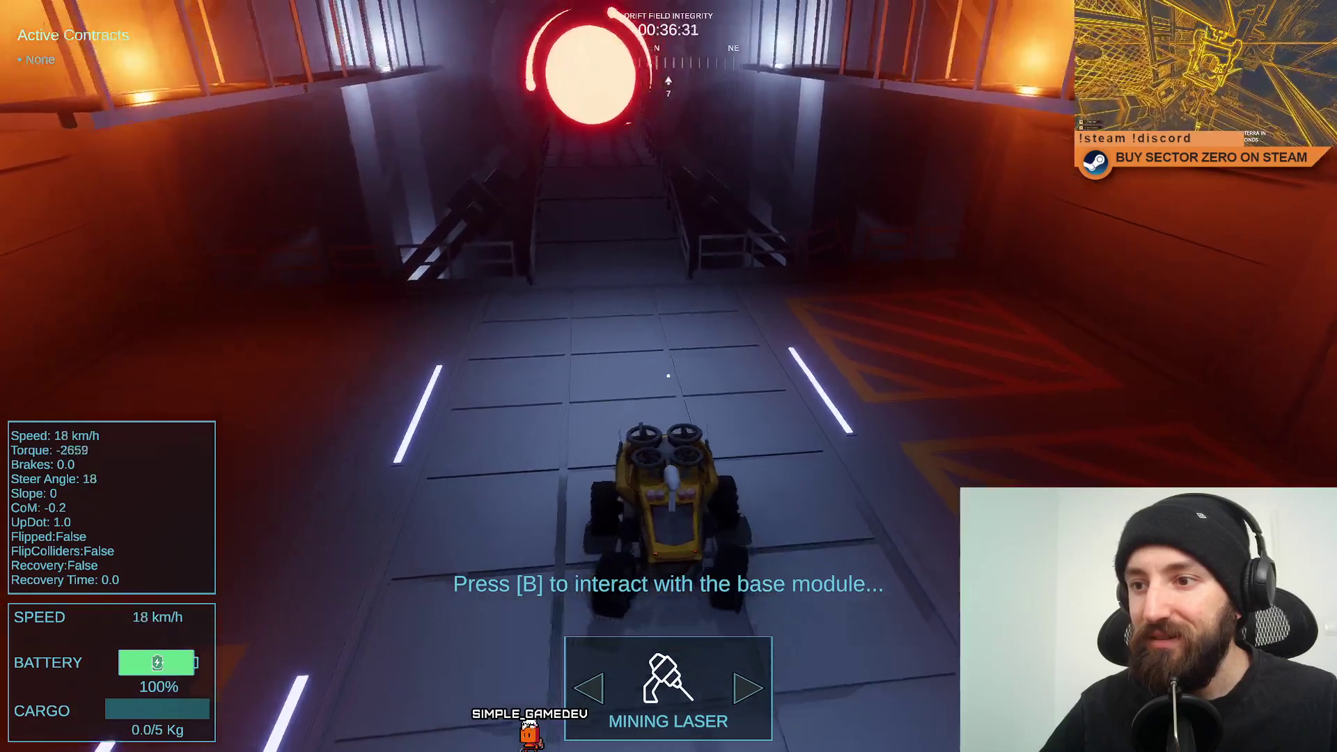
key("a")
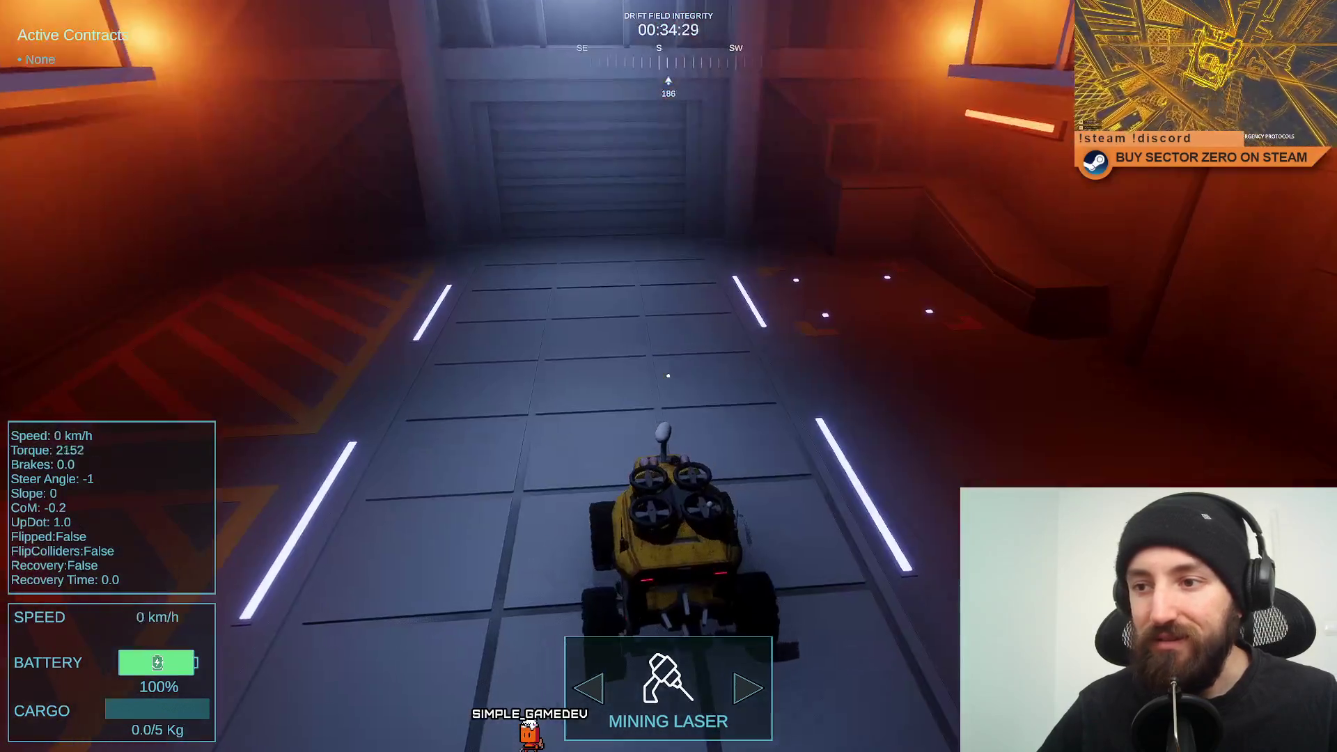
key("w")
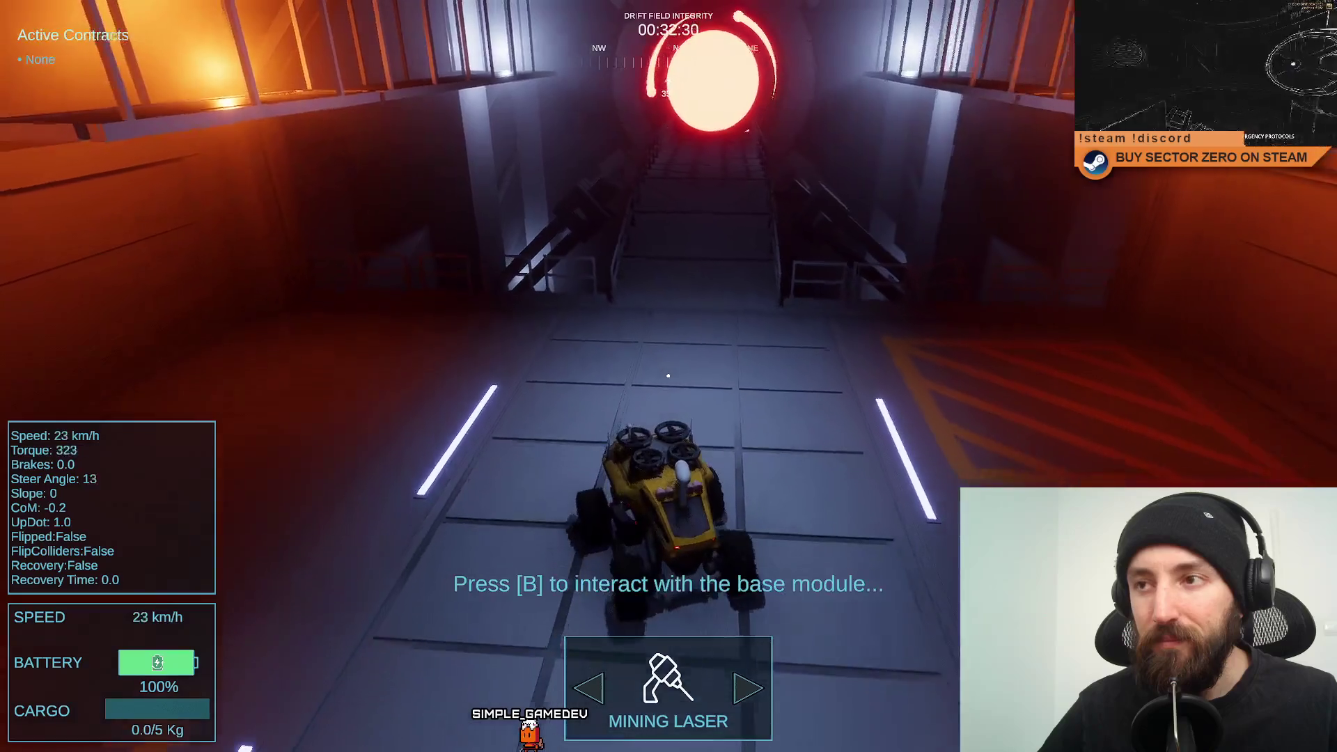
Reverse and drive toward the stair corridor, then leave the fullscreen Game view.
key("s")
key("w")
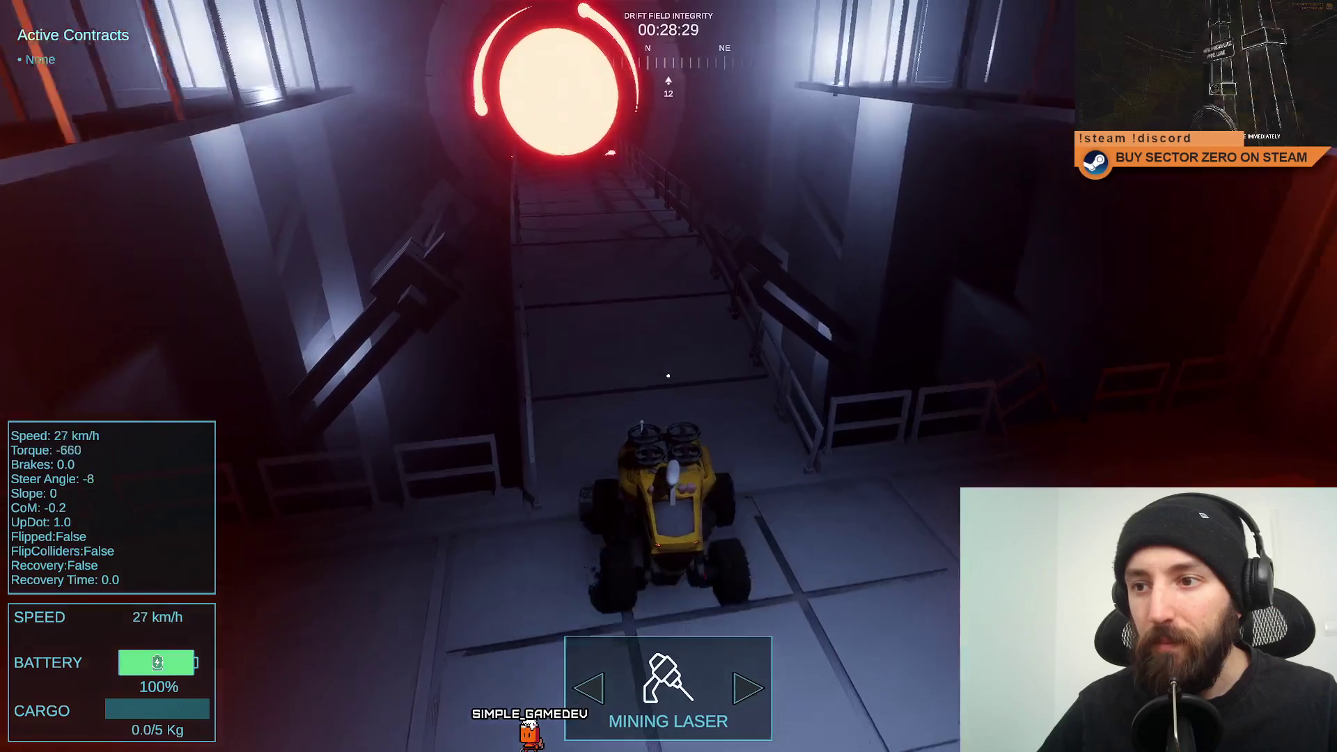
key("a")
key("w")
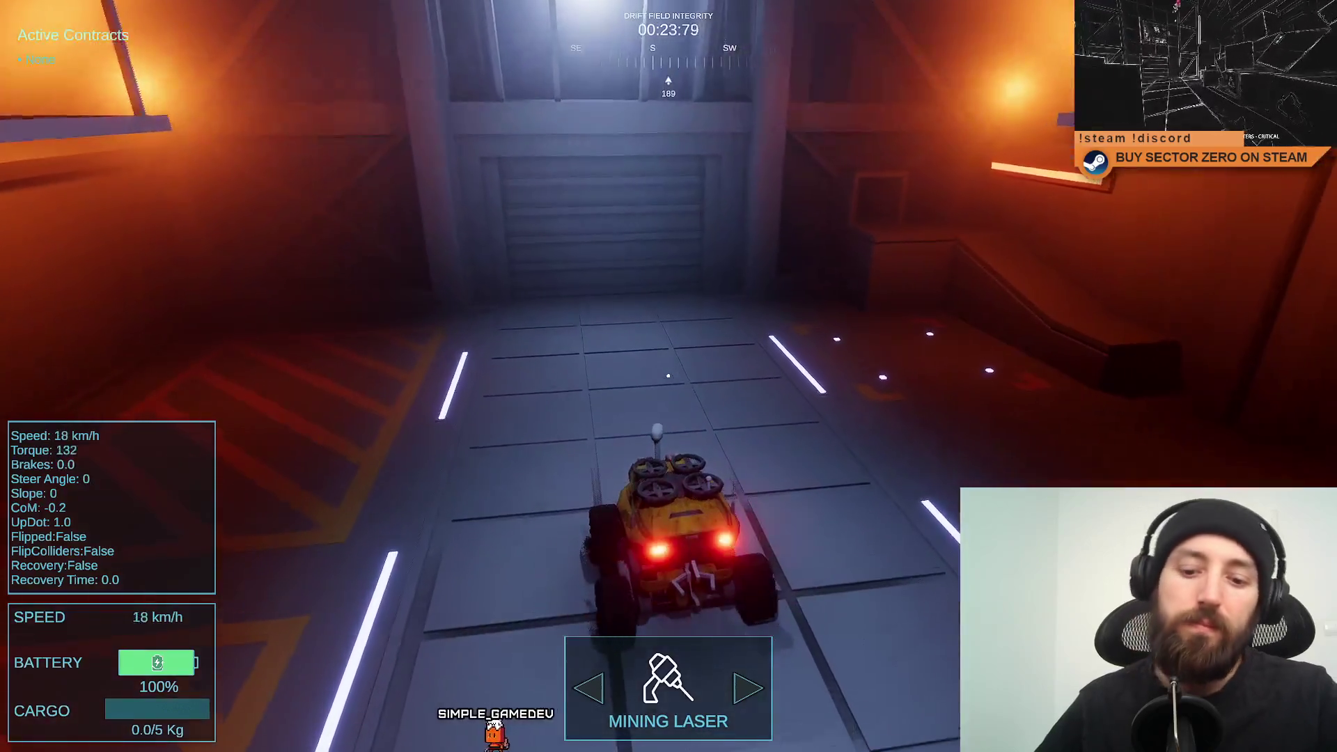
key("F11")
left_click(721, 47)
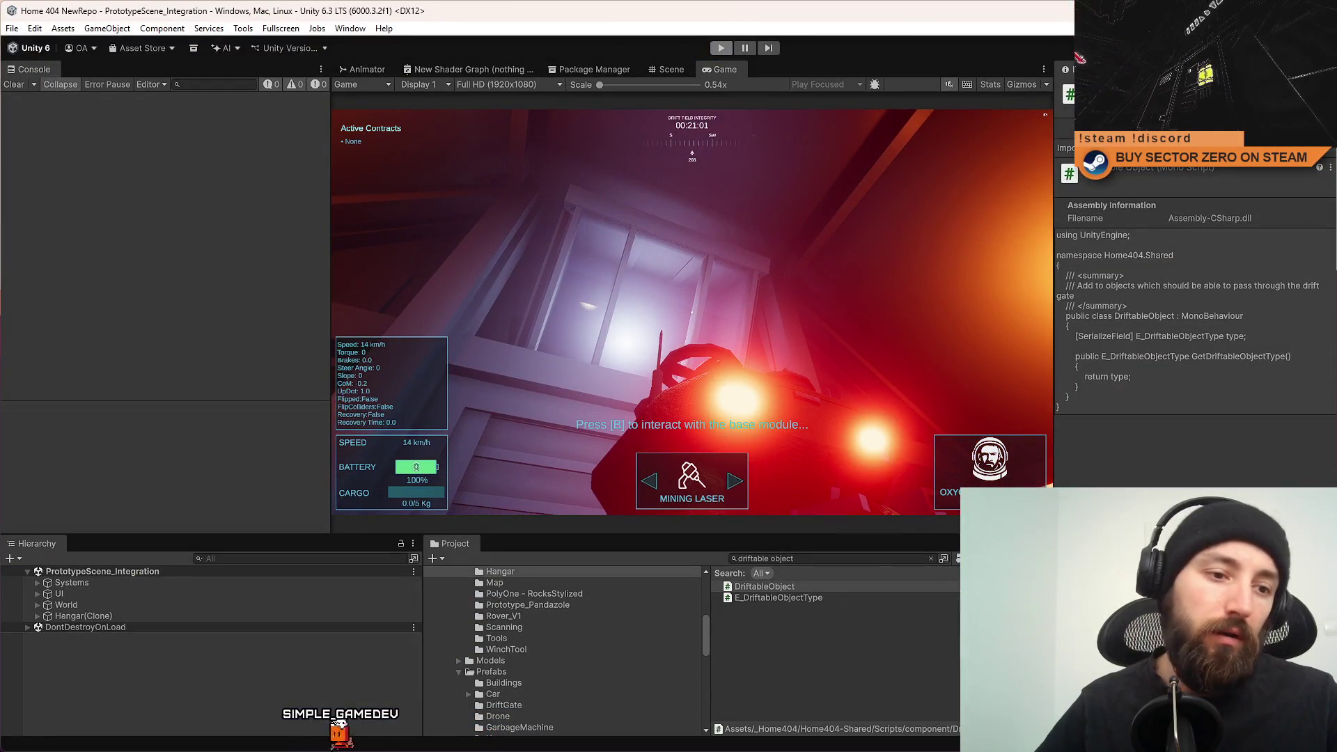
Return to Visual Studio with DriftGate.cs open.
key("alt+Tab")
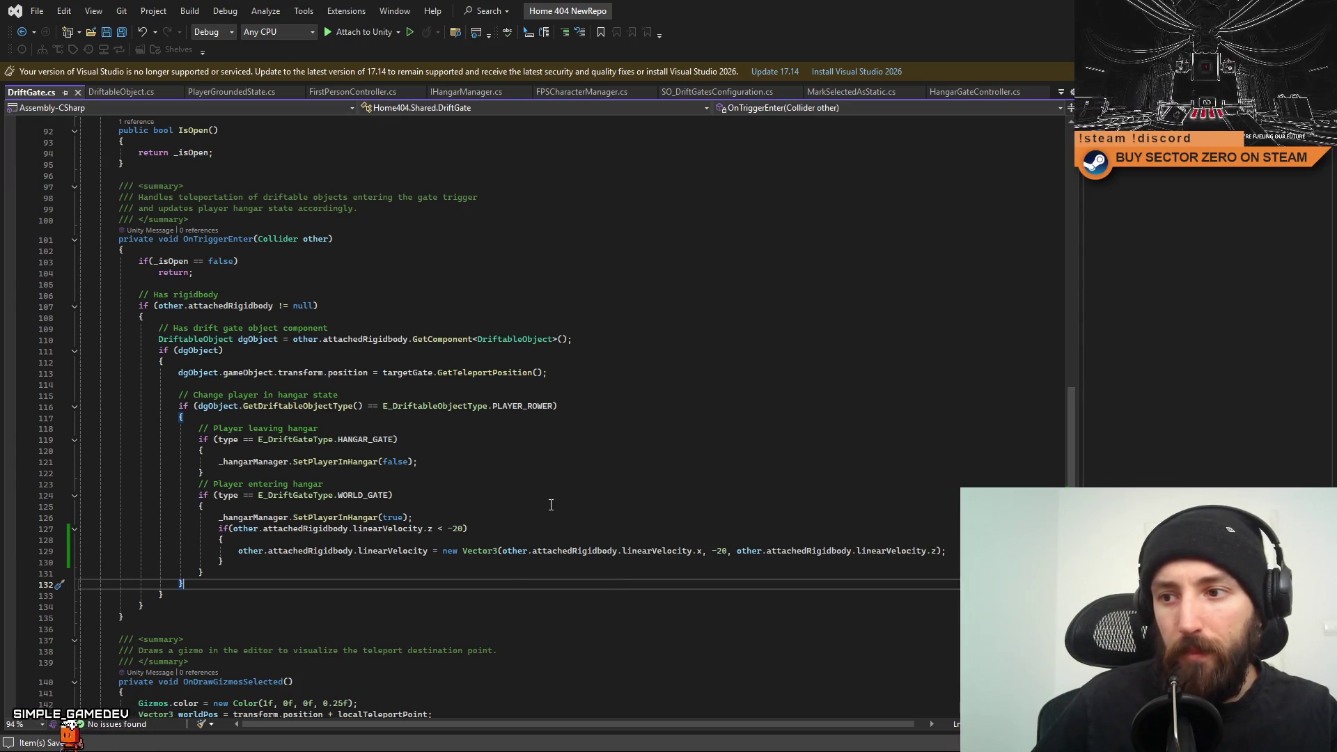
Replace both velocity arguments on line 129 with 0f and -20 with -25f, save, and switch to Unity.
left_click_drag(701, 551, 502, 551)
type("0f")
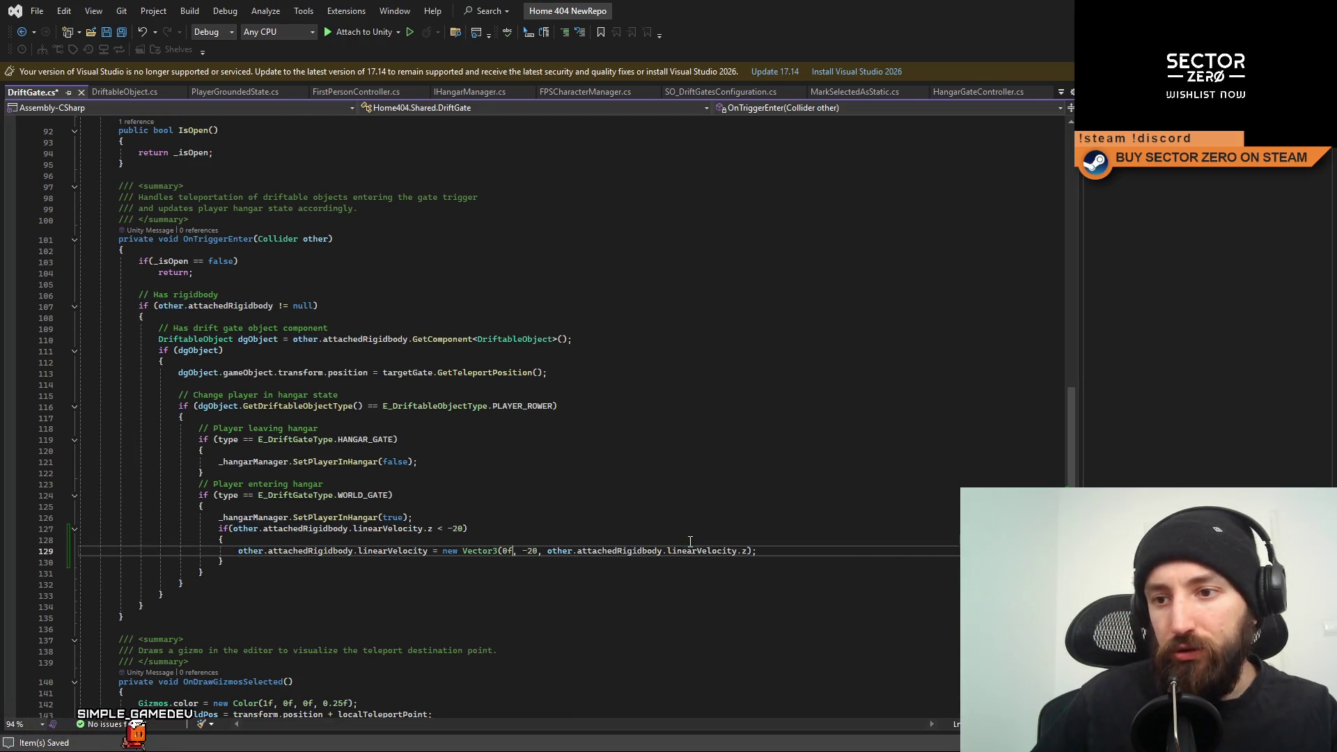
left_click_drag(748, 551, 549, 553)
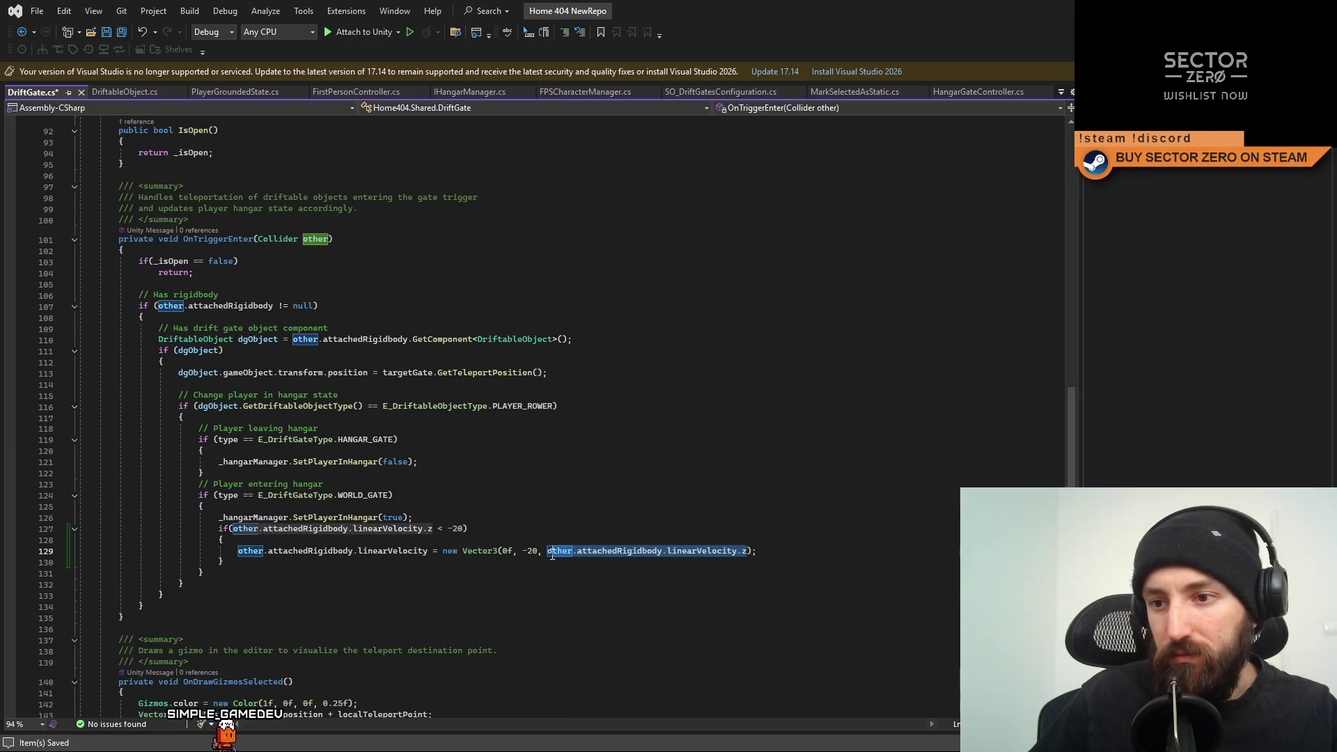
type("0f")
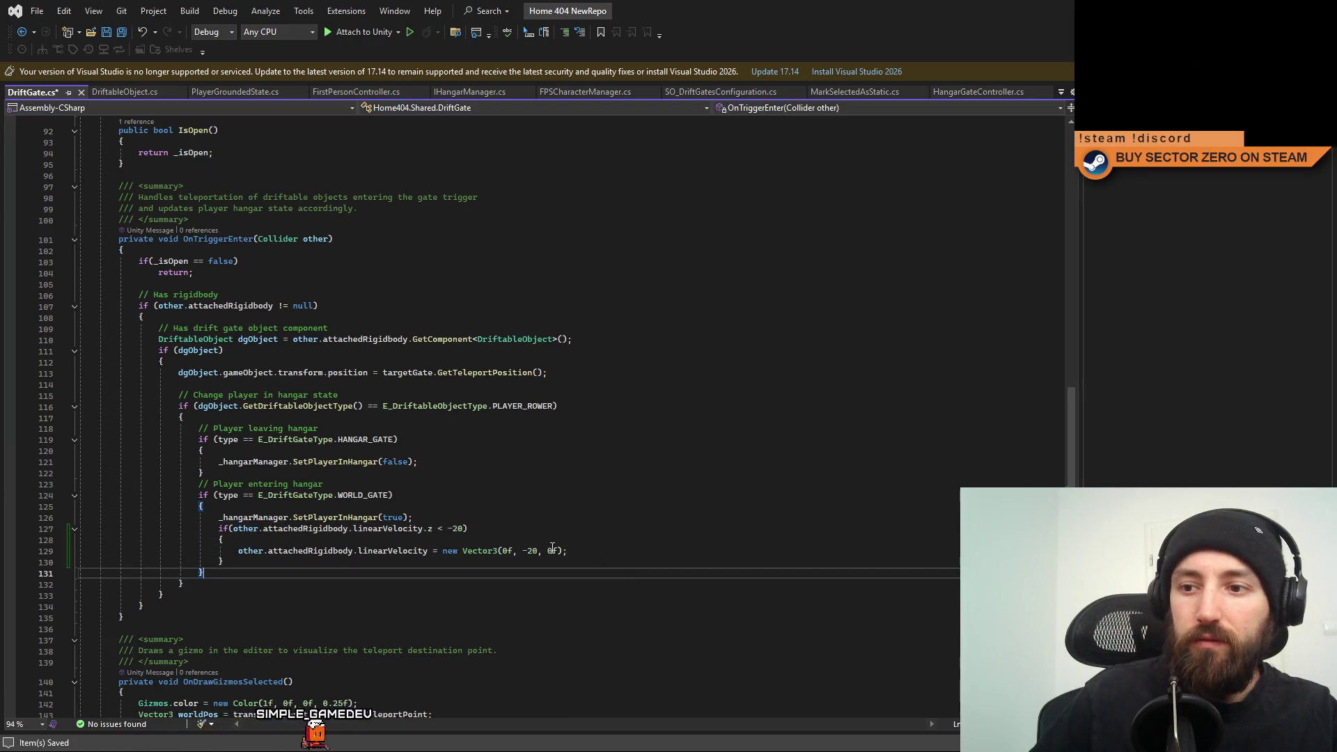
key("BackSpace")
type("5f")
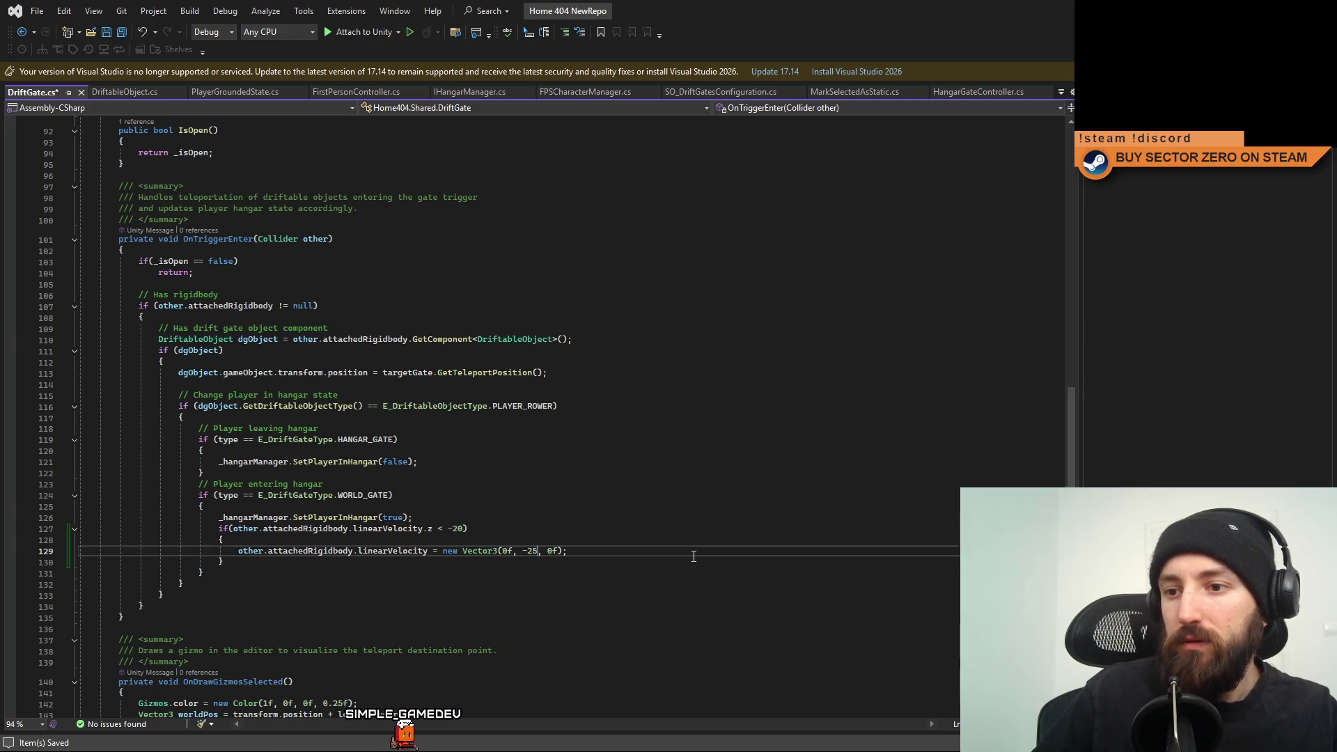
key("ctrl+s")
key("Down")
key("Down")
key("Down")
key("alt+Tab")
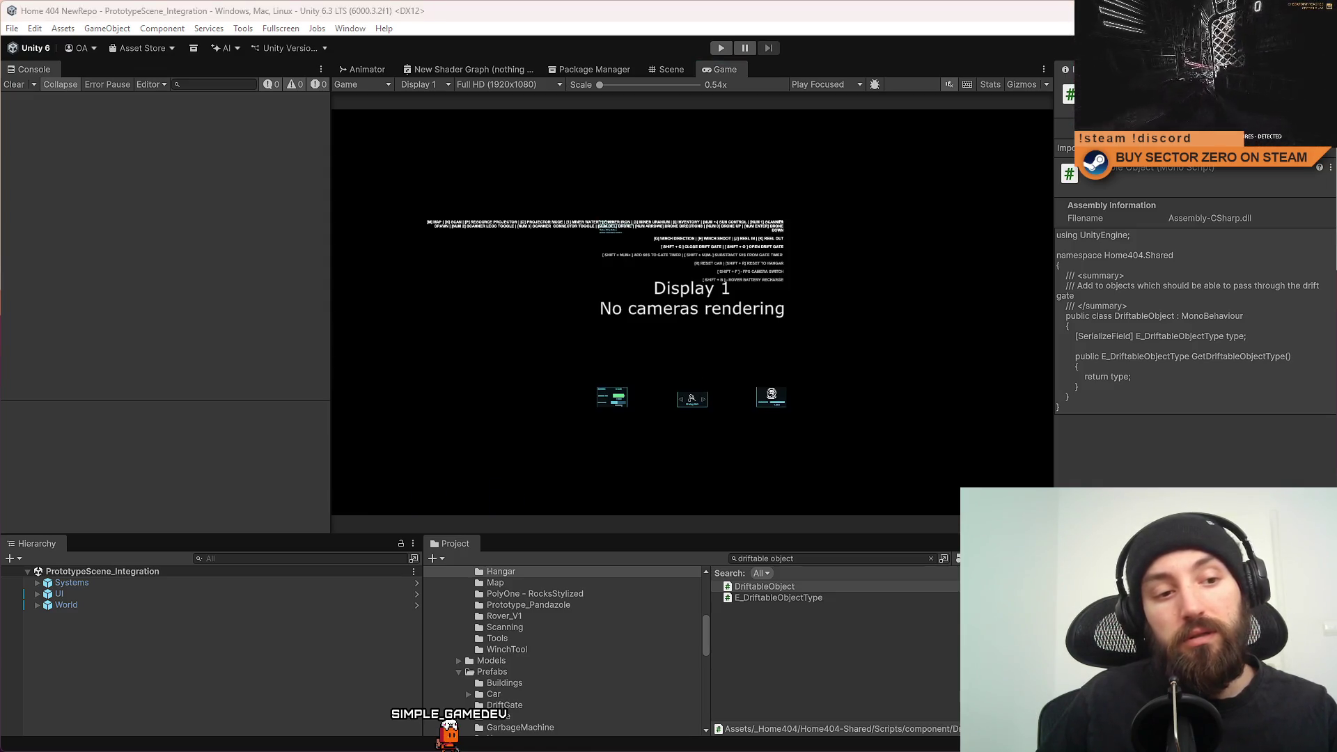
In Visual Studio, copy the rigidbody reference from line 129.
key("alt+Tab")
left_click(657, 556)
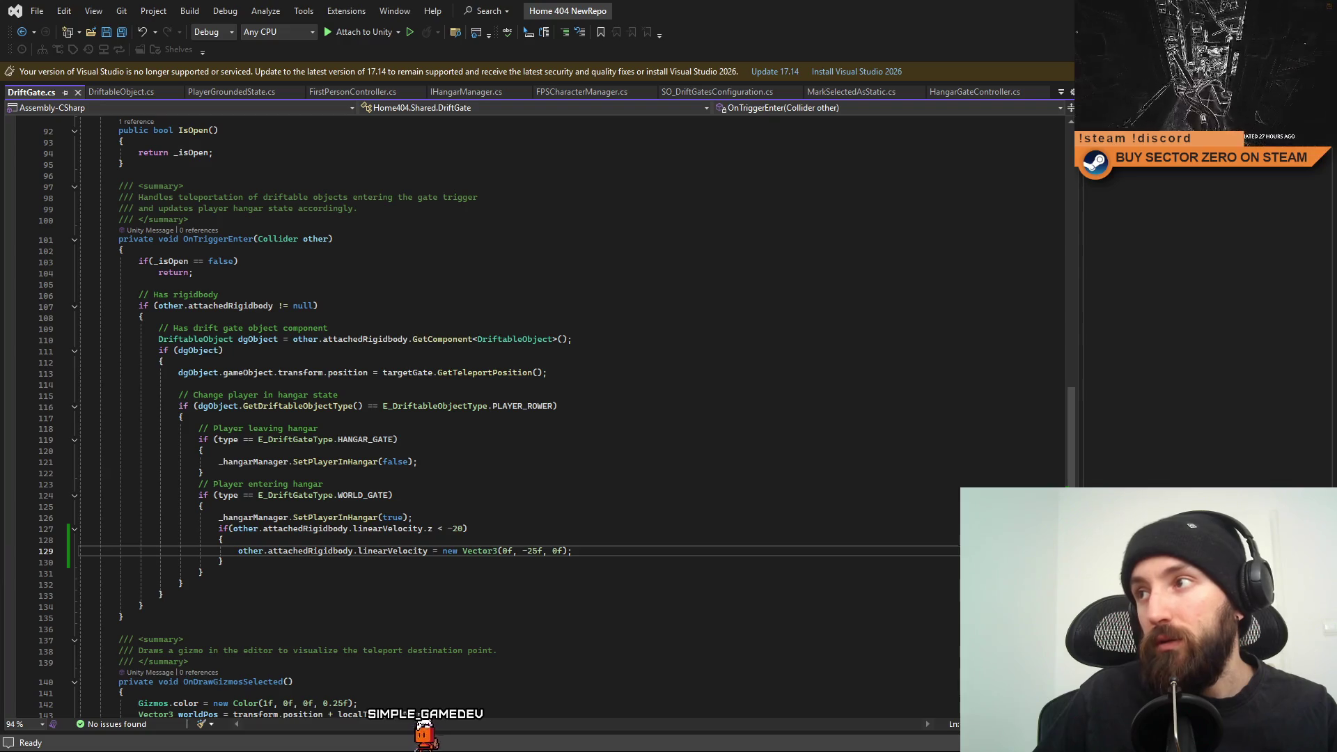
left_click(545, 516)
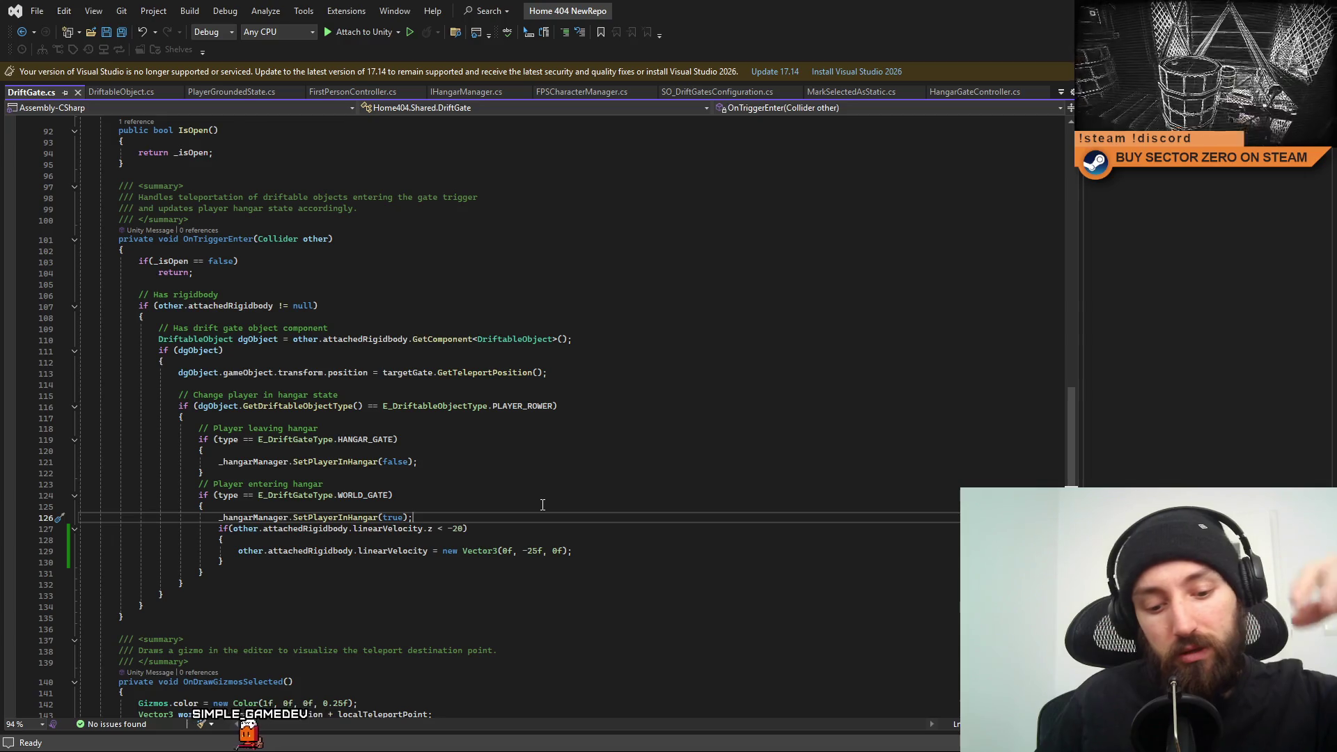
left_click(557, 472)
left_click(658, 553)
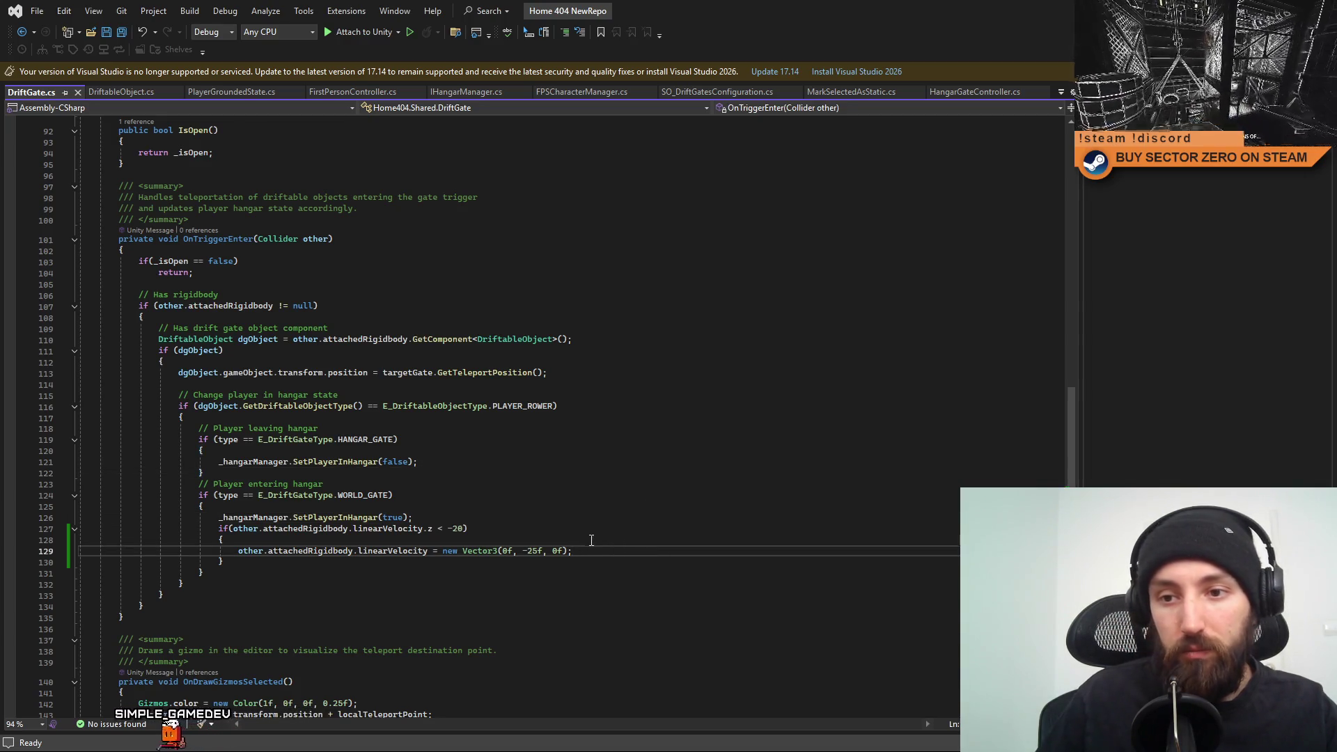
left_click(333, 538)
left_click_drag(237, 552, 420, 552)
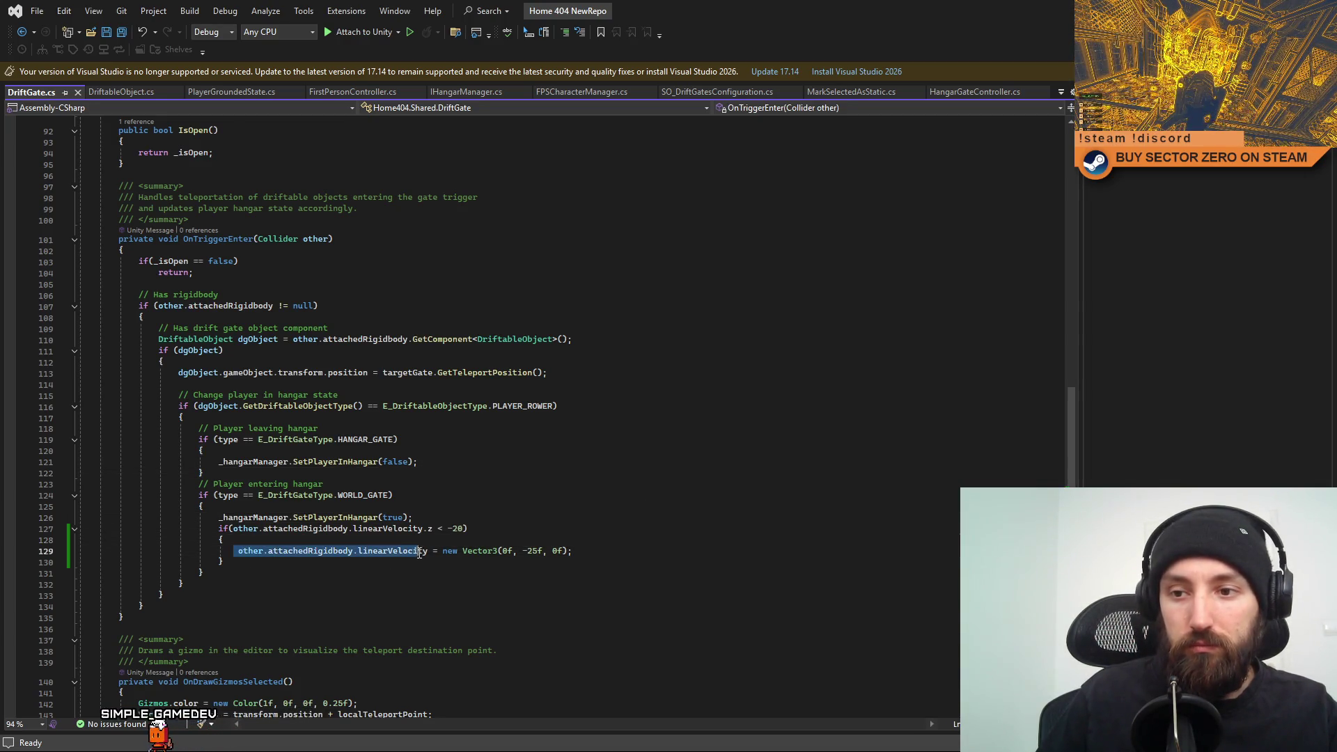
left_click(625, 553)
Add a line setting angularVelocity to Vector3.zero, save, and switch to Unity.
key("Return")
type("other.attachedRigidbody.linearVelocity")
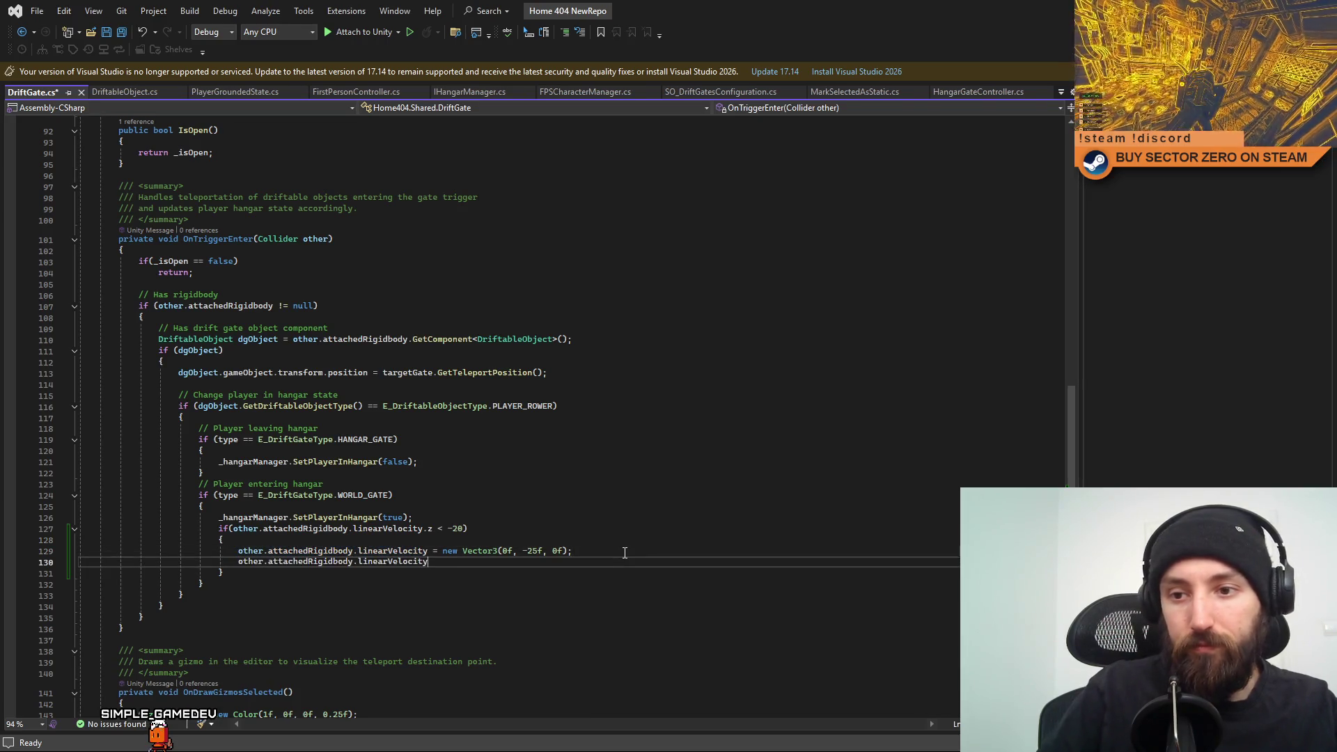
type("ang")
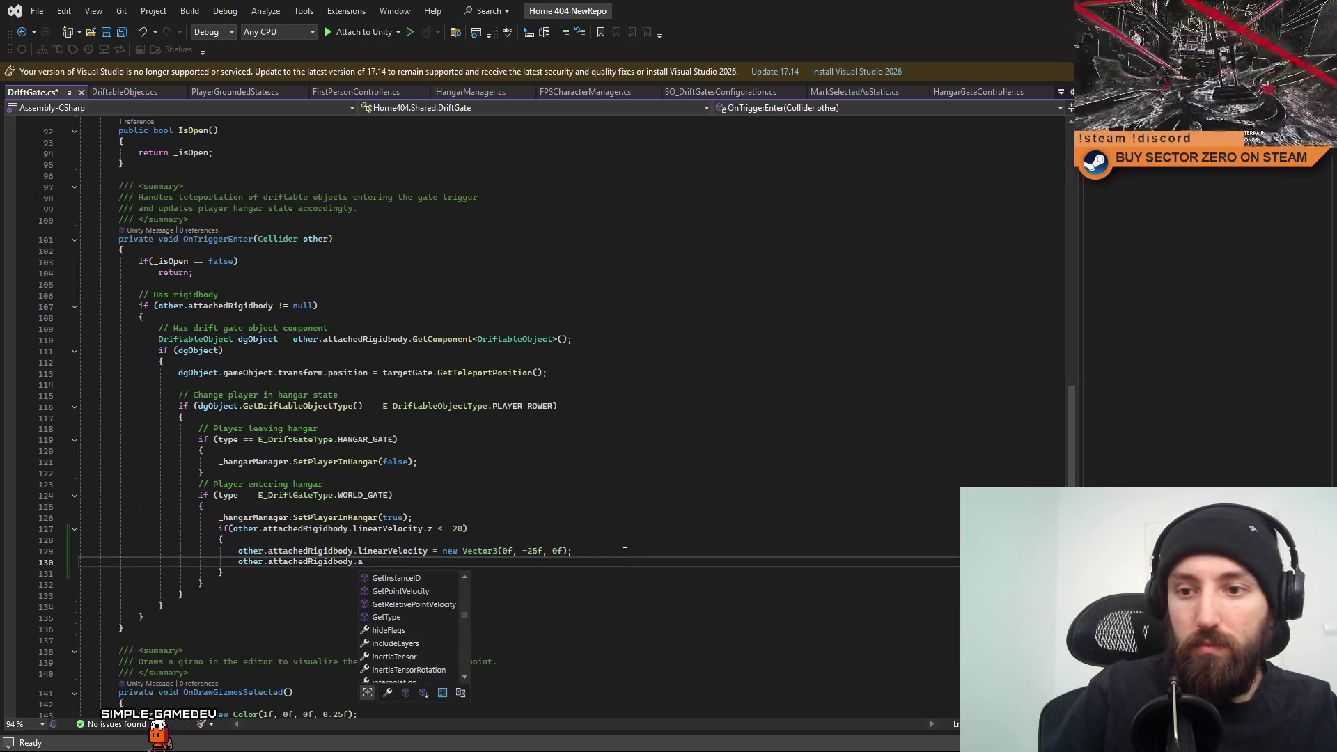
key("space")
type("Vector3.zero;")
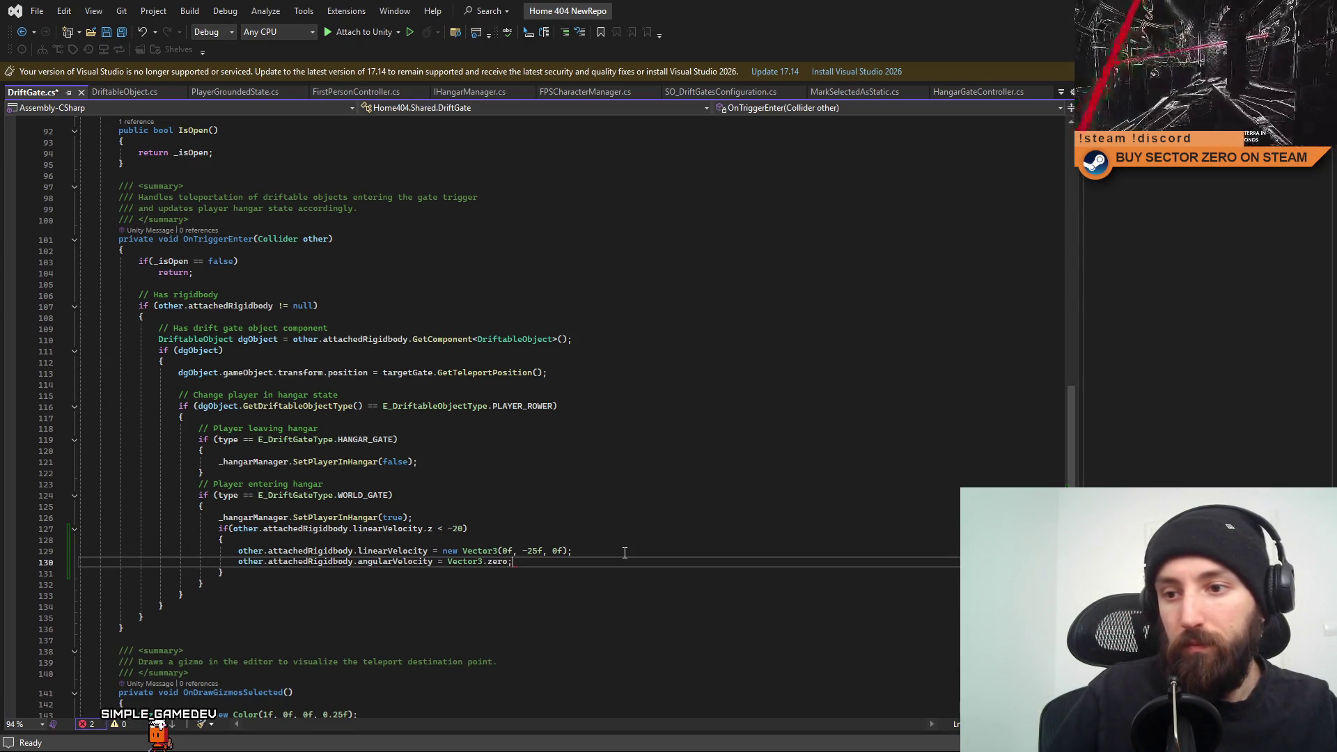
left_click(624, 552)
key("ctrl+s")
key("alt+Tab")
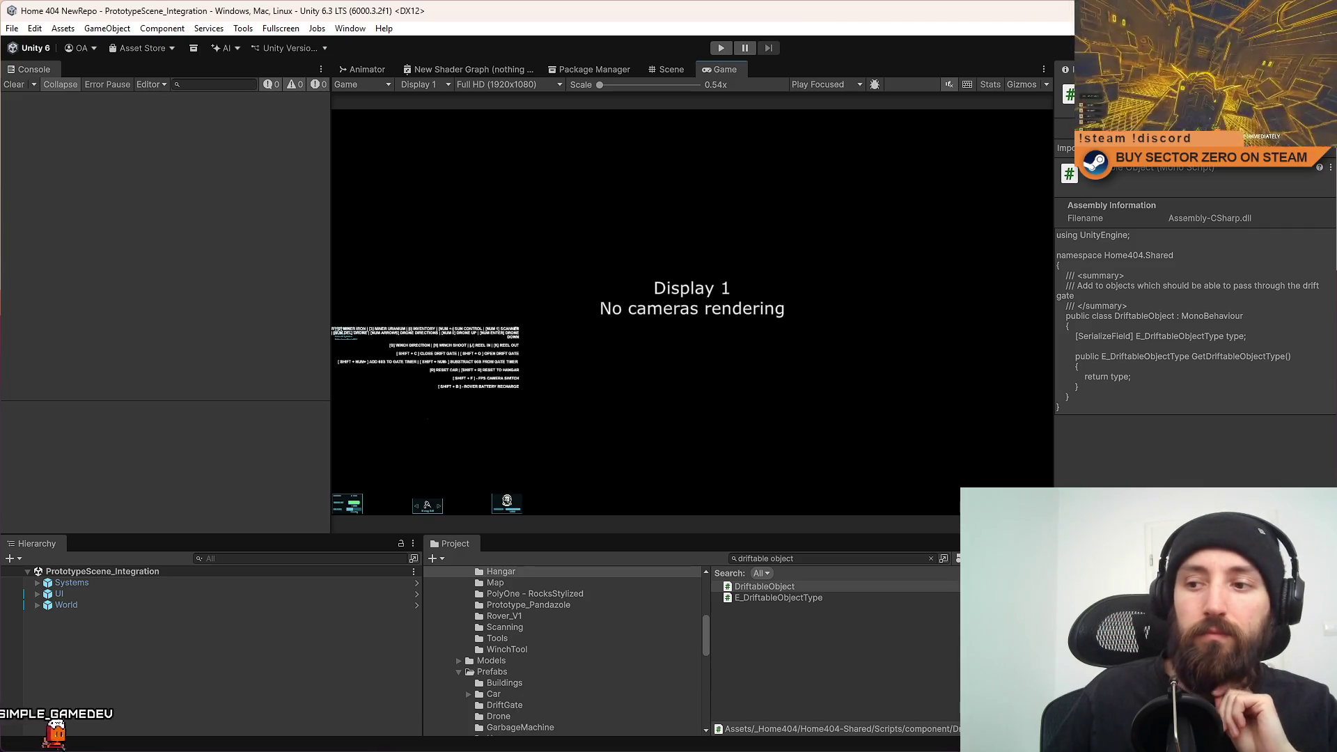
Start a fullscreen play-test and drive the rover through the glowing gate into the hangar.
left_click(721, 47)
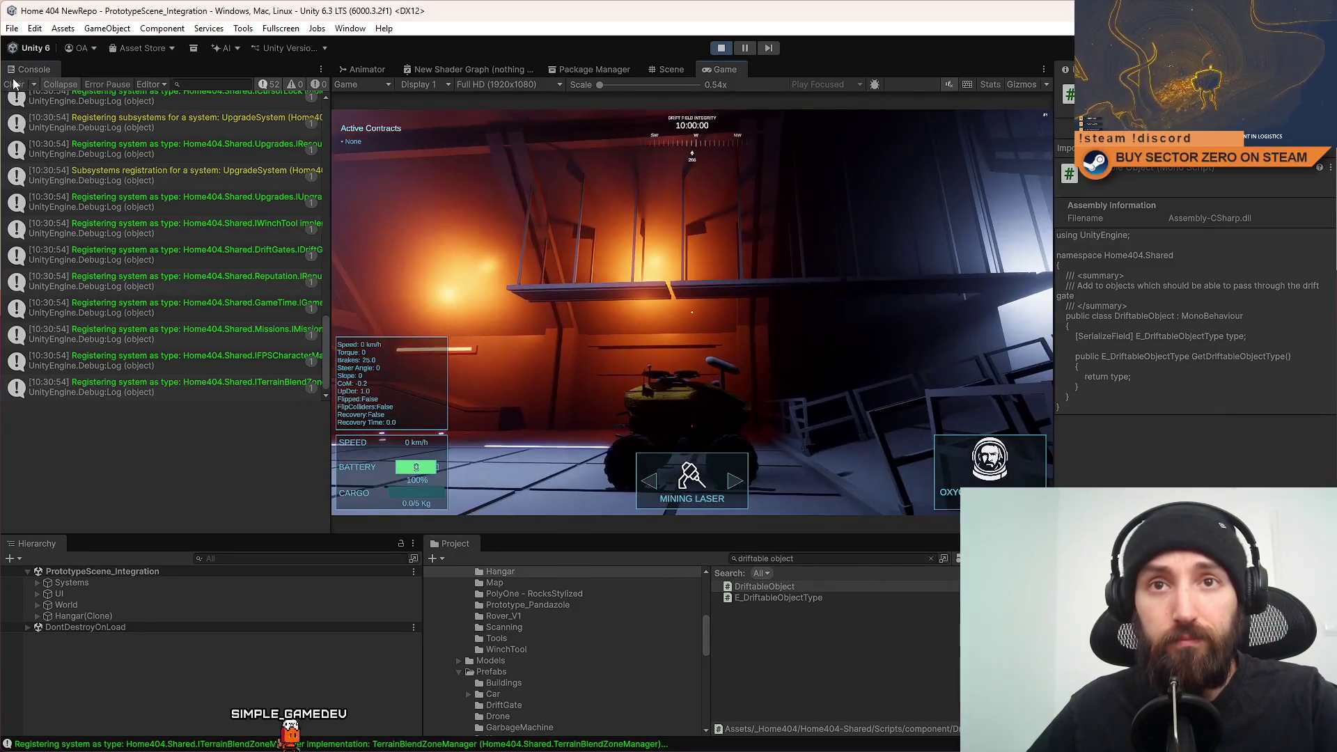
key("F10")
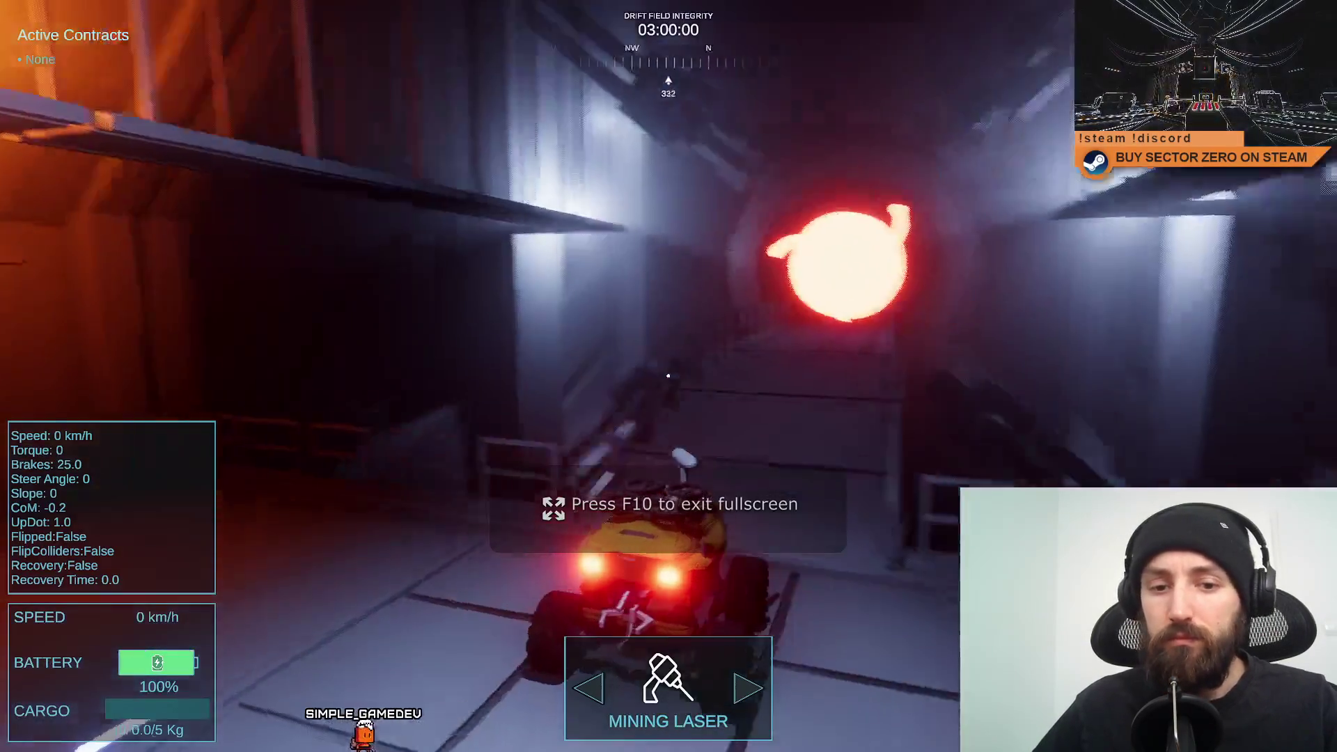
key("w")
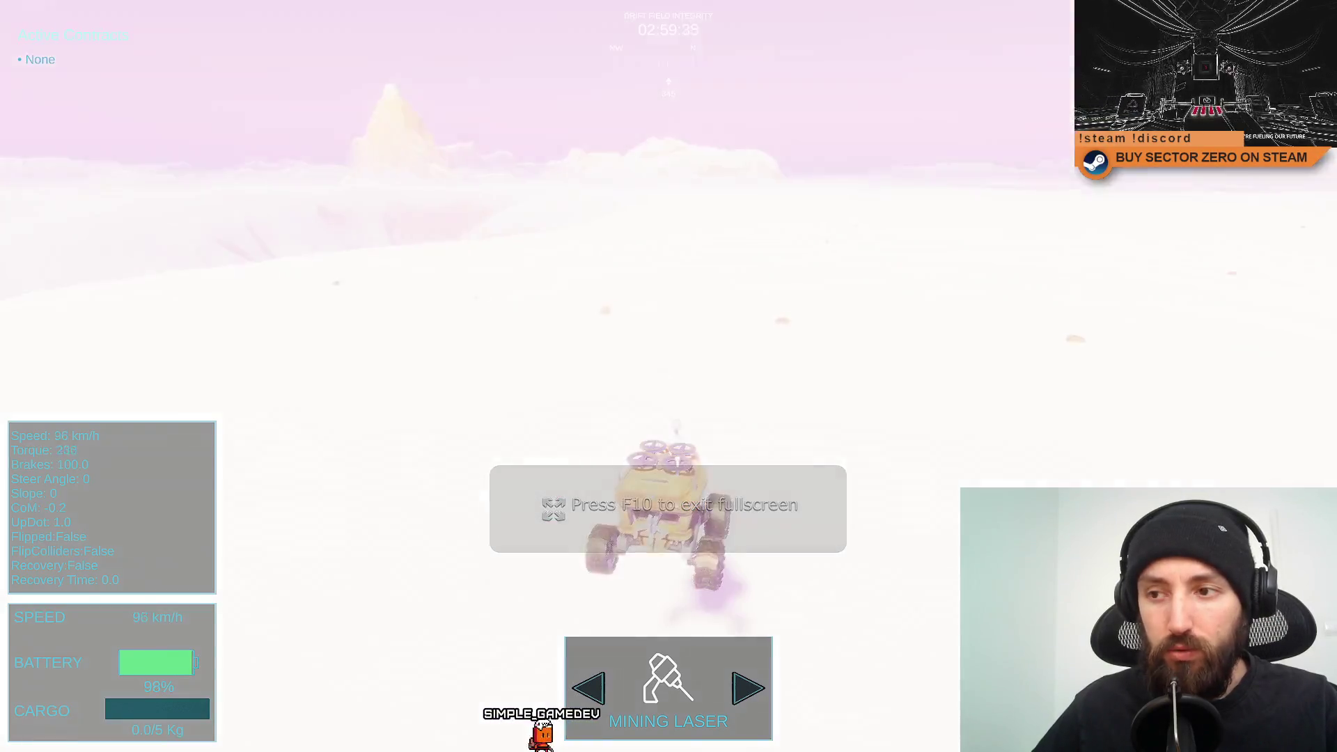
key("d")
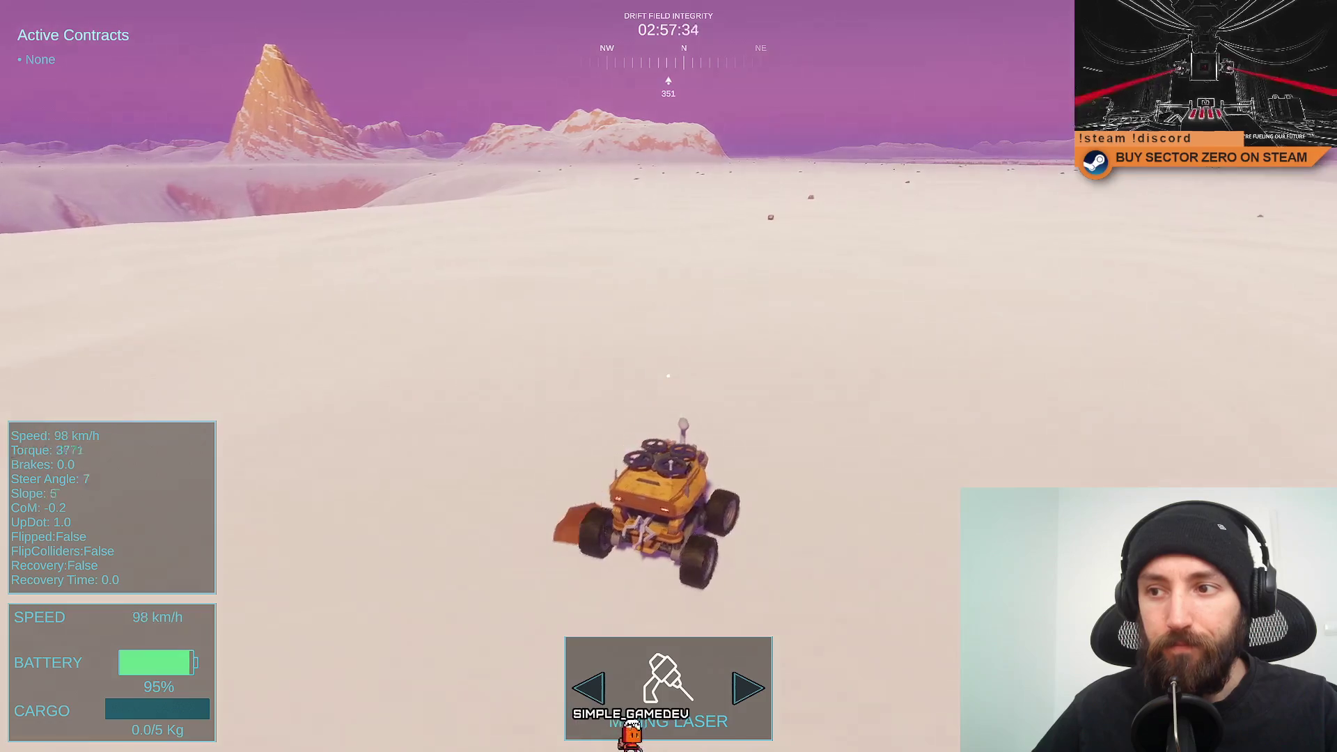
key("a")
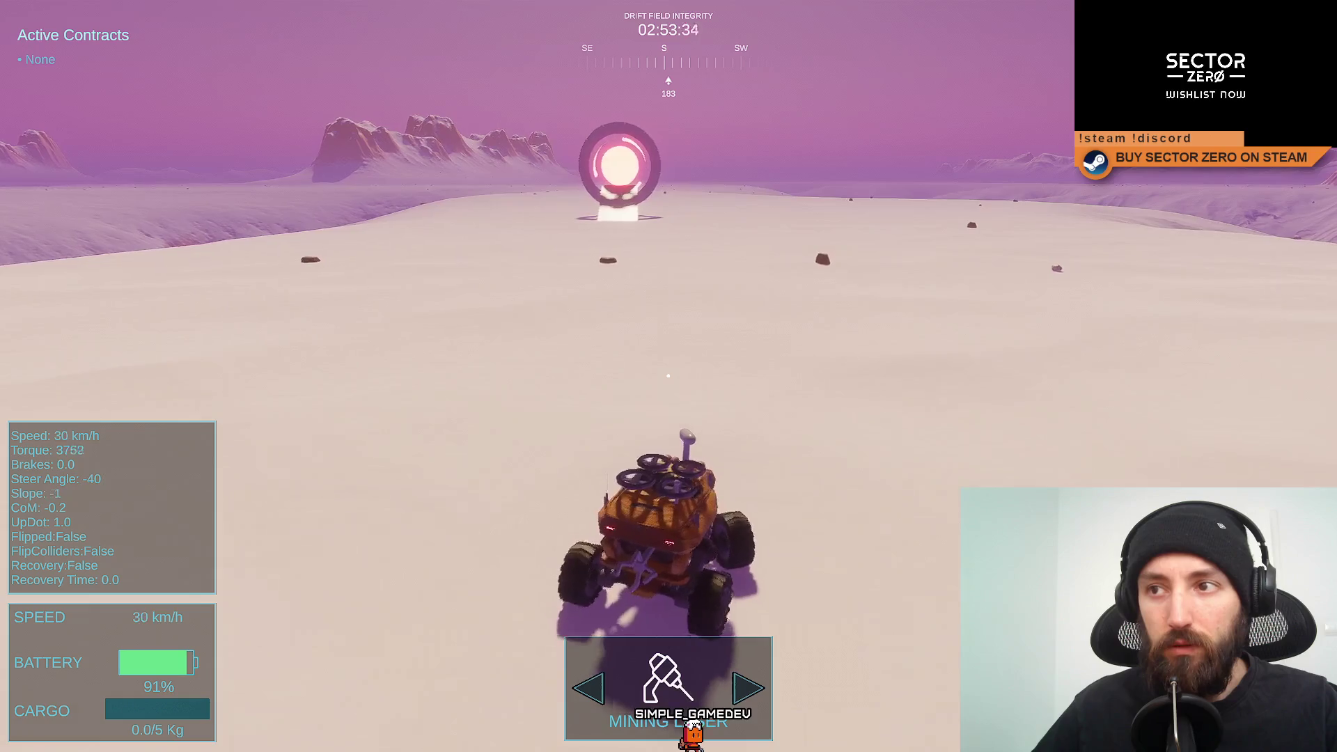
key("w")
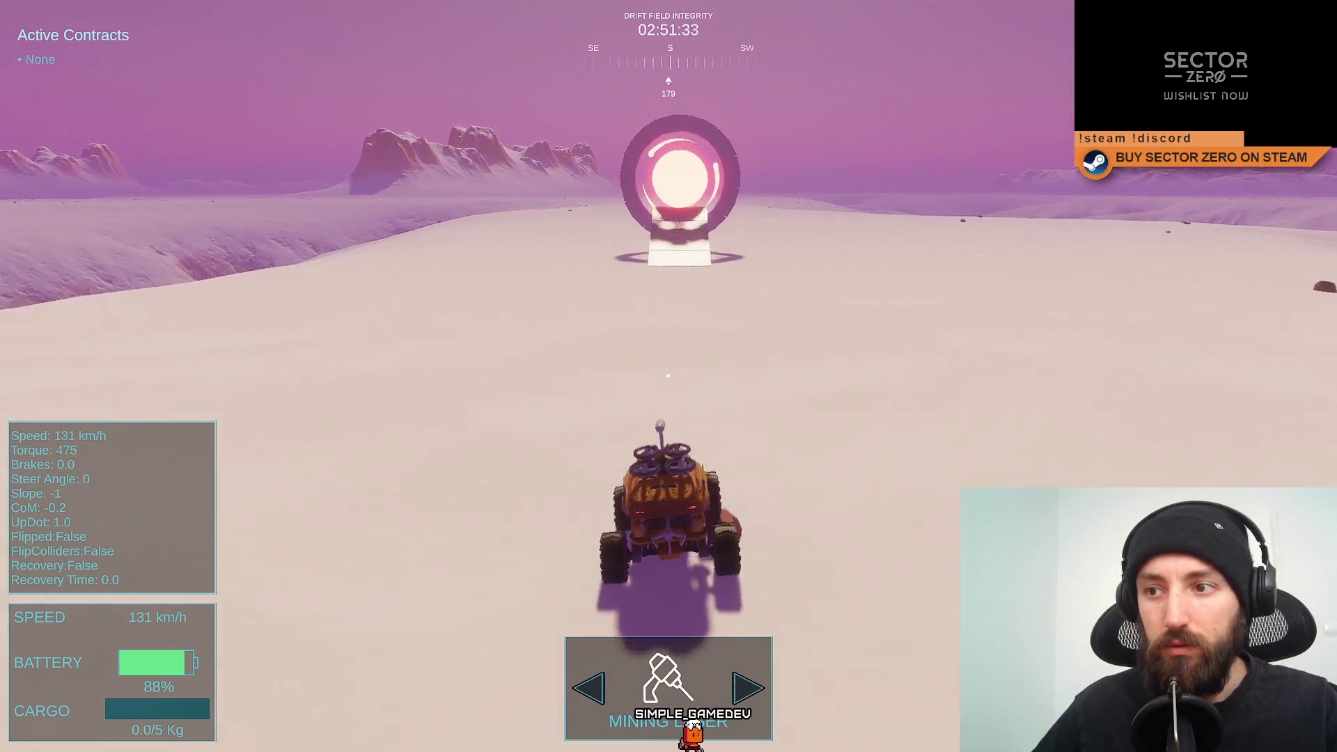
key("w")
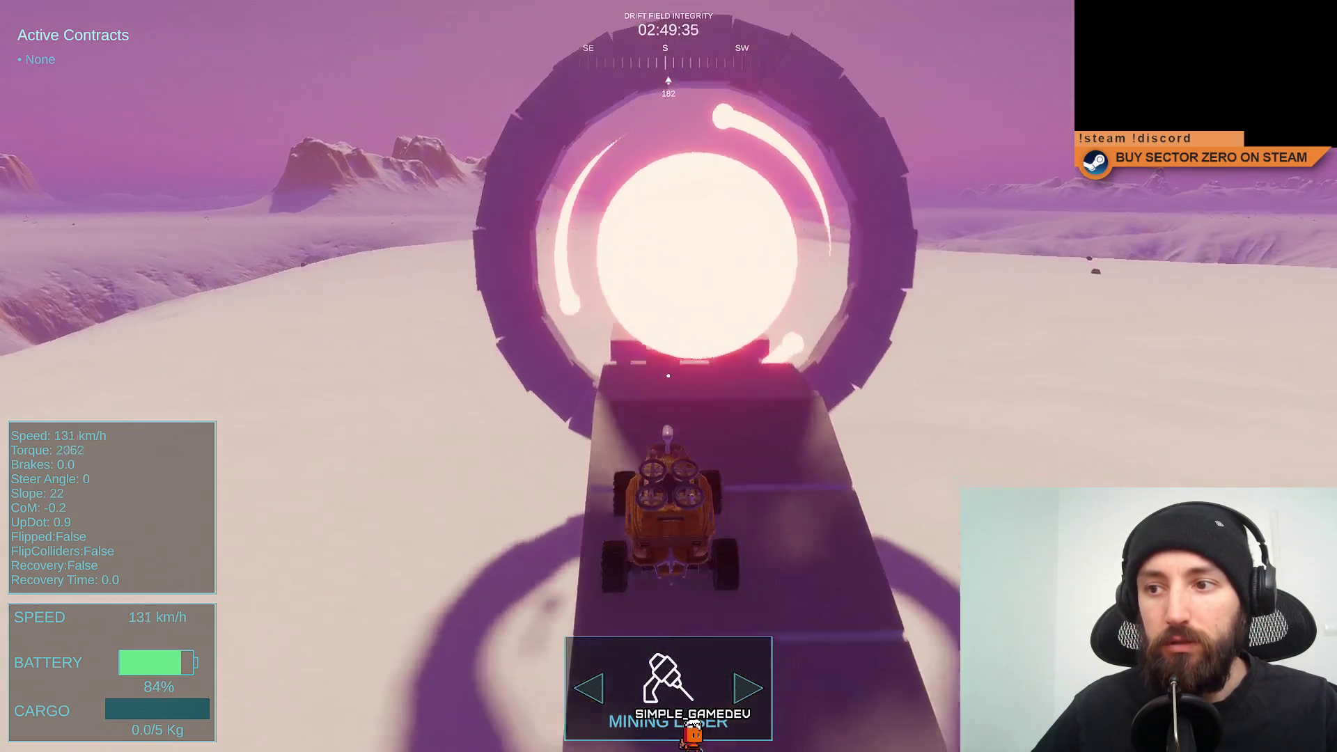
key("w")
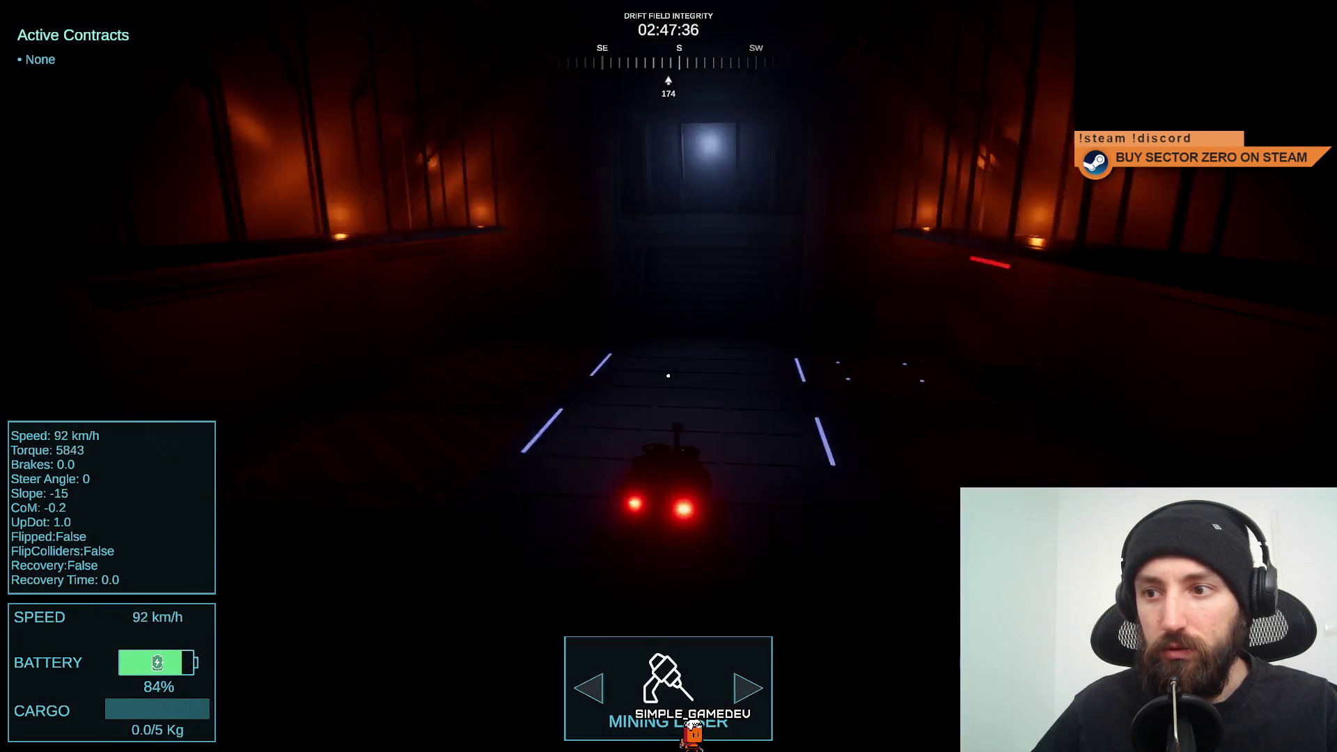
Turn the rover around and drive it out through the red gate onto the snowy plain.
key("s")
key("a")
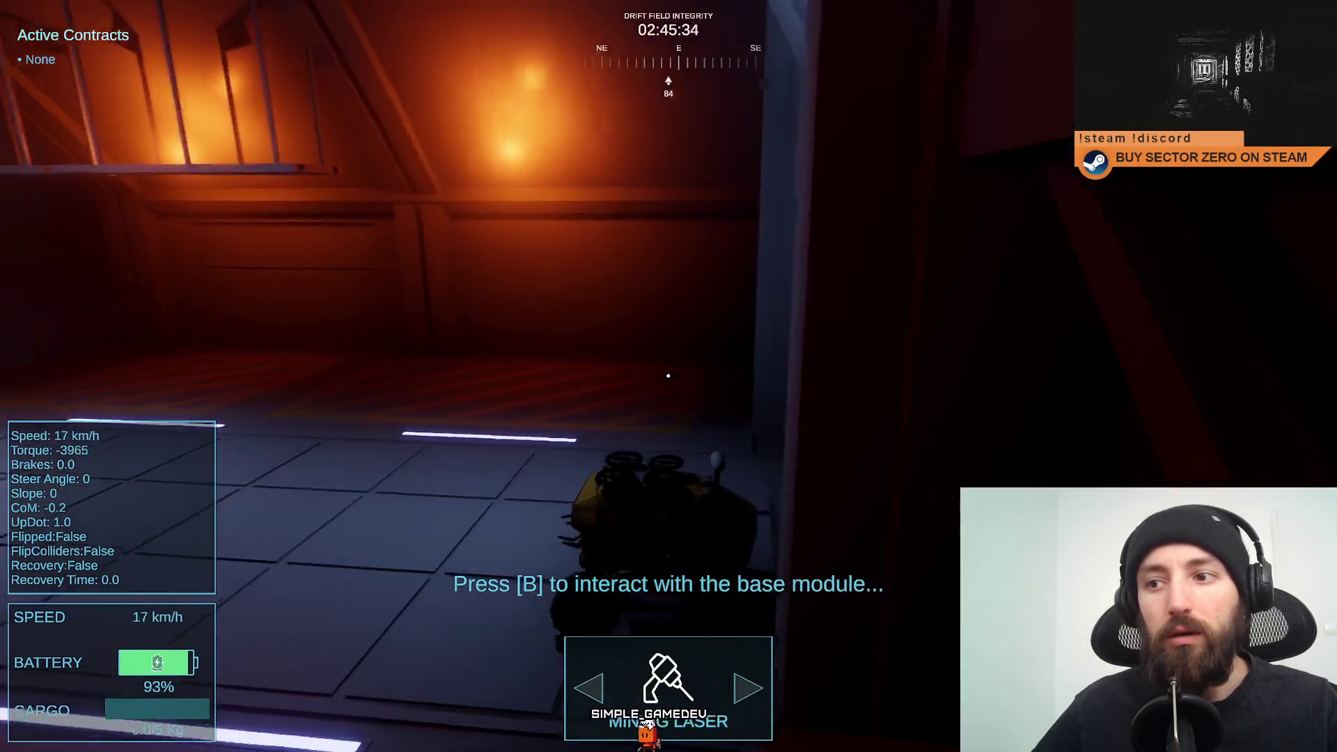
key("w")
key("d")
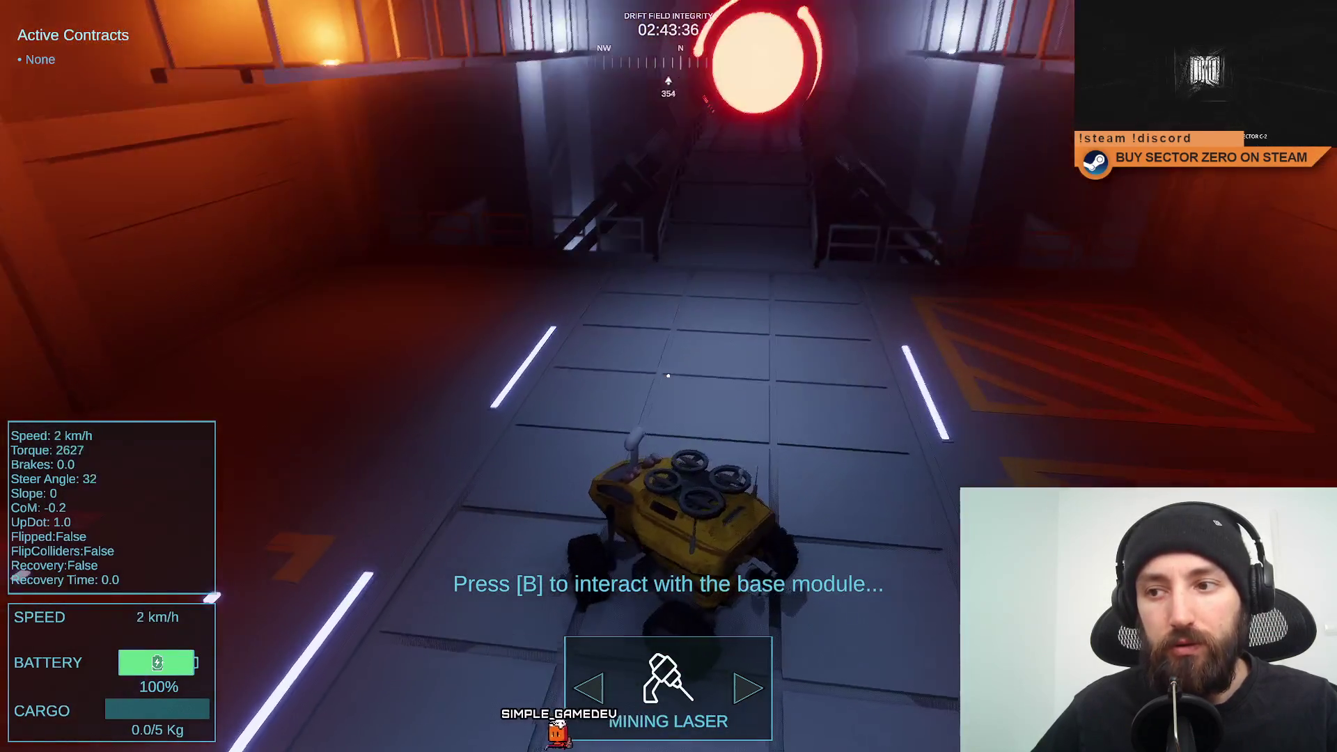
key("w")
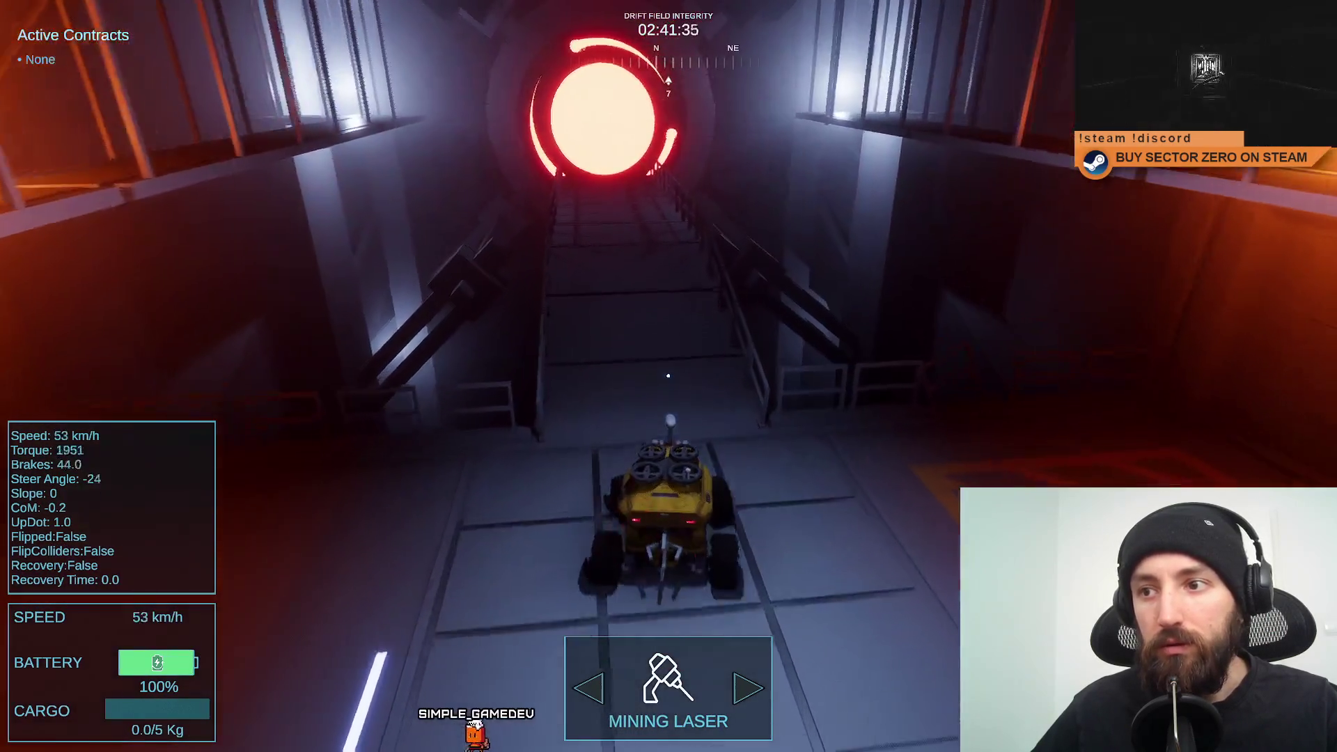
key("w")
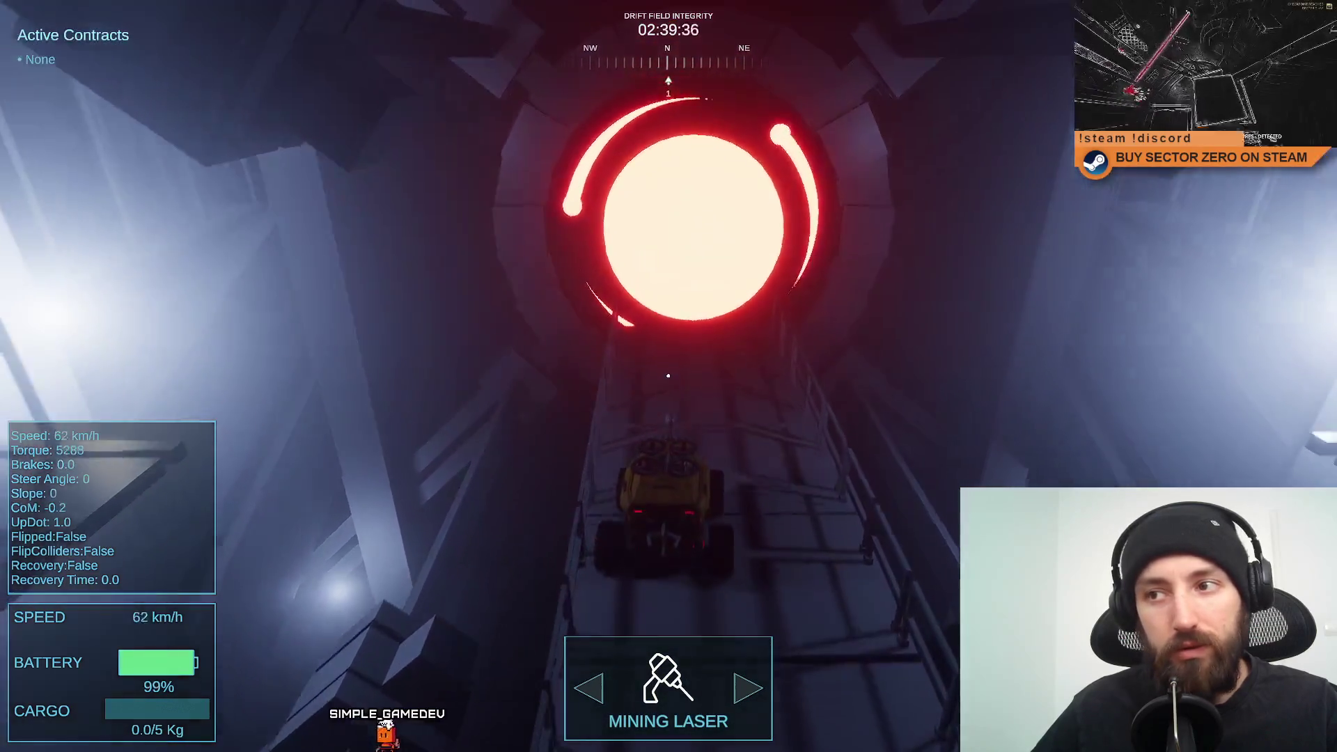
key("w")
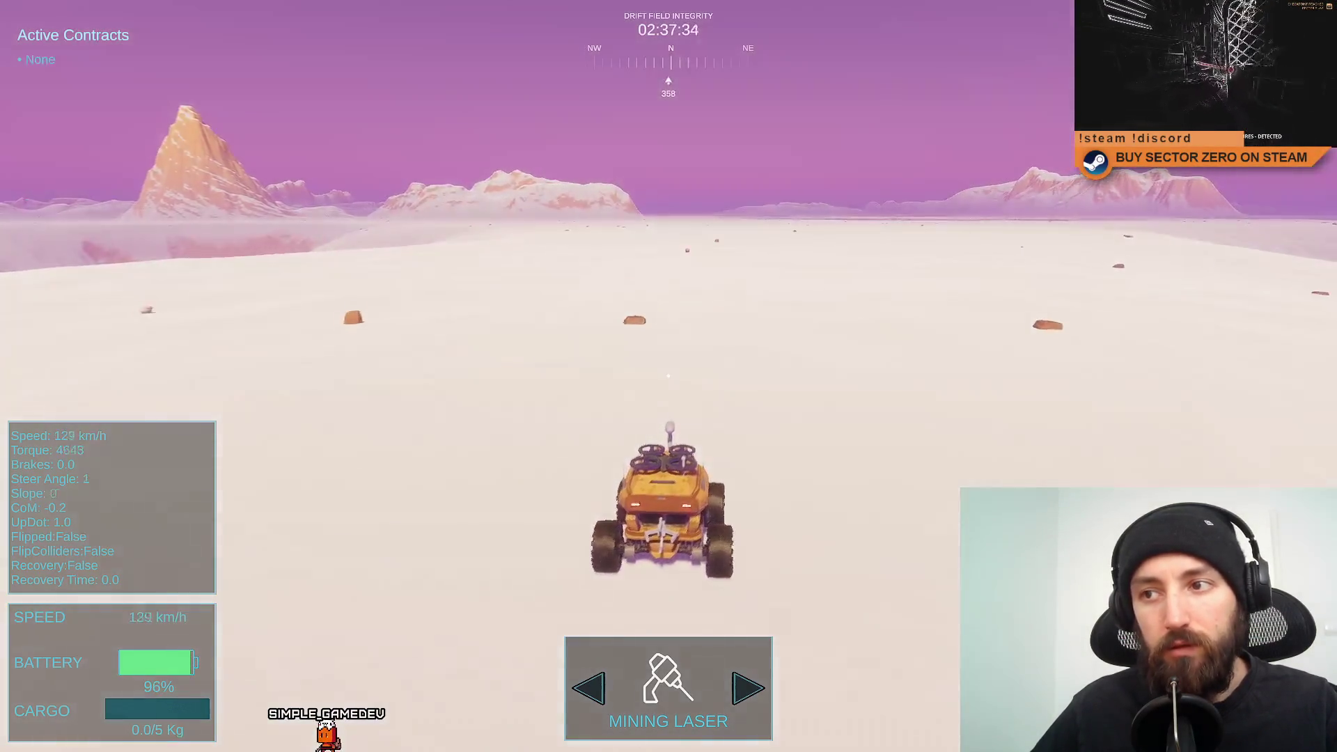
key("w")
key("d")
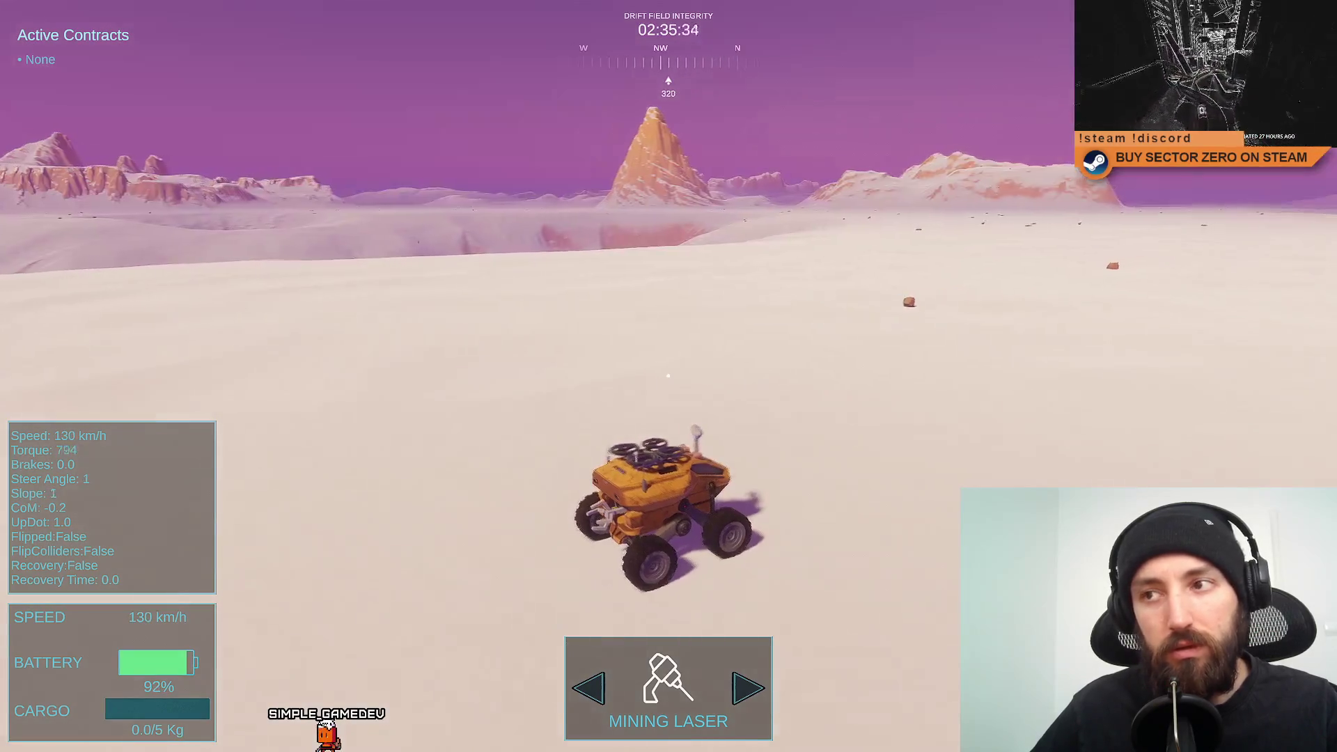
key("a")
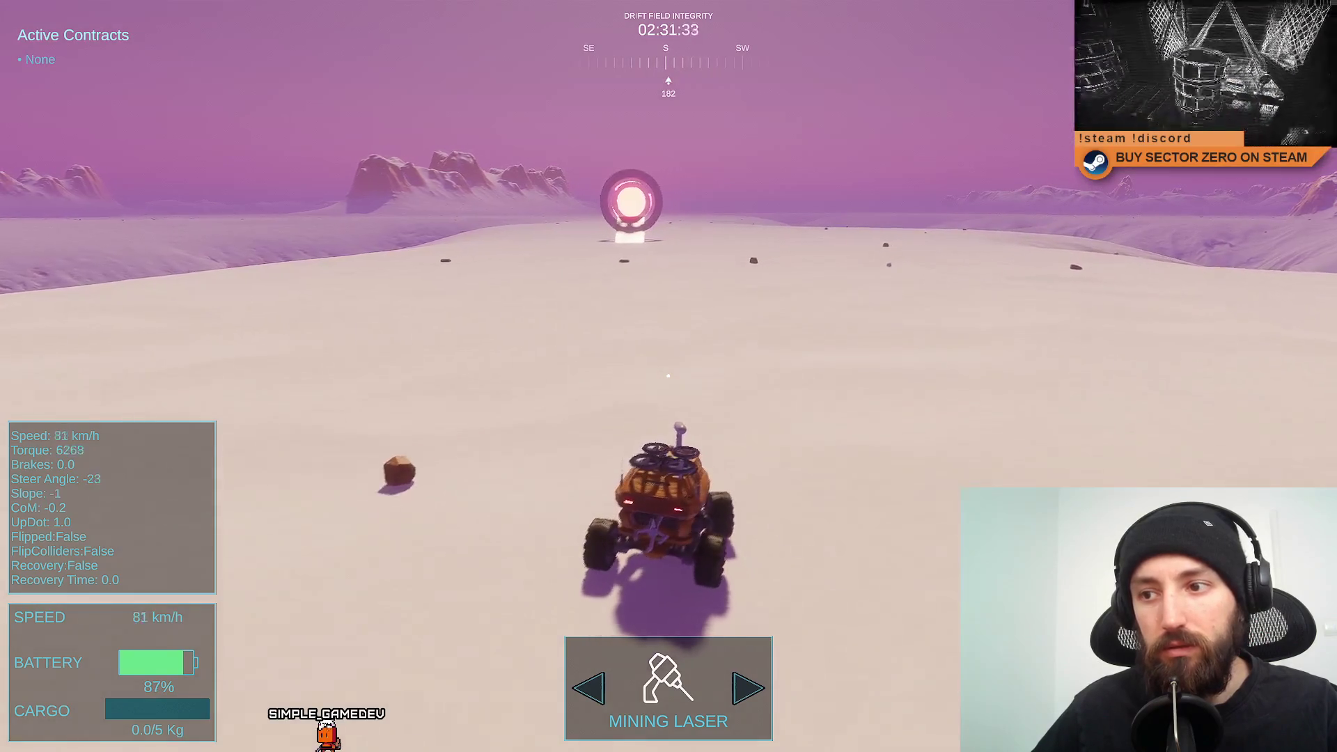
key("w")
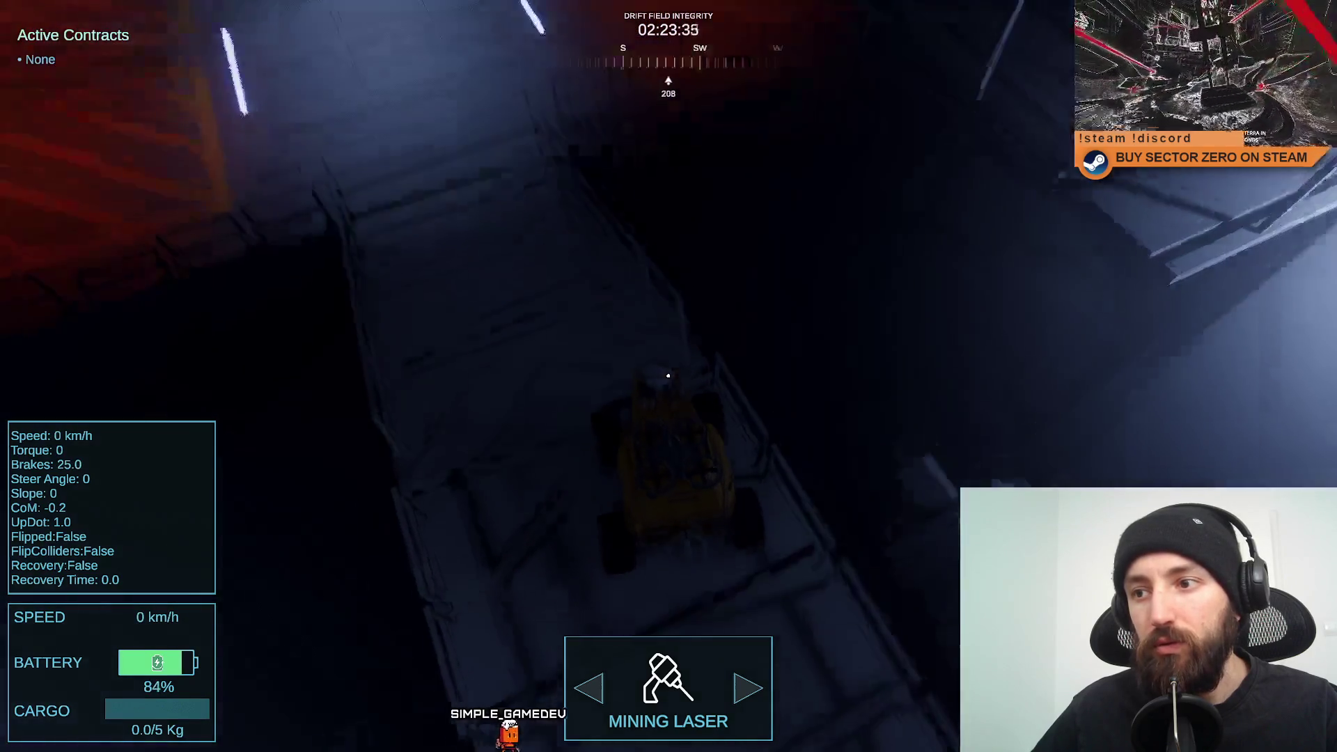
Drive back down into the hangar, out the red gate again, and spin to face the gate.
key("w")
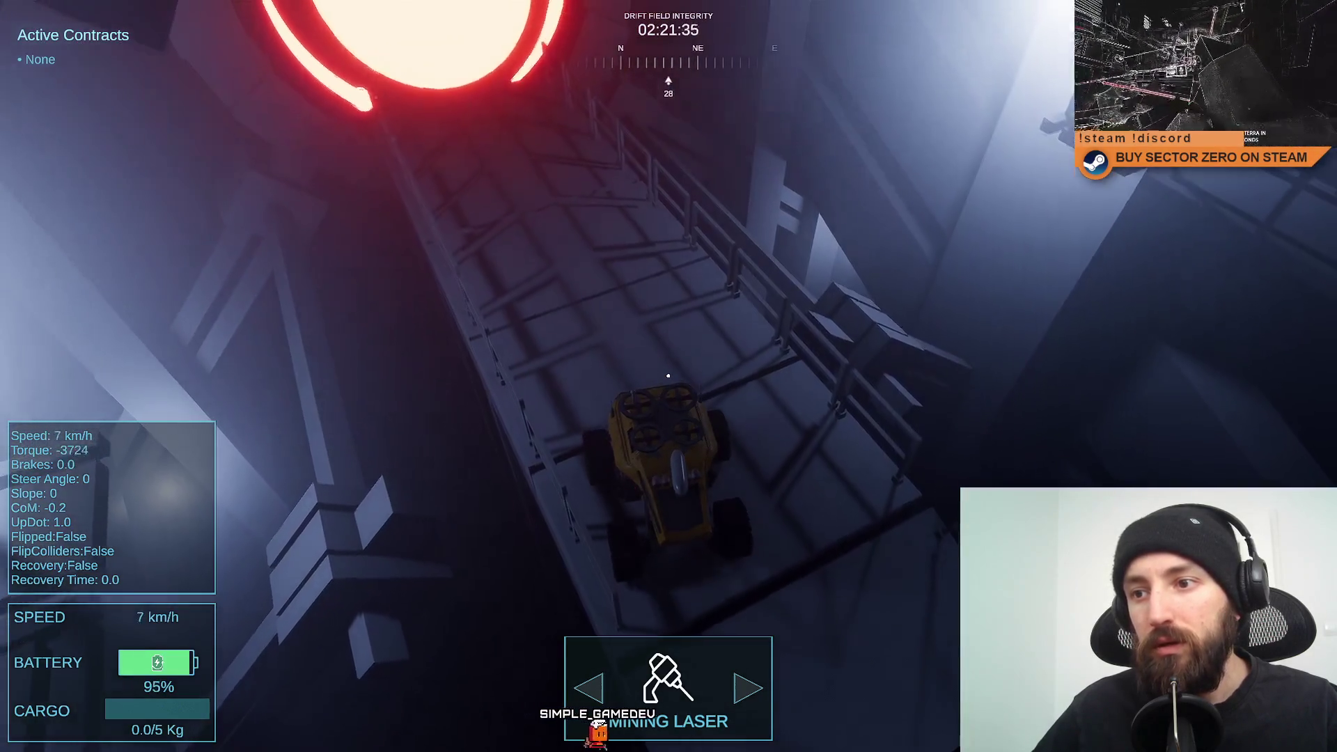
key("a")
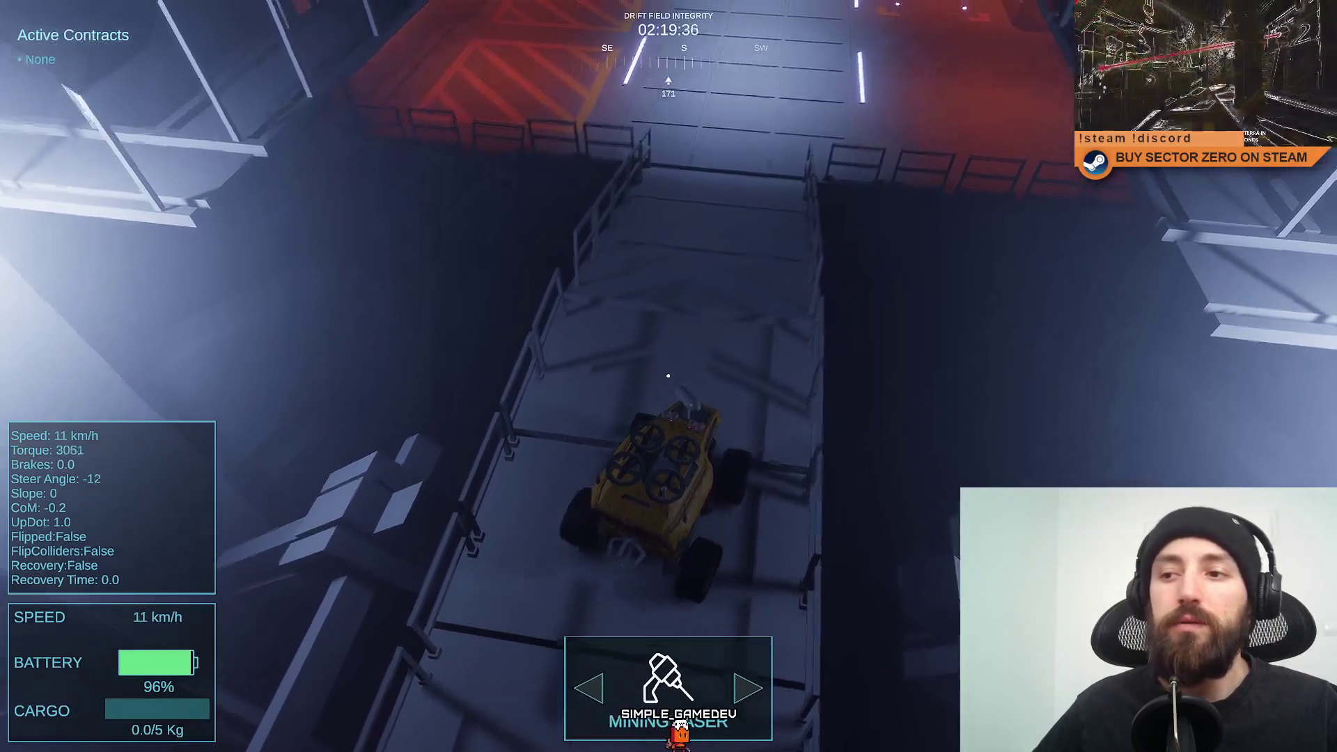
key("w")
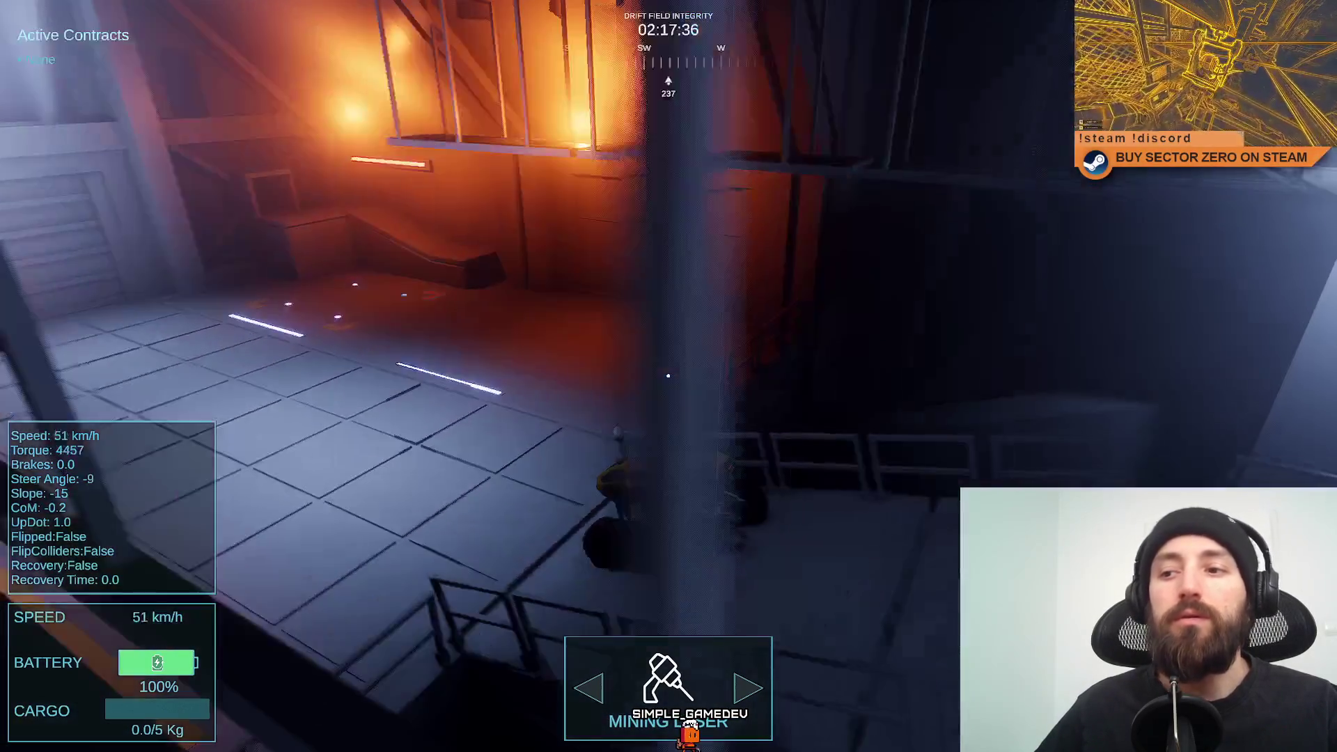
key("d")
key("s")
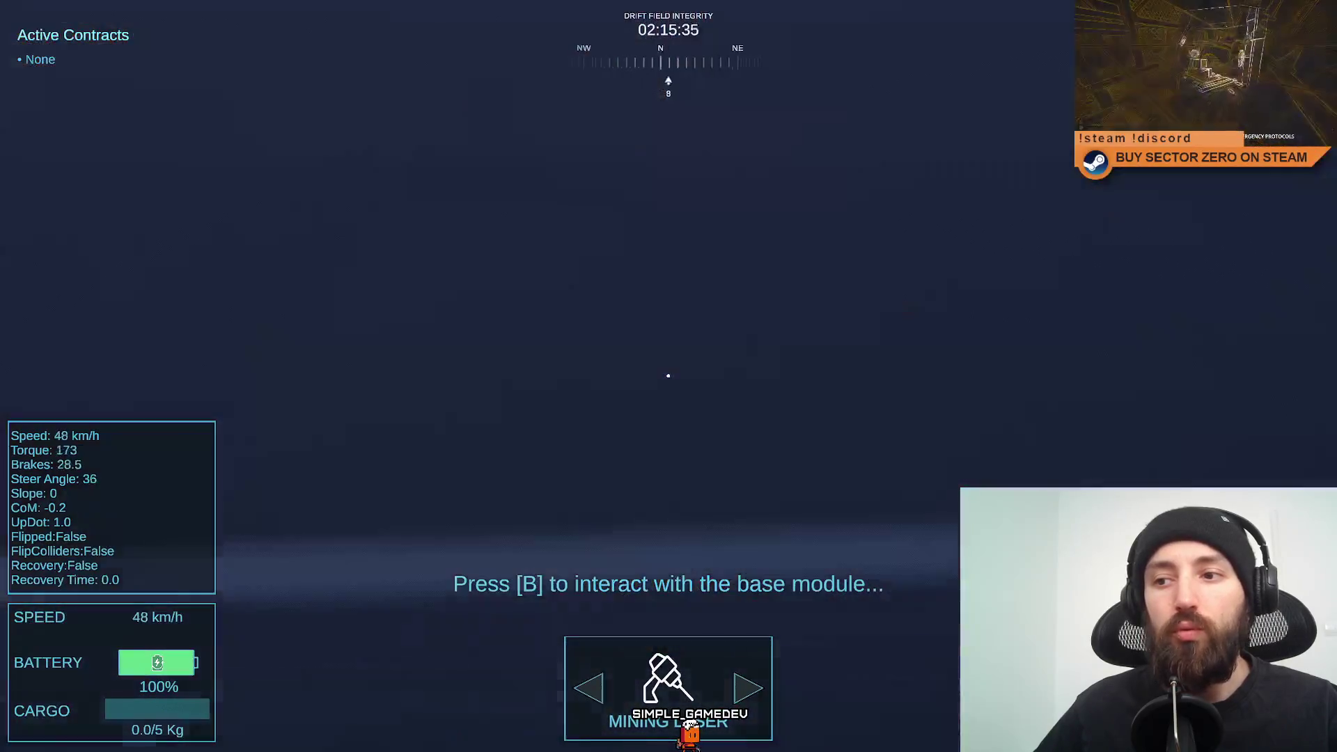
key("a")
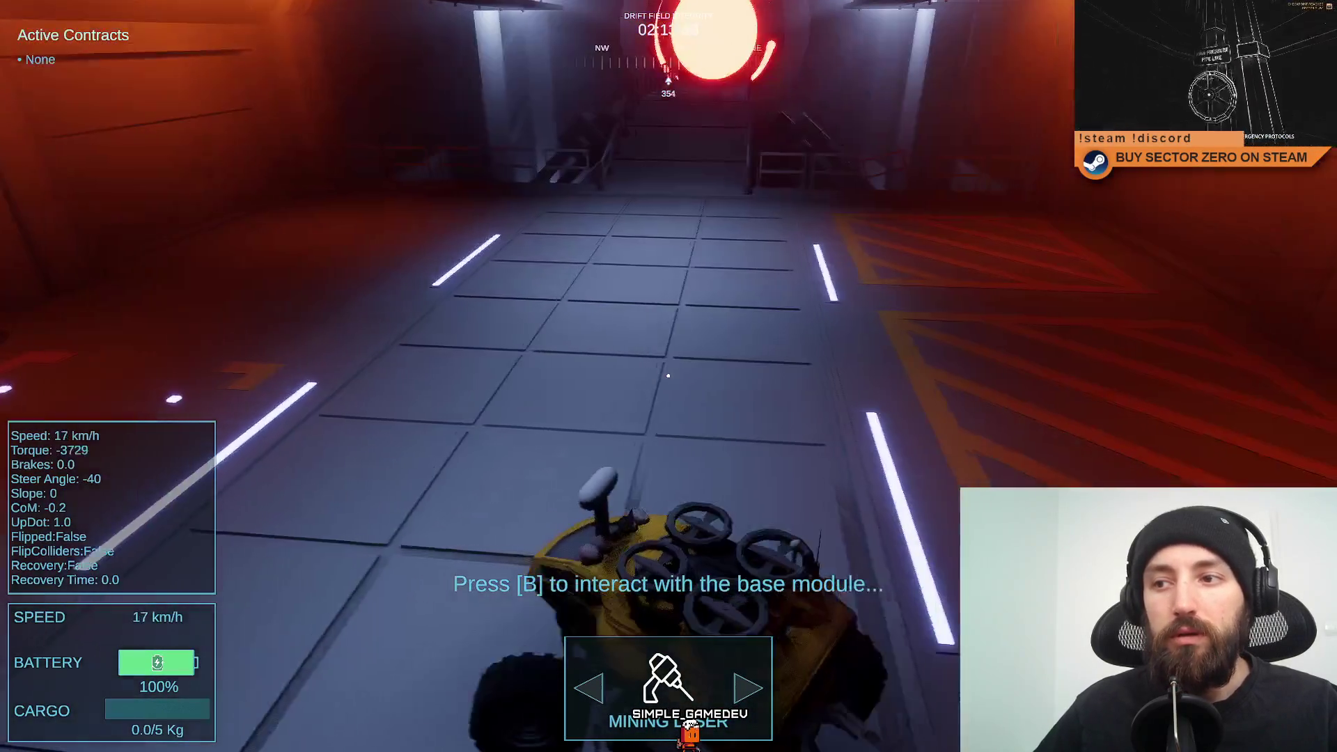
key("w")
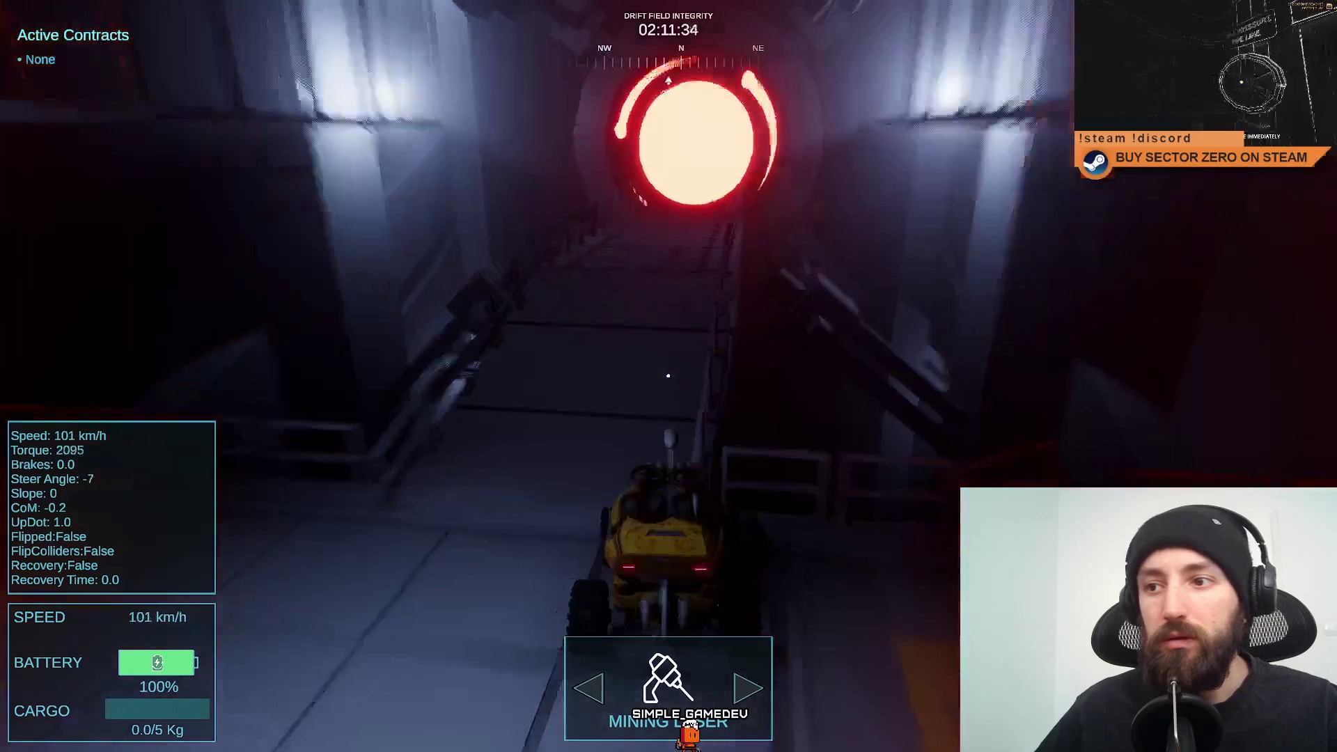
key("d")
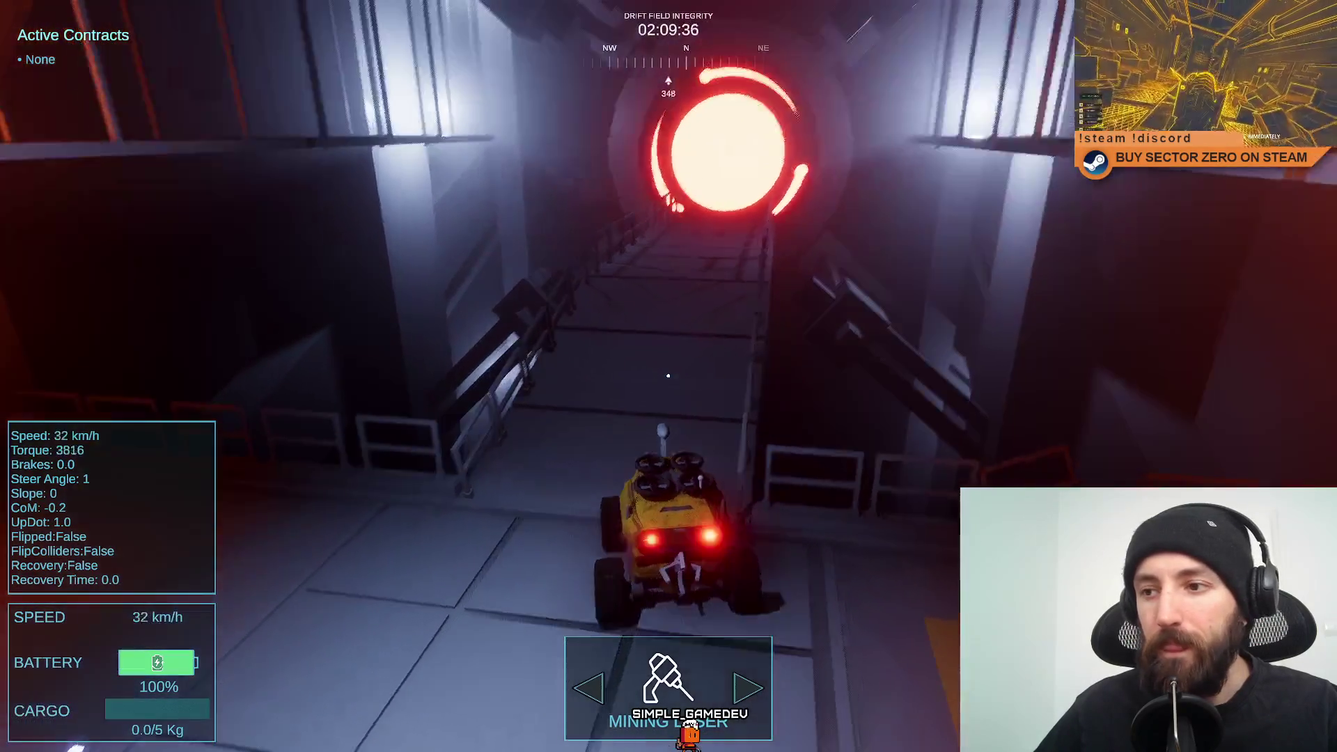
key("w")
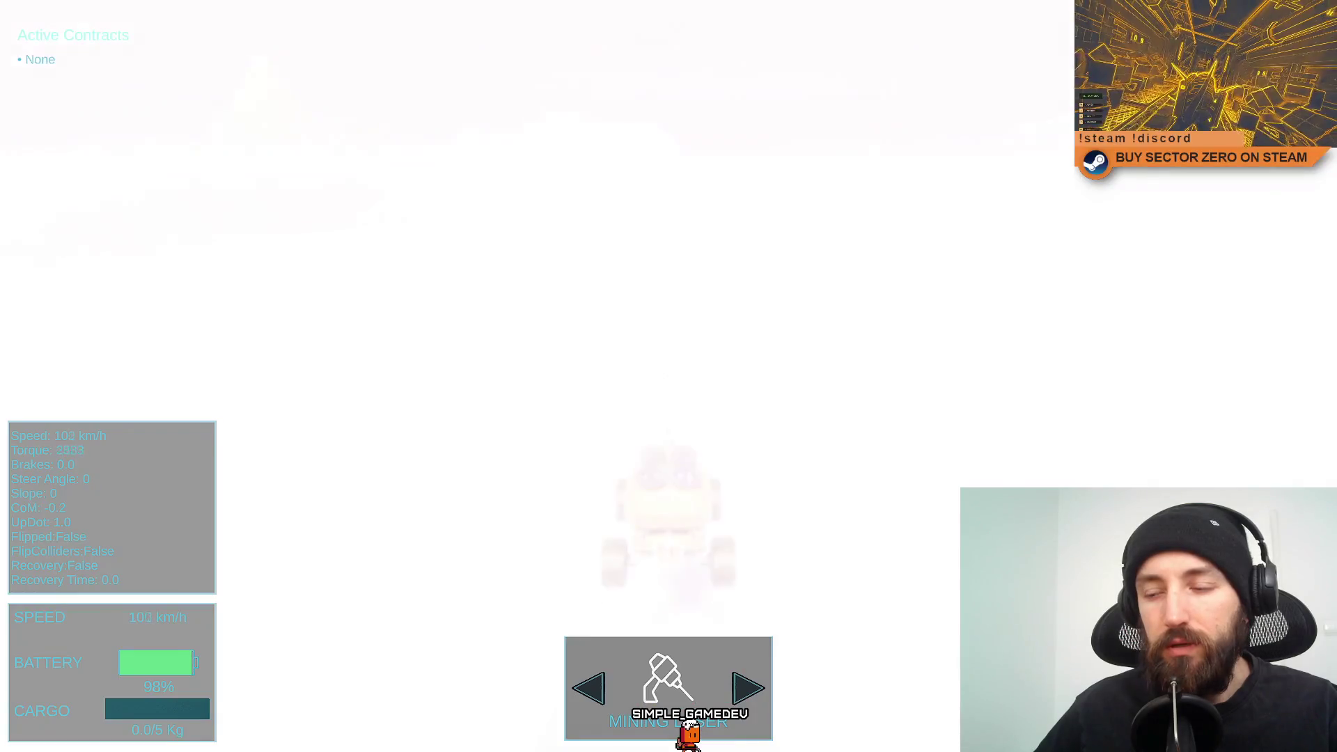
key("w")
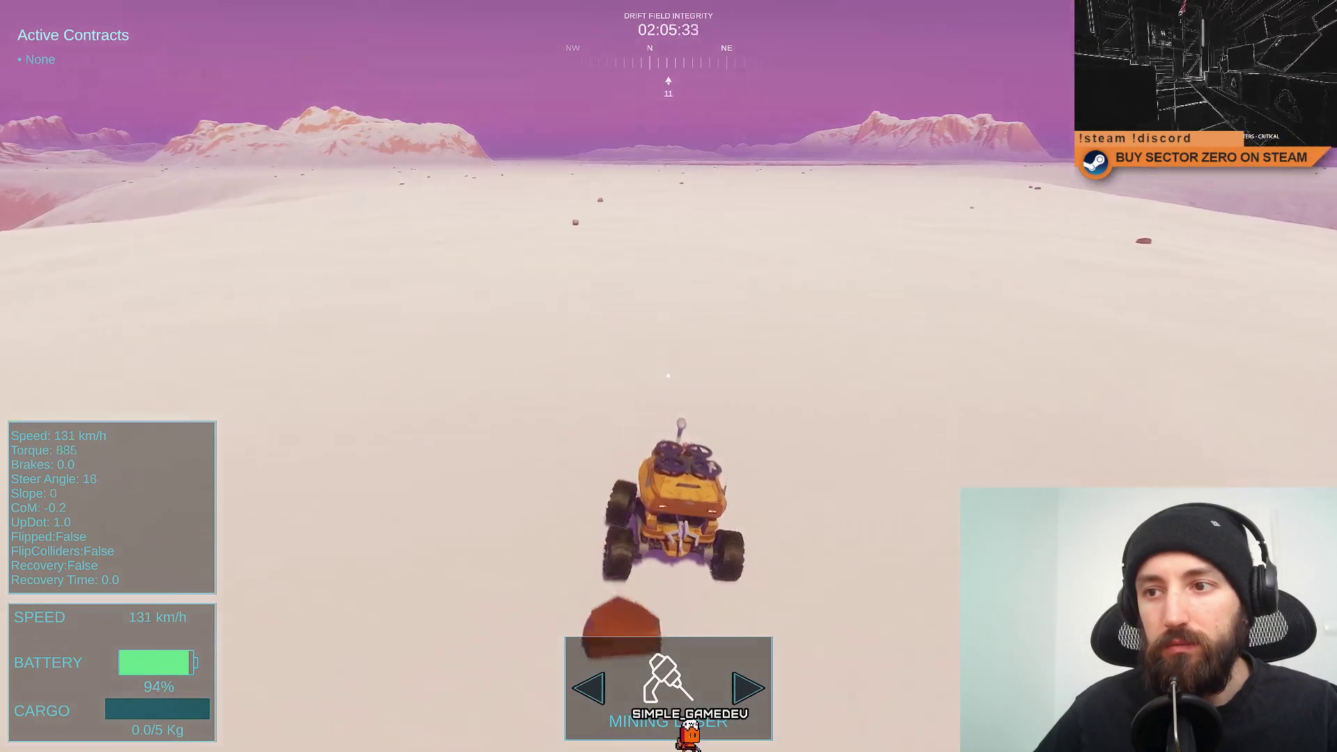
key("a")
key("space")
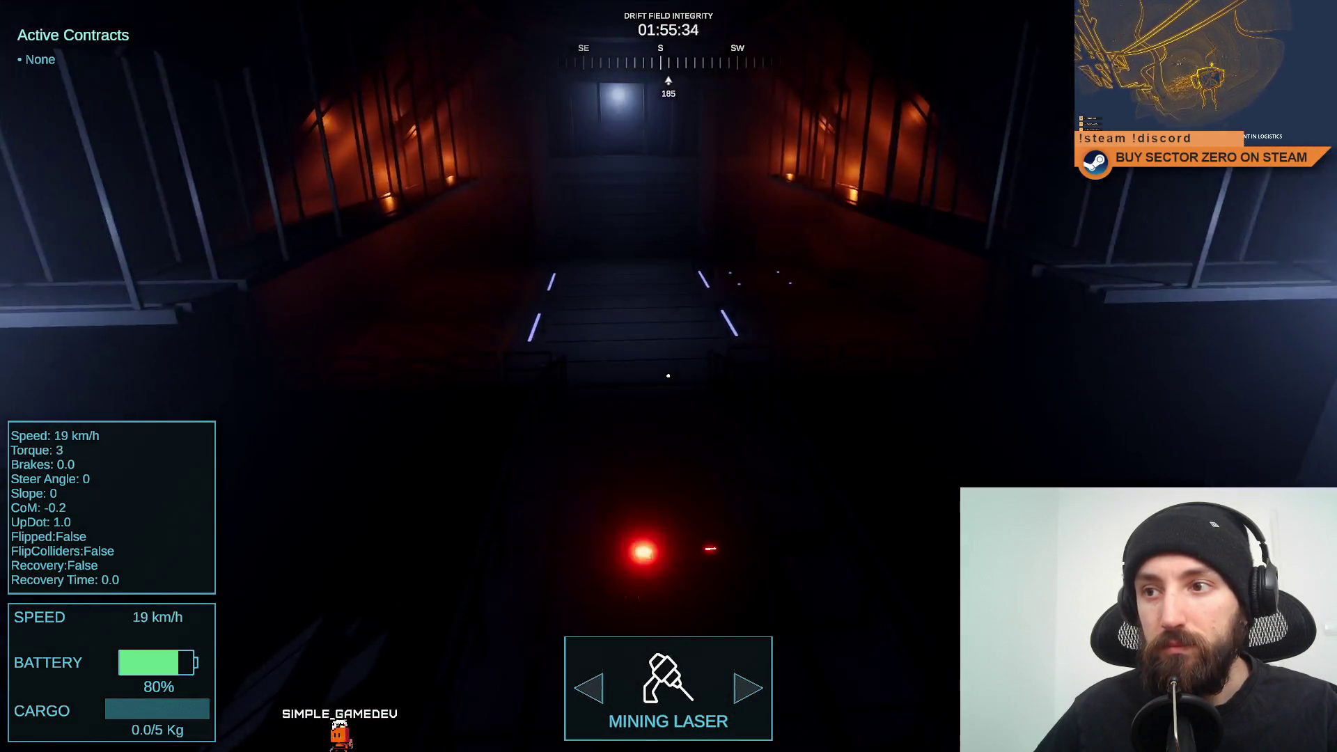
Roll the rover through the drift gate, cross the snowfield, and return to a stop in the hangar.
key("w")
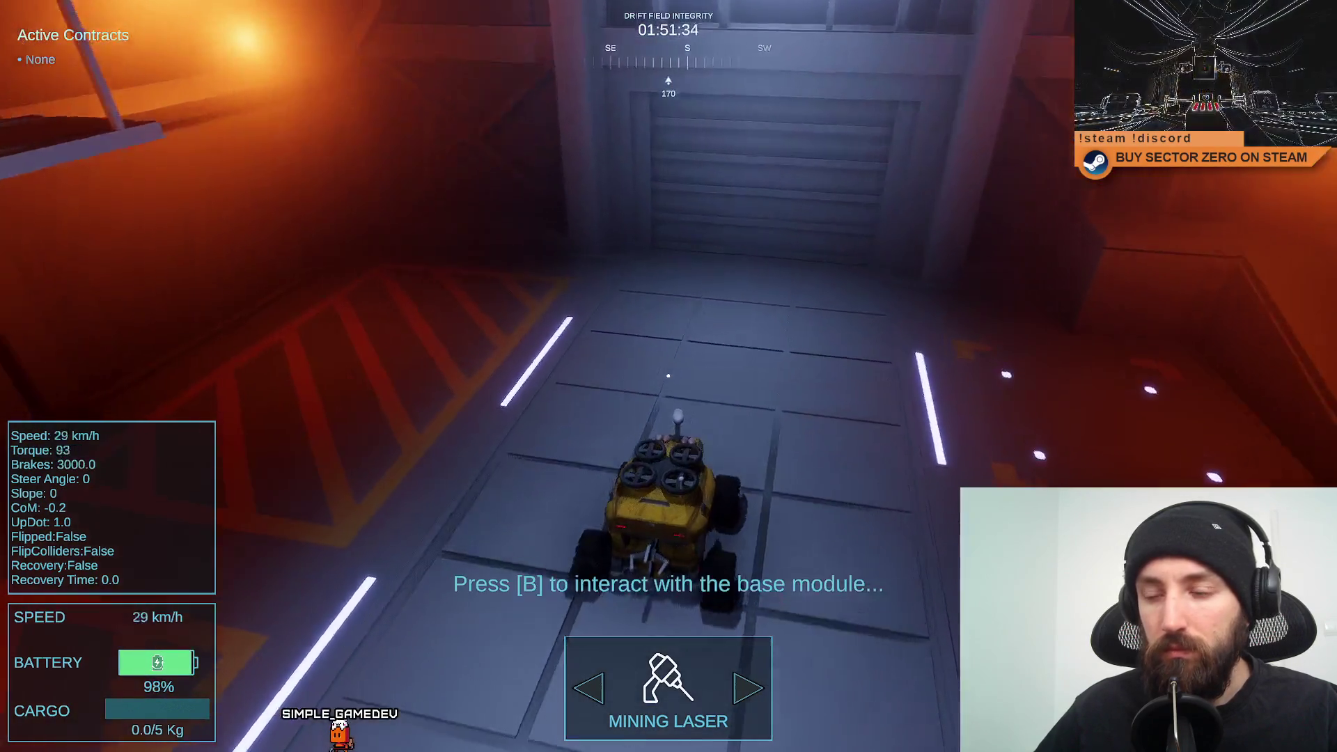
key("s")
key("s")
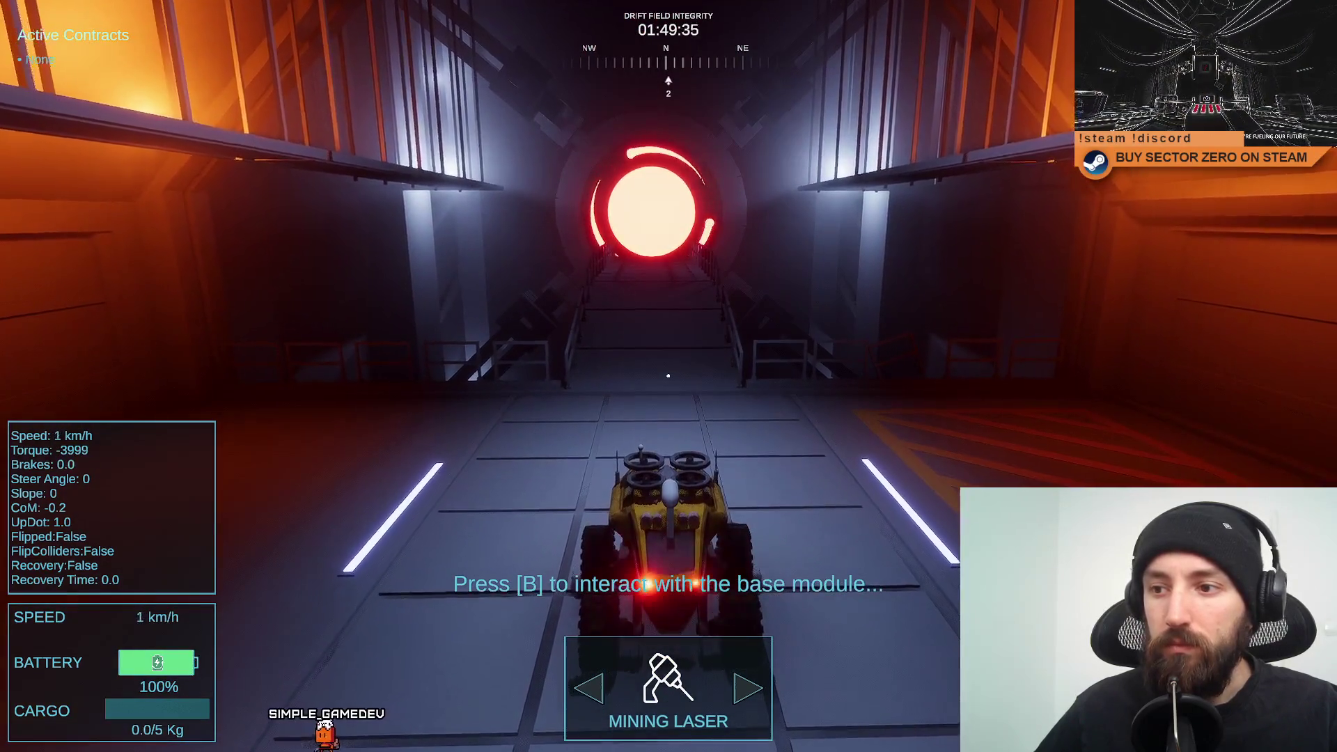
key("s")
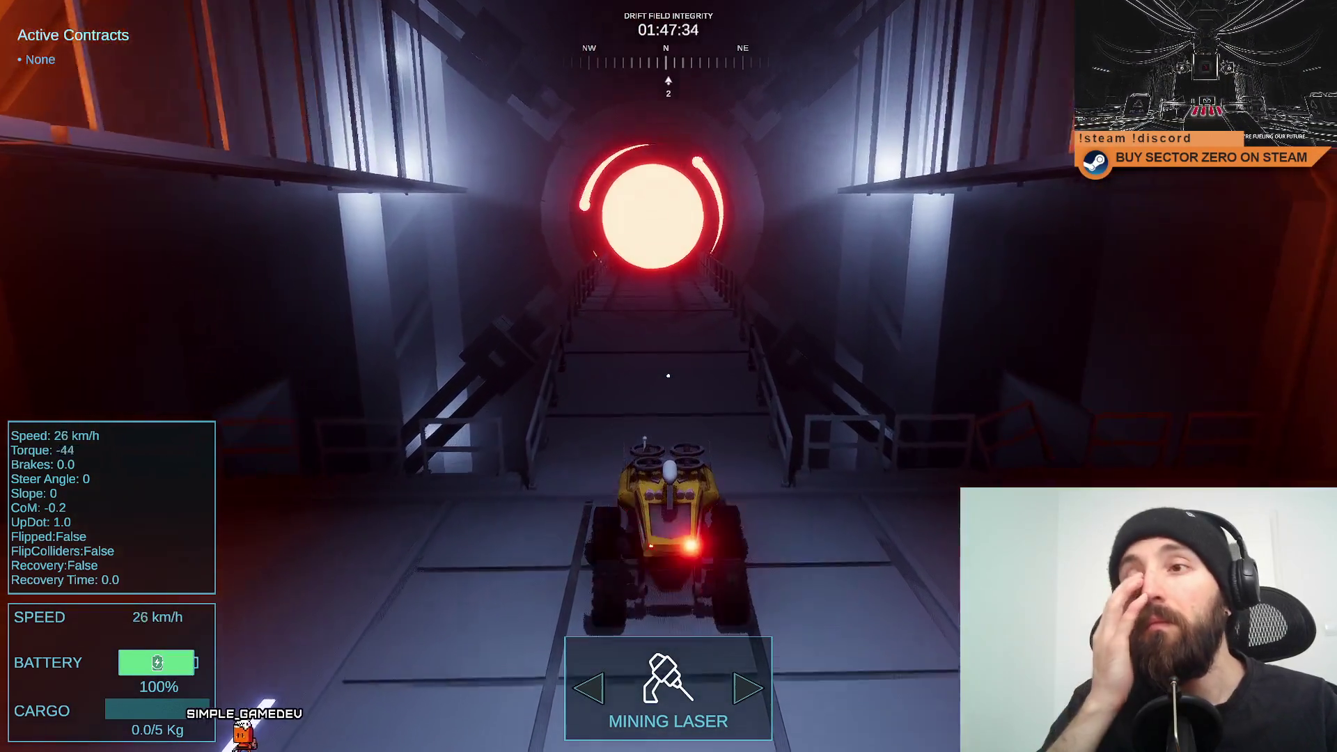
key("s")
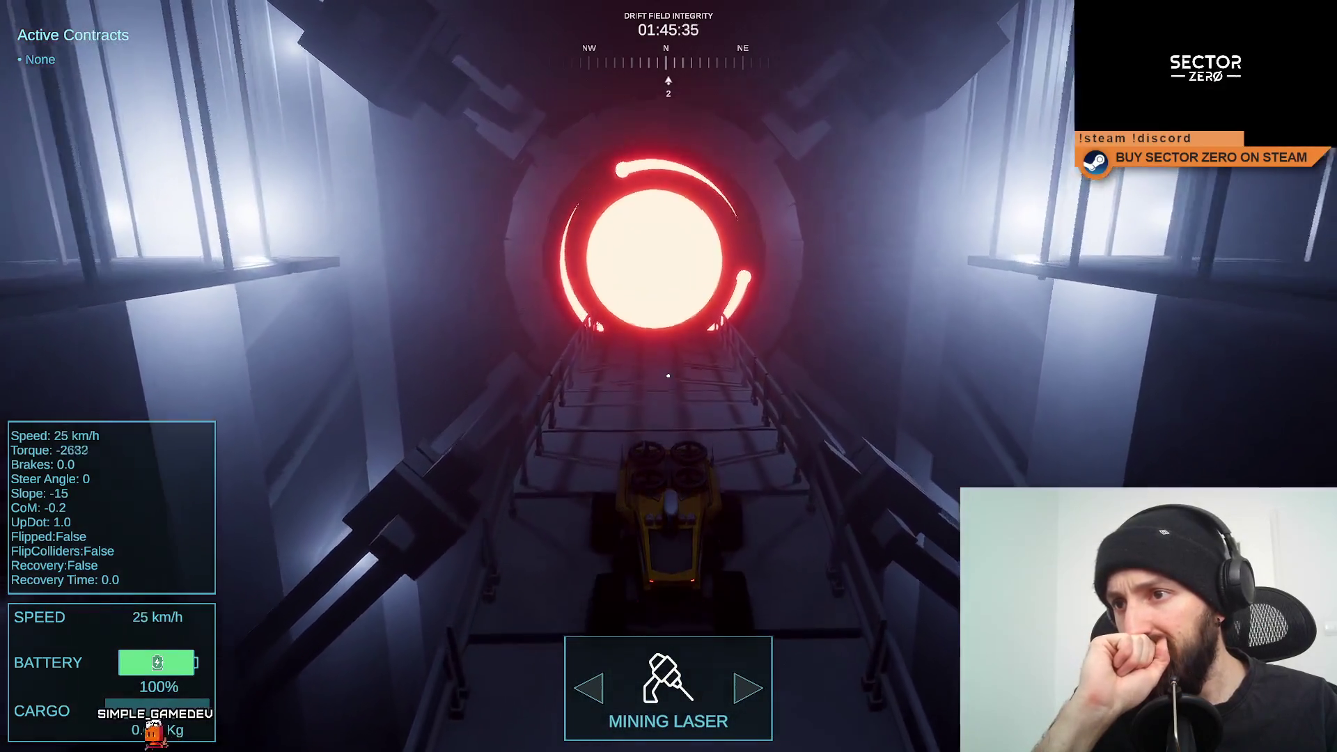
key("s")
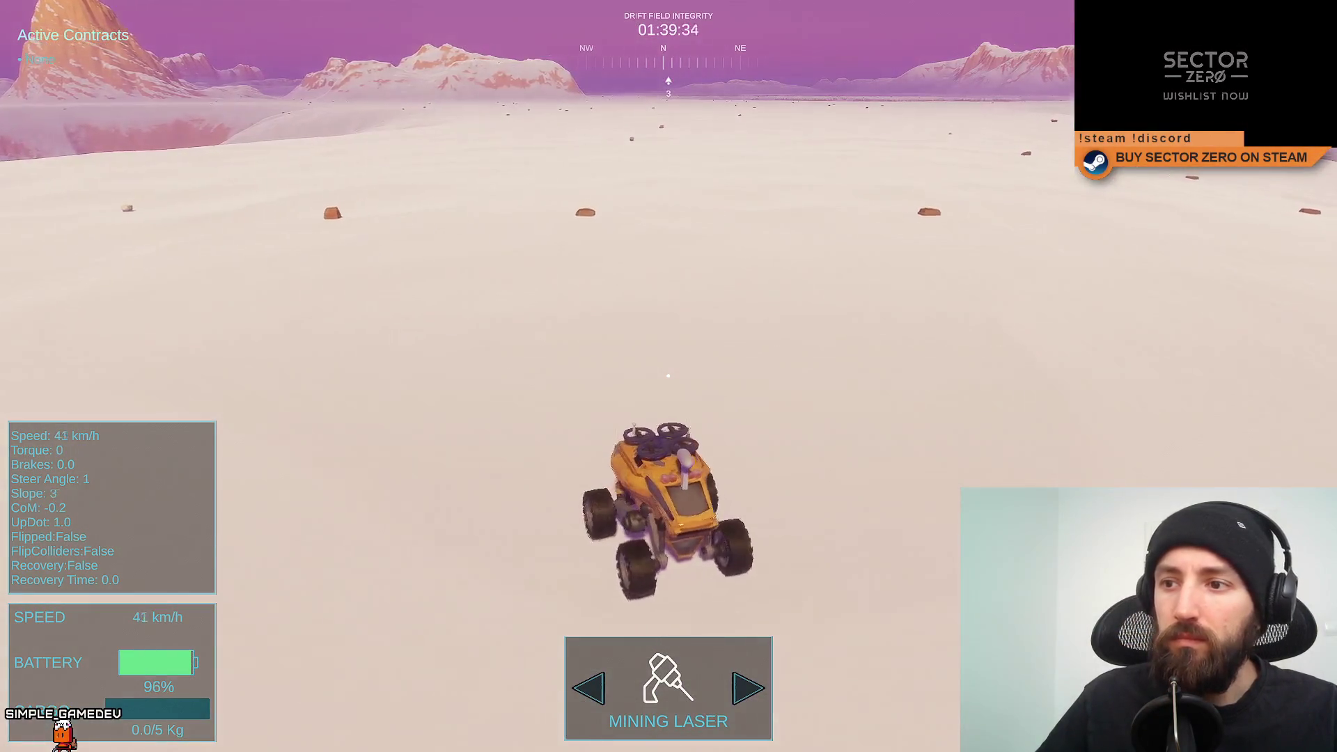
key("w")
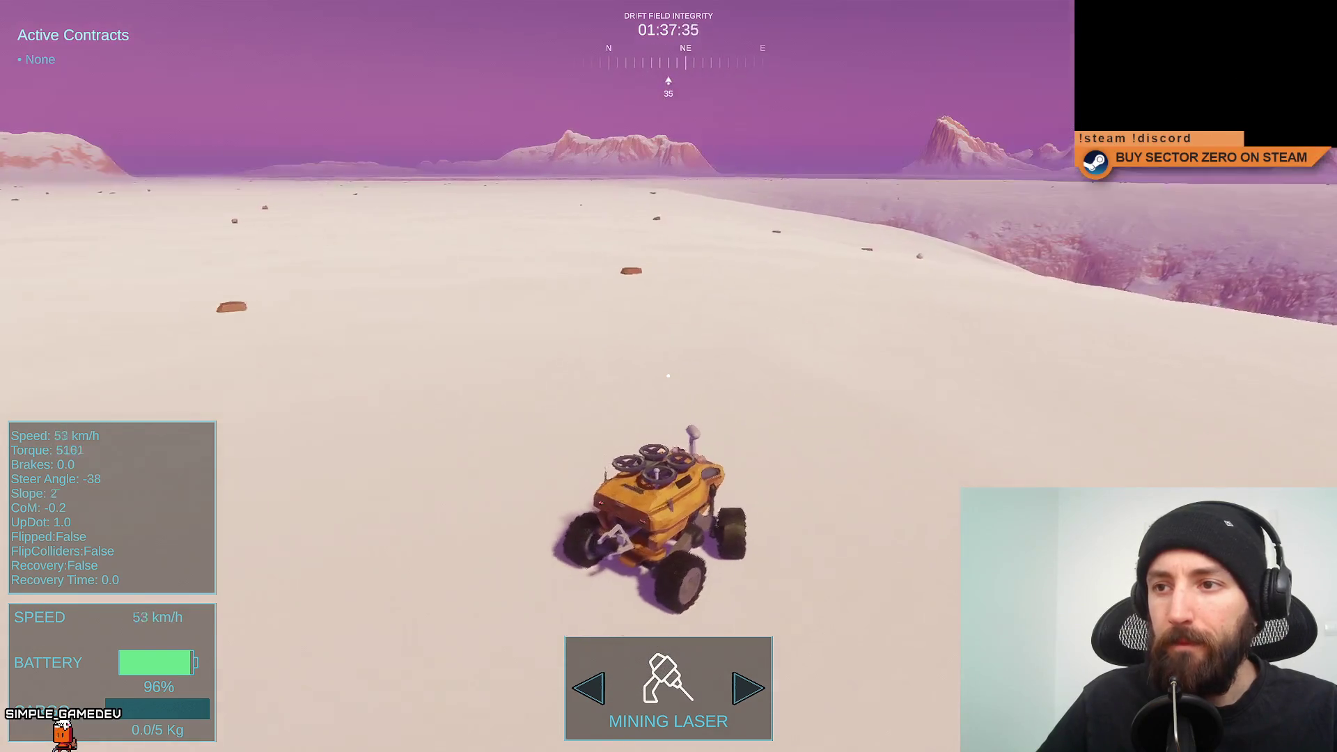
key("a")
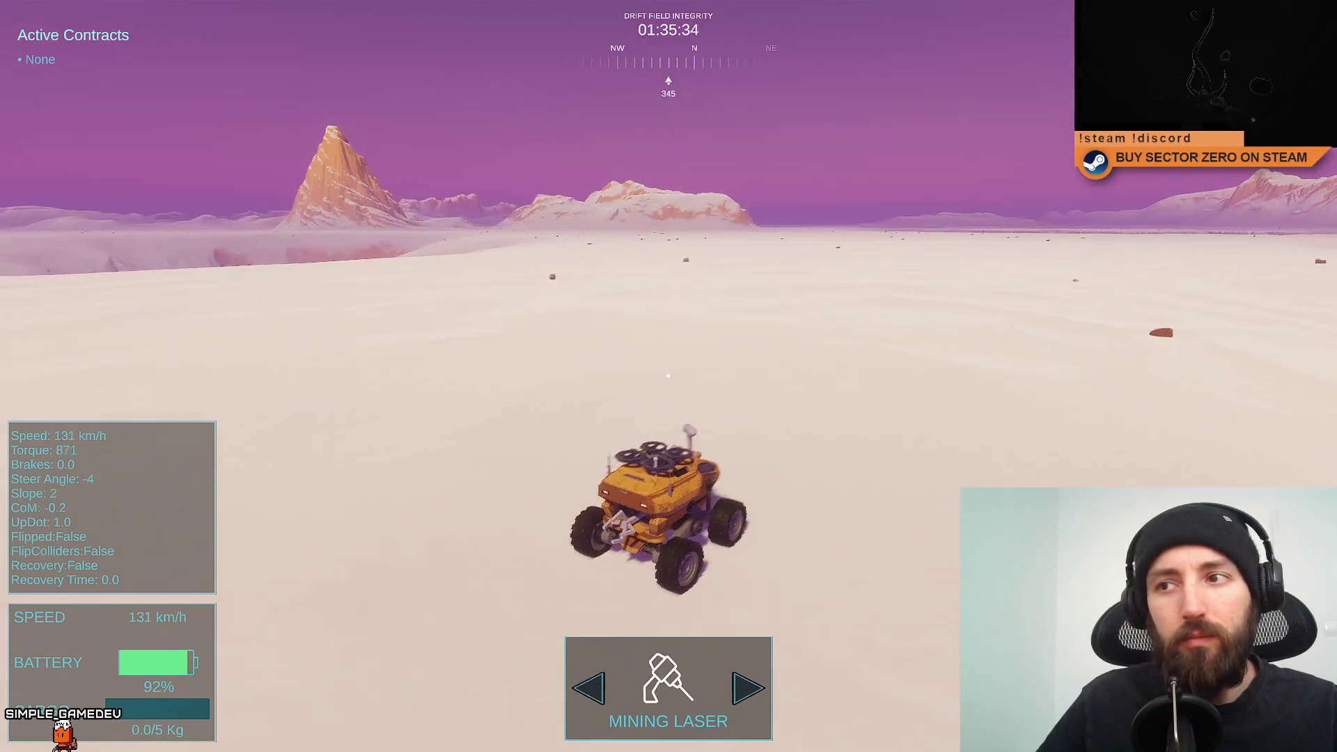
key("a")
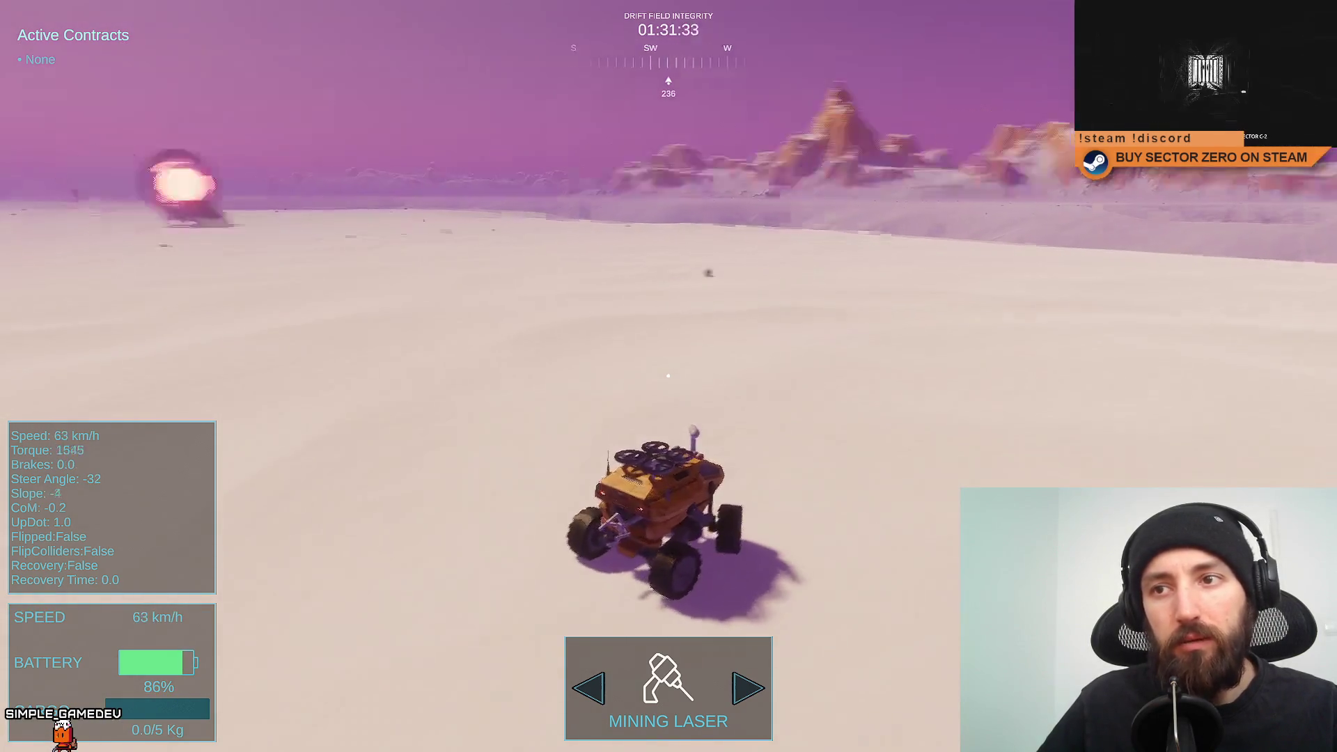
key("a")
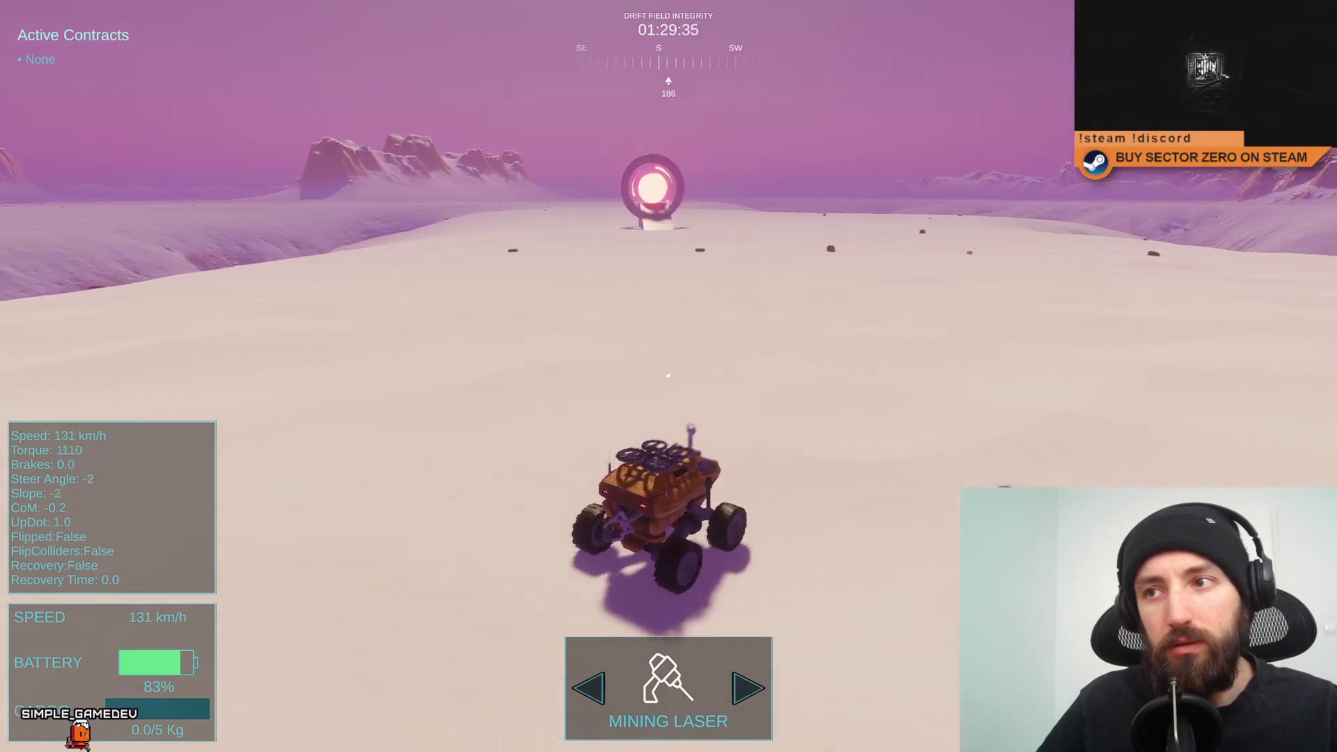
key("w")
key("d")
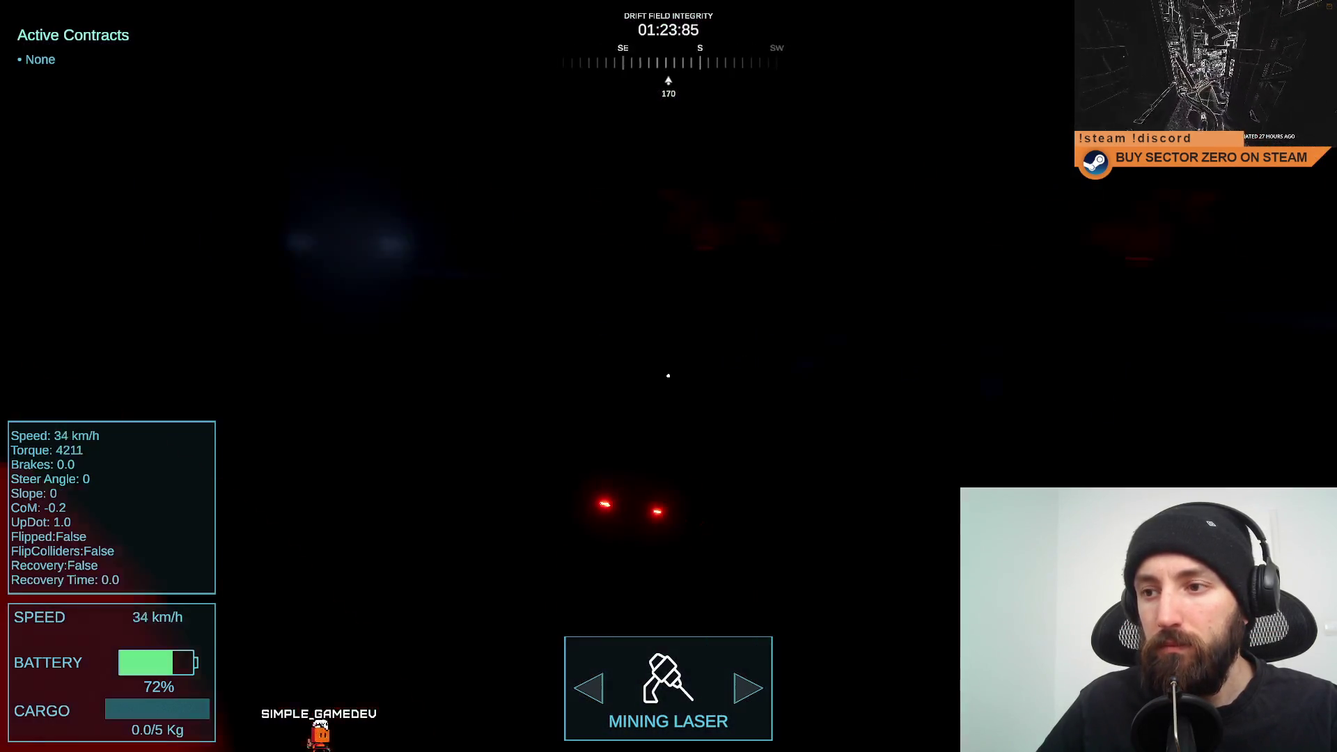
key("w")
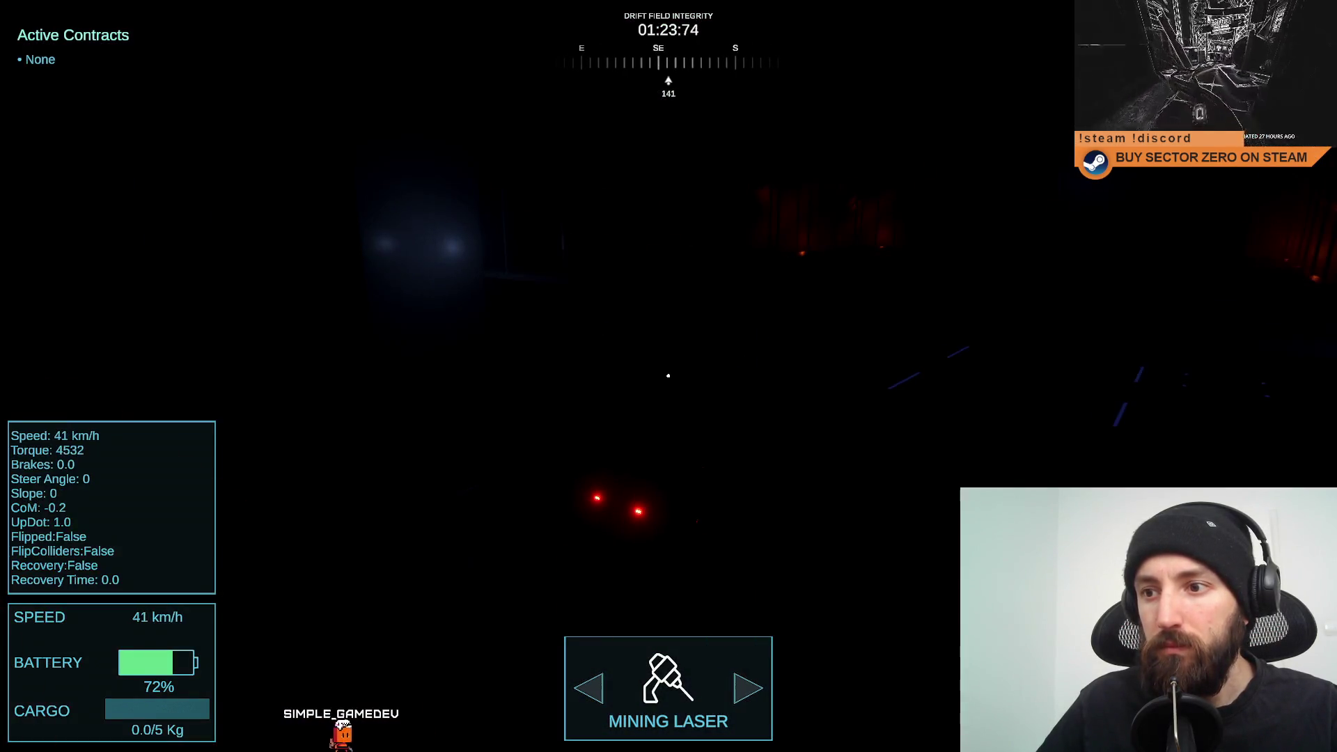
key("s")
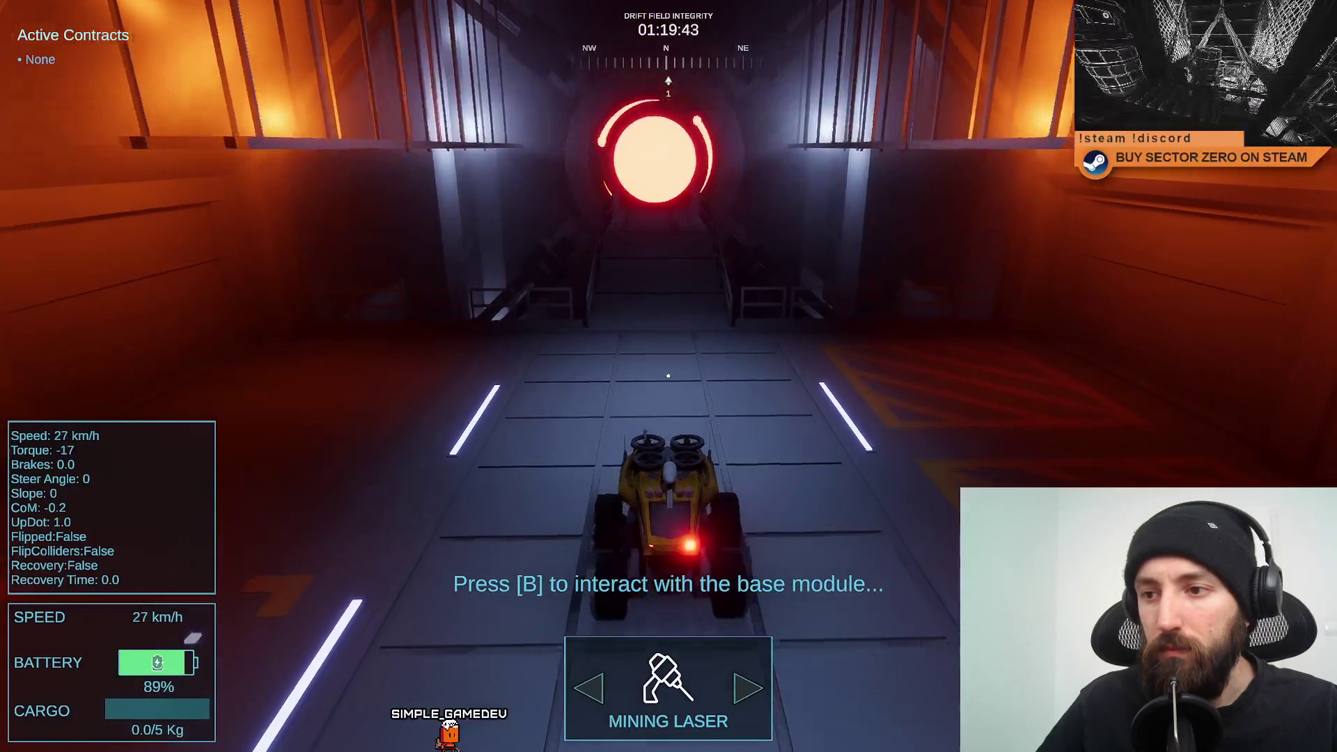
key("w")
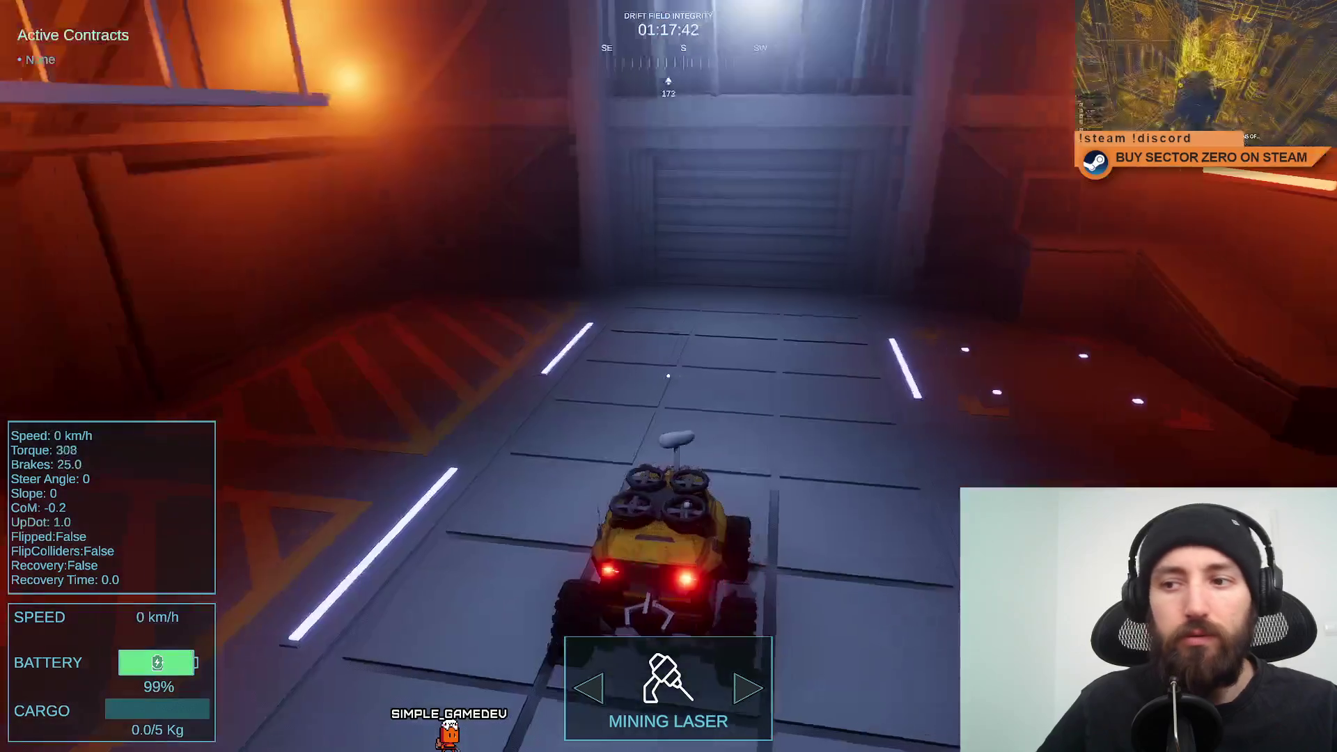
Leave fullscreen, stop the play session, and restart play mode.
key("F11")
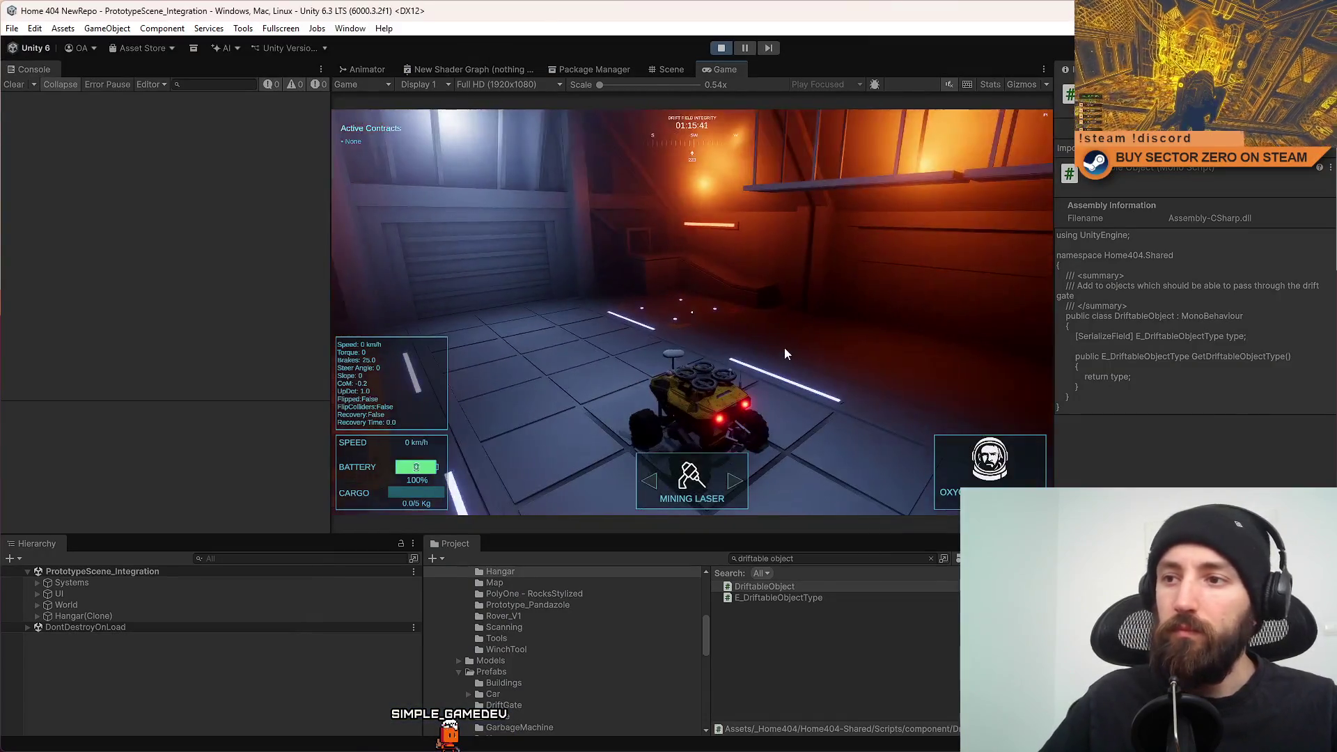
left_click(725, 50)
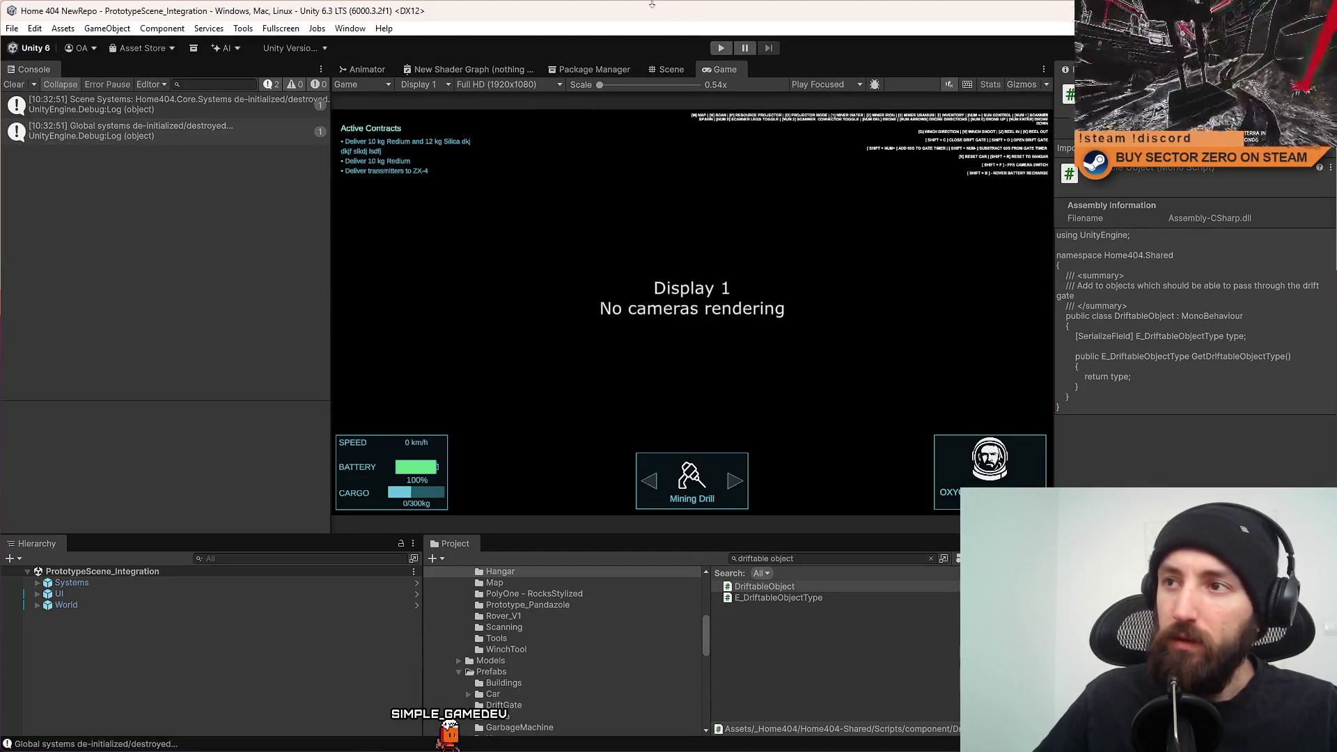
left_click(723, 48)
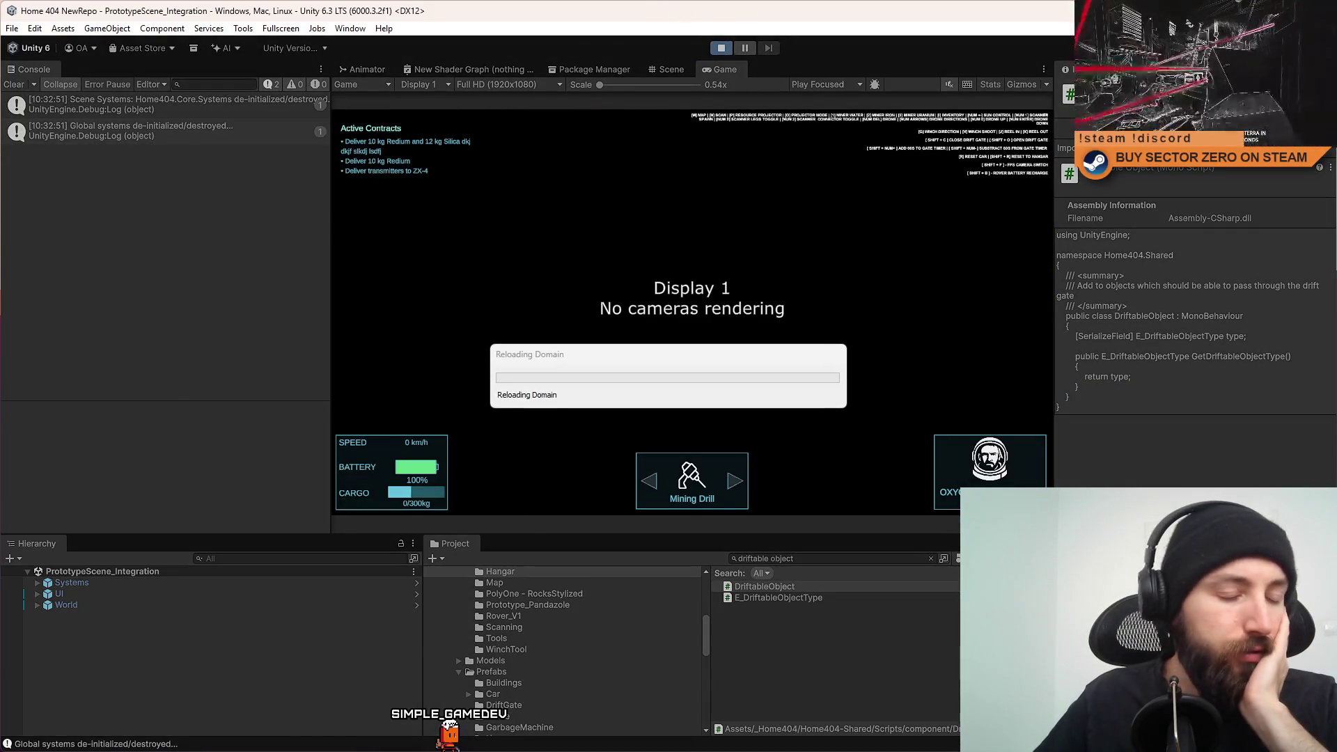
key("alt+Tab")
Change the world-gate reset velocity on line 129 from -25f to -20f.
left_click(550, 560)
left_click(548, 551)
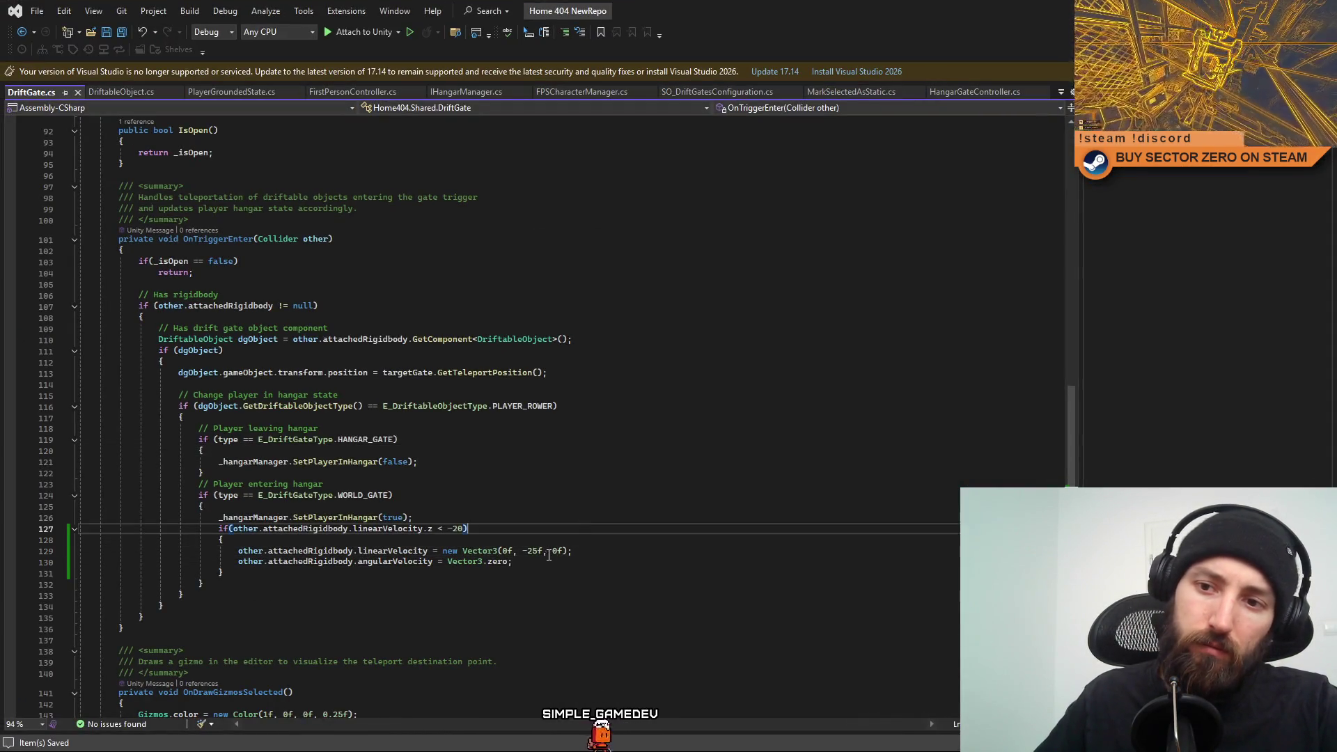
left_click(668, 554)
key("Down")
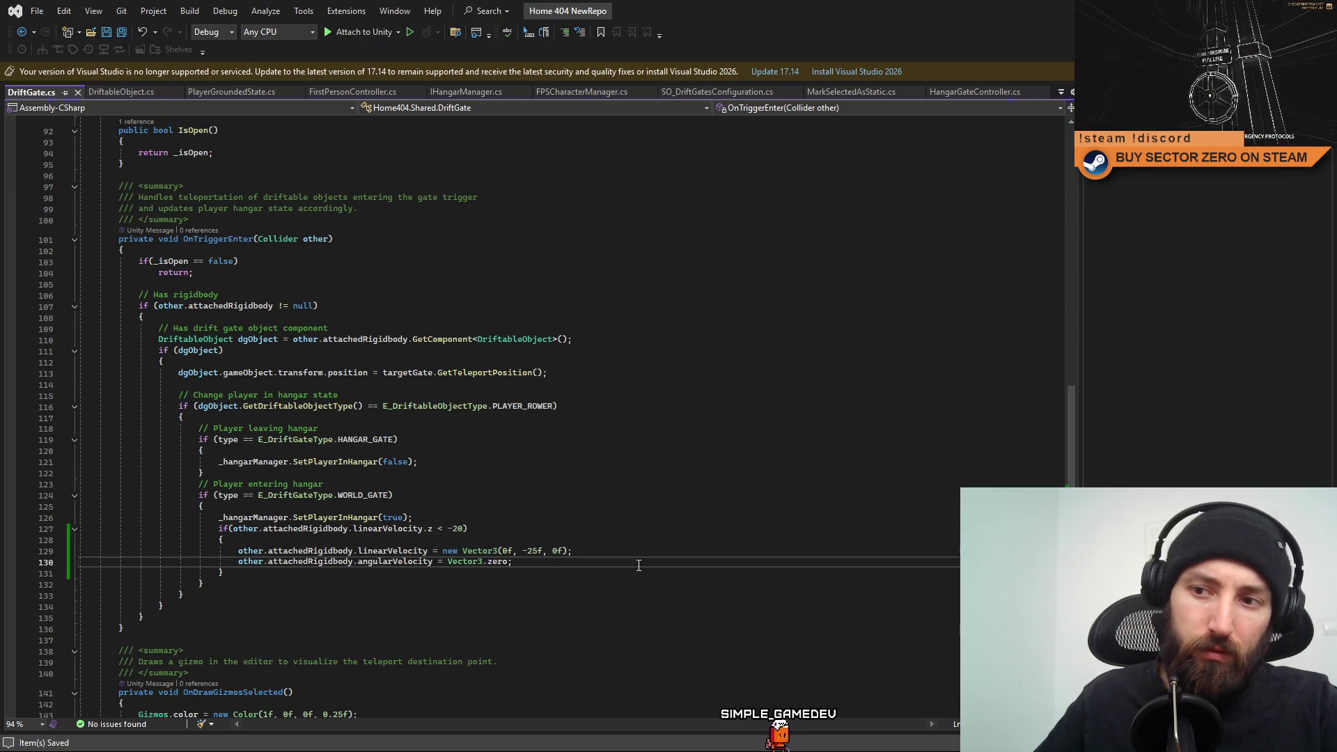
left_click(670, 548)
left_click(671, 559)
left_click(676, 553)
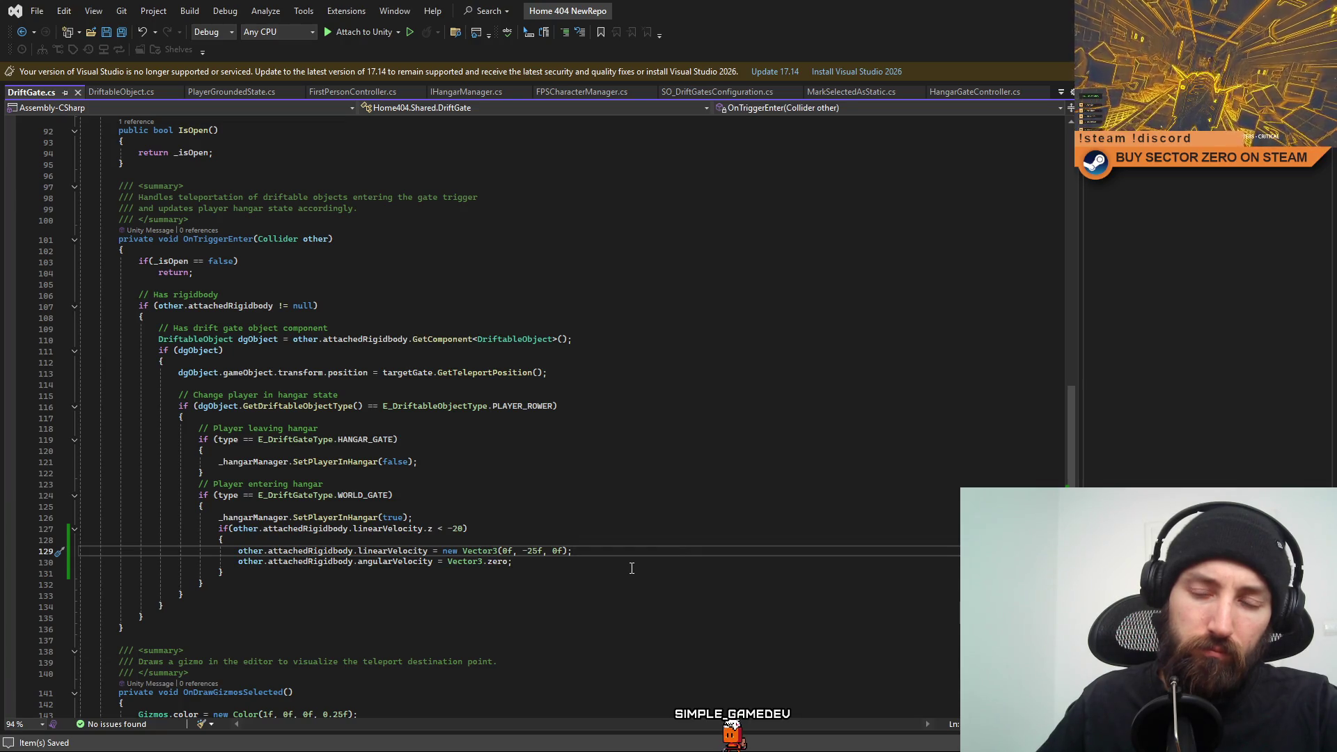
left_click(634, 565)
left_click(630, 553)
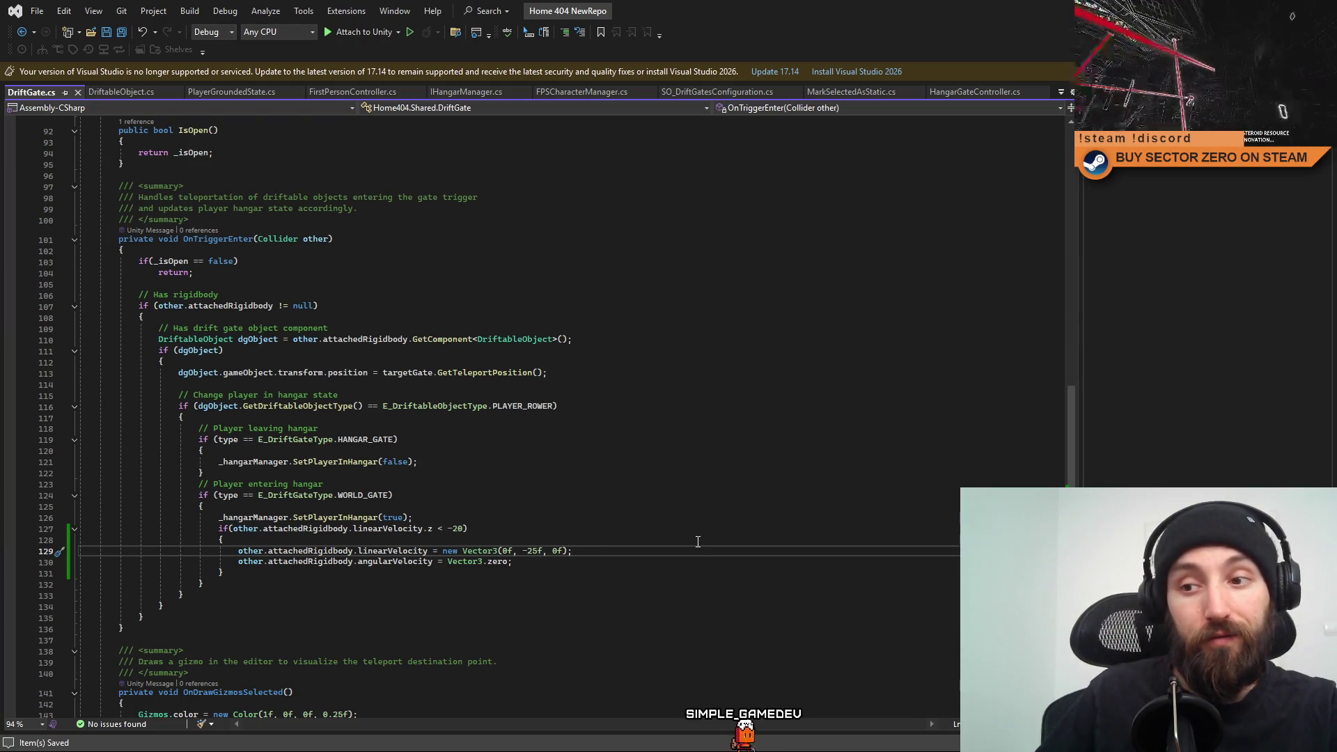
key("BackSpace")
type("0")
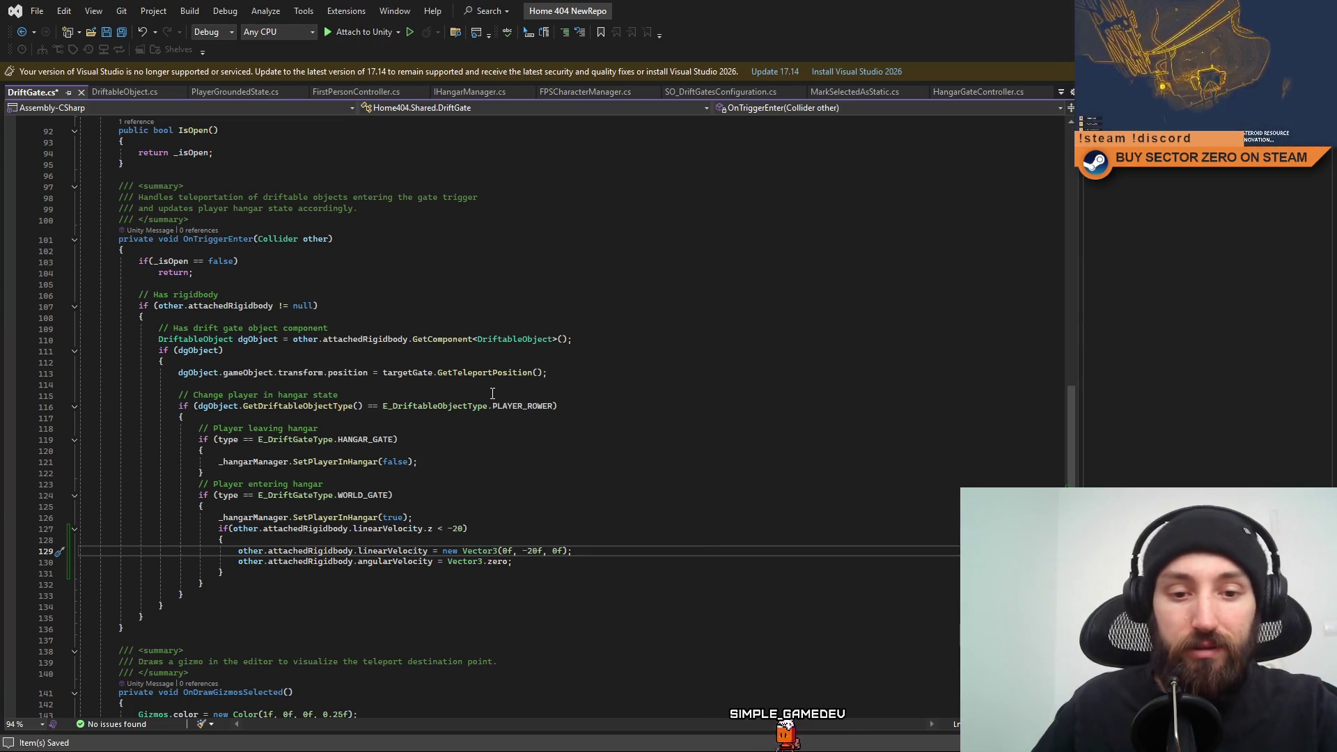
Glance at the running game, then review the linearVelocity reset lines around line 129.
left_click(683, 563)
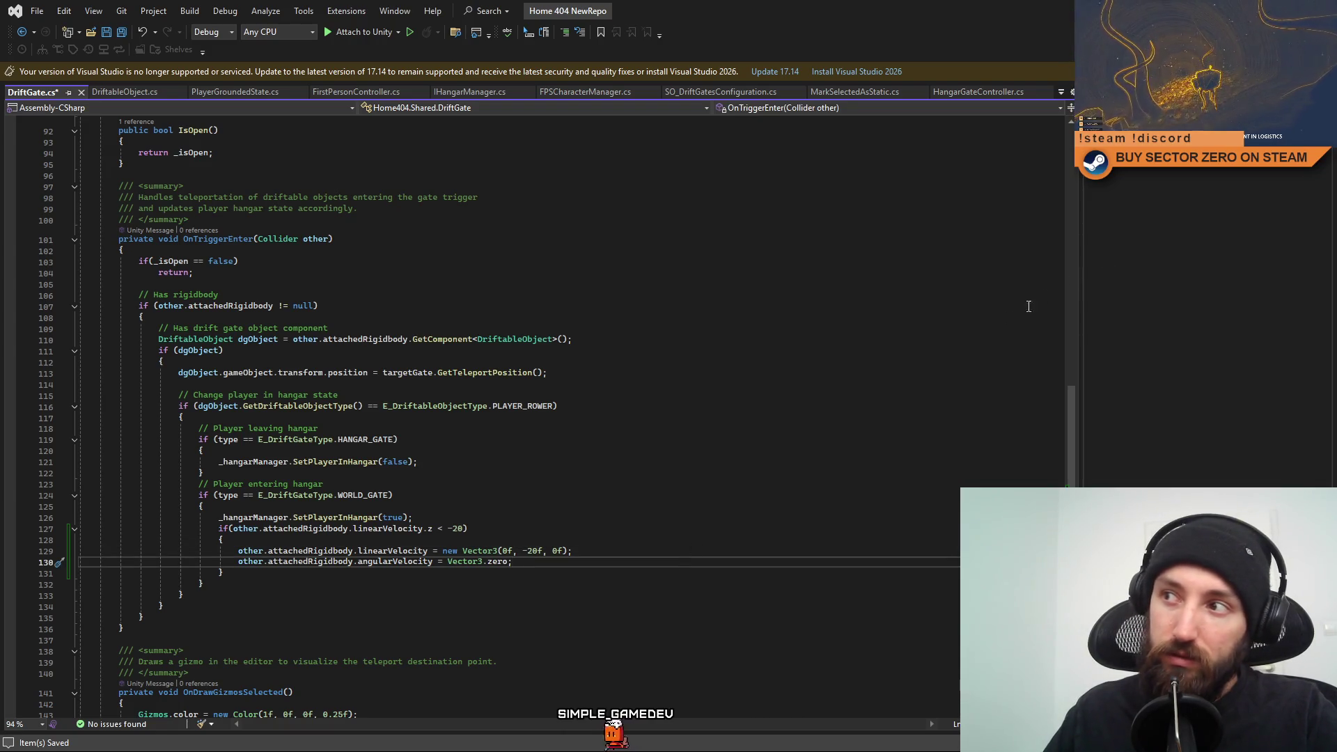
left_click(828, 385)
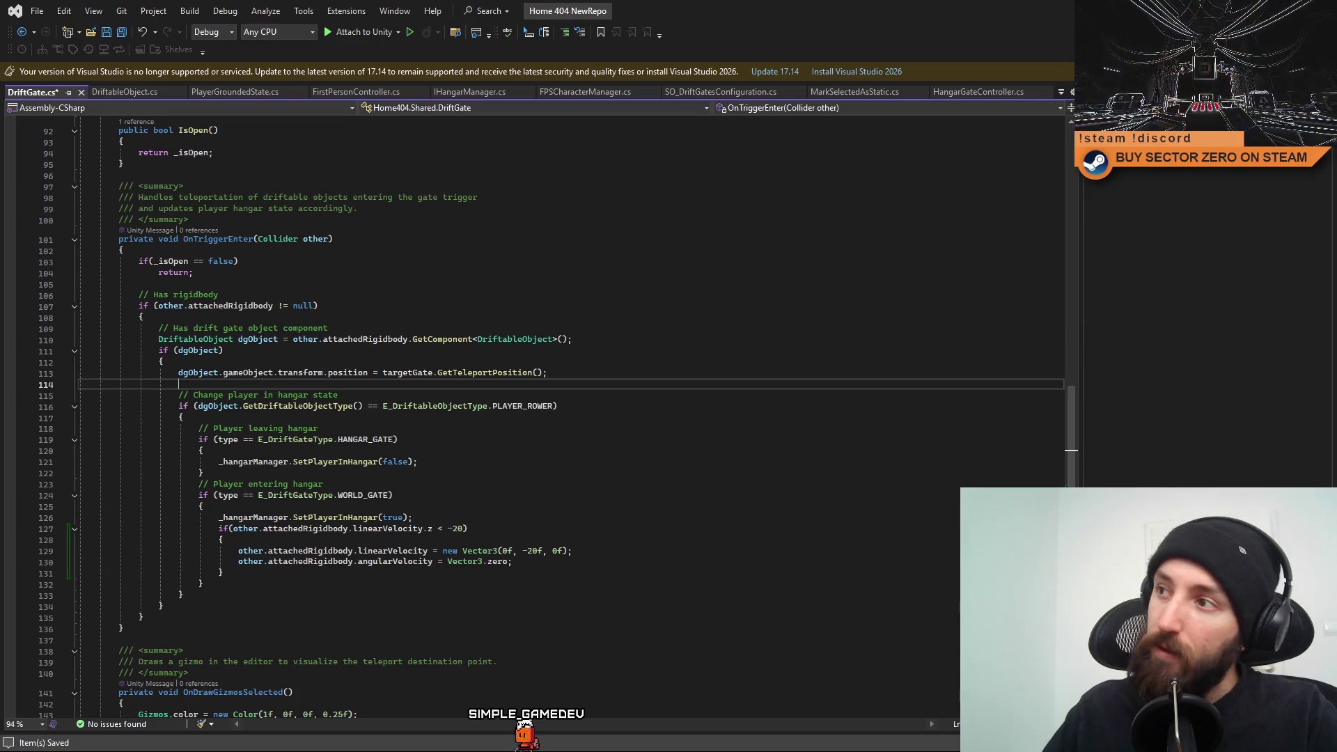
key("alt+Tab")
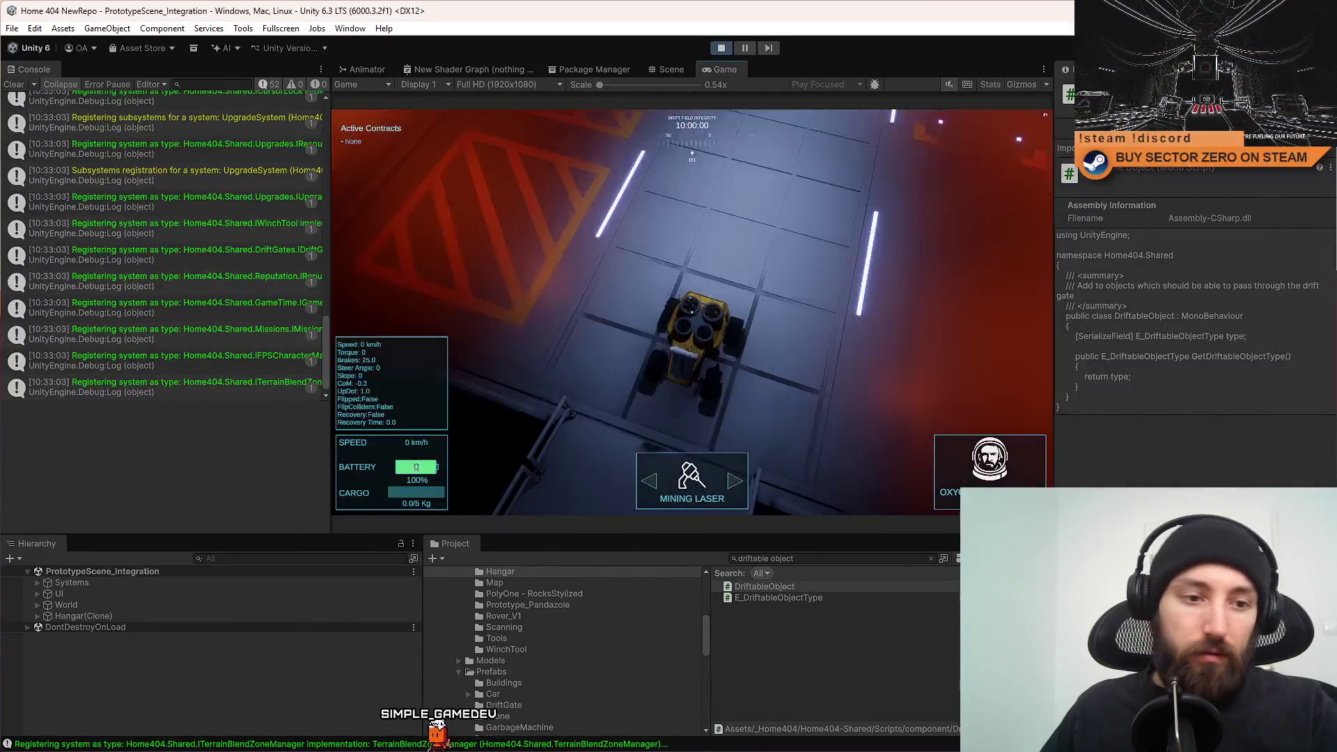
key("alt+Tab")
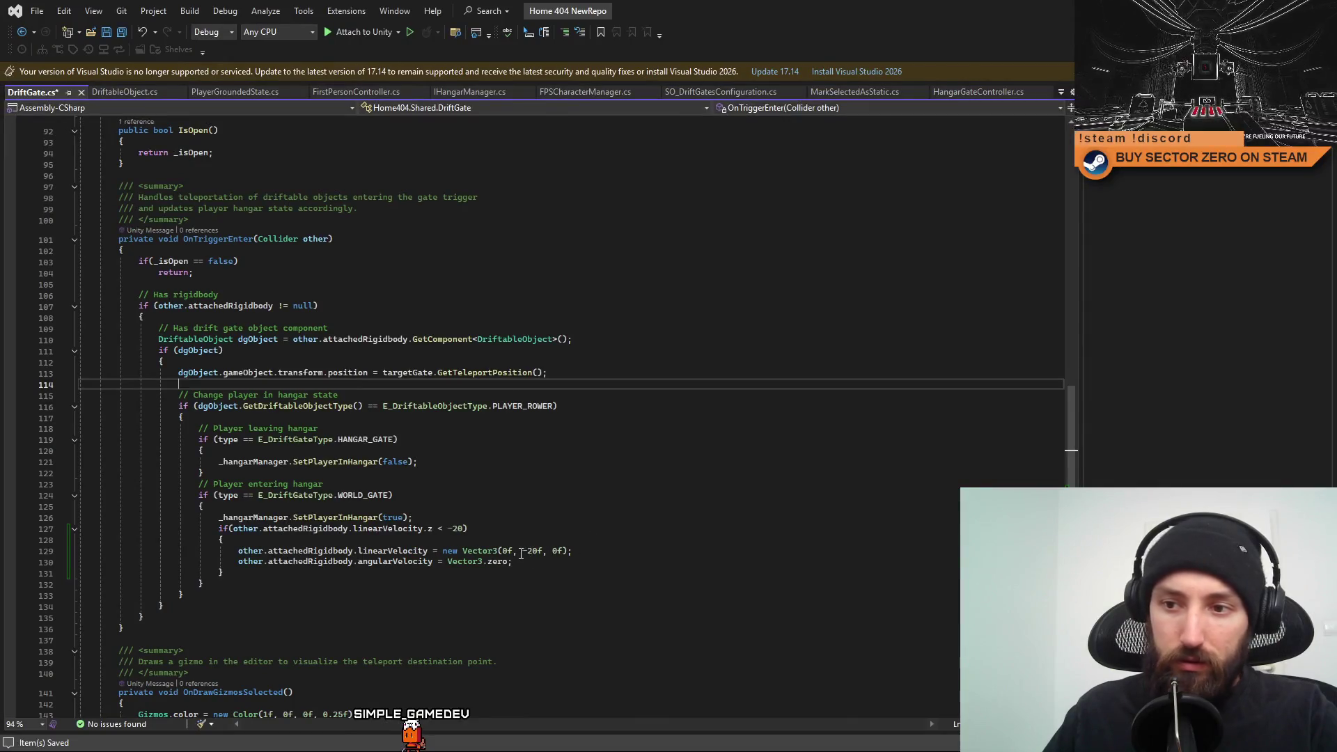
left_click_drag(428, 551, 240, 553)
left_click(602, 592)
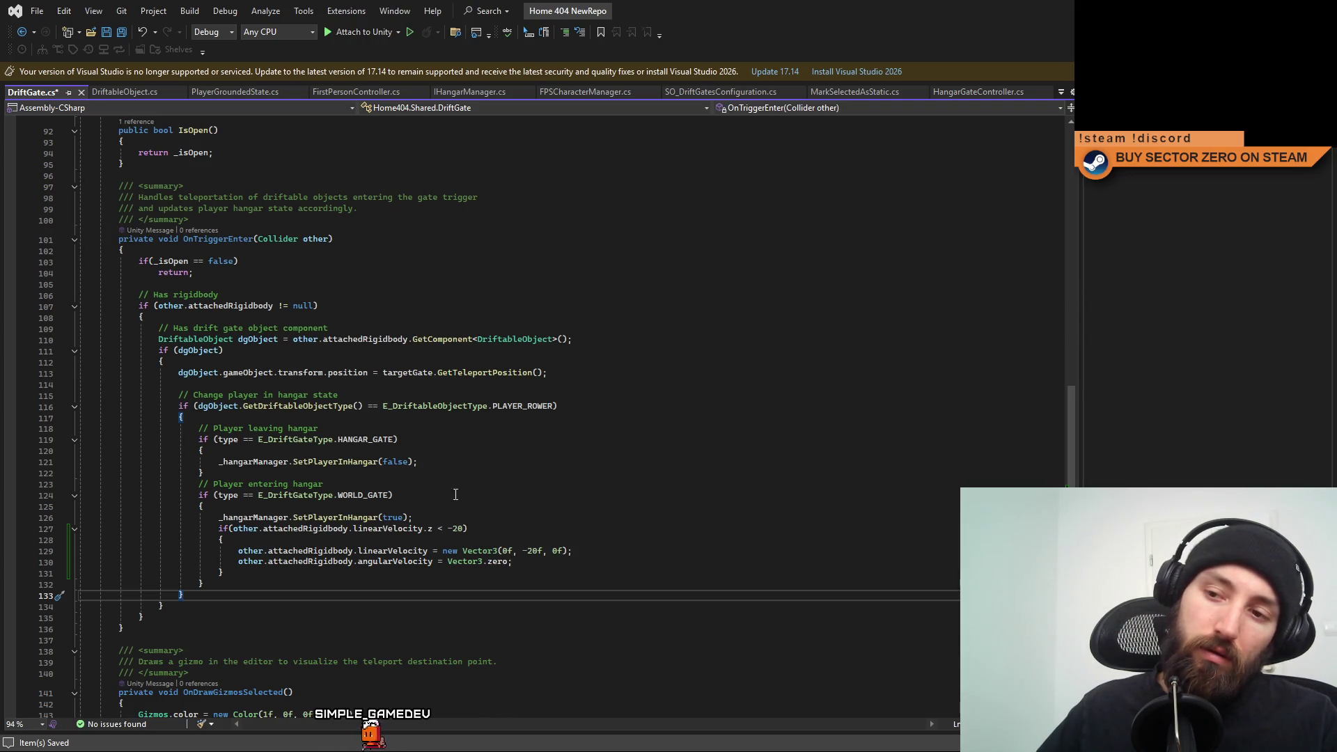
left_click(671, 561)
key("Down")
key("Down")
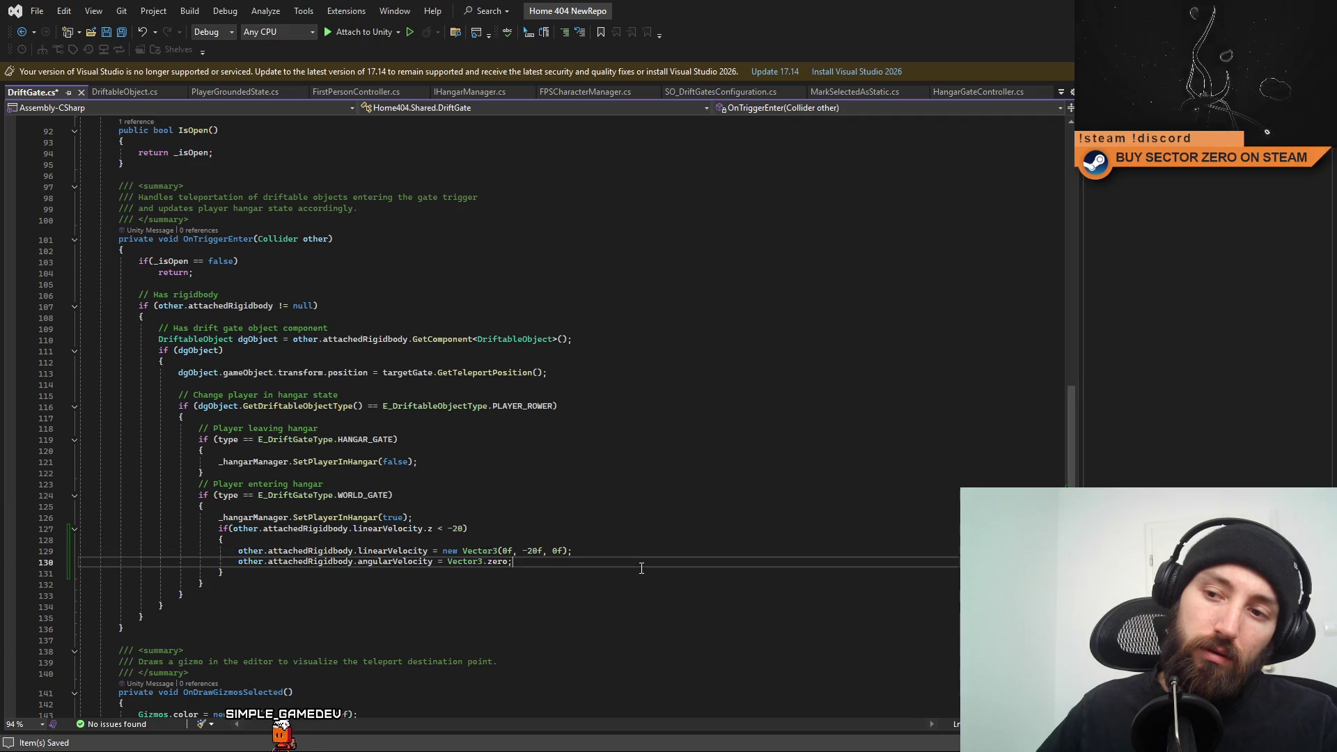
key("alt+Tab")
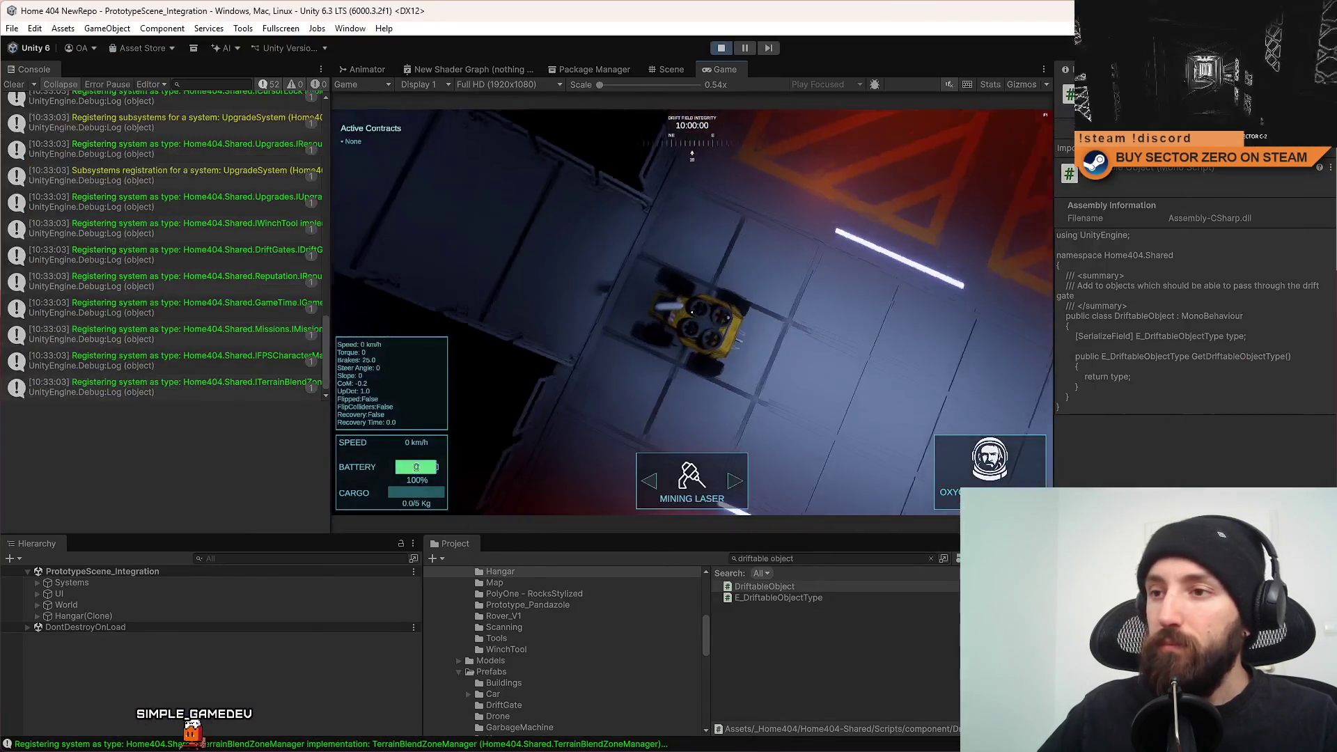
Drive the rover through the drift gate tunnel, then search the scene for 'car prototype'.
key("w")
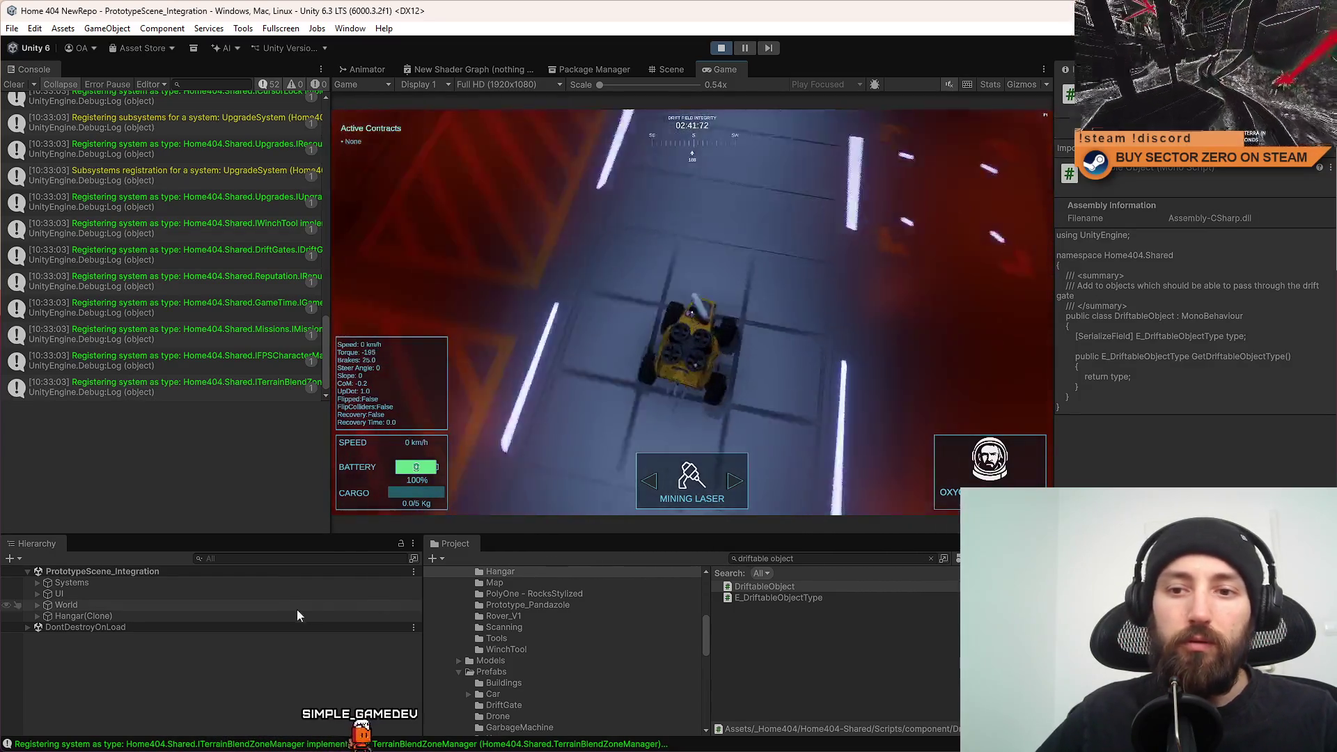
left_click(304, 559)
type("car prototy")
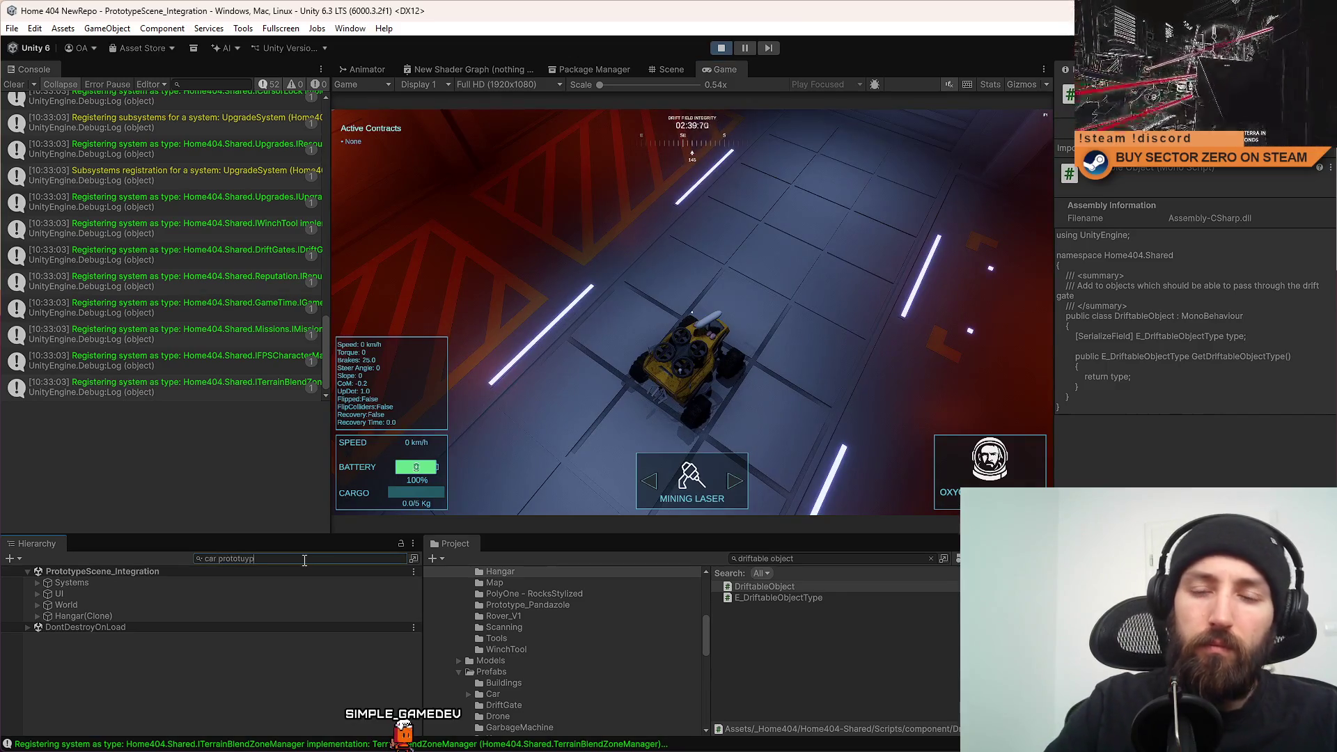
type("pe")
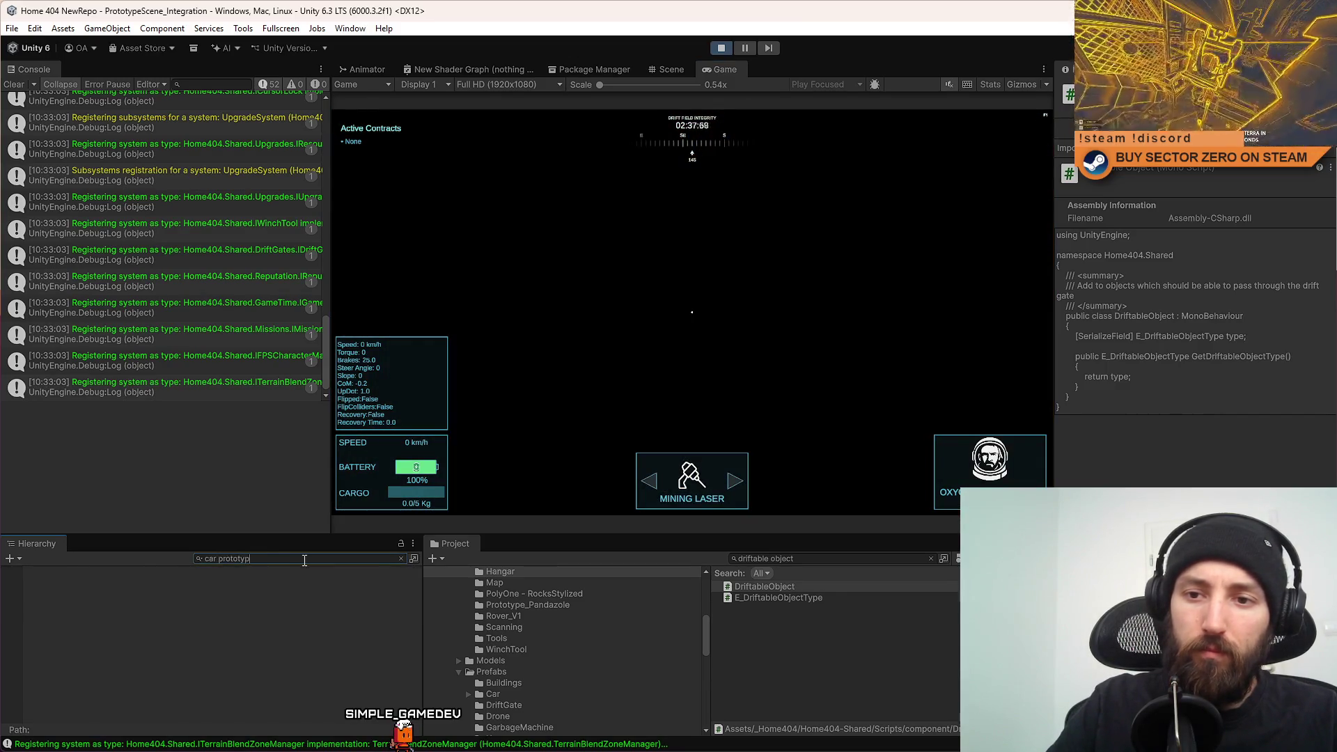
On the SimplePrototypeCar clone, toggle the Arcade Car Controller off and on, ending disabled, then stop playing.
left_click(235, 583)
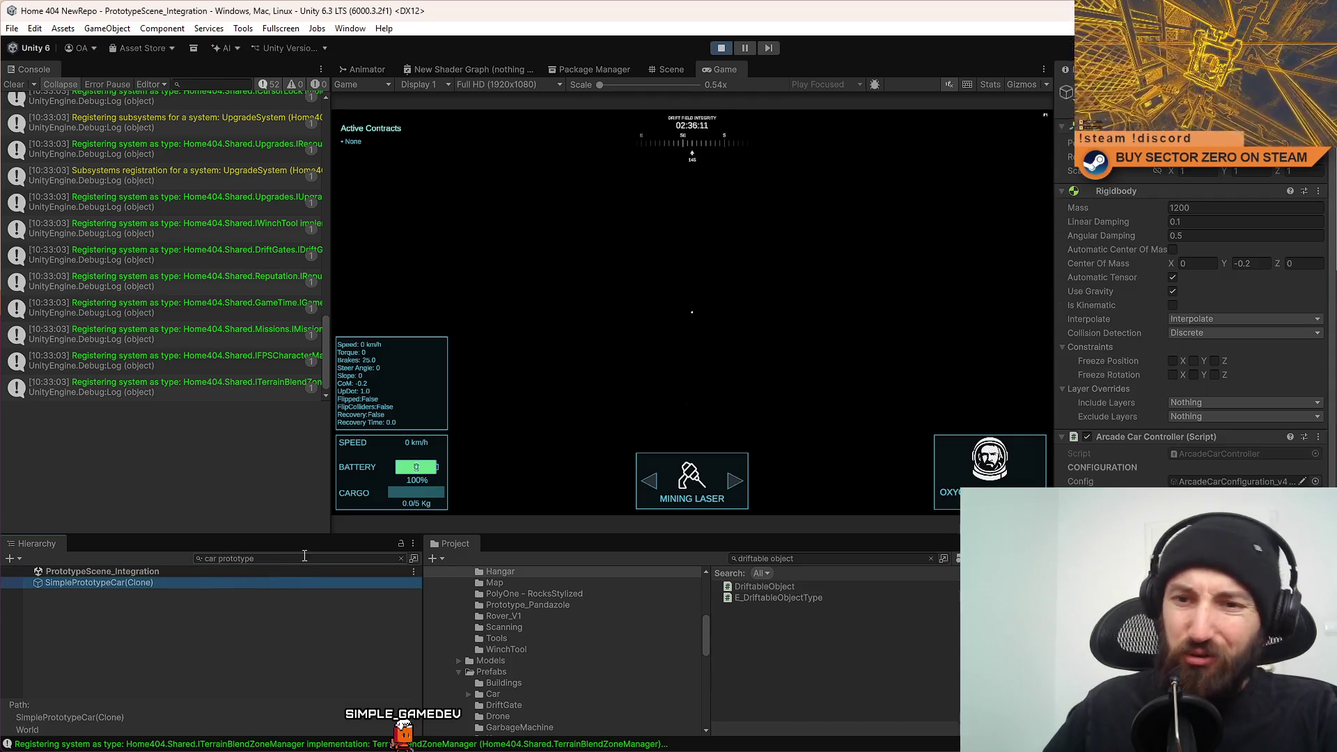
scroll(1332, 272, "down", 15)
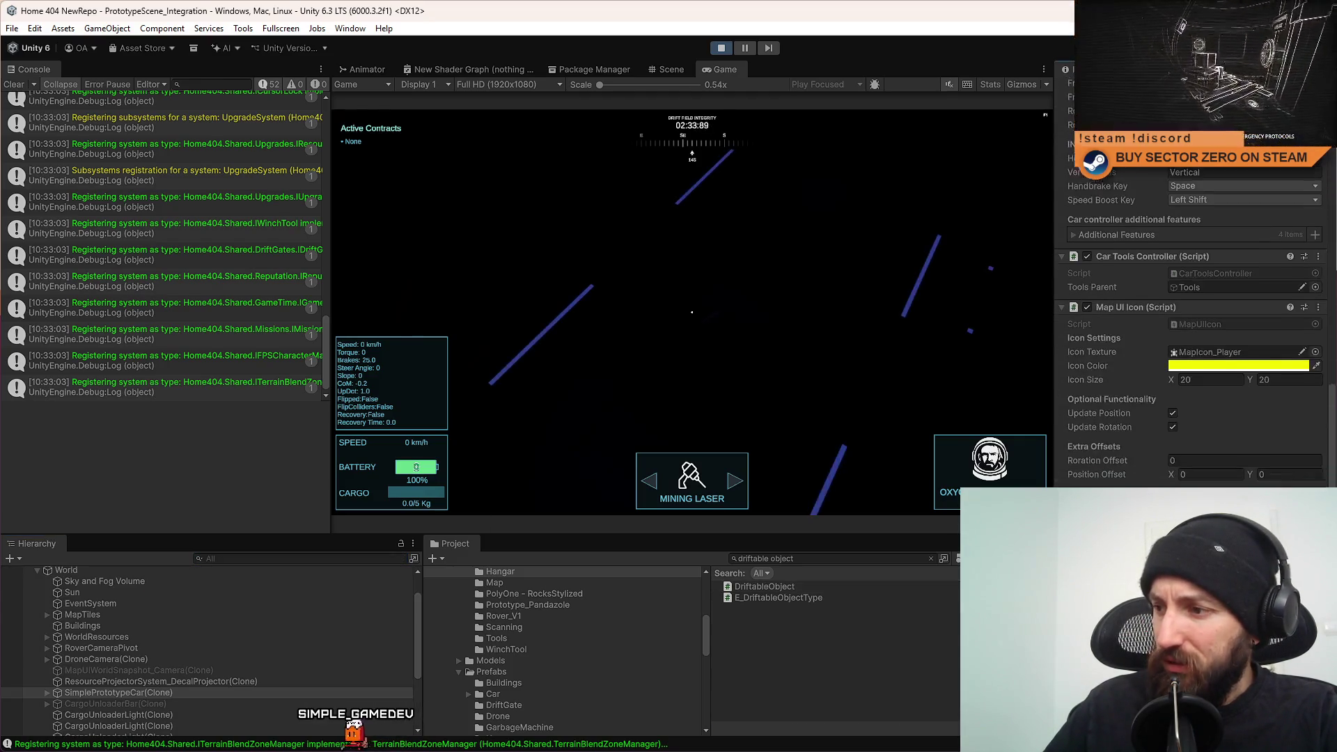
scroll(1305, 189, "up", 12)
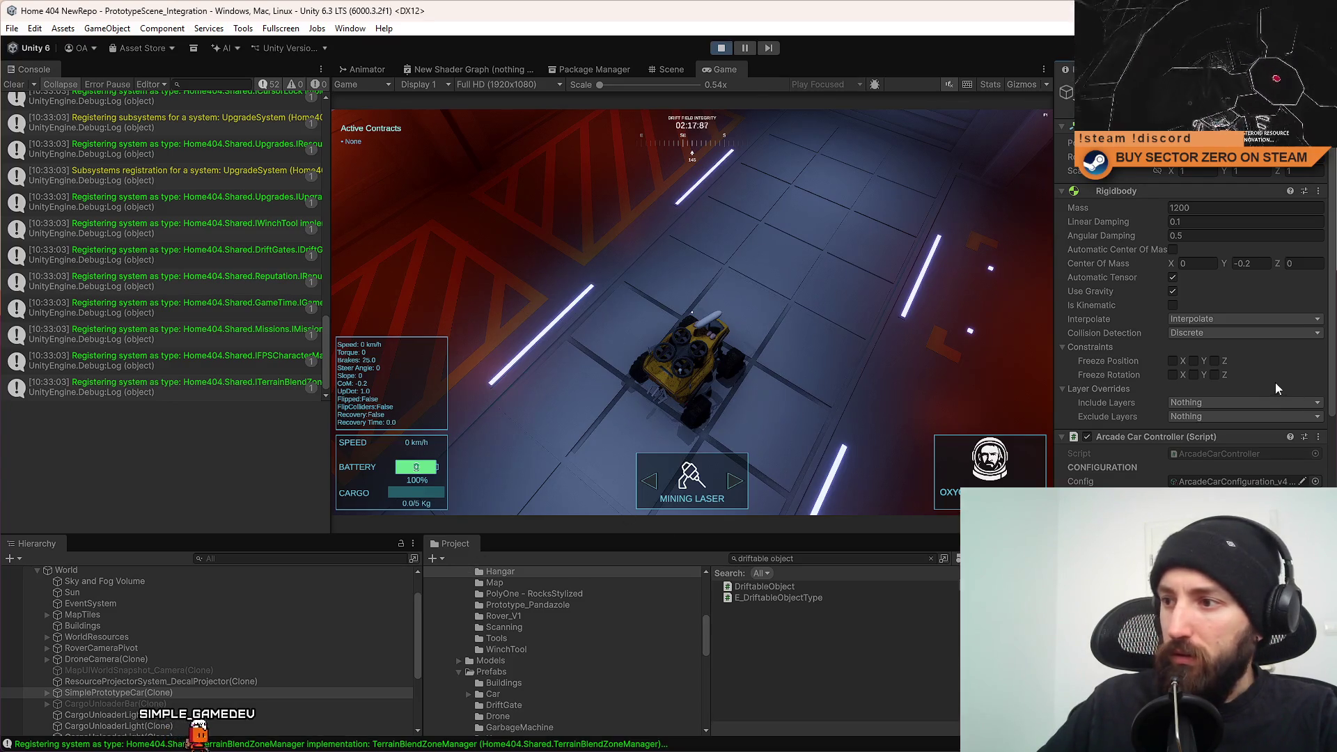
left_click(1087, 437)
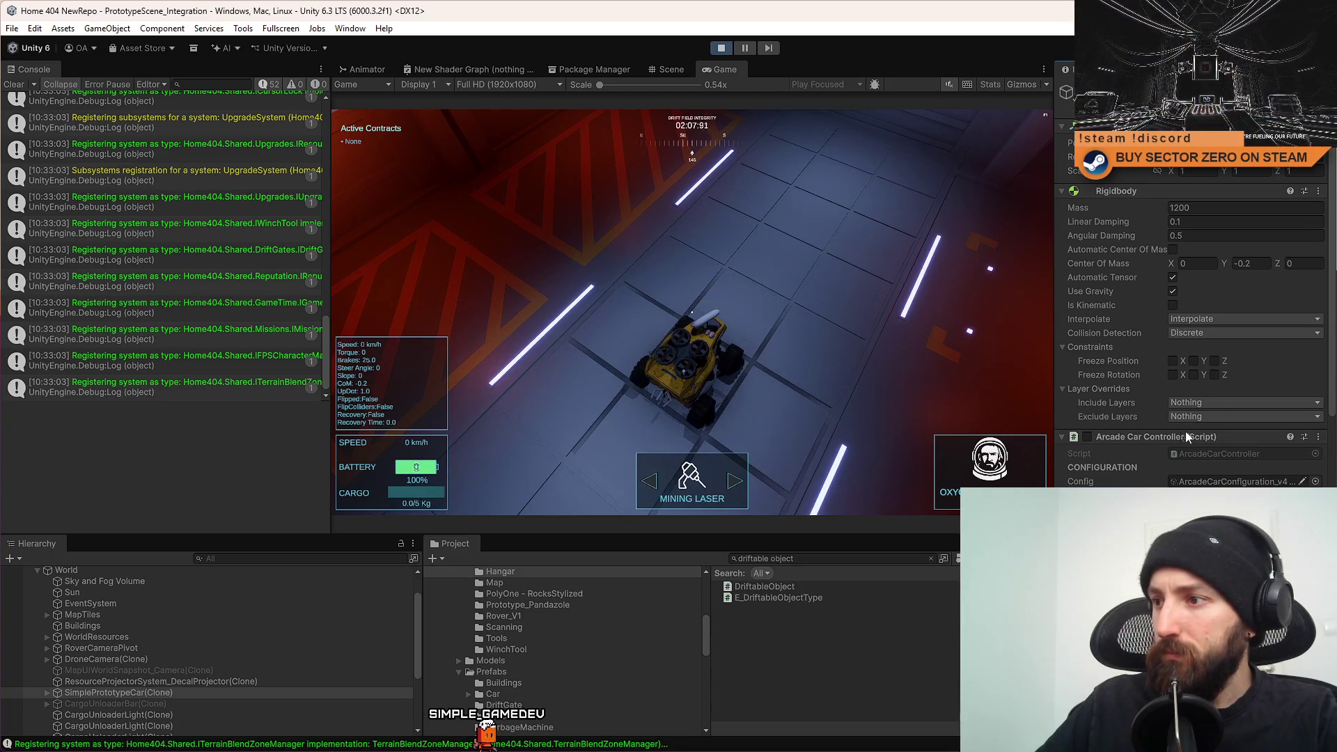
left_click(1087, 438)
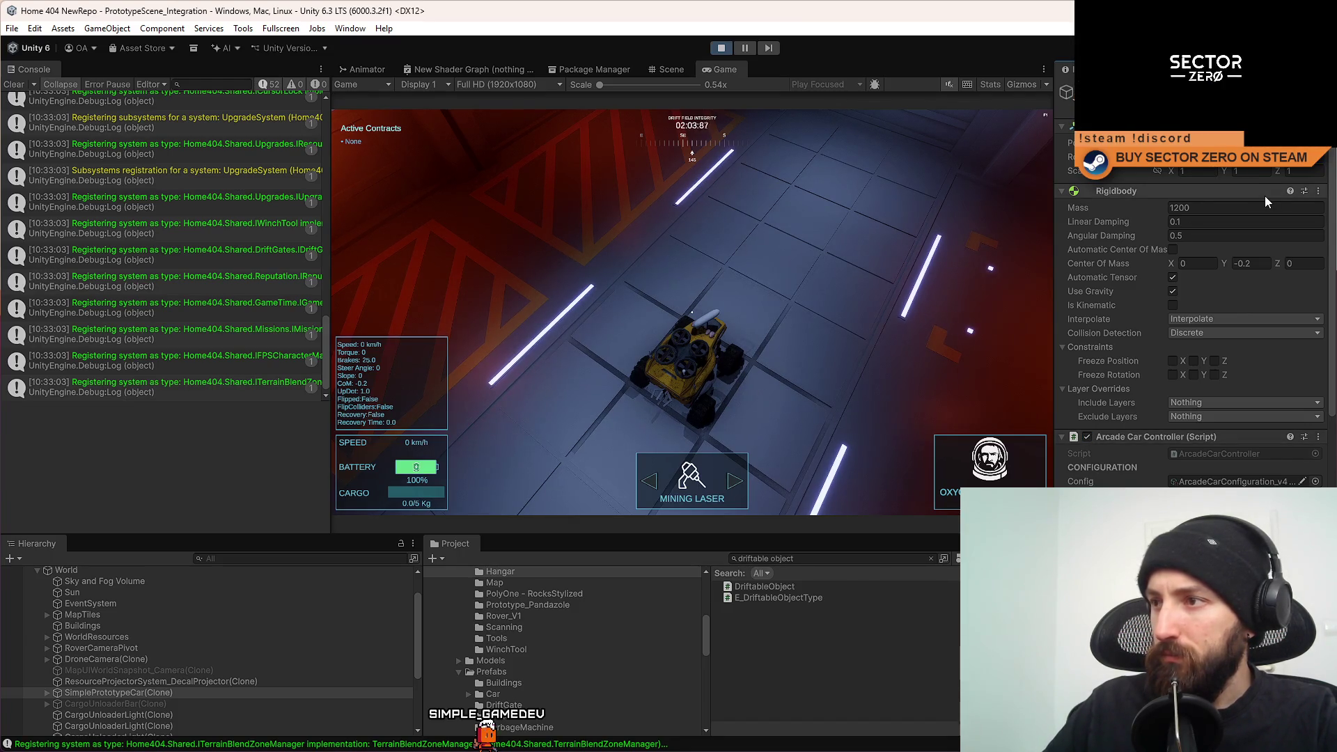
left_click(1088, 437)
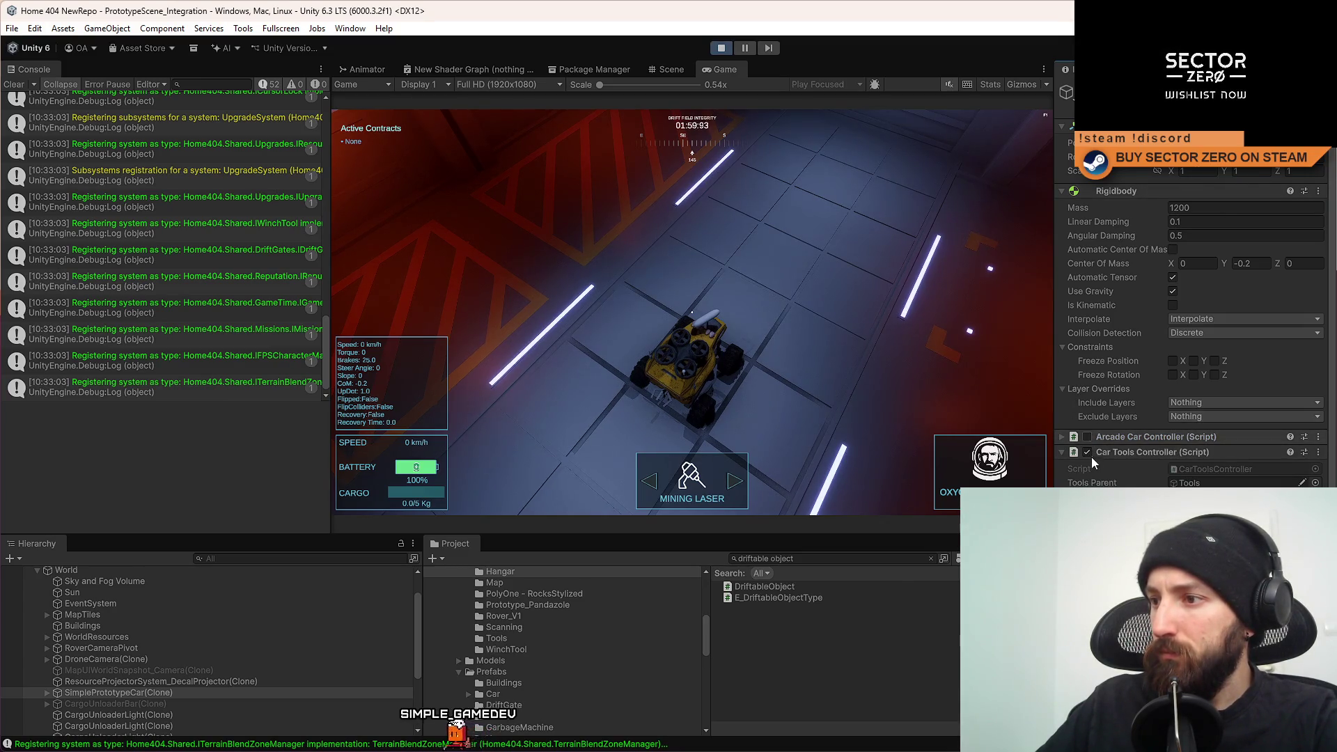
left_click(1086, 437)
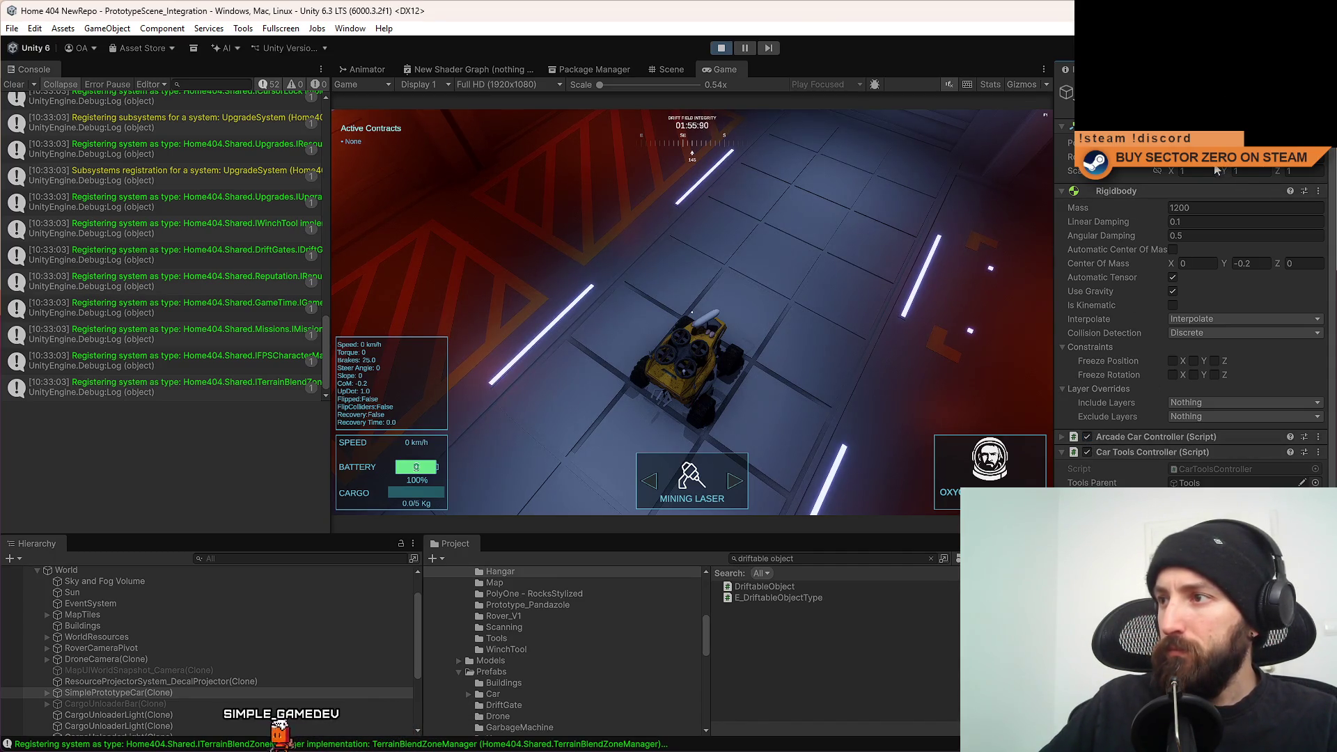
left_click(1087, 437)
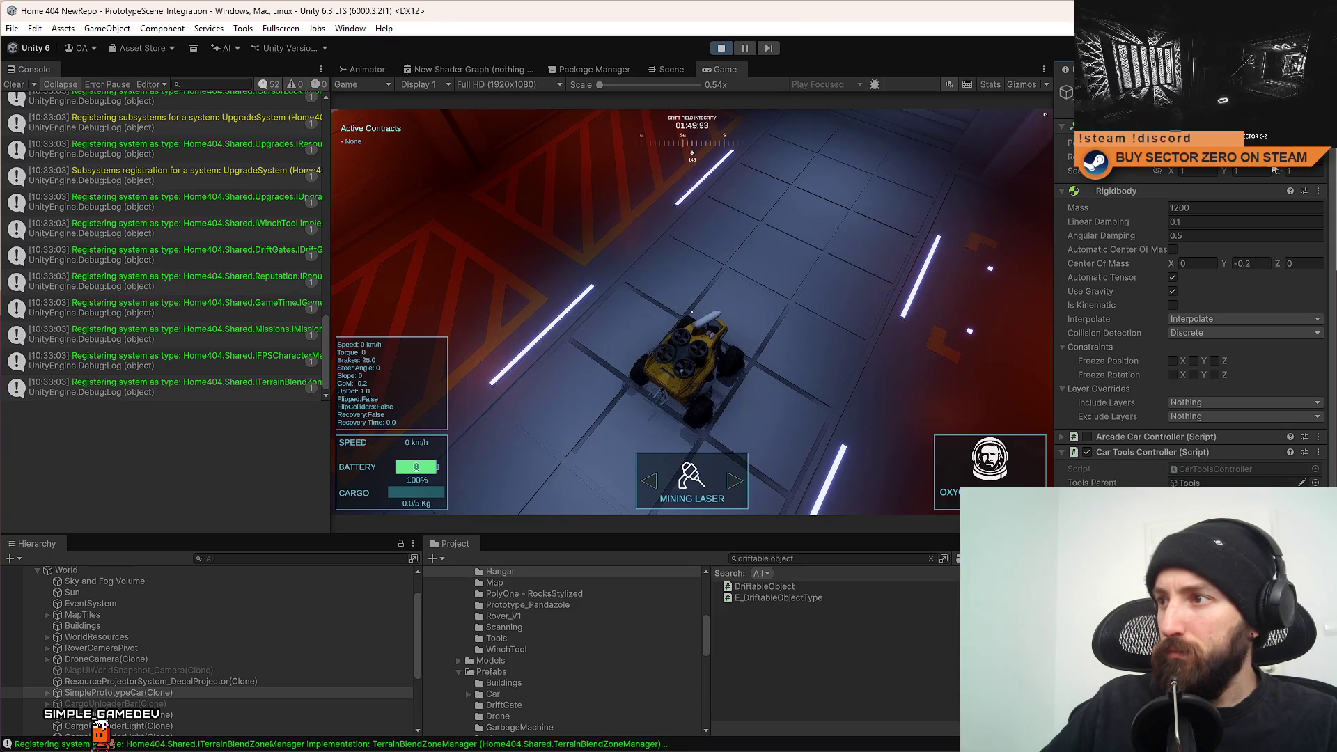
left_click(720, 49)
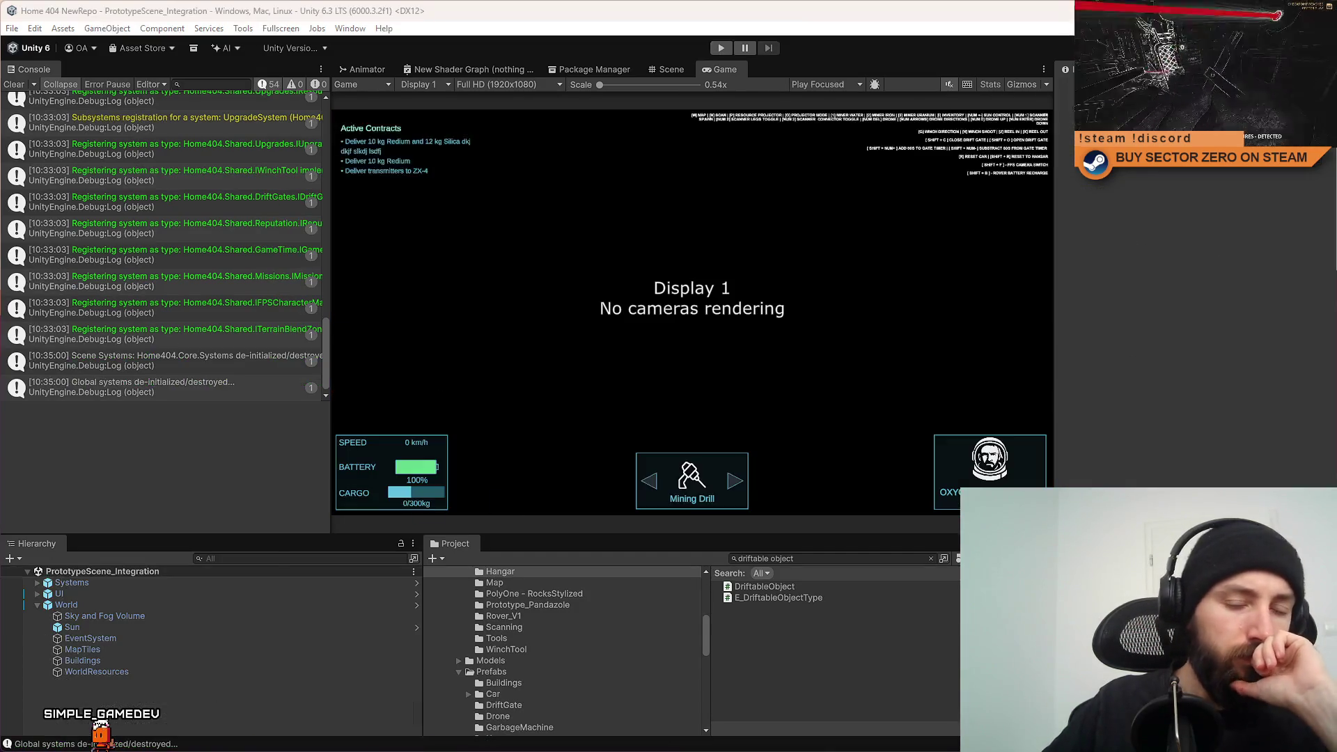
Step through the linearVelocity.z condition in DriftGate.cs's world-gate branch.
key("alt+Tab")
left_click(594, 513)
key("Down")
key("Down")
key("Down")
key("Up")
key("Up")
key("Up")
key("Down")
key("Down")
key("Down")
key("Up")
key("Up")
key("Up")
key("Down")
key("Down")
key("Down")
left_click(595, 530)
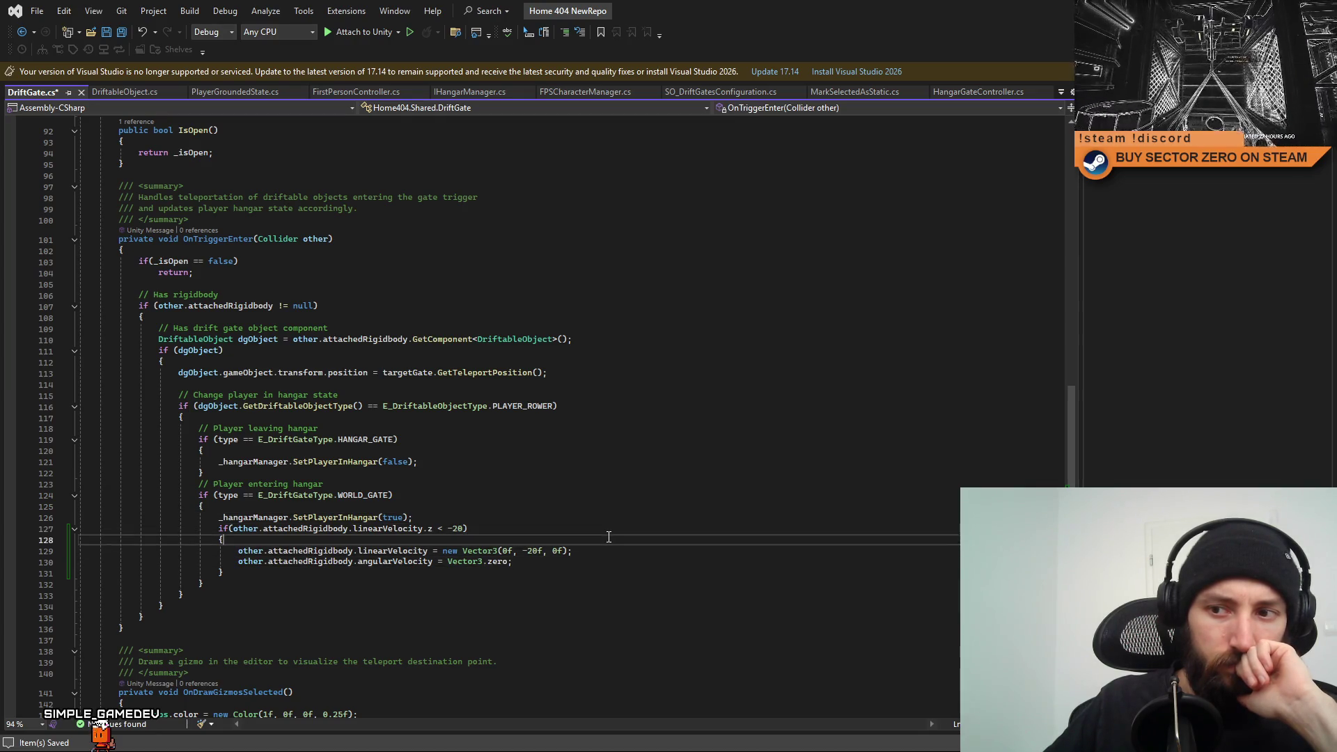
left_click(598, 555)
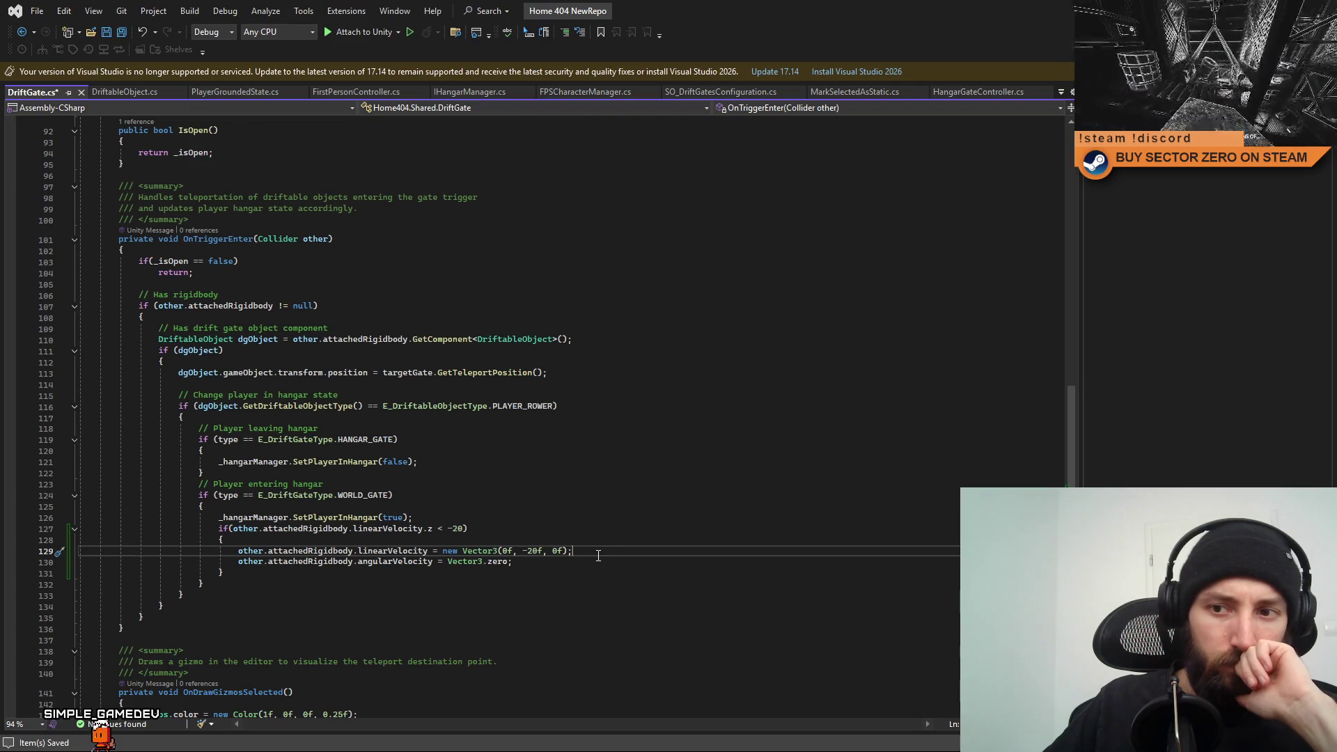
Review the linear and angular velocity reset lines, then start a new Unity play test.
key("Up")
key("Up")
key("Down")
key("Down")
key("Up")
key("Up")
key("Down")
key("Down")
key("Down")
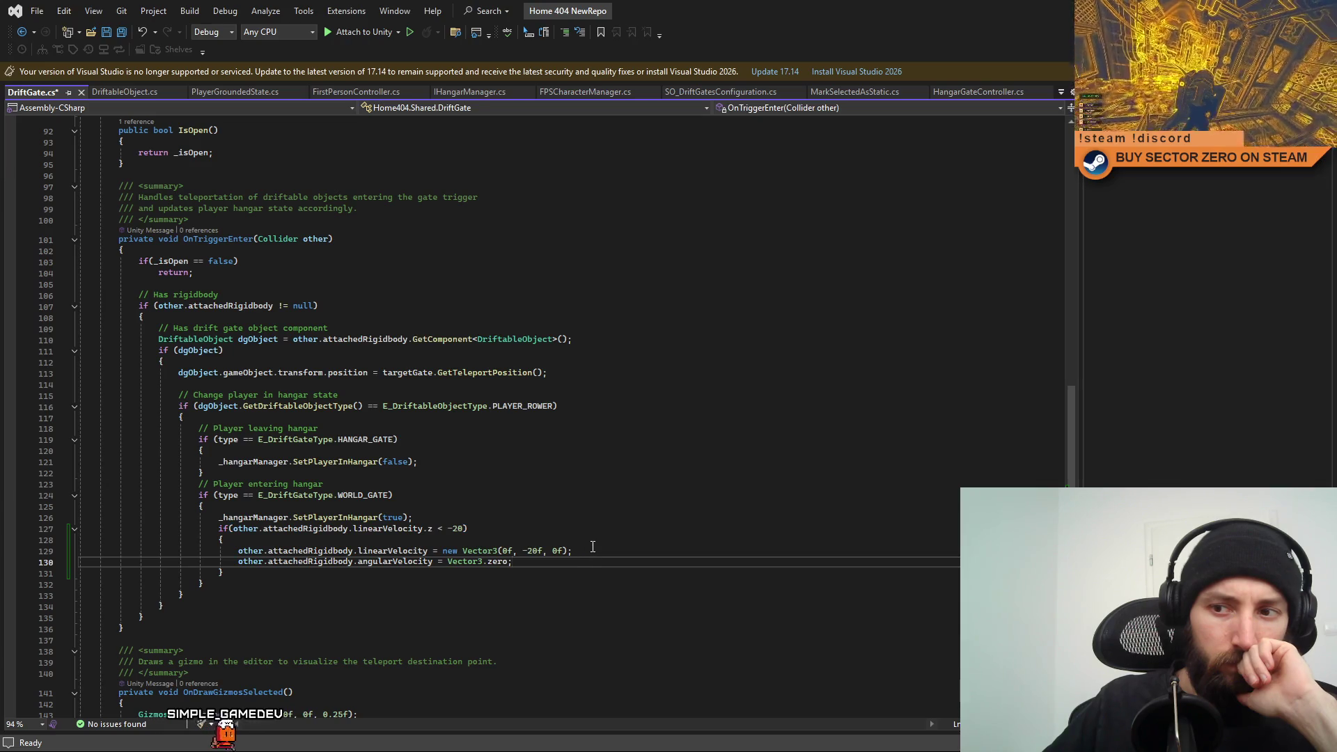
key("Up")
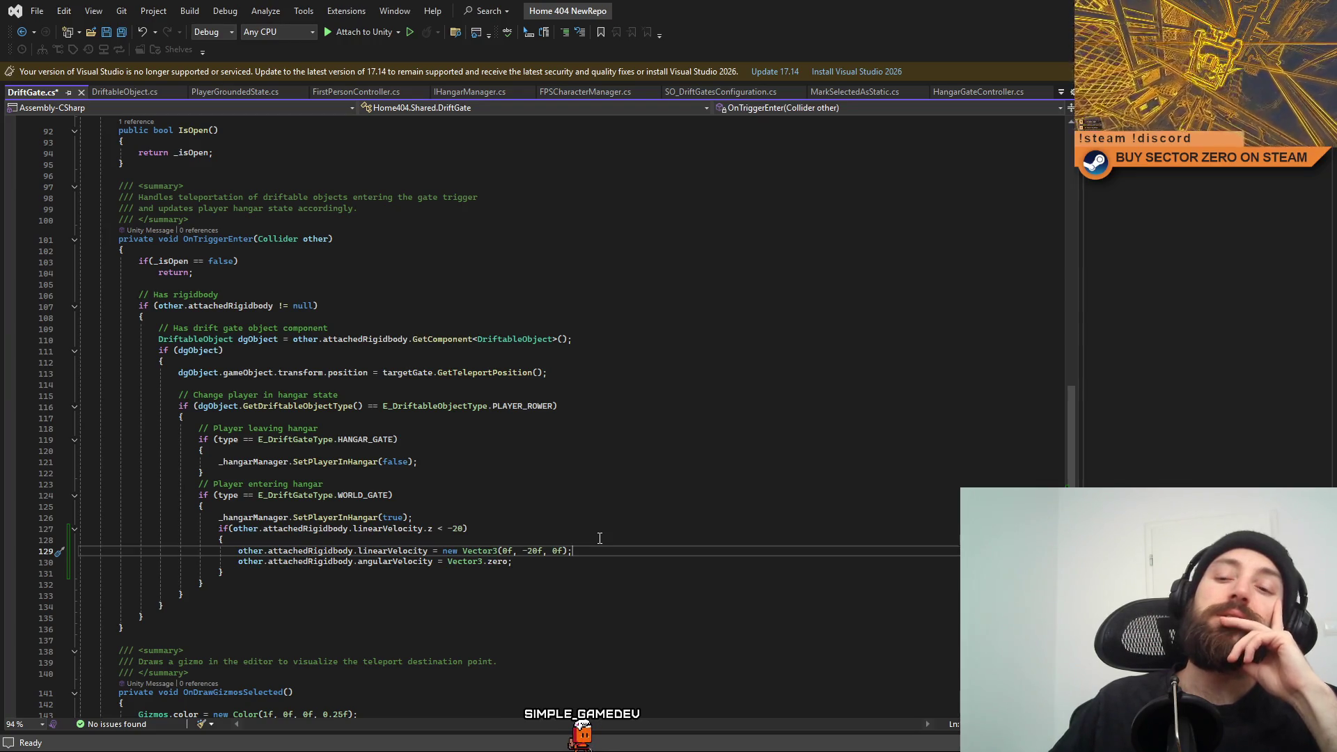
left_click(588, 572)
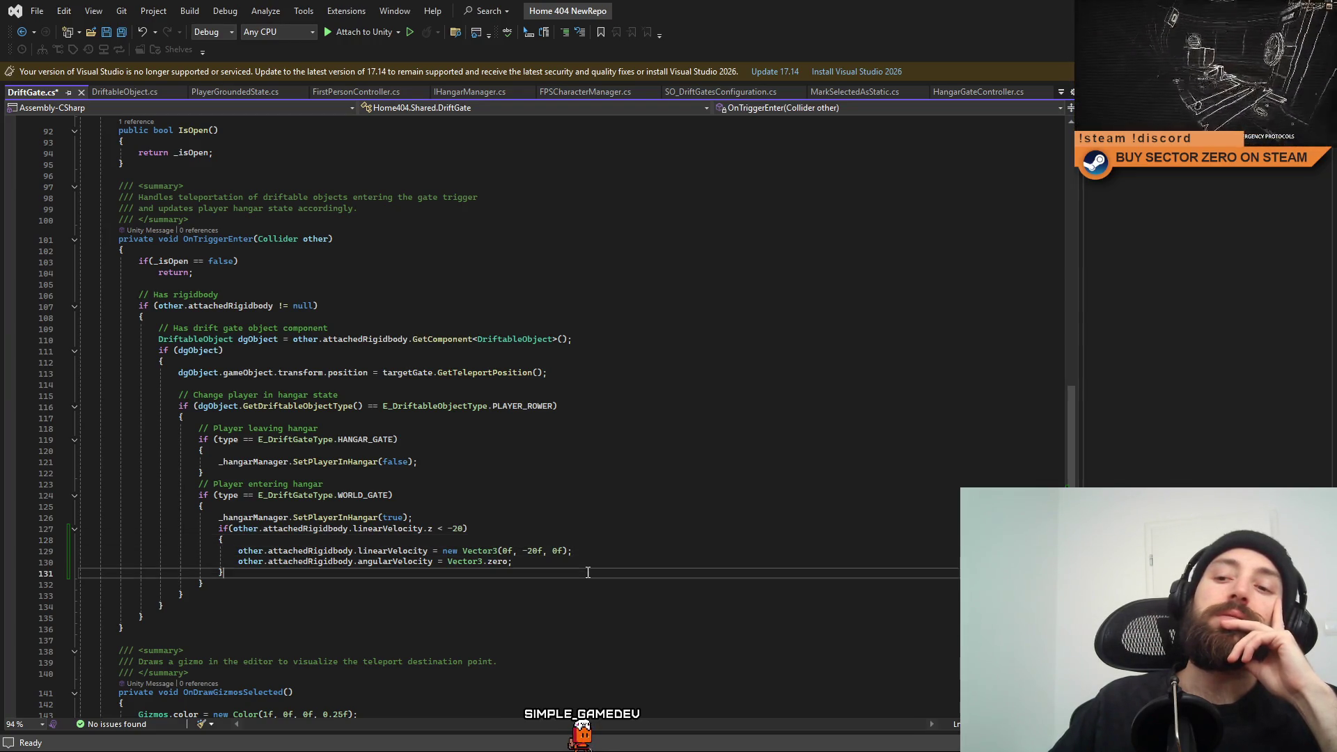
left_click(588, 555)
left_click(593, 560)
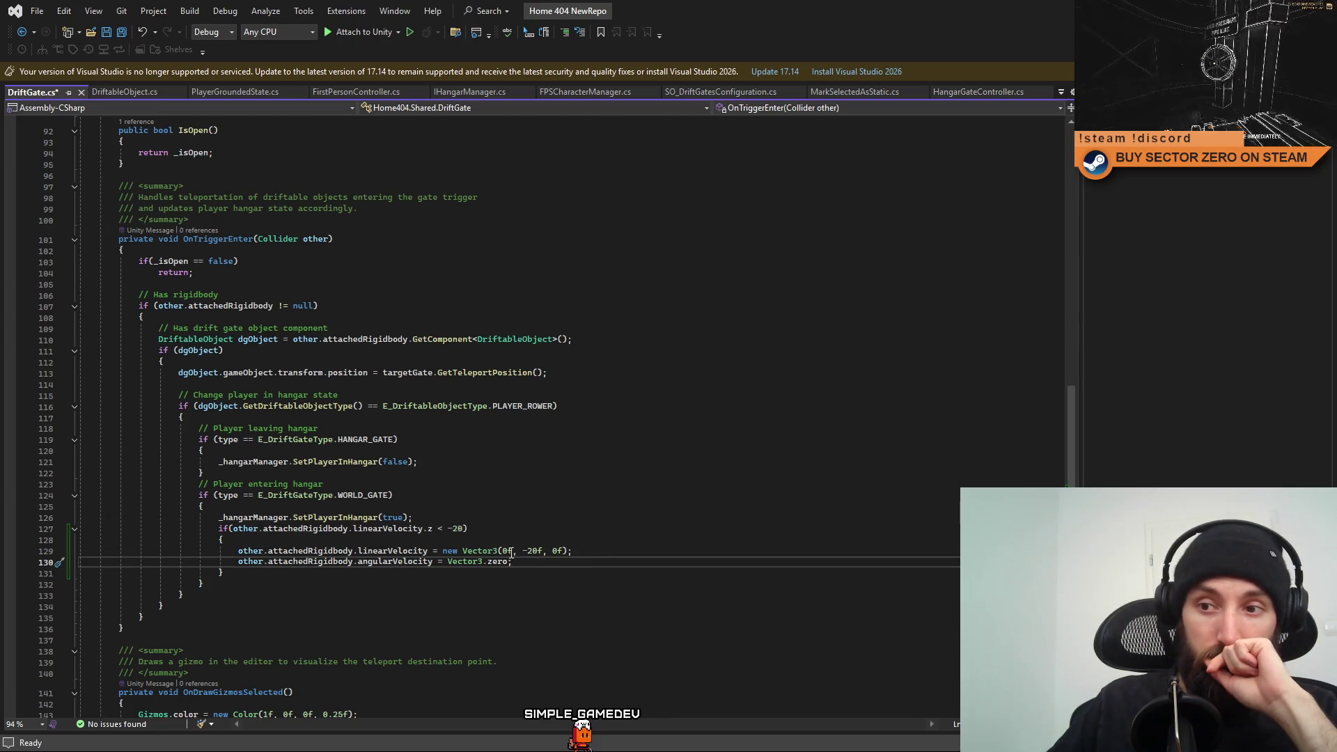
key("alt+Tab")
key("ctrl+p")
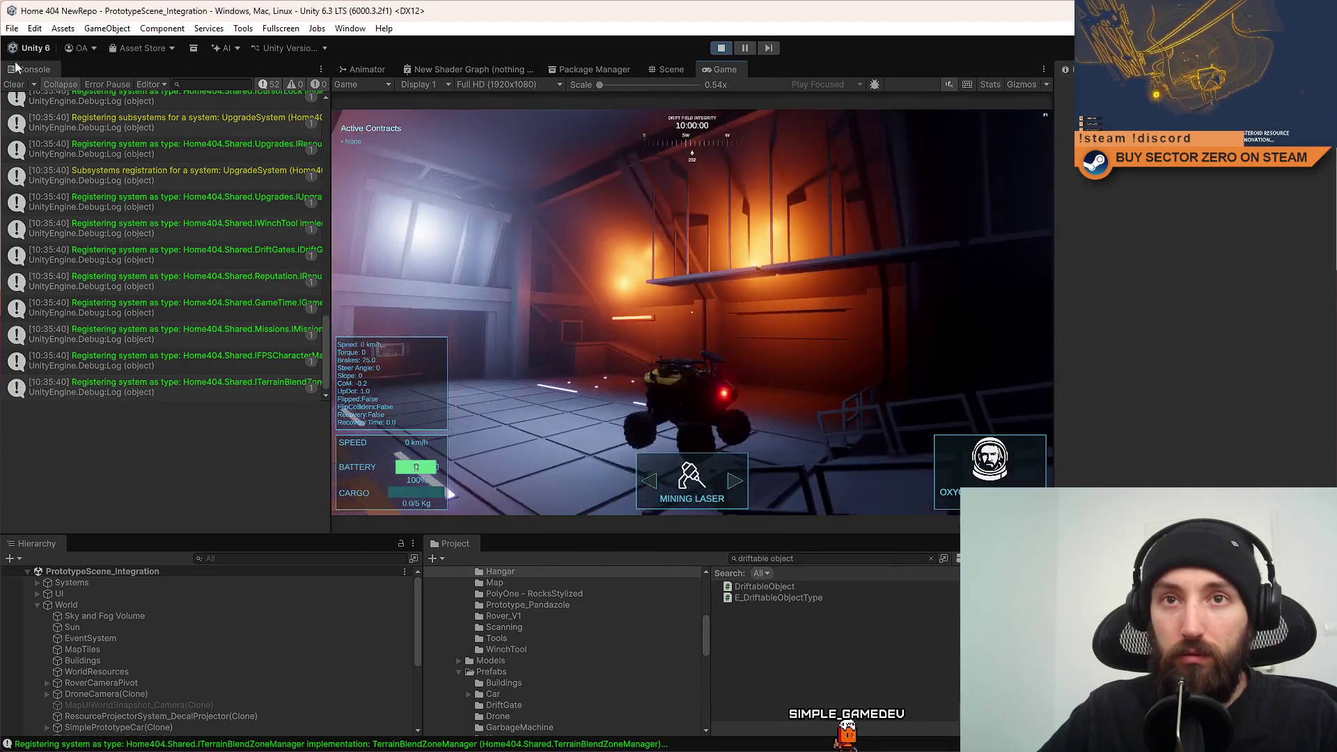
In fullscreen, drive the rover down the tunnel, turn around, and accelerate along the bridge into the red gate.
key("F10")
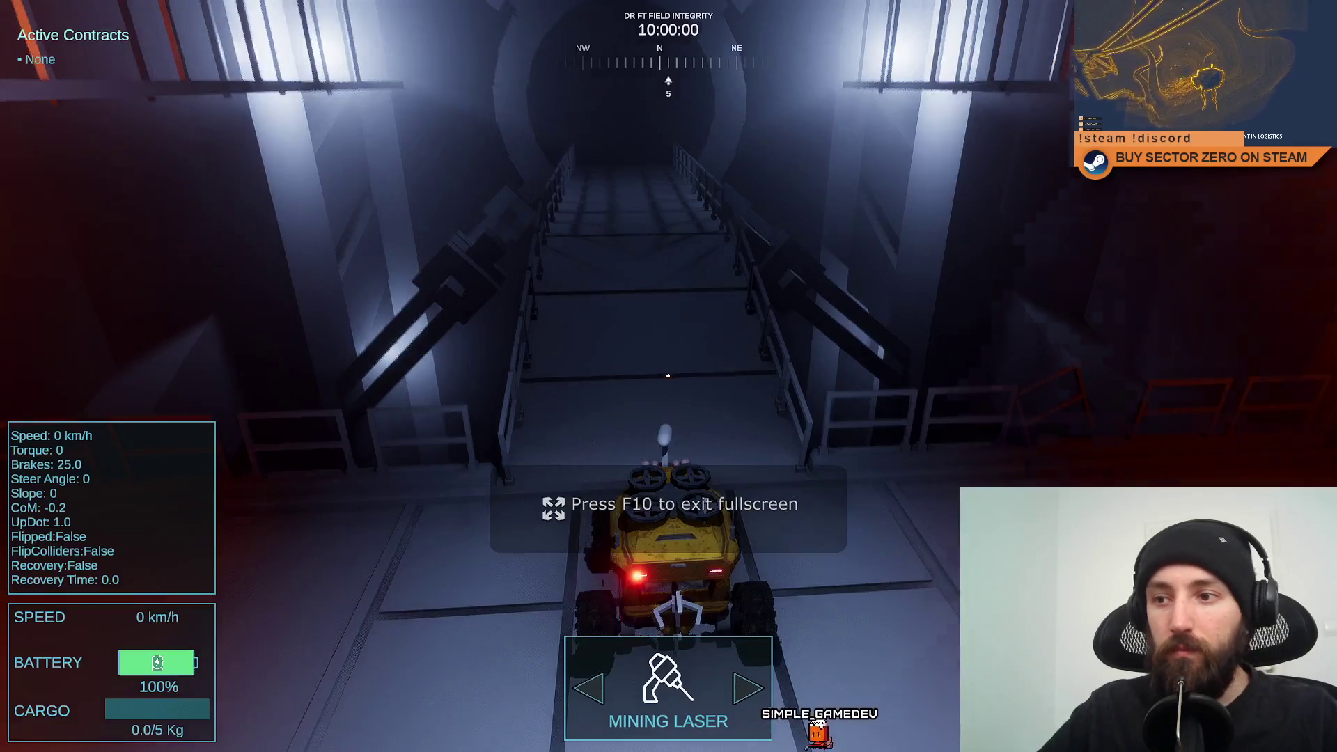
key("w")
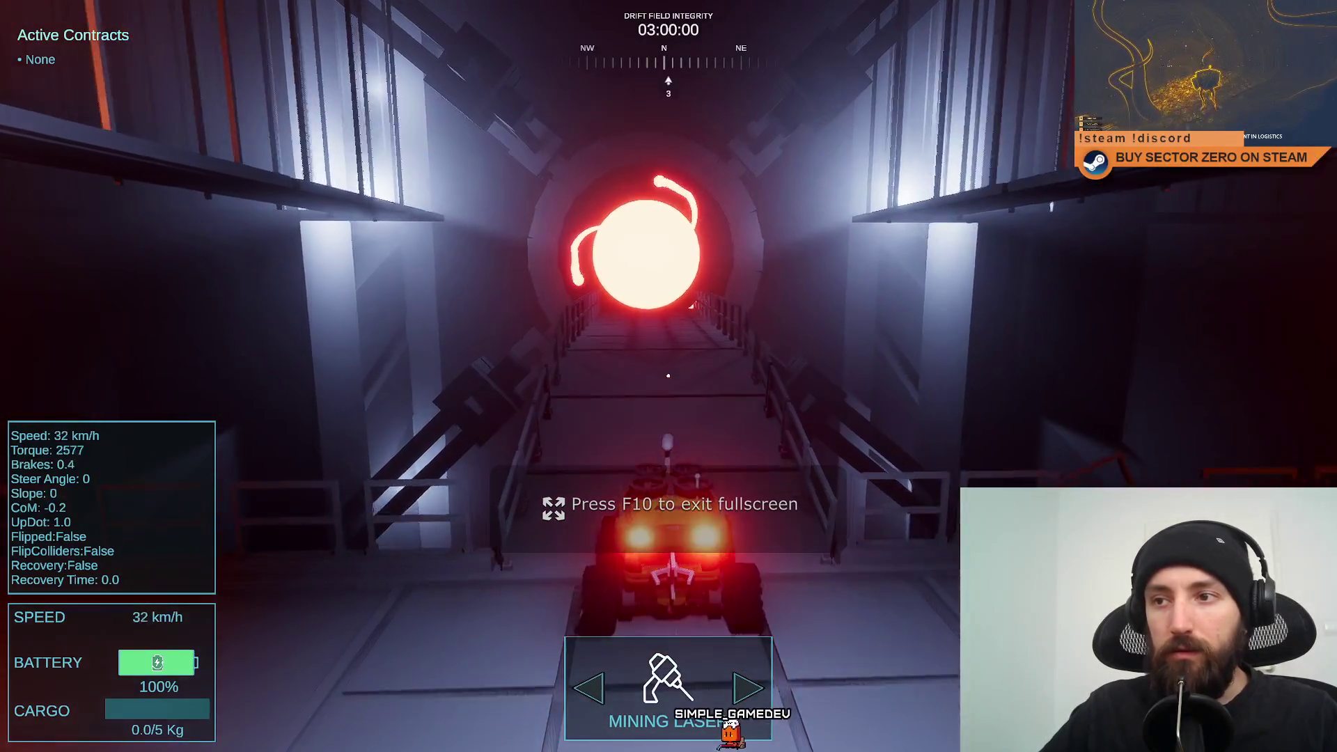
key("s")
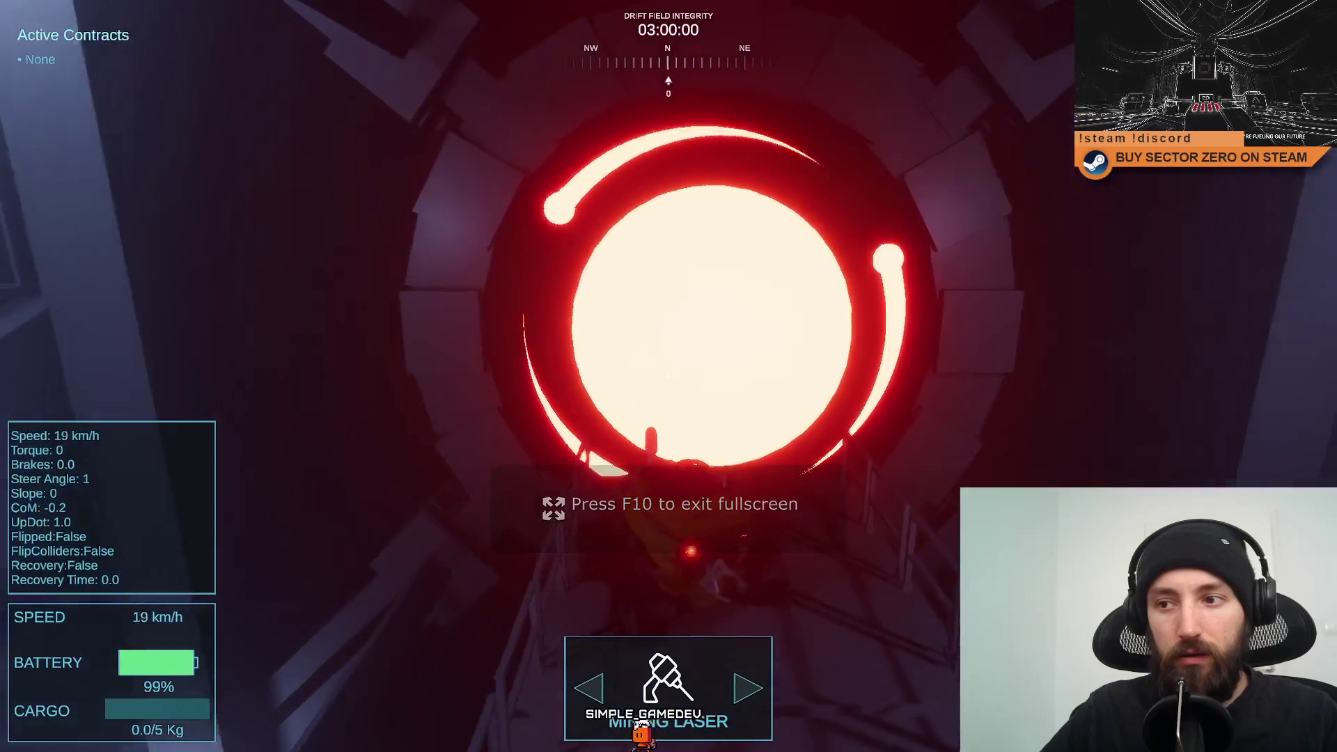
key("a")
key("w")
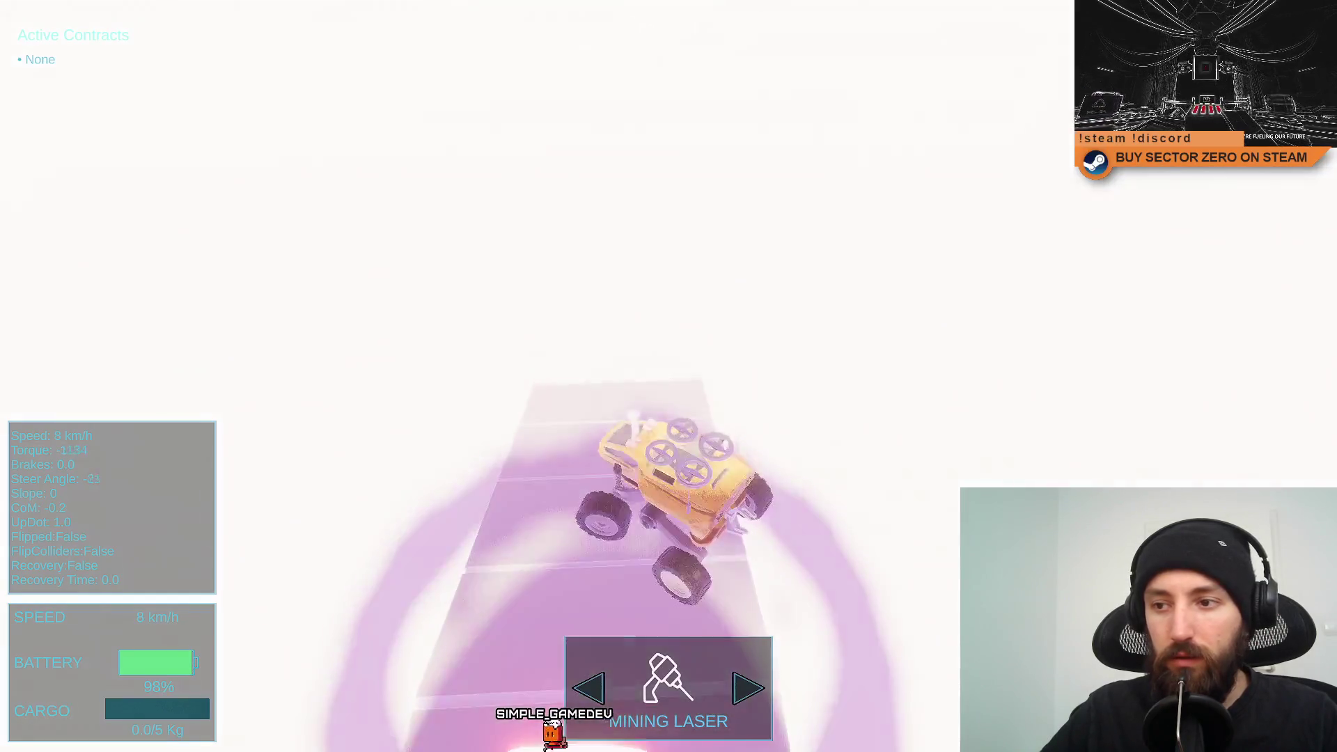
key("s")
key("a")
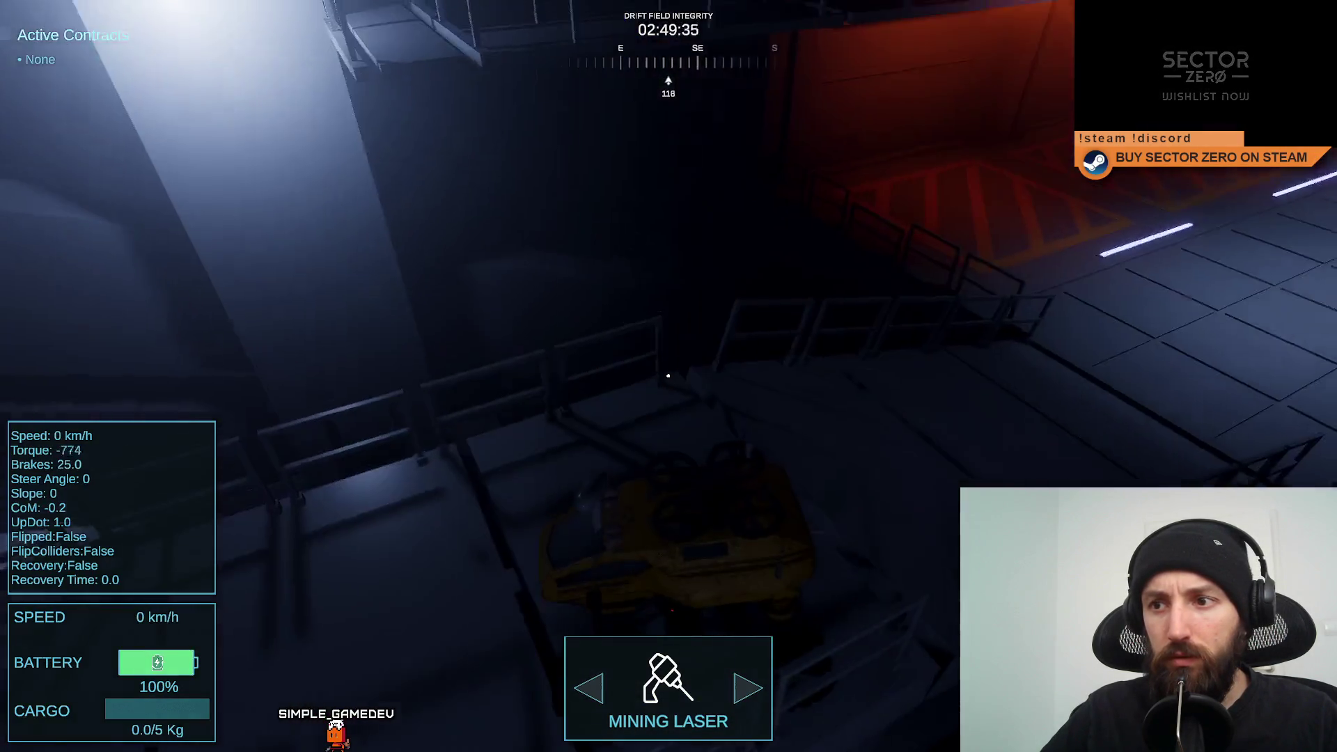
key("w")
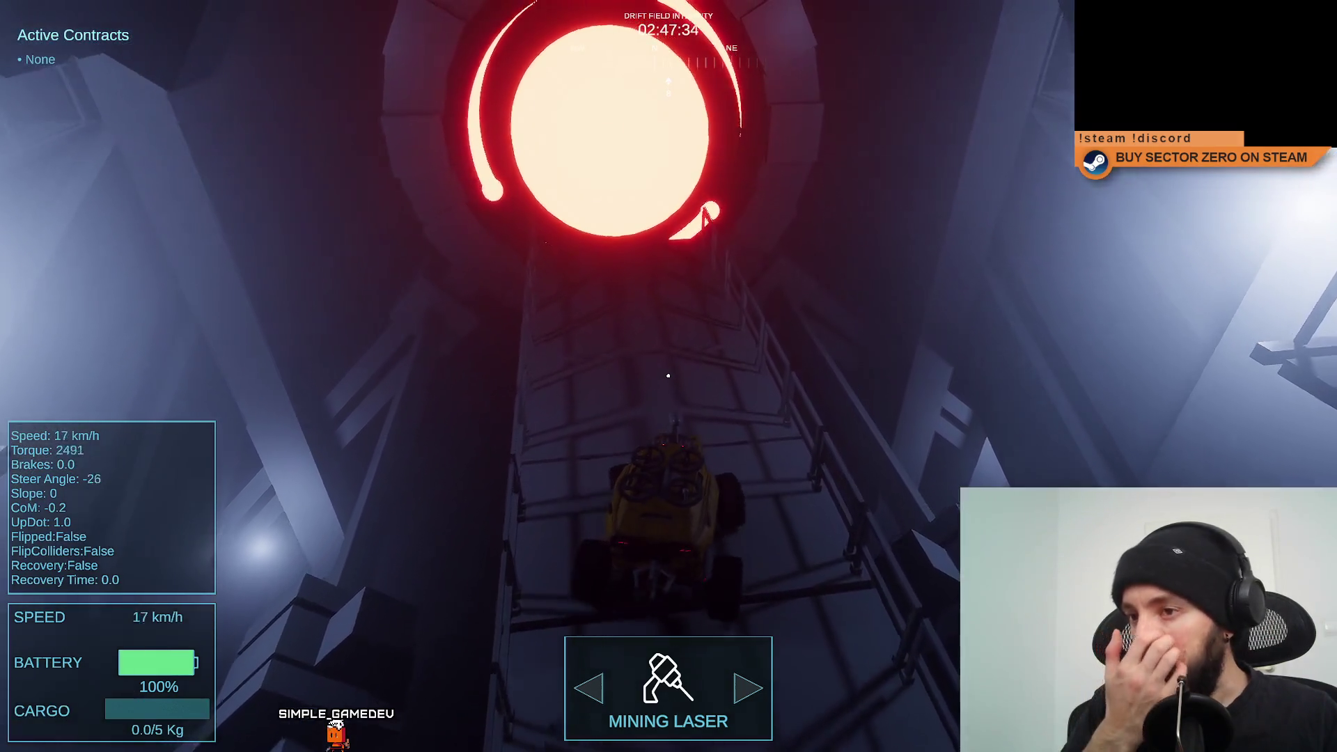
key("s")
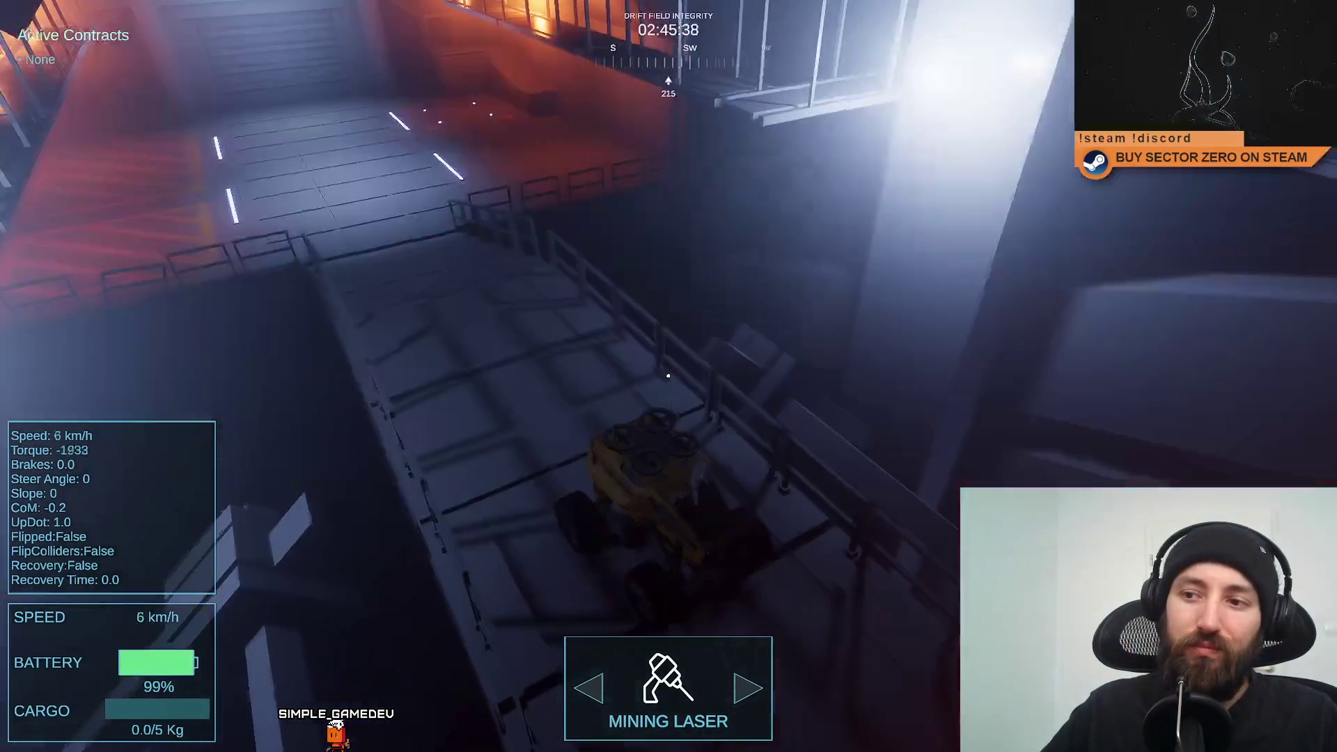
key("w")
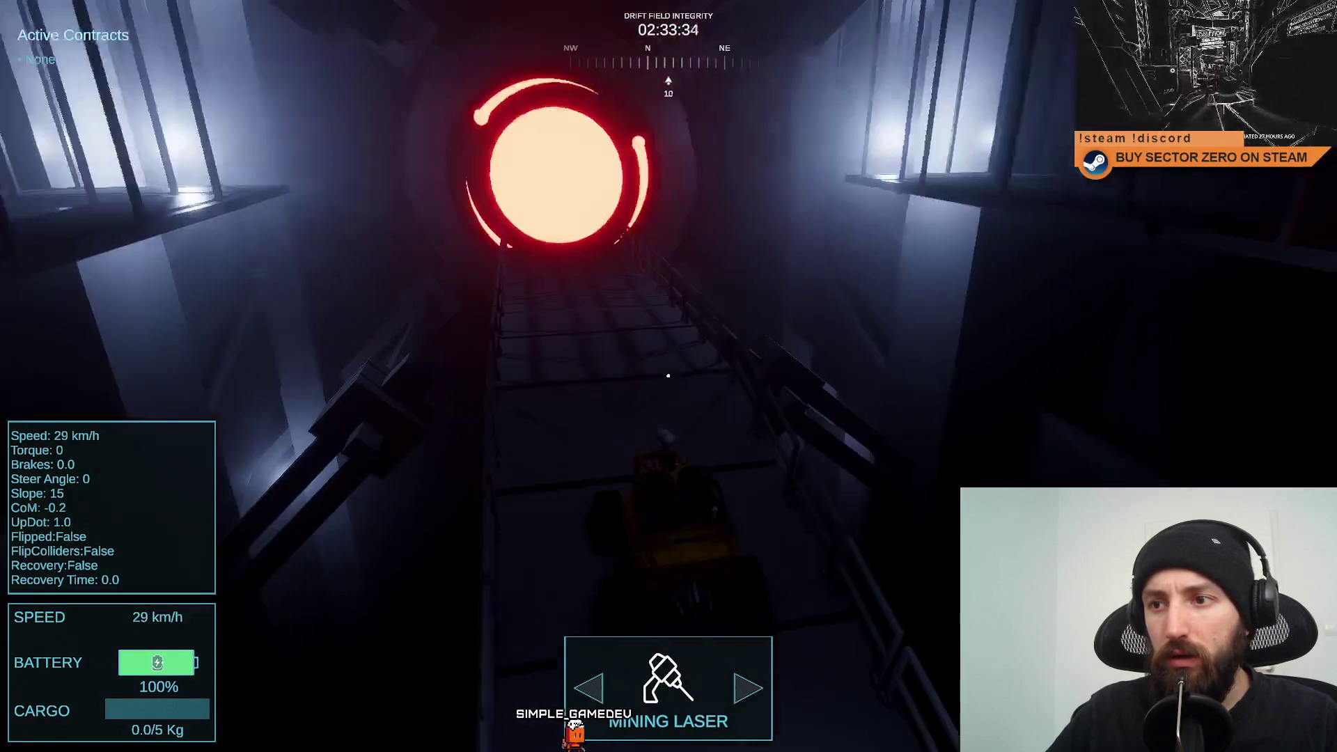
key("w")
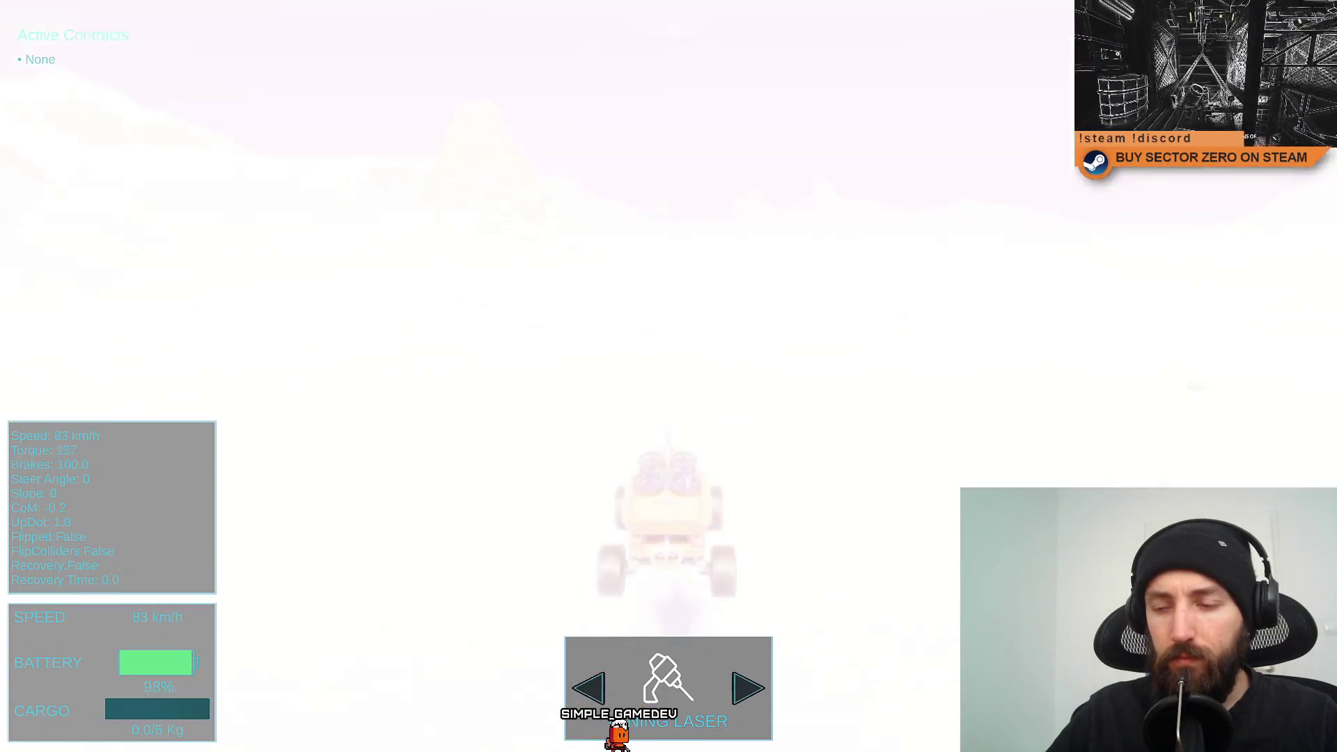
Turn the rover around on the snowfield and accelerate it back into the portal.
key("d")
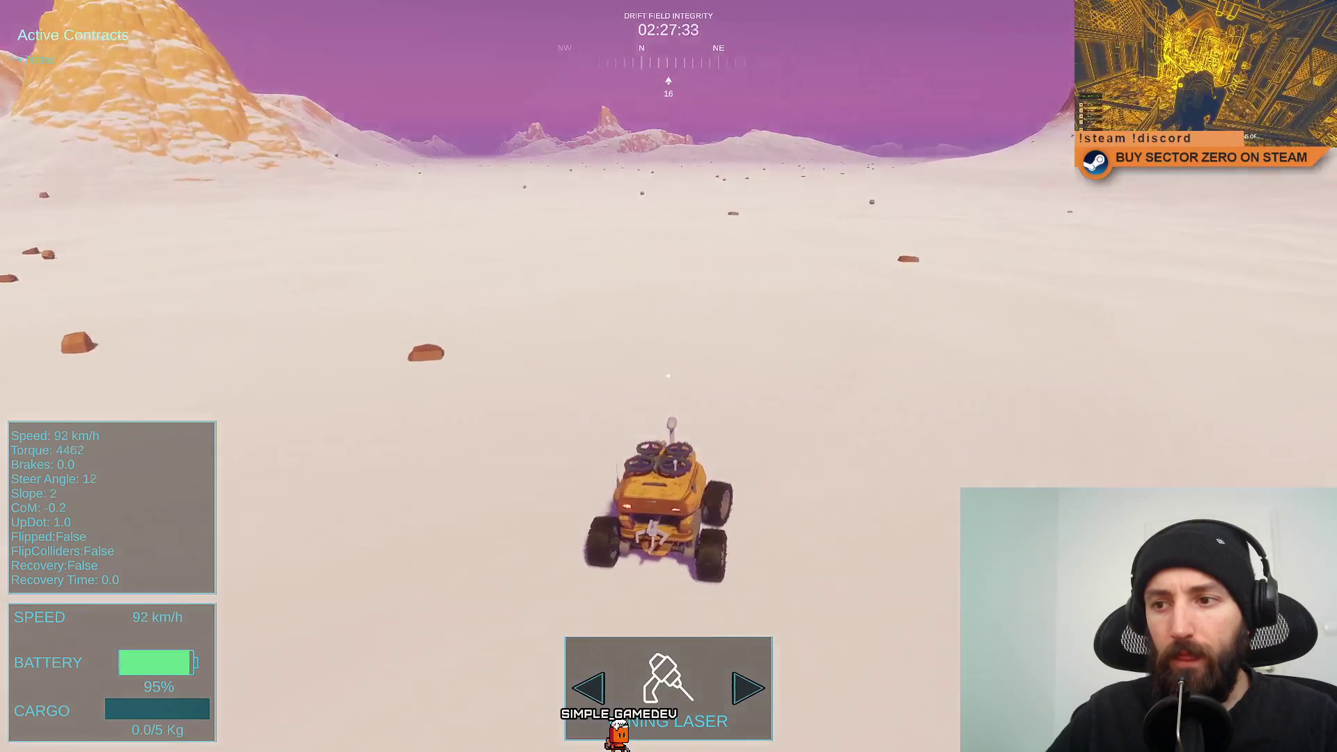
key("a")
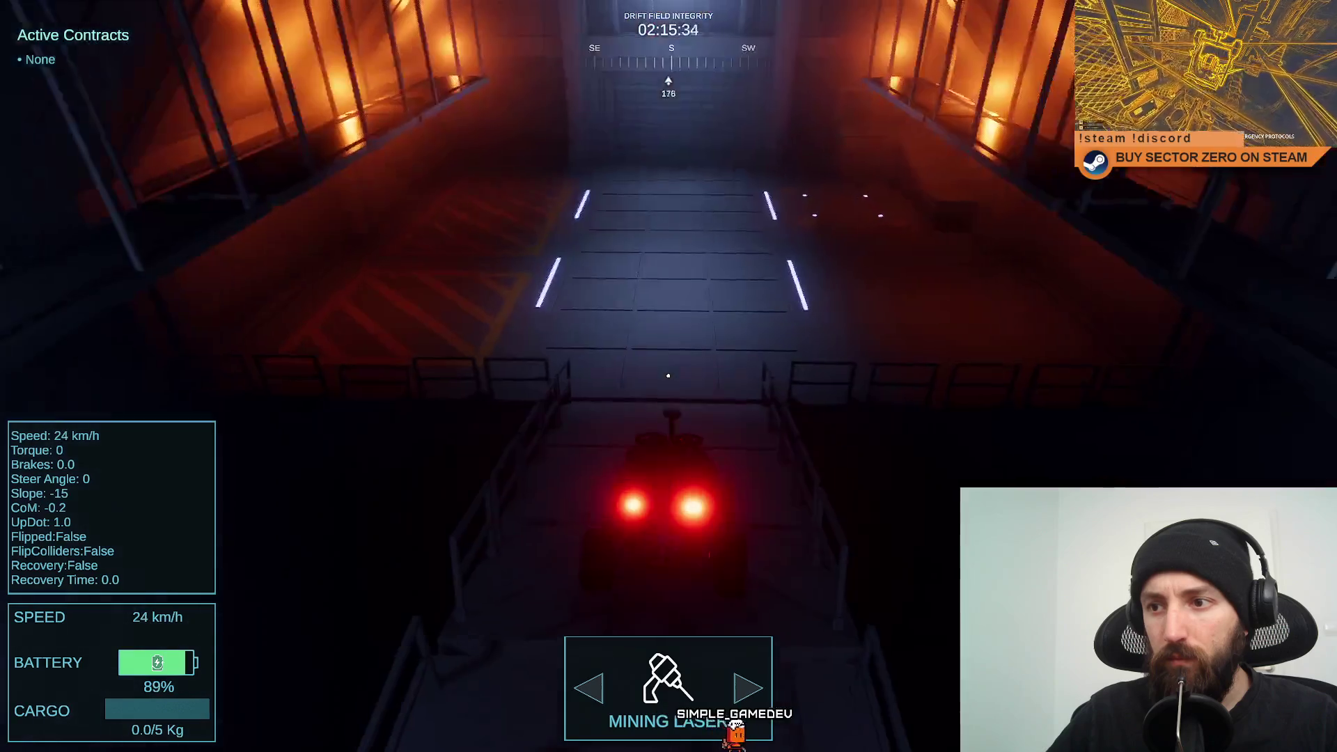
key("s")
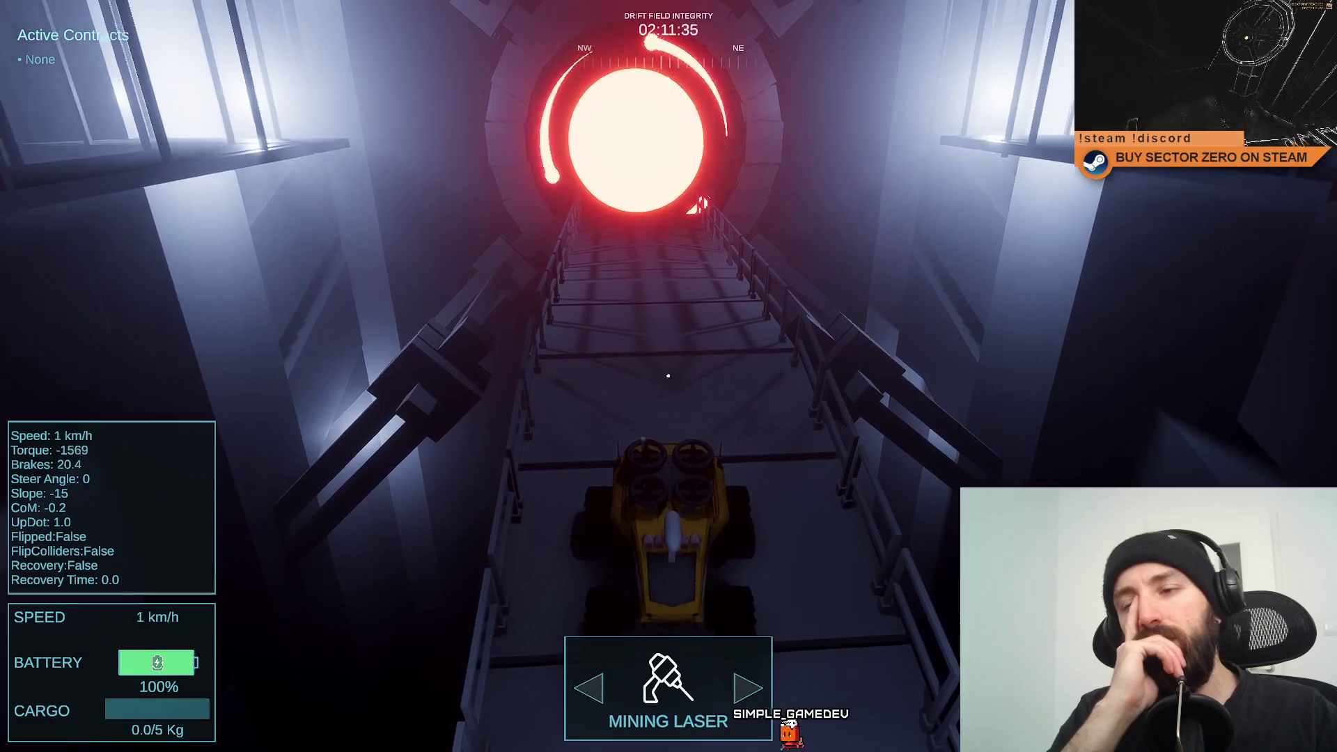
key("s")
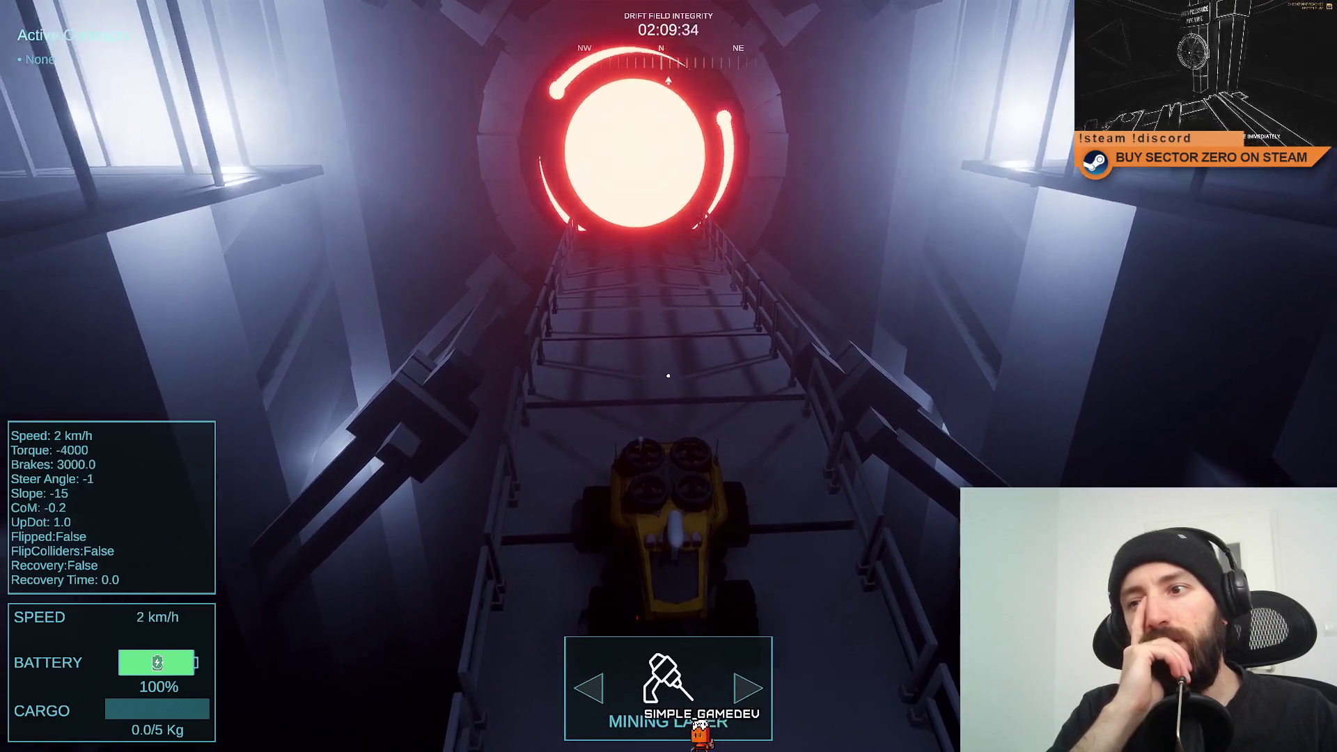
key("w")
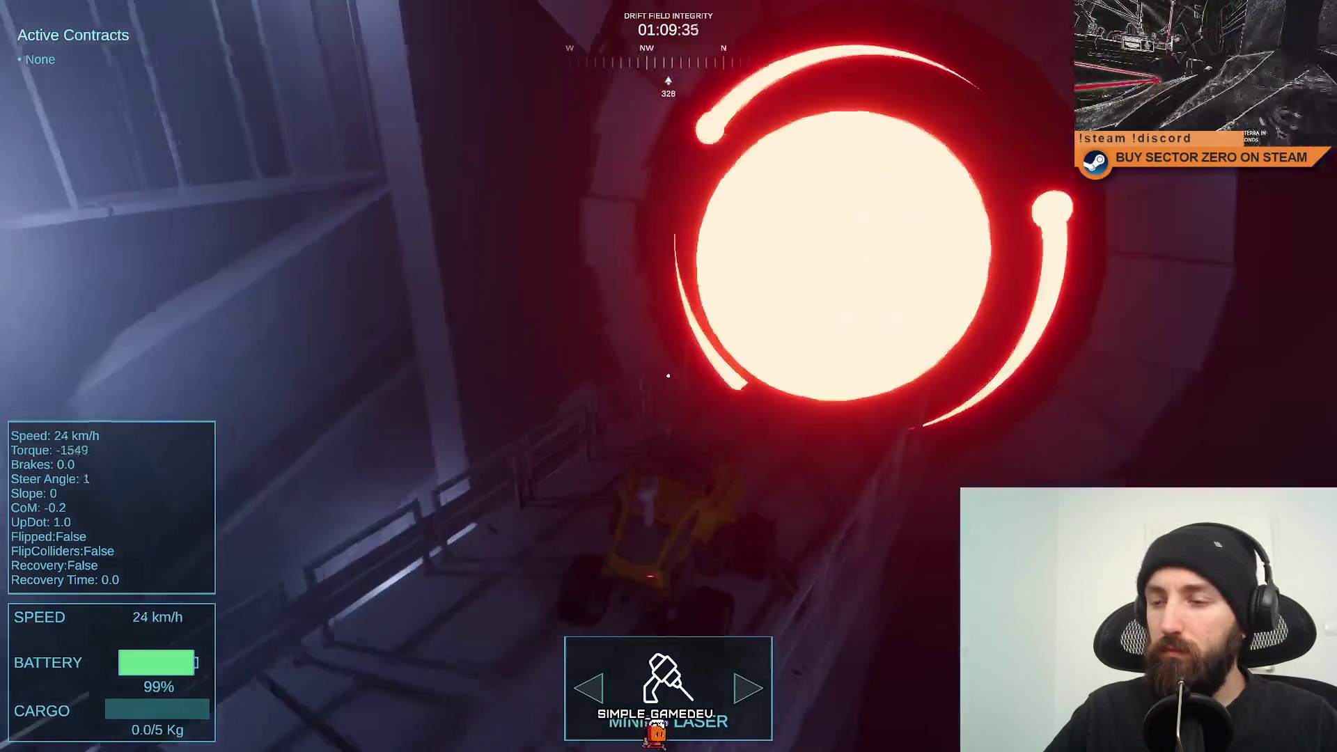
Leave fullscreen, stop the play test, and switch back to Visual Studio.
key("Escape")
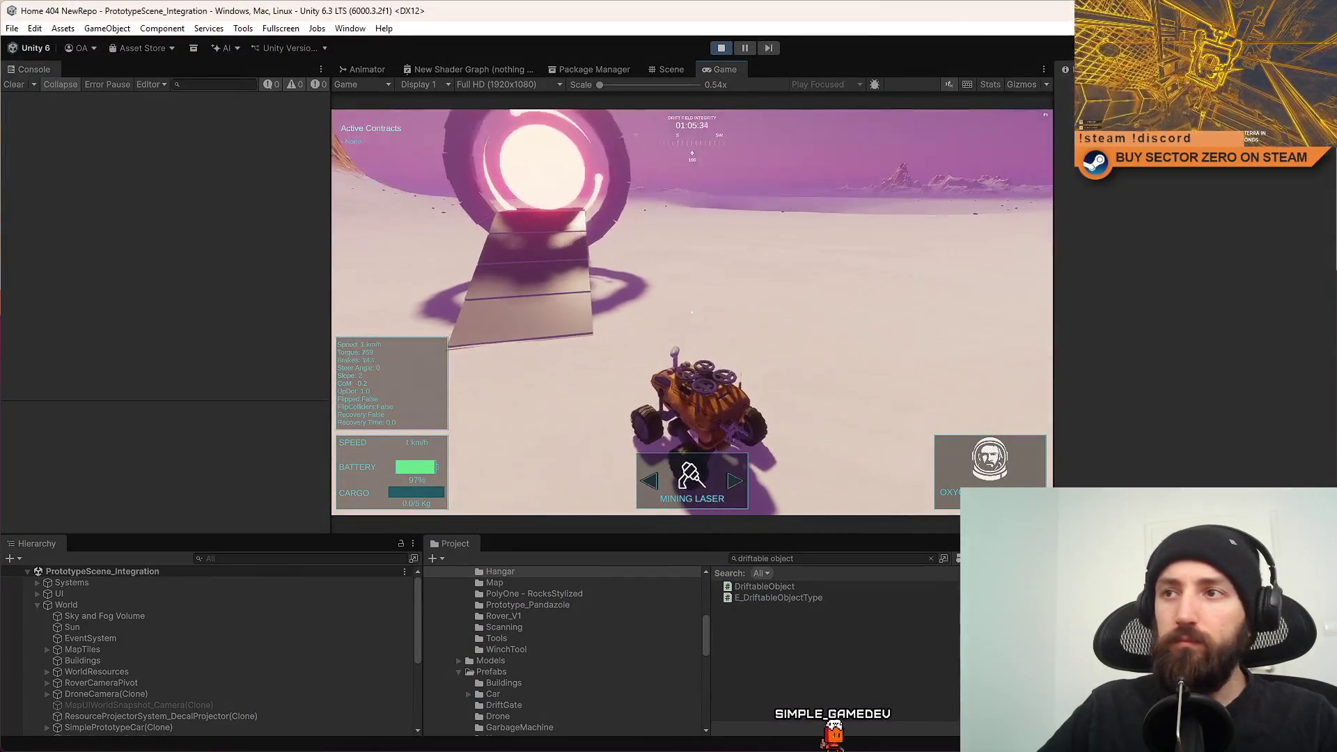
key("ctrl+p")
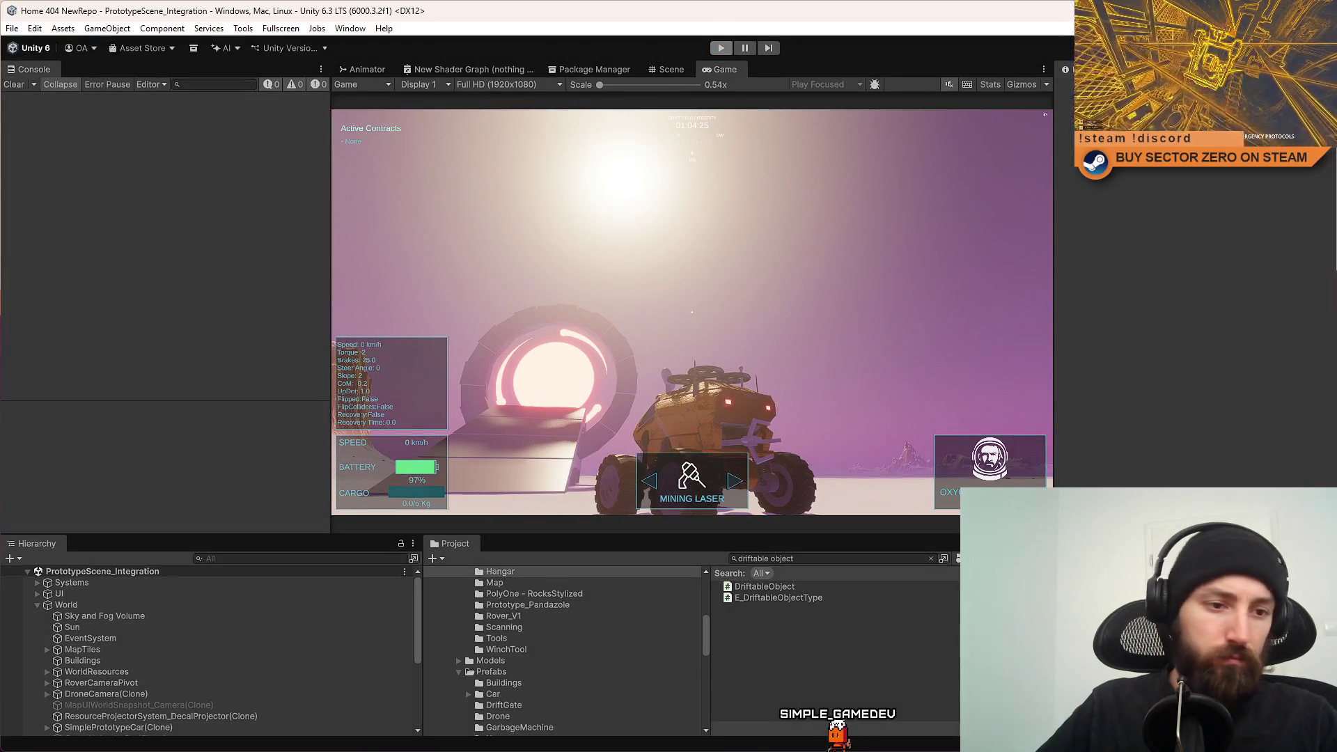
key("alt+Tab")
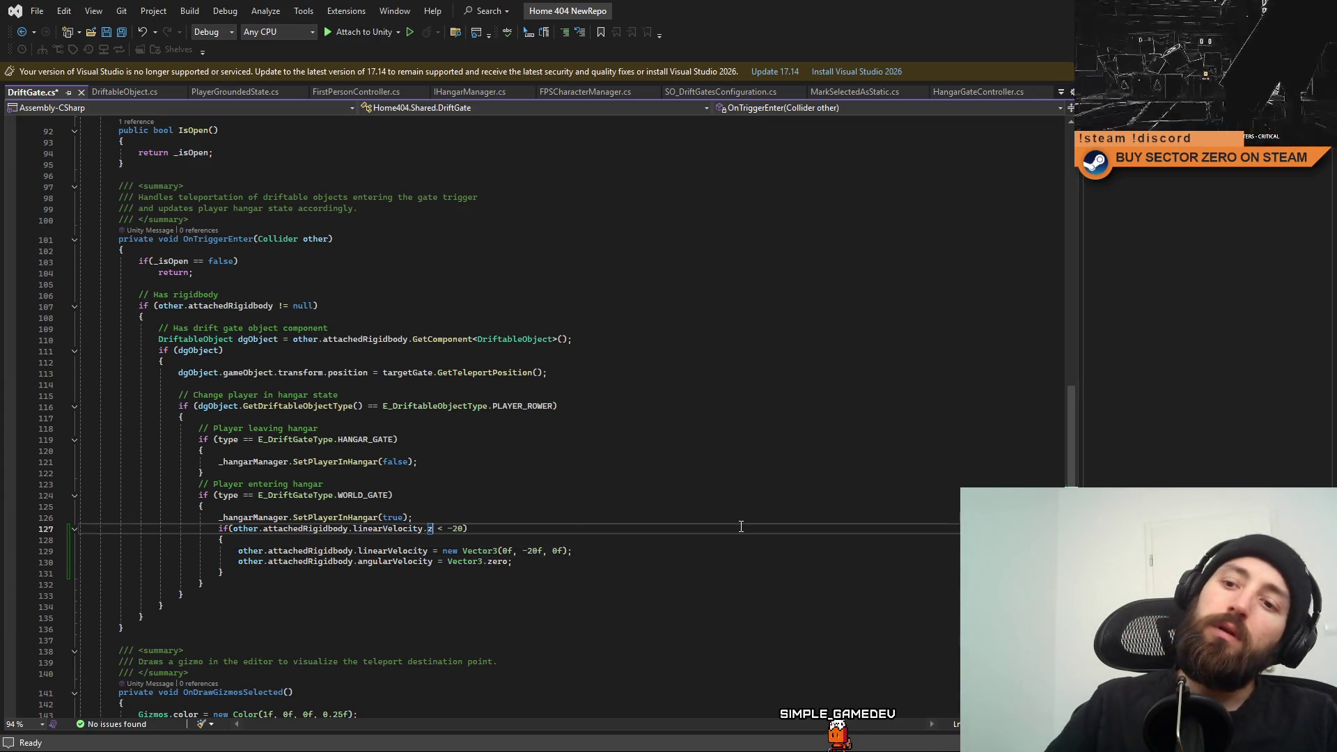
Add a new line after the velocity reset block and start a Debug.Log call.
left_click(774, 431)
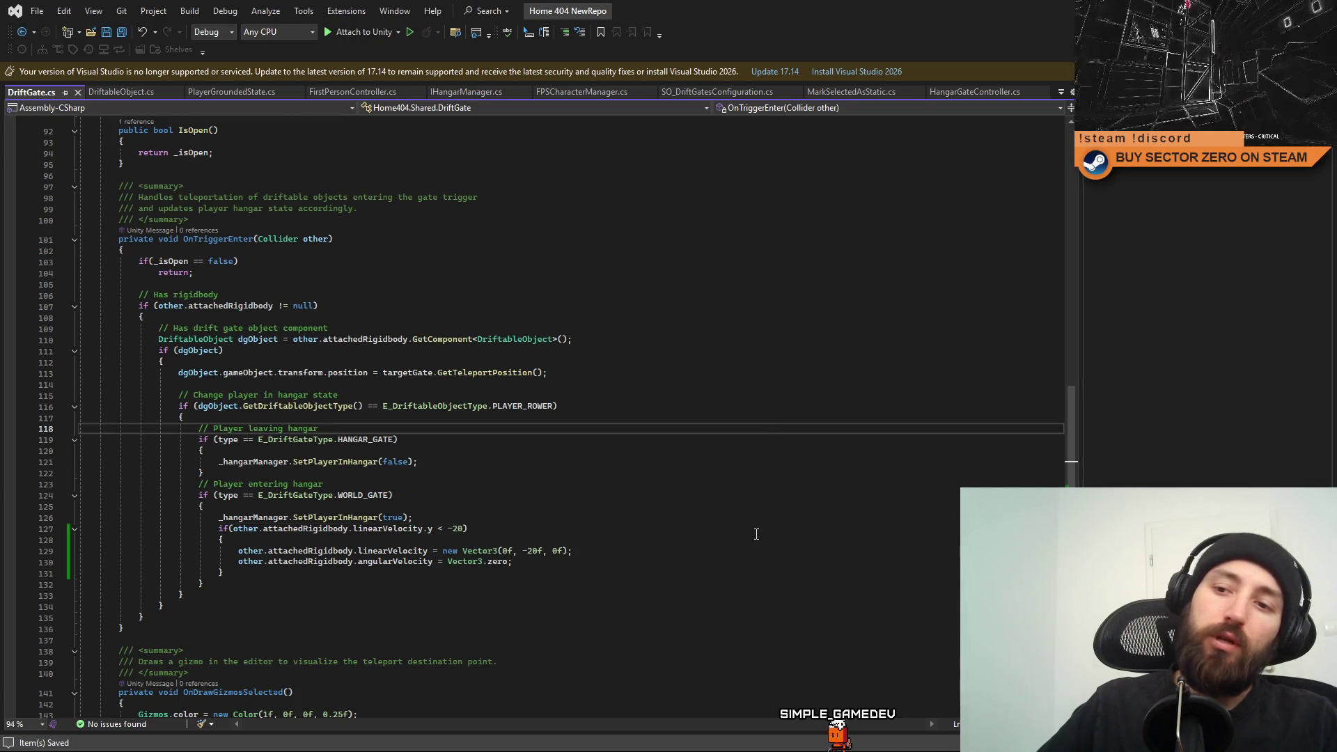
left_click(747, 538)
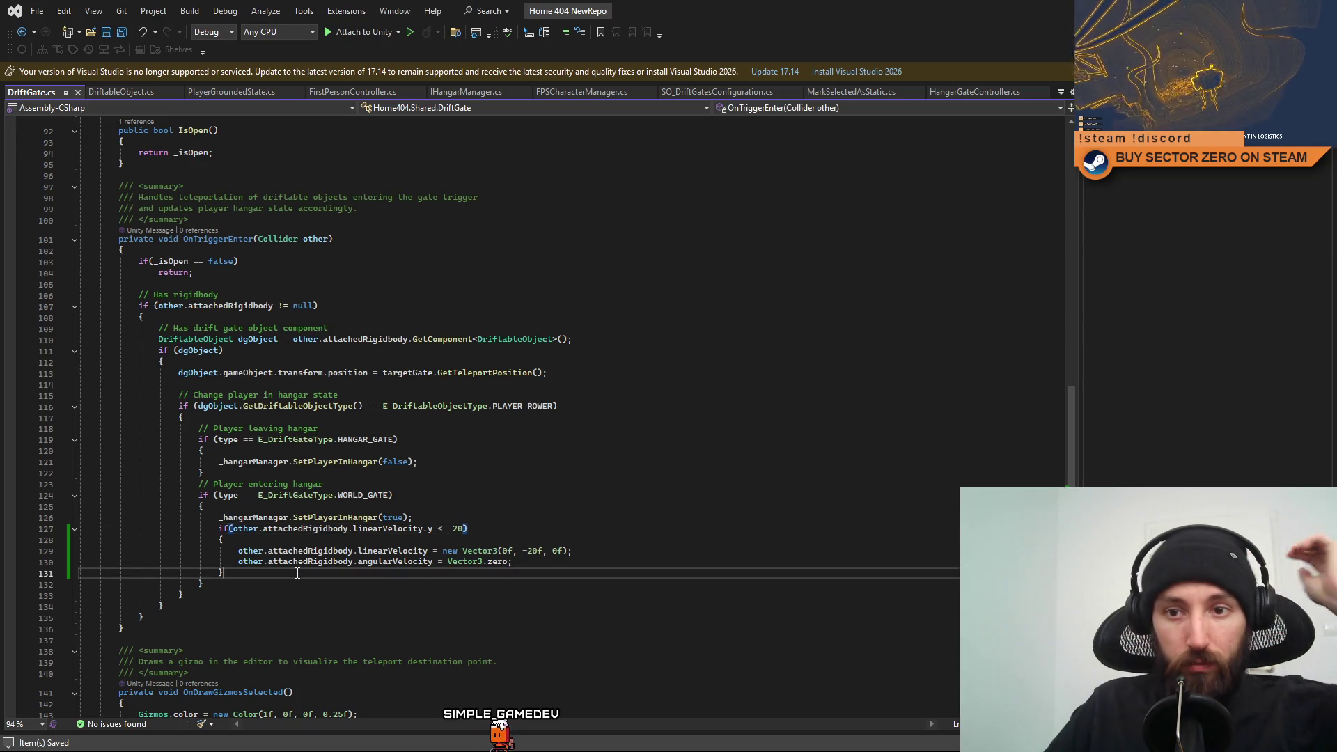
key("Return")
type("Debug.Log(")
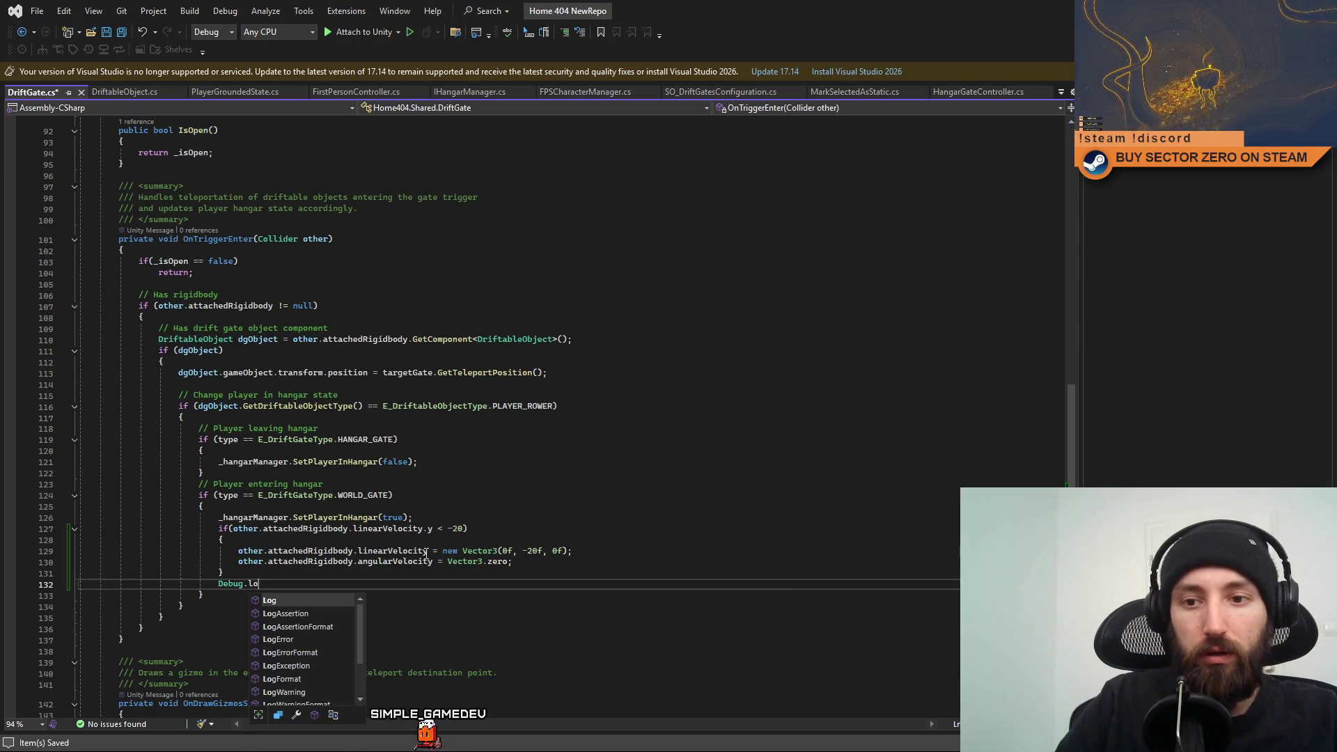
type("line")
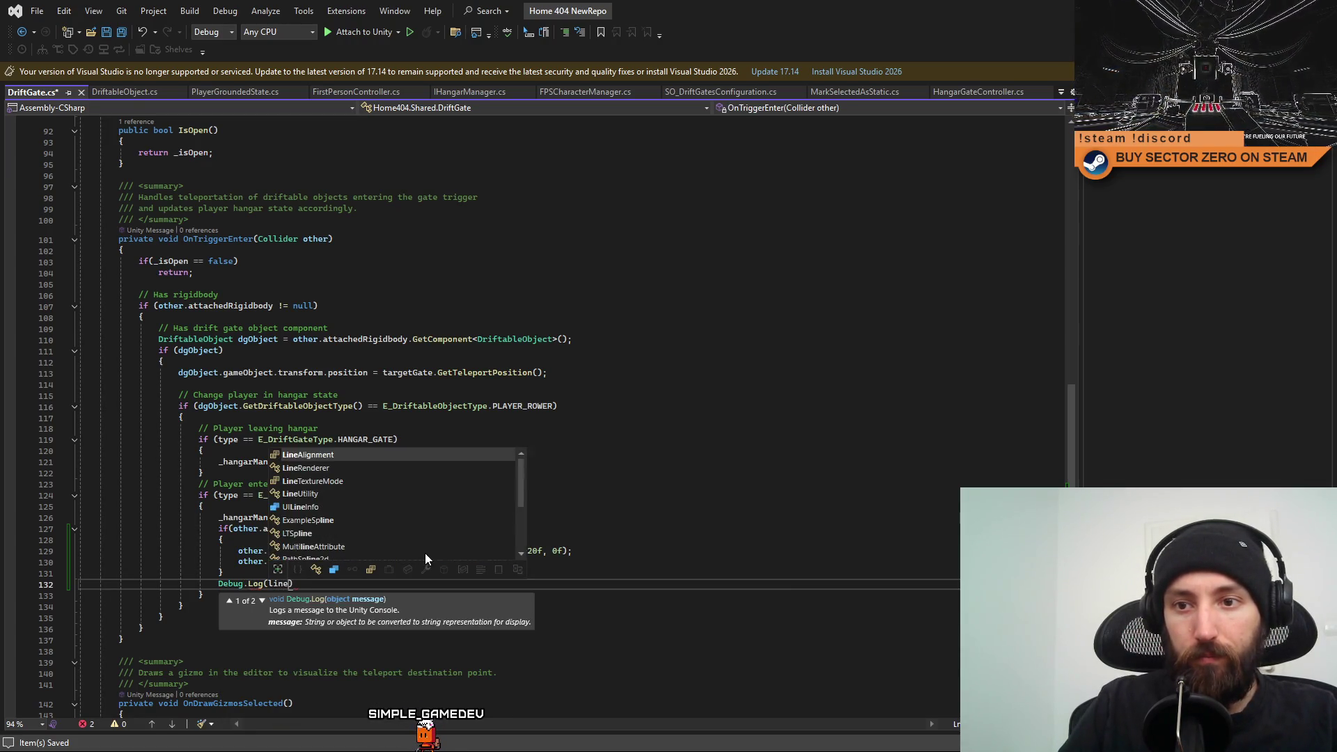
type("ar")
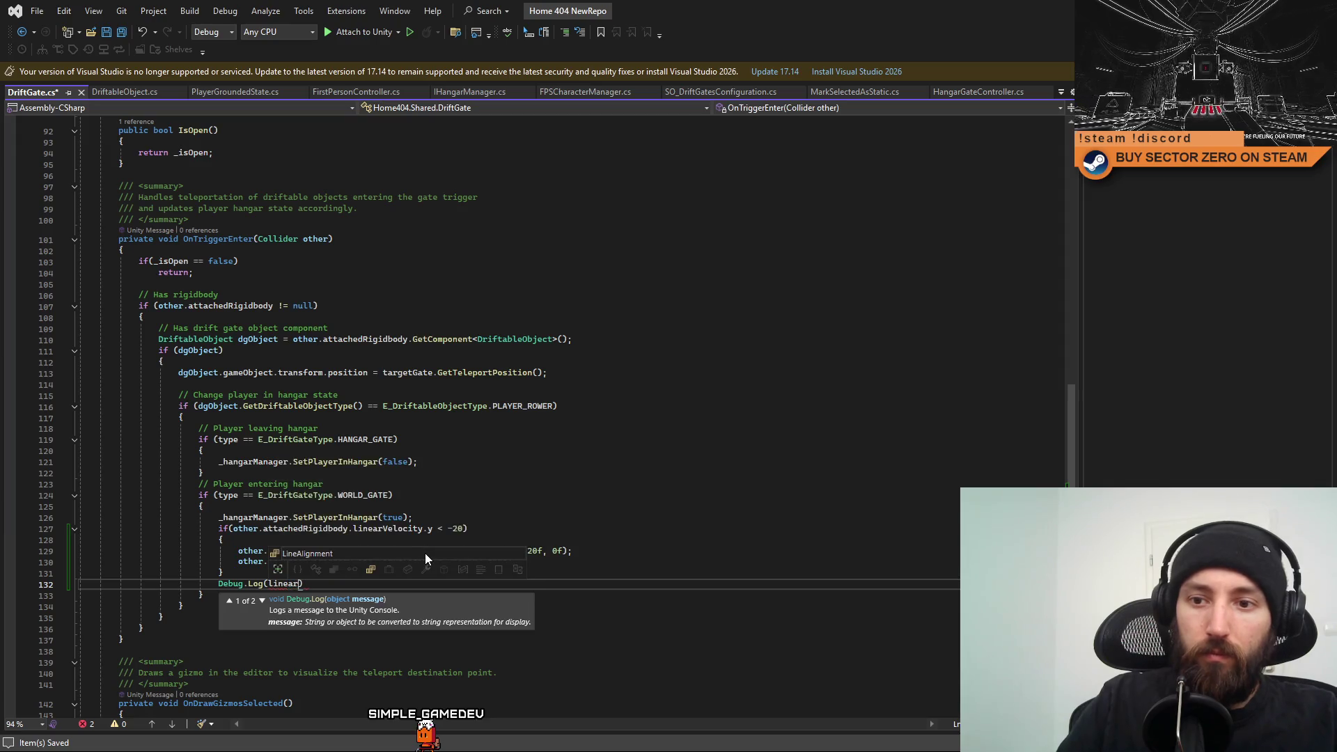
key("Escape")
Make the log argument other.attachedRigidbody.linearVelocity, then start a Unity play test.
double_click(387, 529)
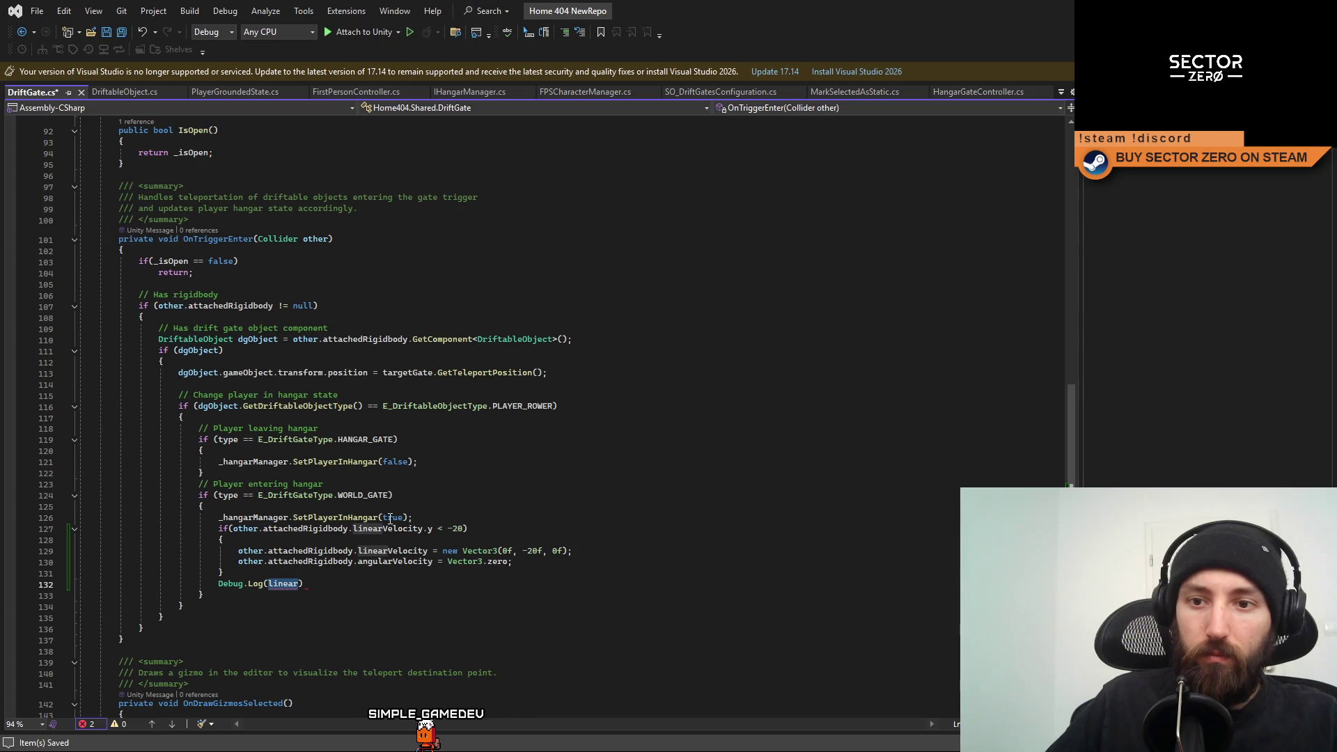
left_click(427, 529)
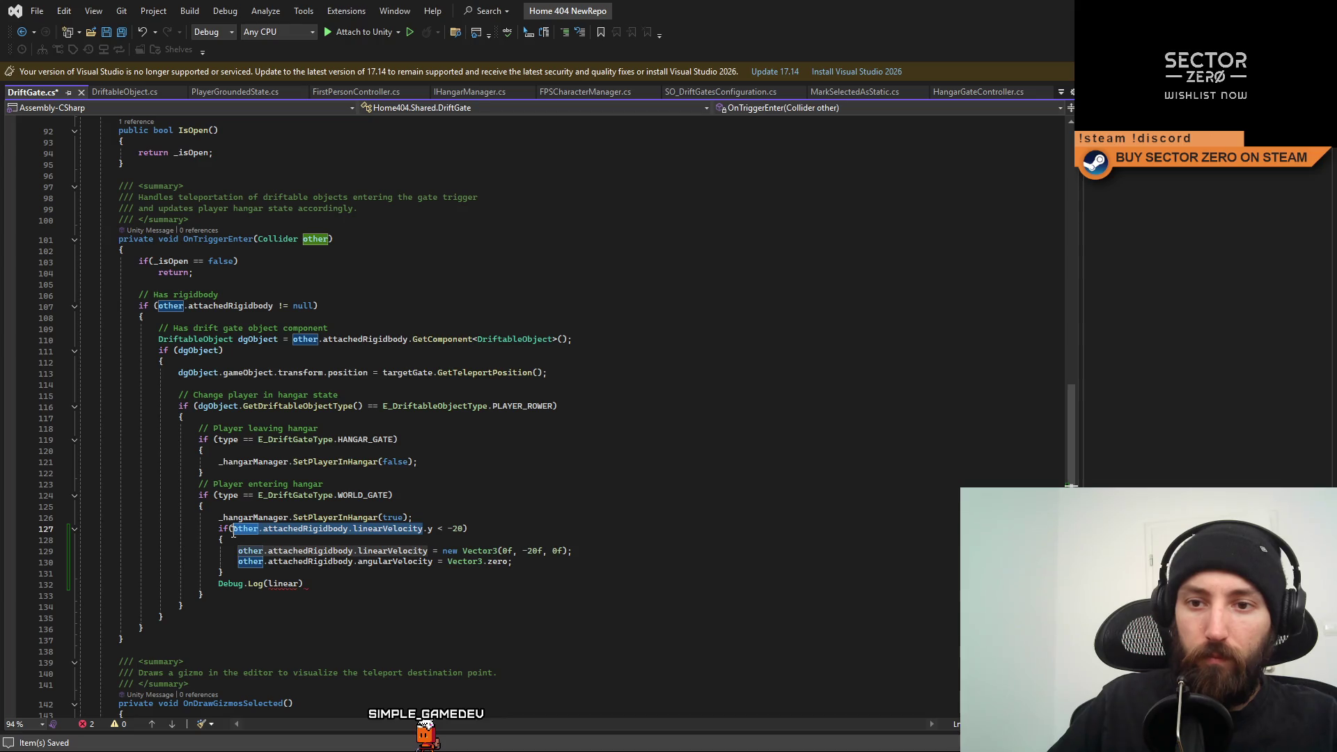
double_click(285, 584)
type("other.attachedRigidbody.linearVelocity")
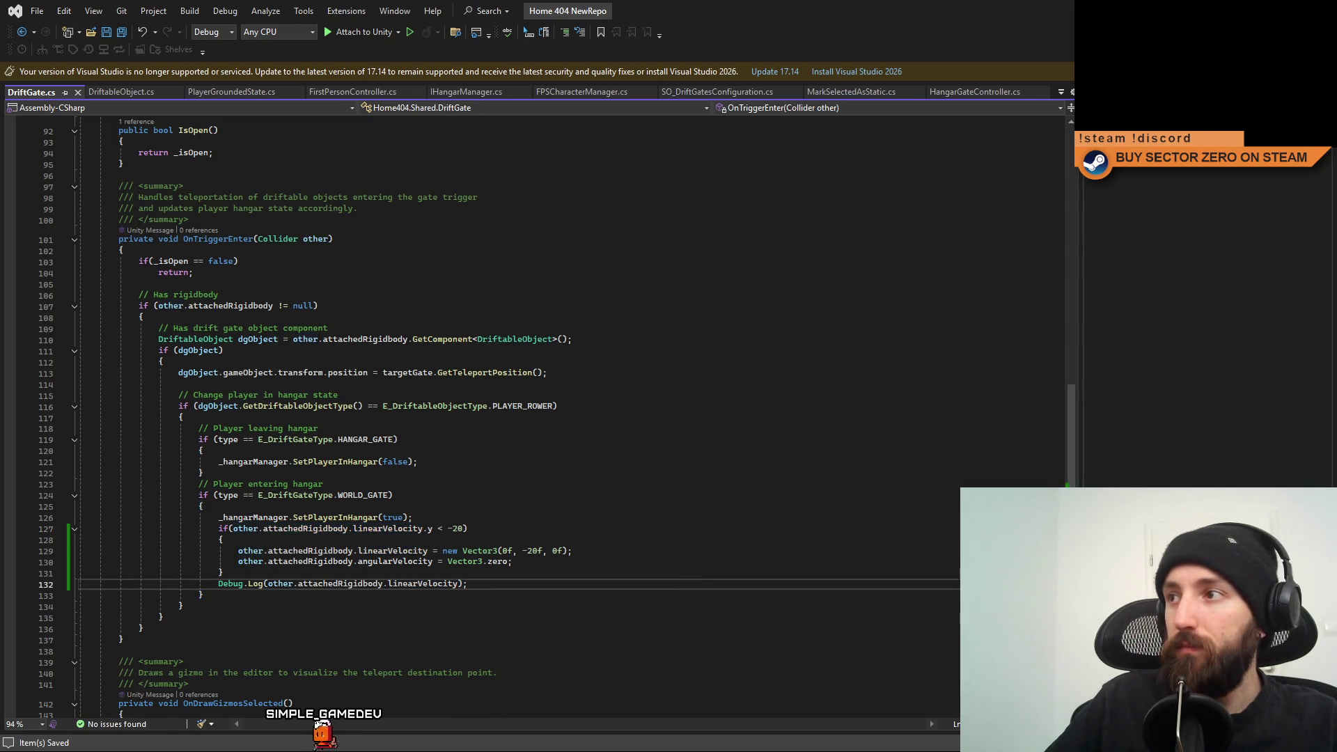
key("alt+Tab")
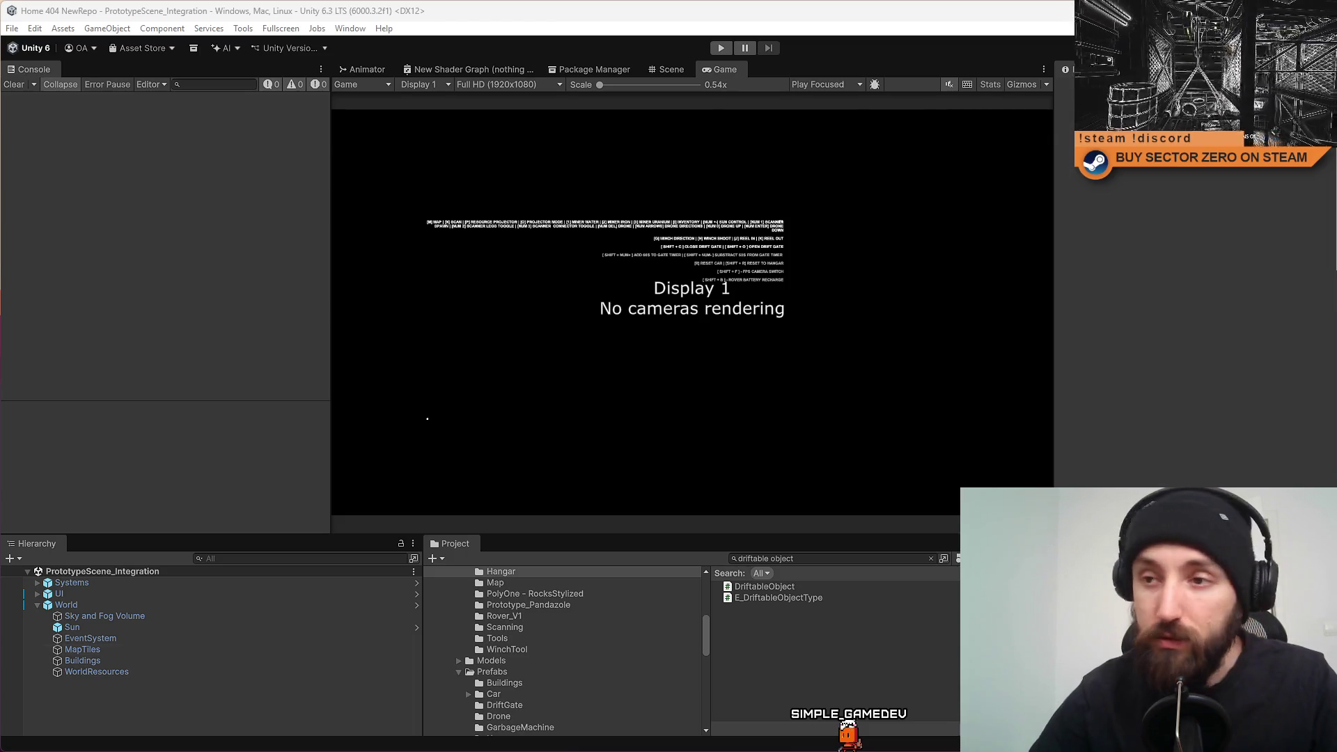
left_click(721, 47)
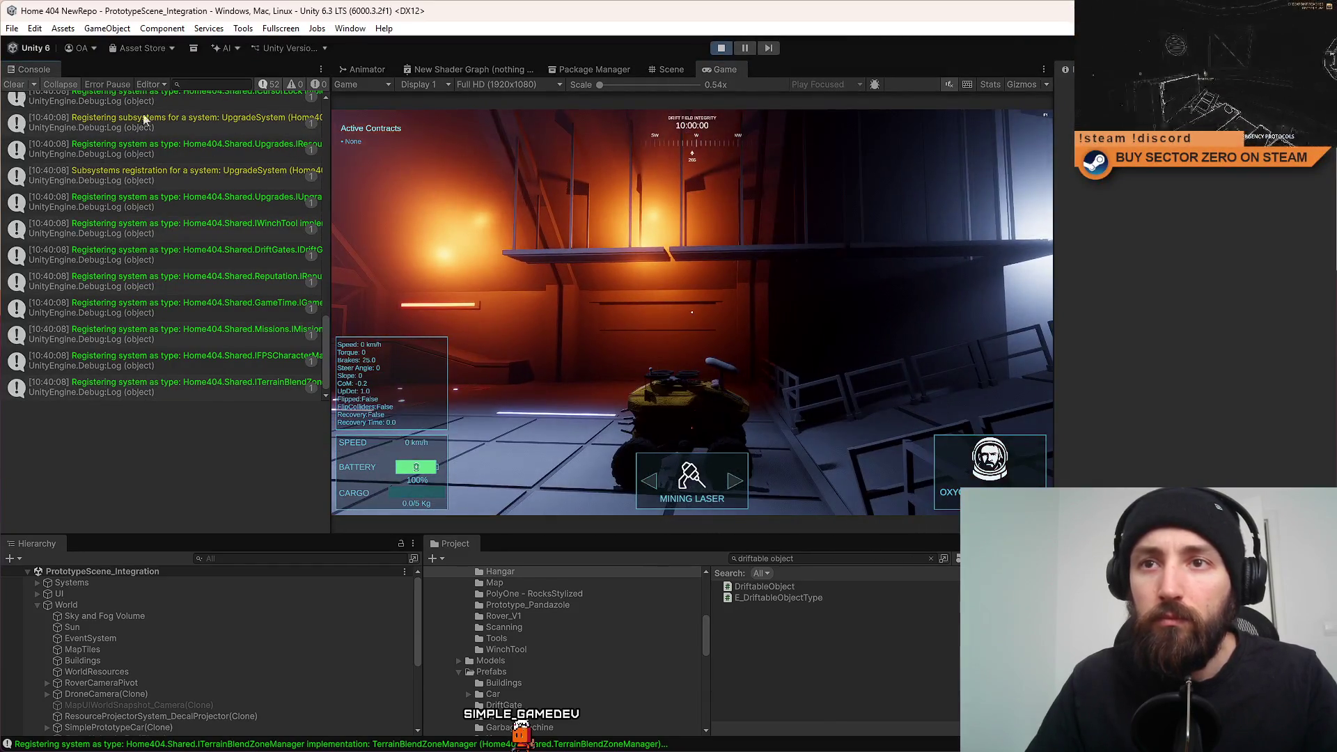
Clear the Console, drive through the world gate into the hangar, see velocity (2.80, 11.74, -34.03) logged, then stop.
left_click(13, 84)
key("w")
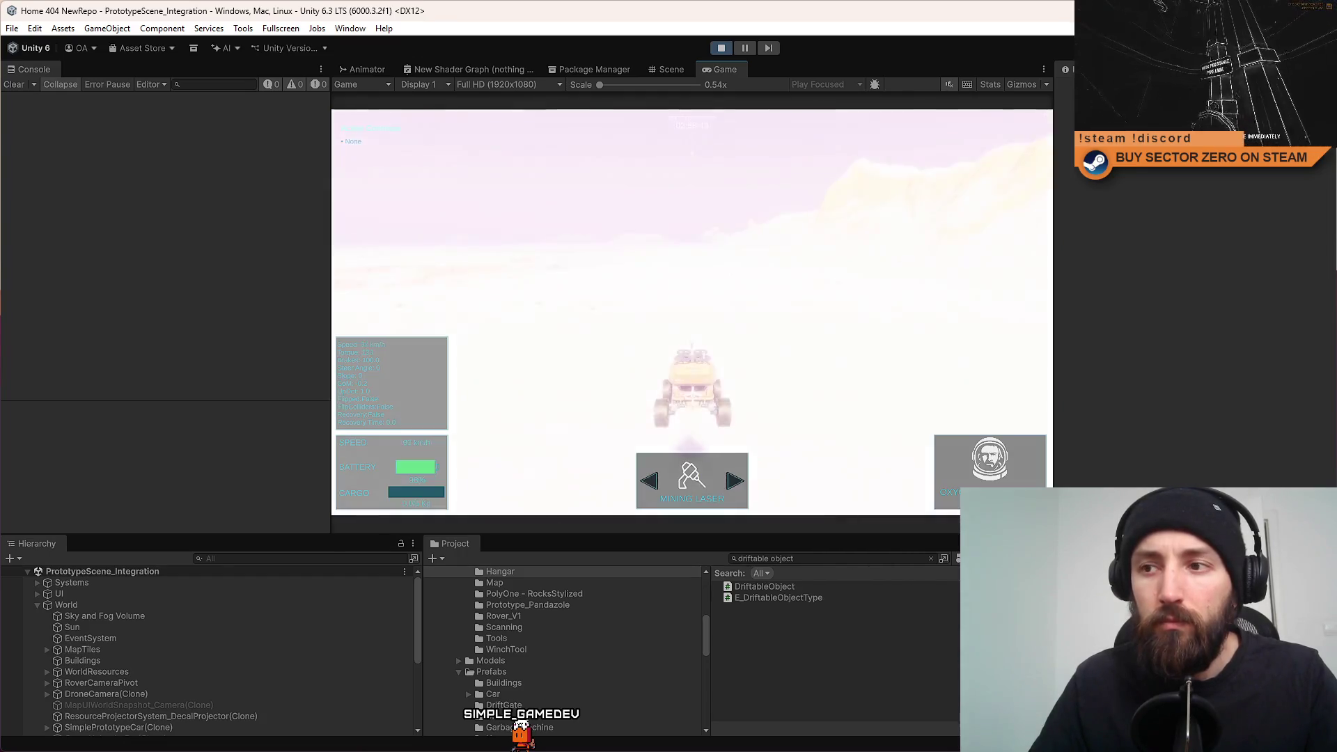
key("a")
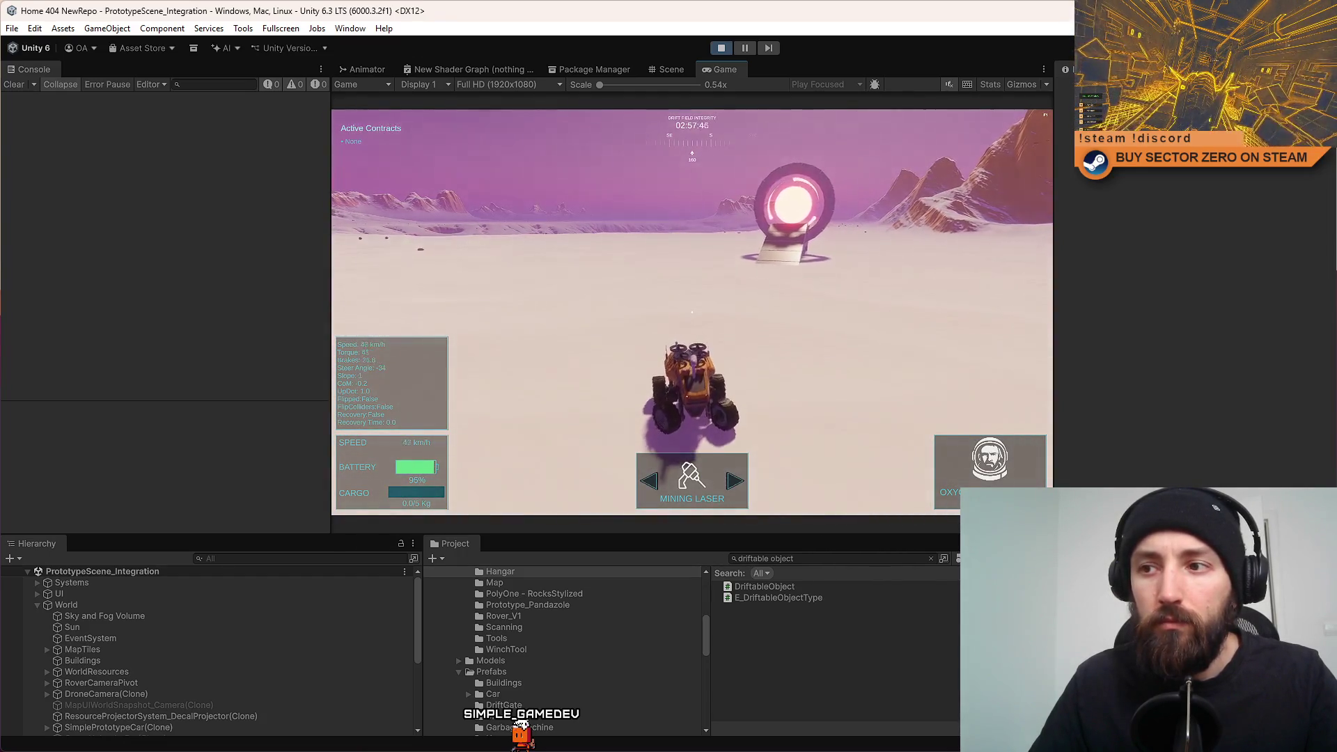
key("w")
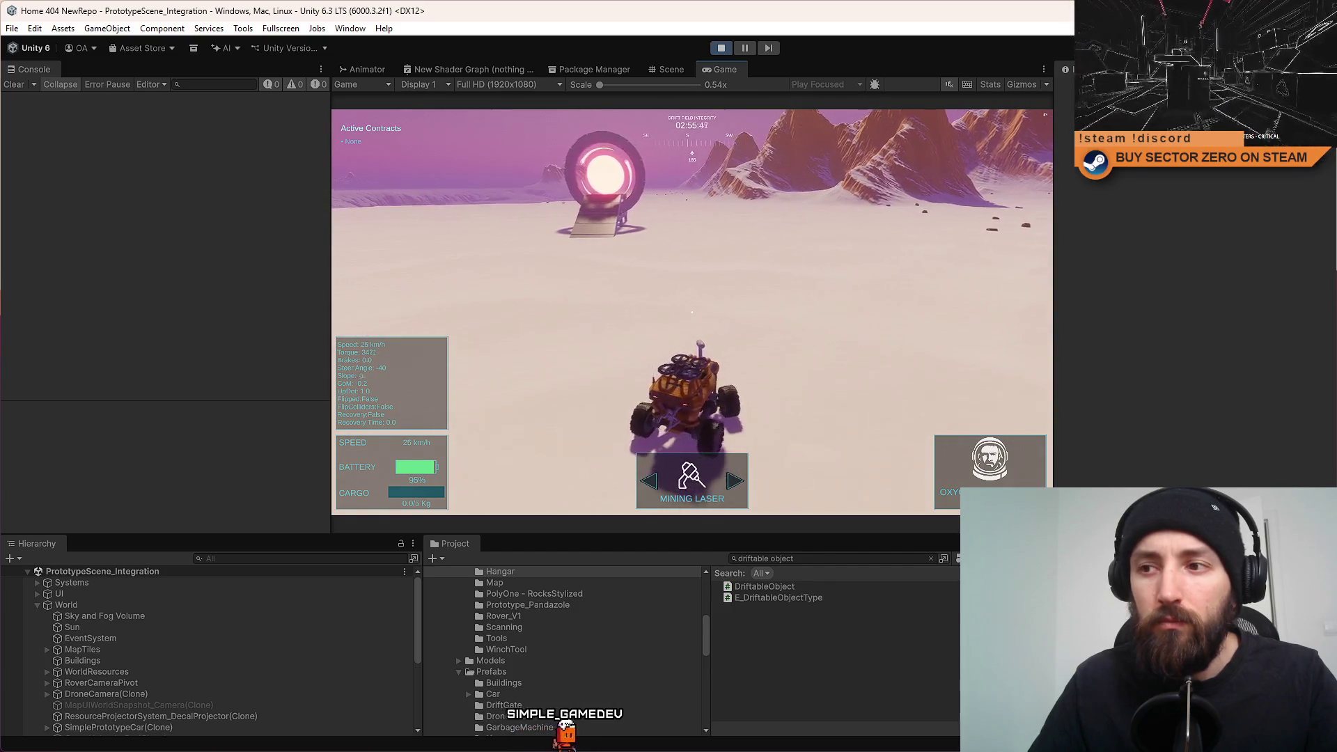
key("w")
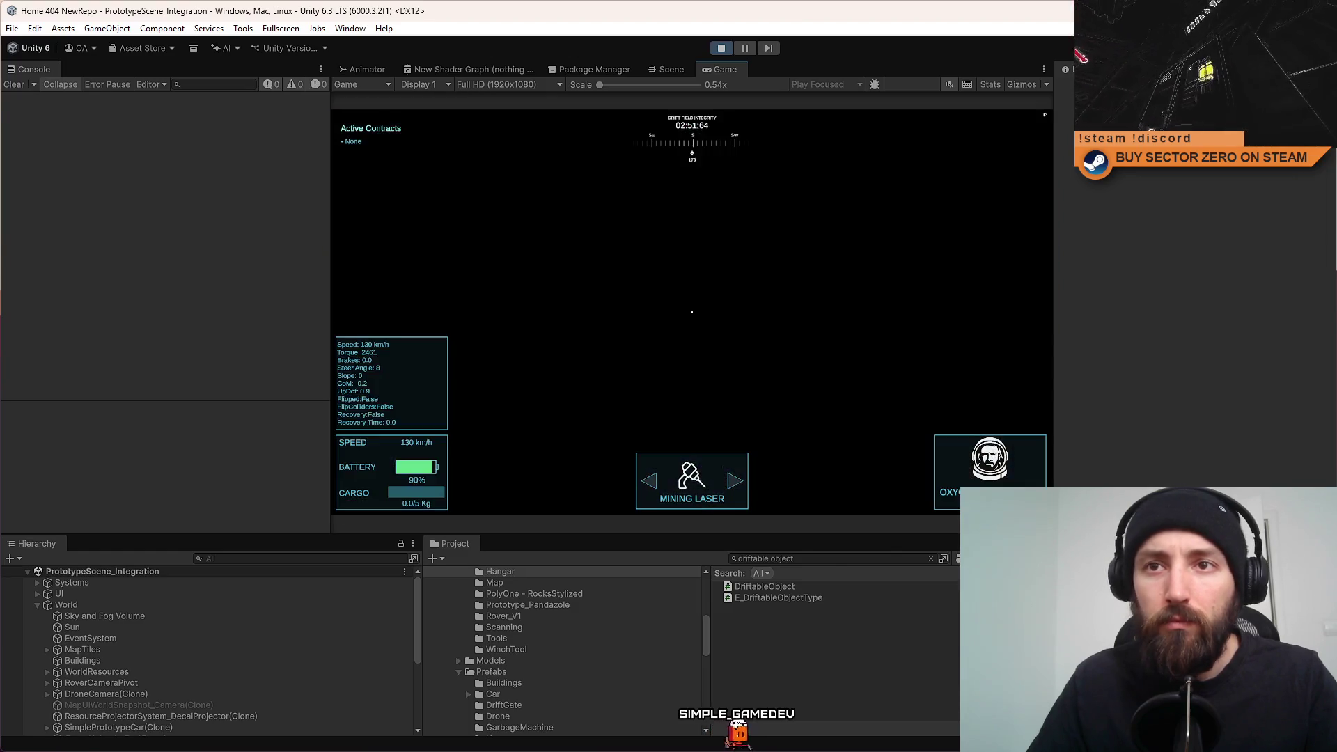
key("s")
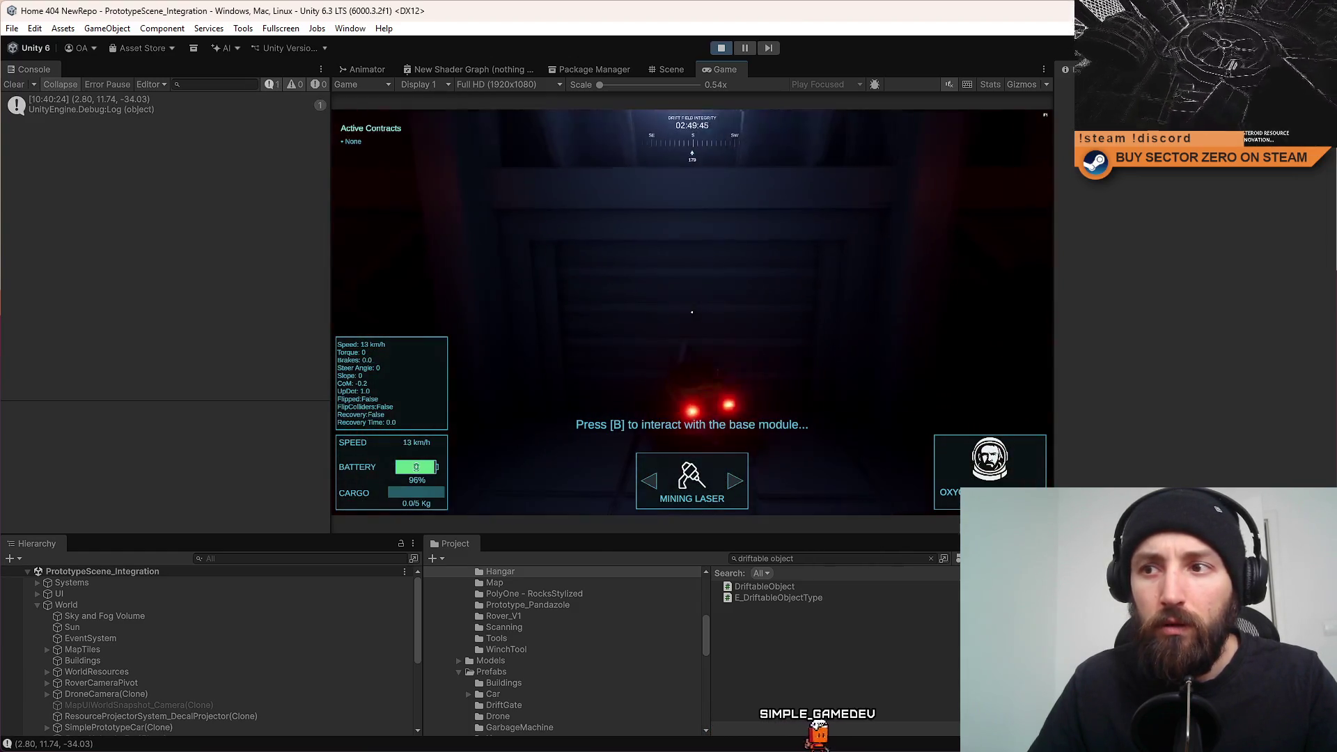
key("w")
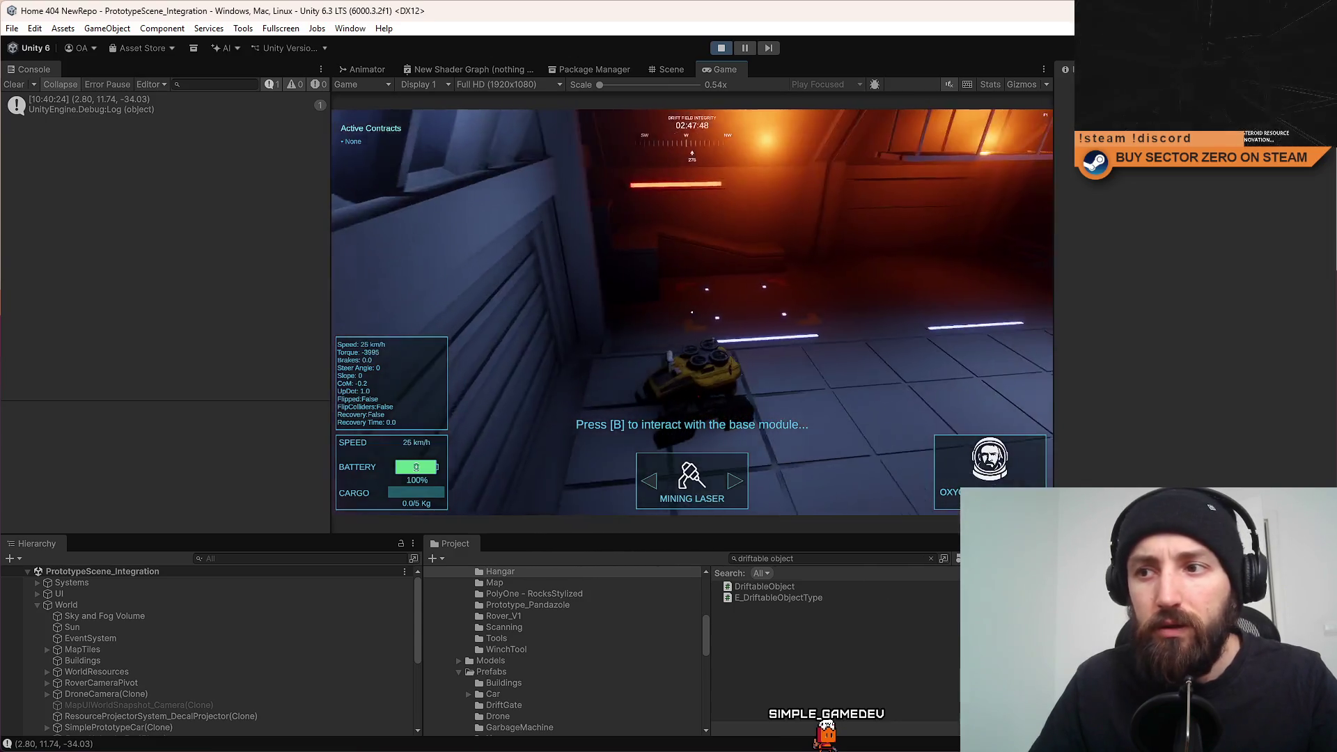
left_click(721, 49)
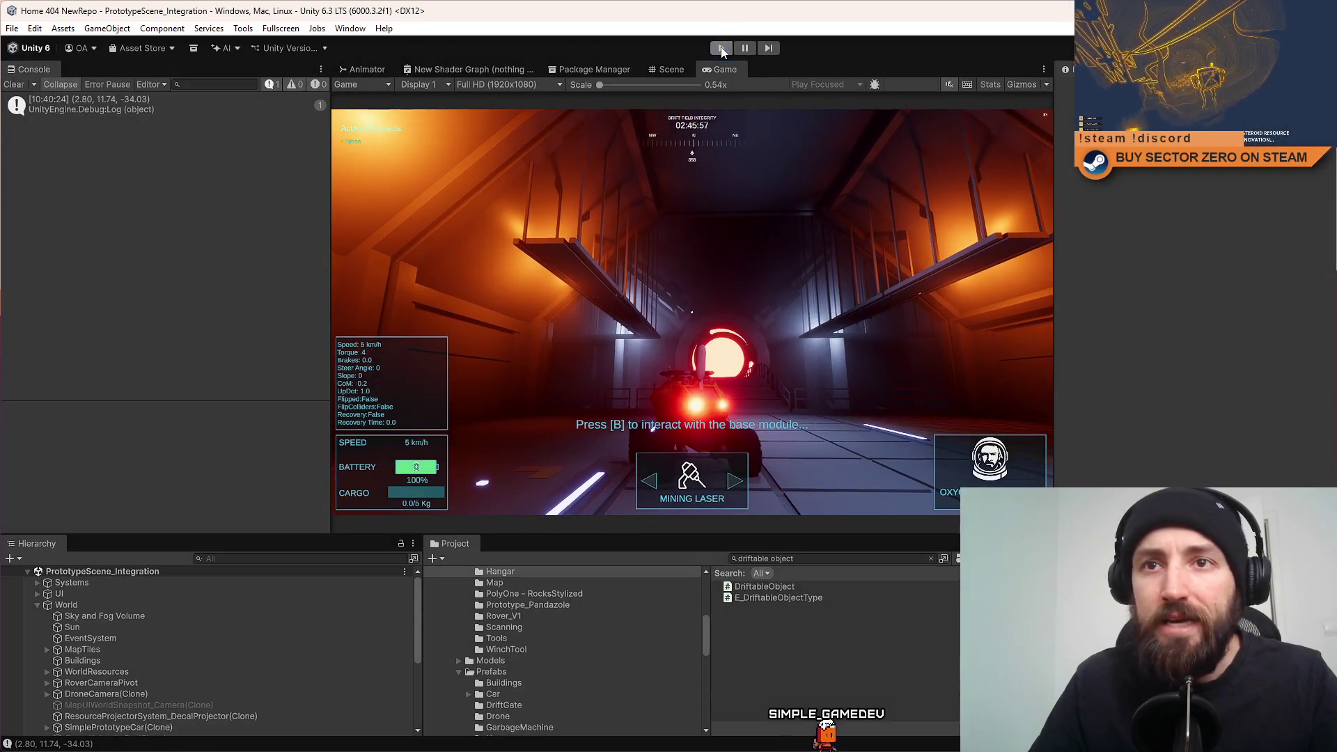
Set the reset velocity's z to -20f and make the world-gate check test .z instead of .y.
key("alt+Tab")
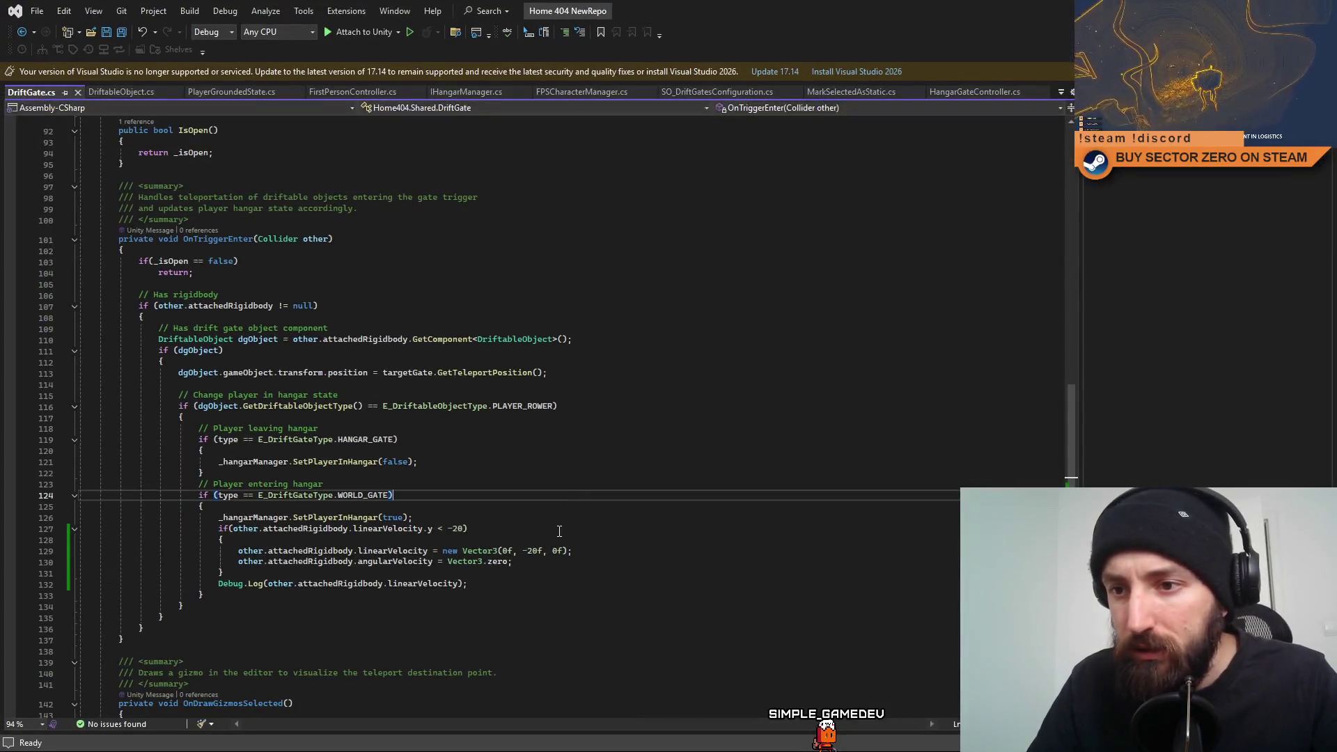
left_click(559, 553)
key("BackSpace")
type("-20")
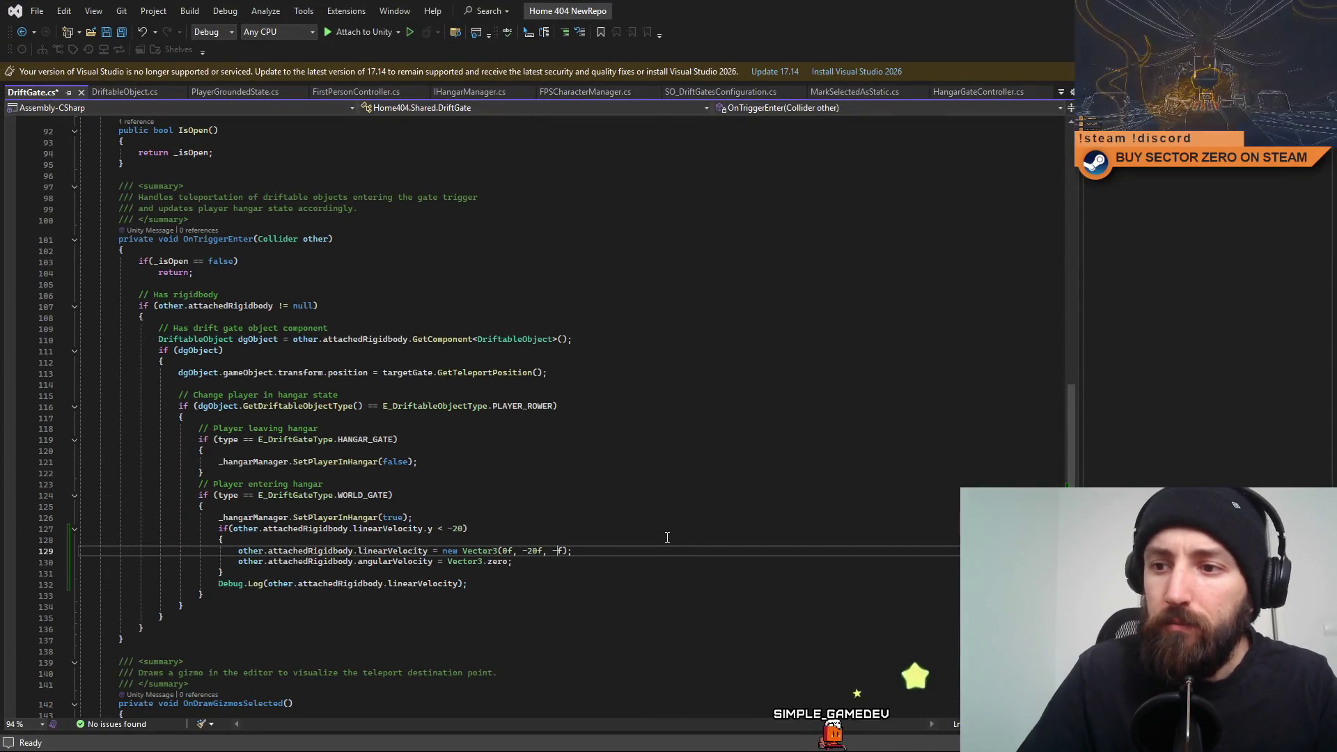
double_click(430, 528)
type("z")
Revert a stray edit to the middle velocity component, save DriftGate.cs, and start play mode in Unity.
left_click(523, 551)
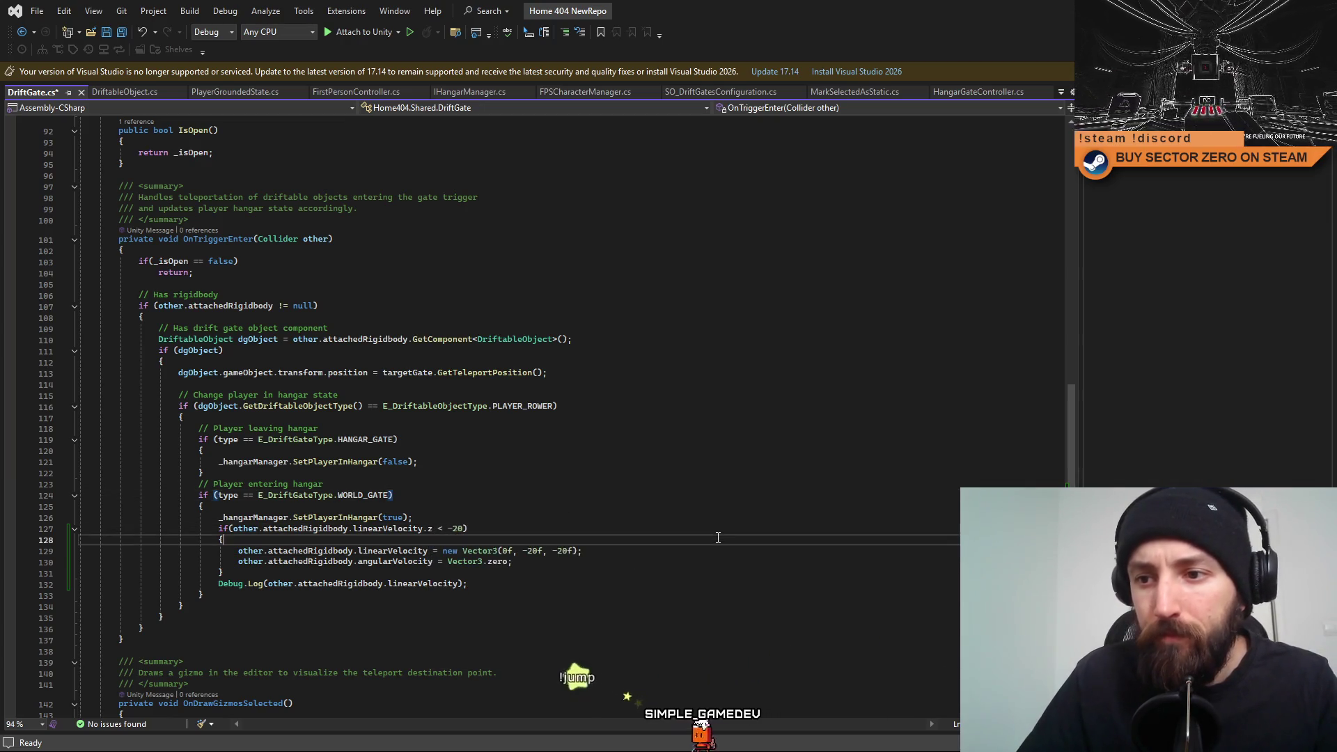
type("-2")
key("ctrl+s")
key("BackSpace")
key("BackSpace")
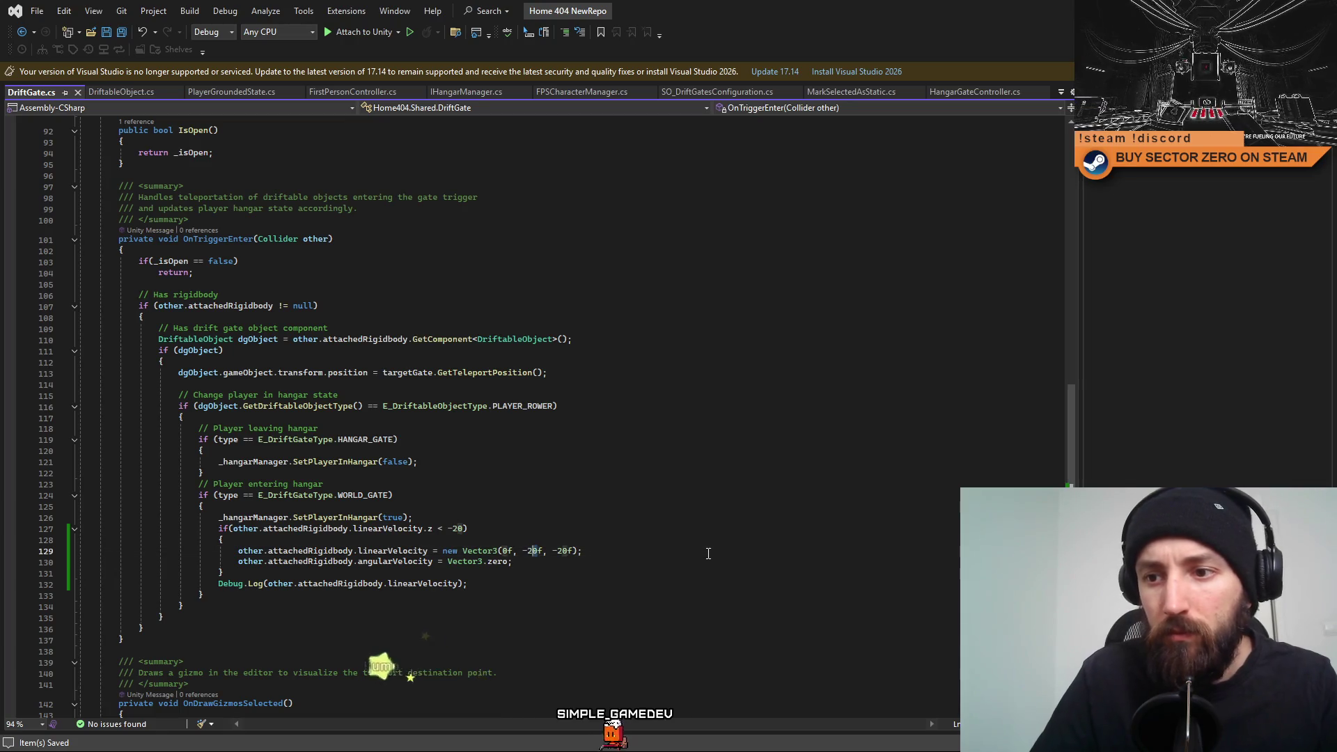
left_click(708, 584)
key("alt+Tab")
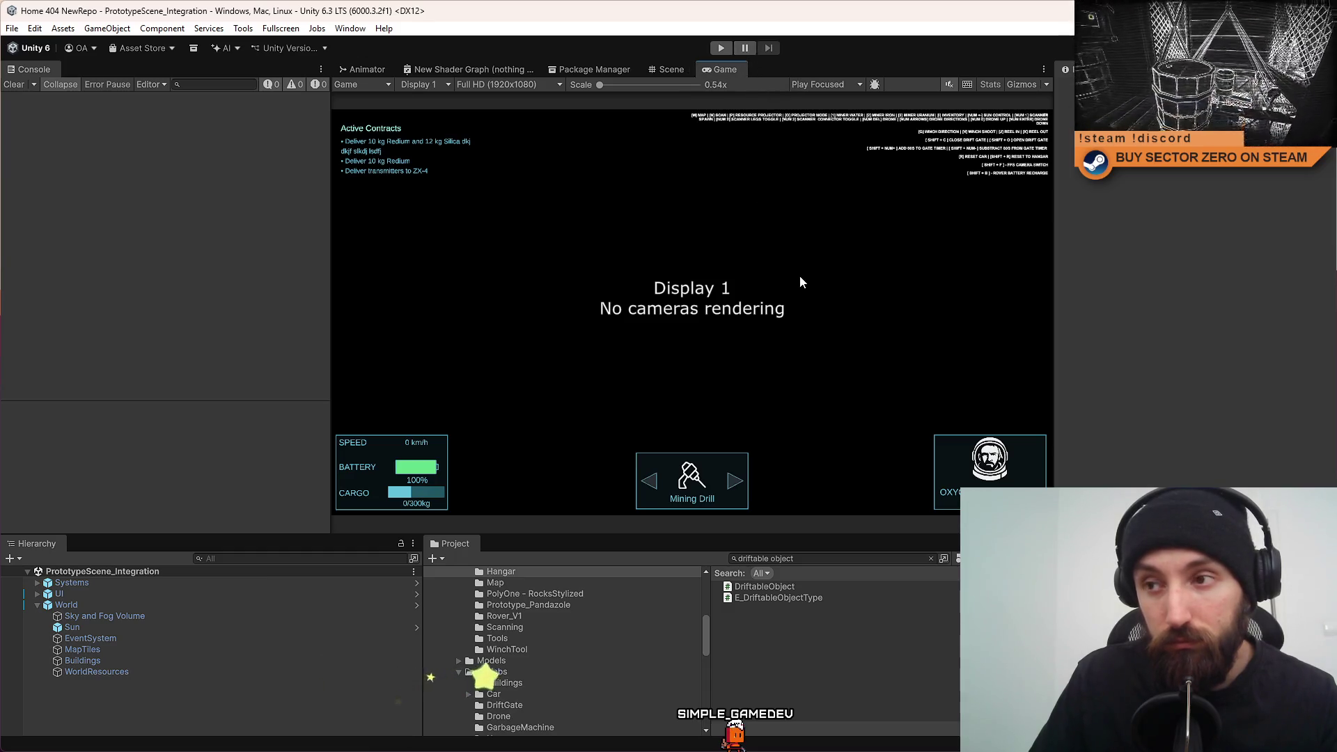
left_click(715, 49)
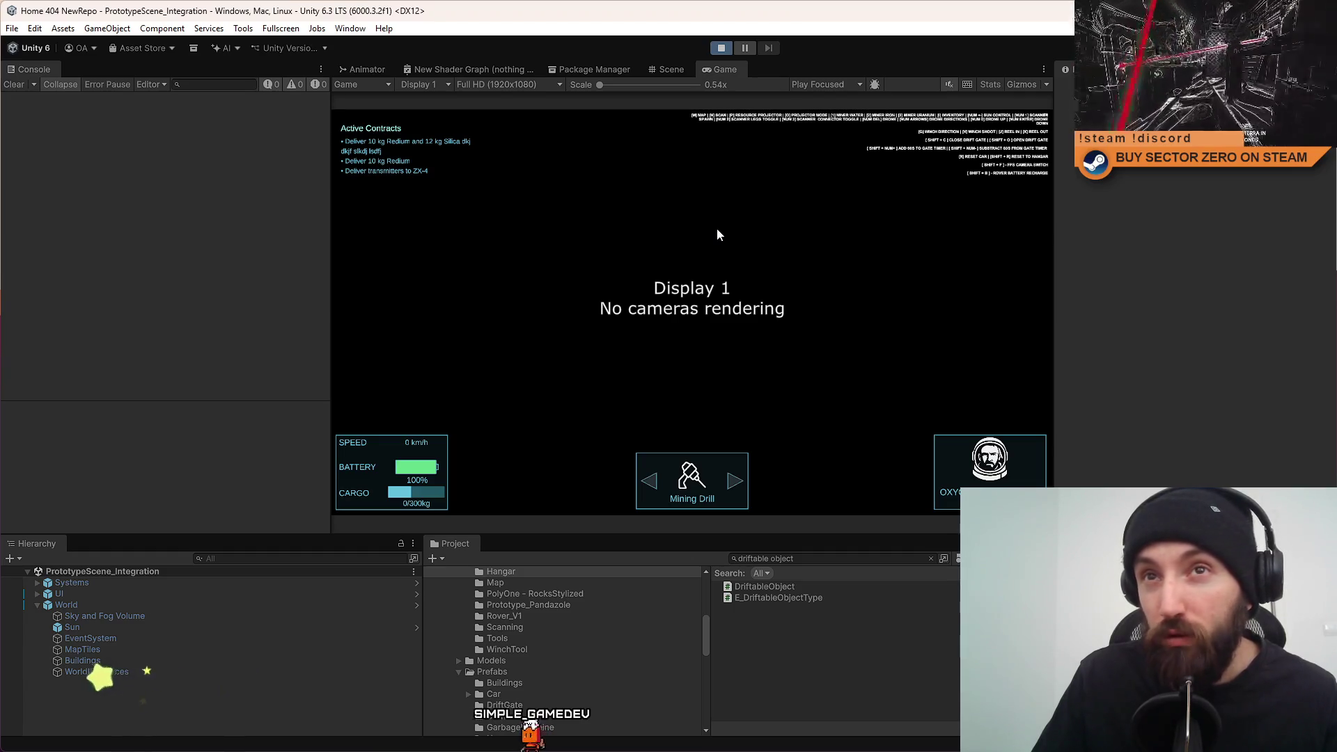
Drive the rover across the bridge and plain, through the glowing drift gate, and back toward it.
key("w")
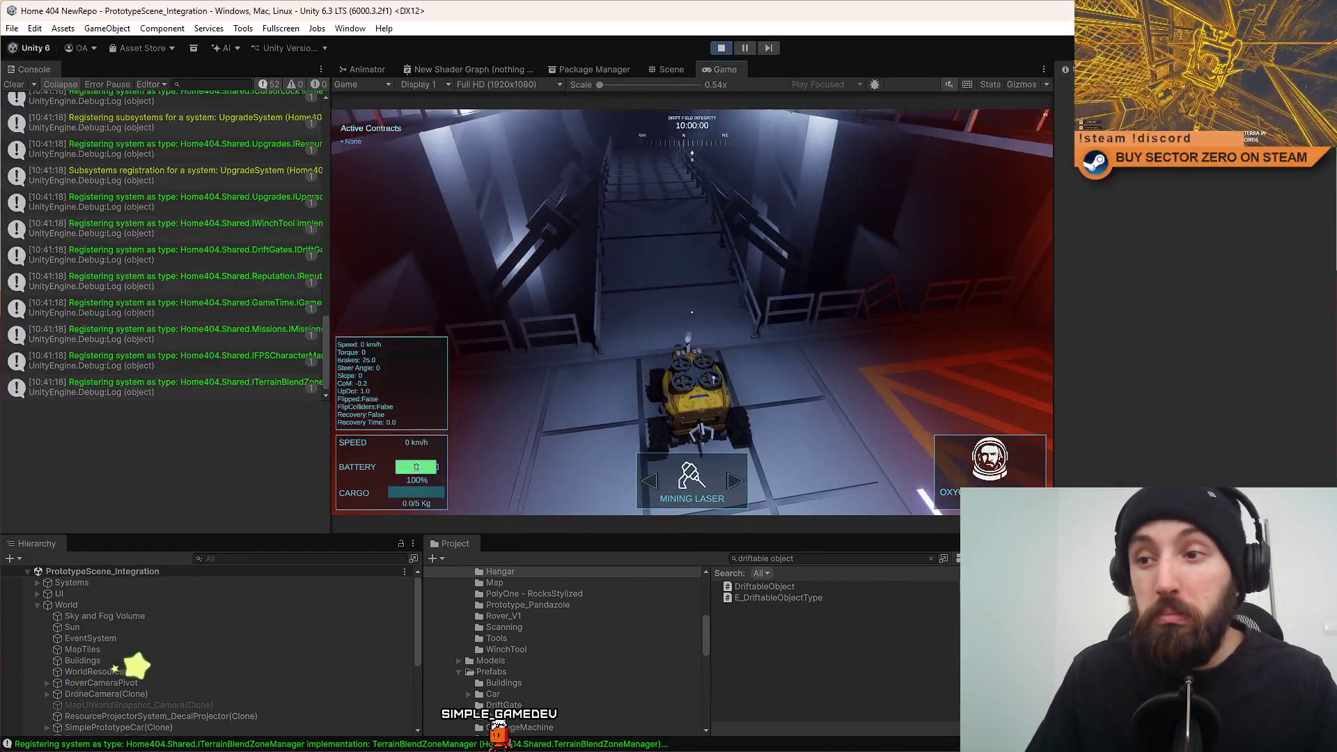
key("w")
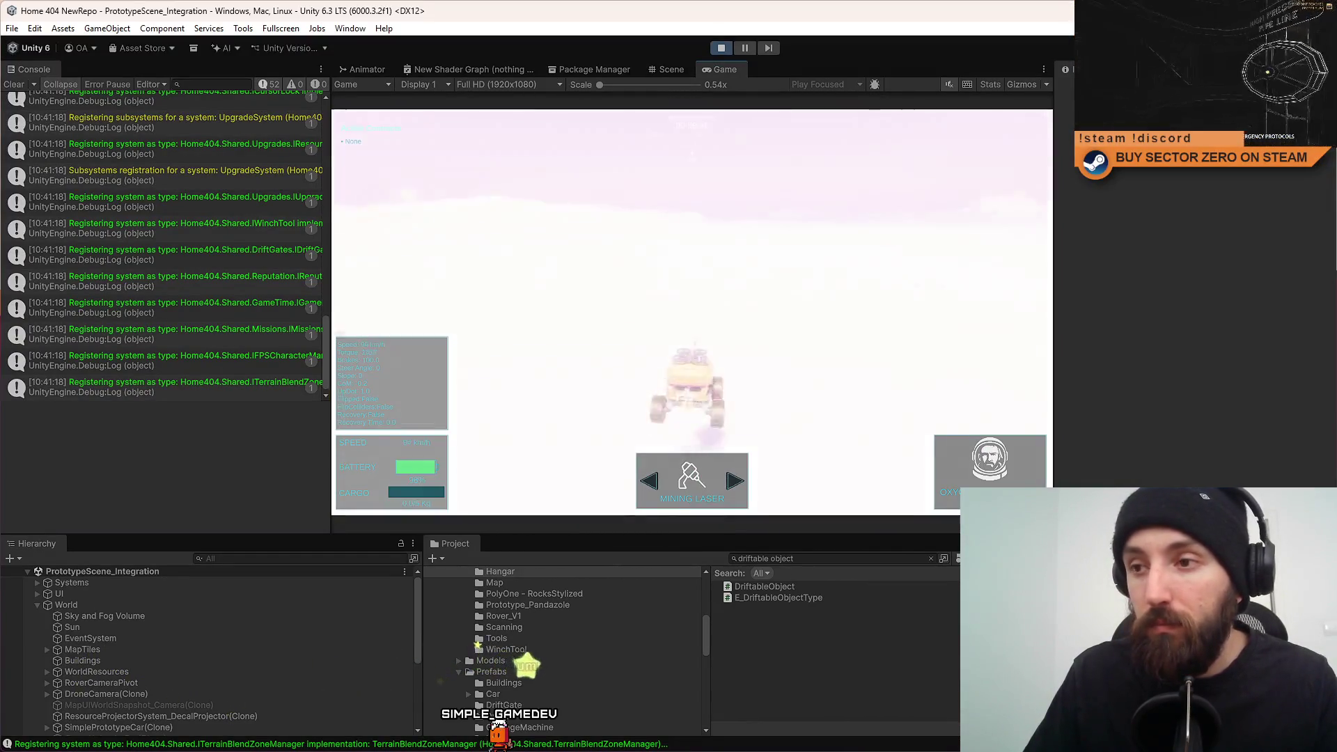
key("d")
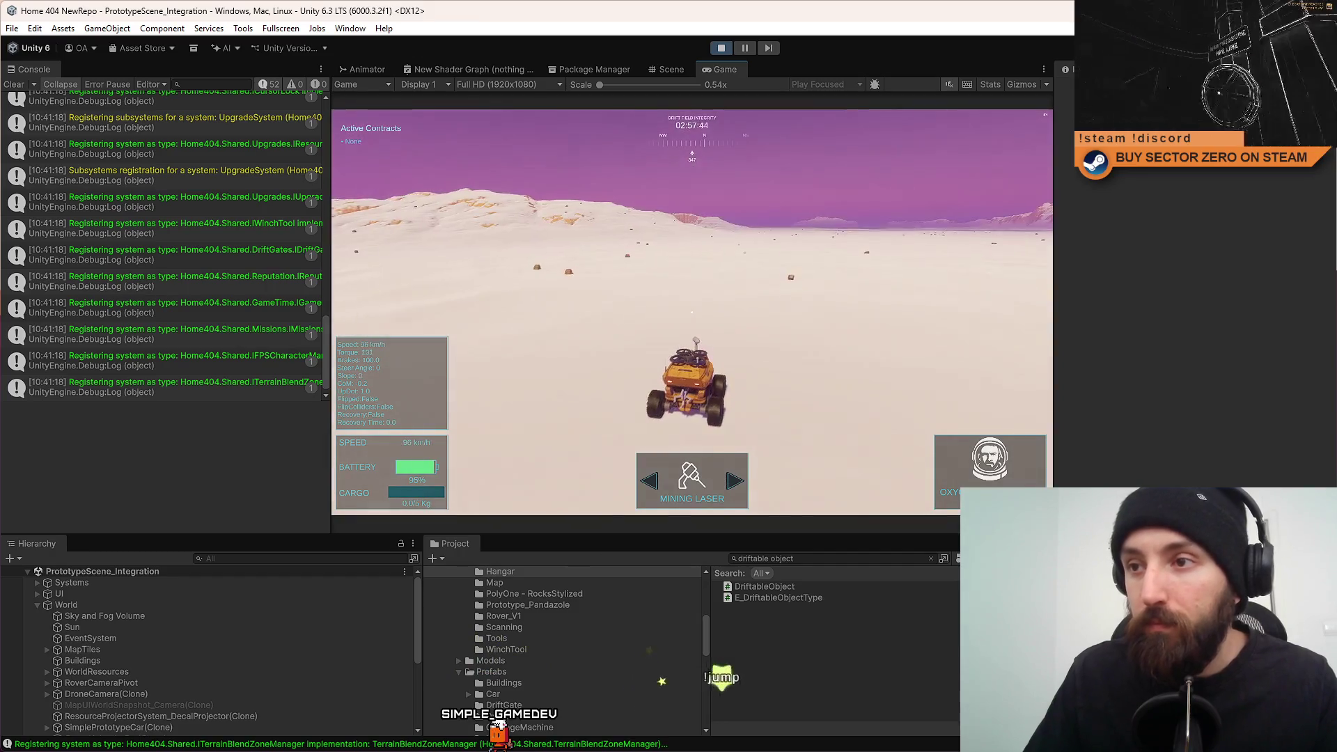
key("w")
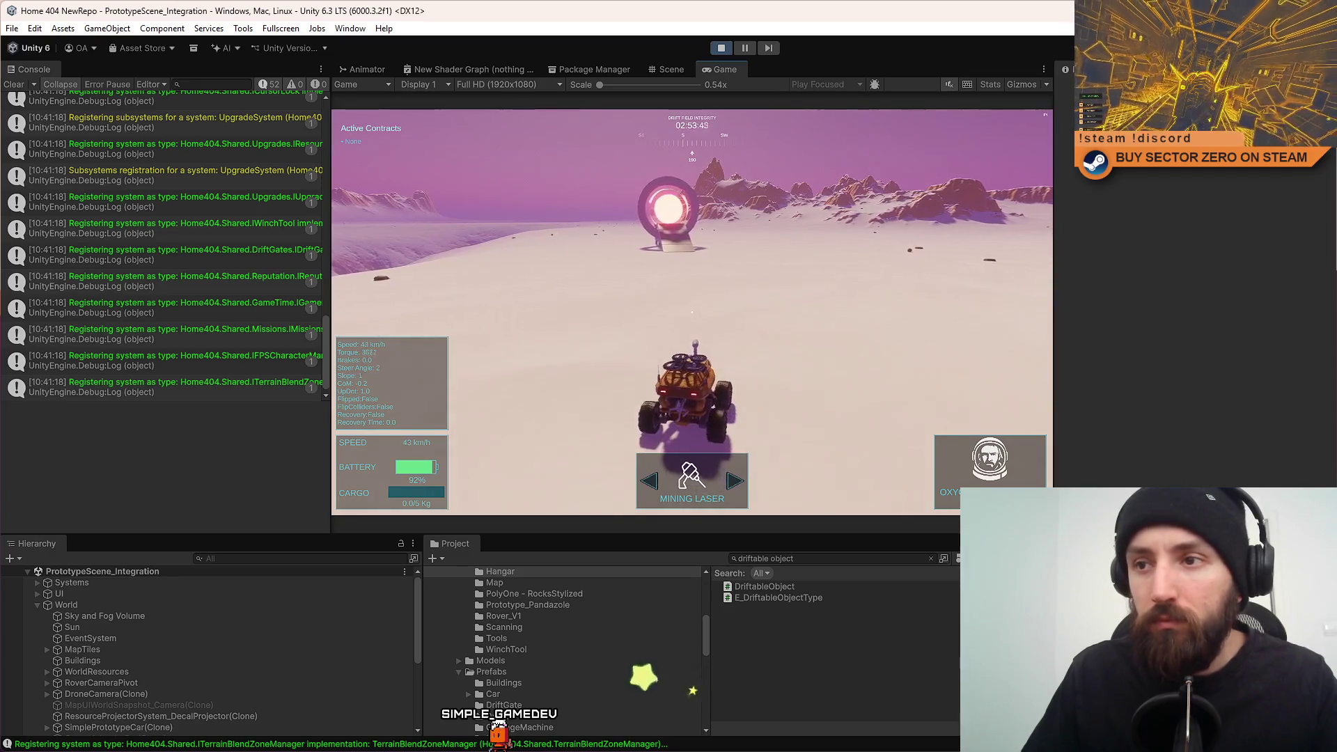
mouse_move(179, 124)
key("a")
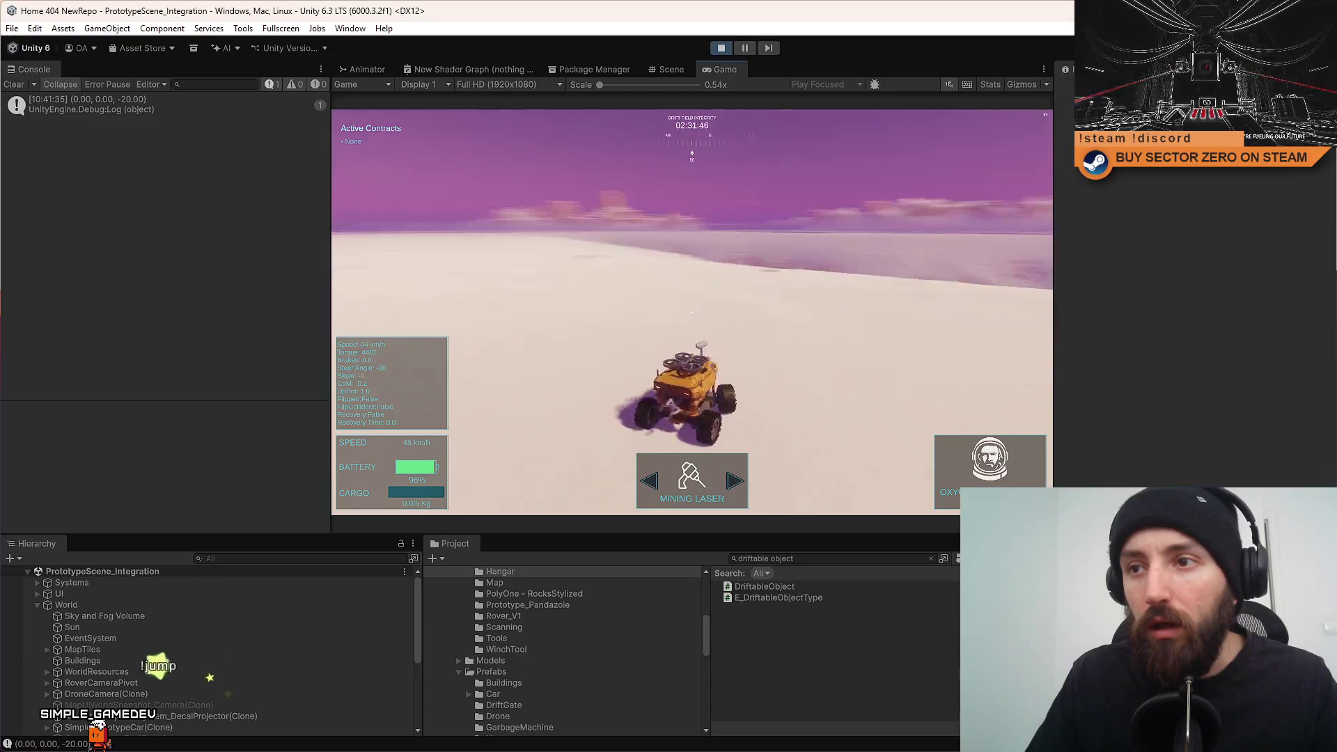
key("w")
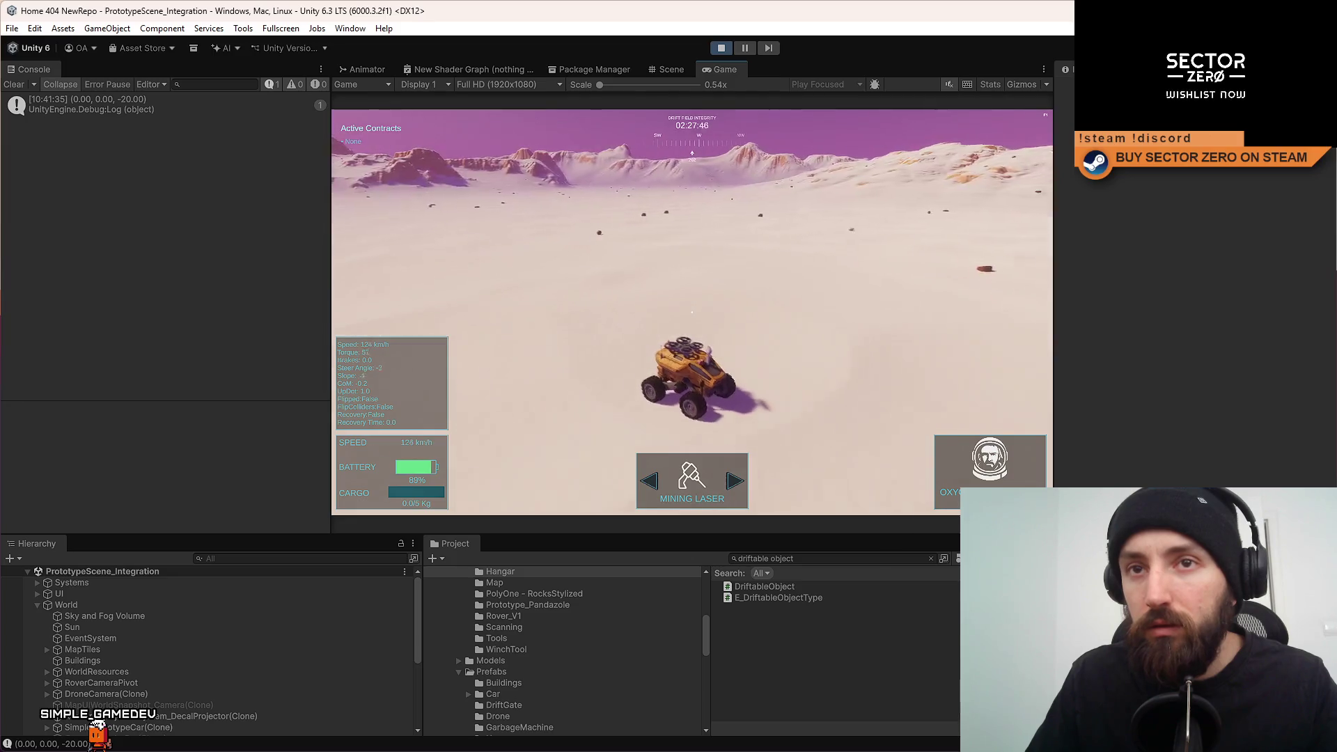
key("a")
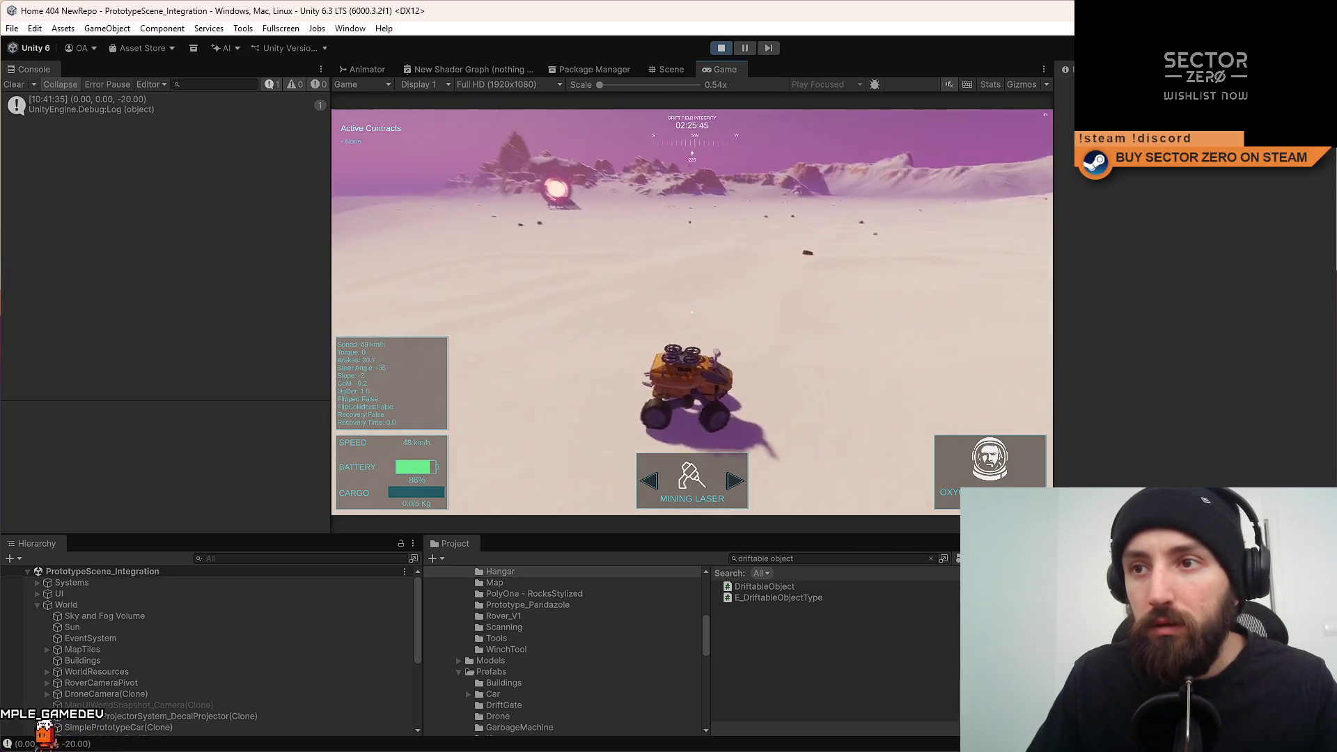
key("w")
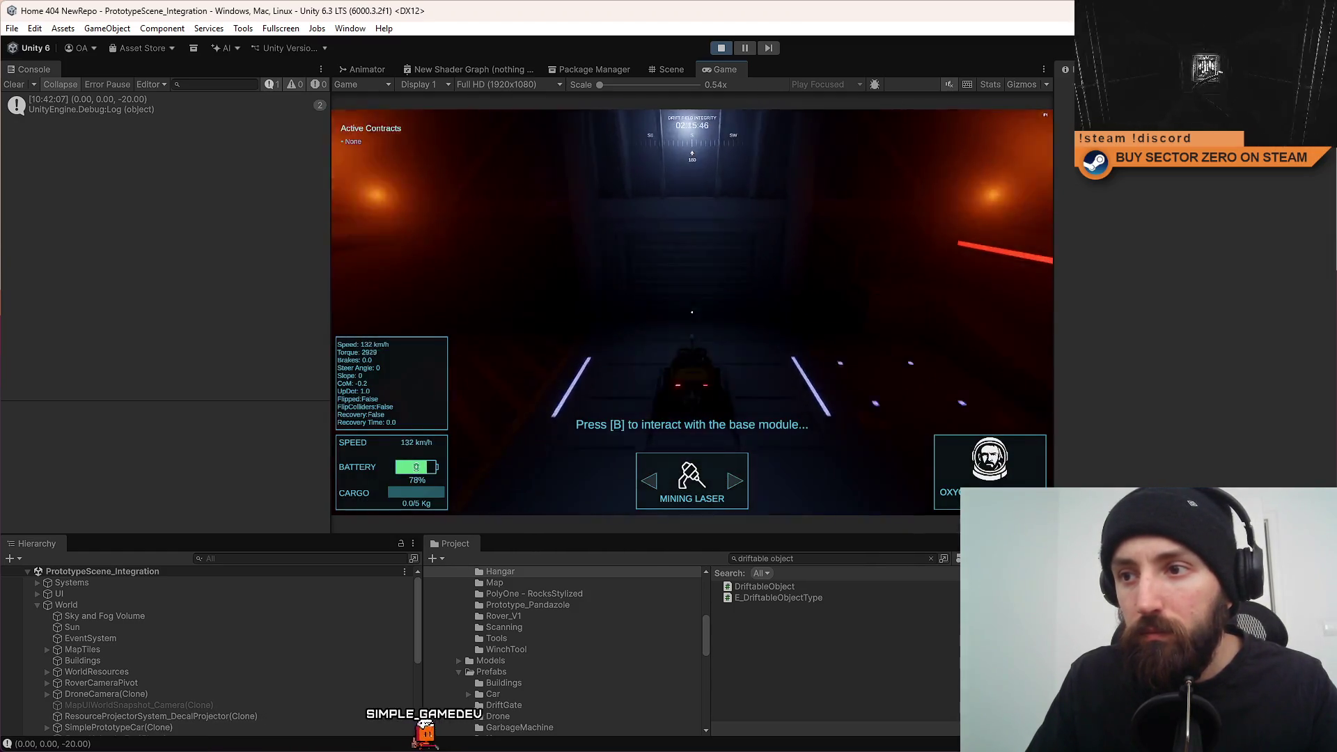
Drive the rover from the hangar up through the red gate and back through the glowing gate.
key("s")
key("s")
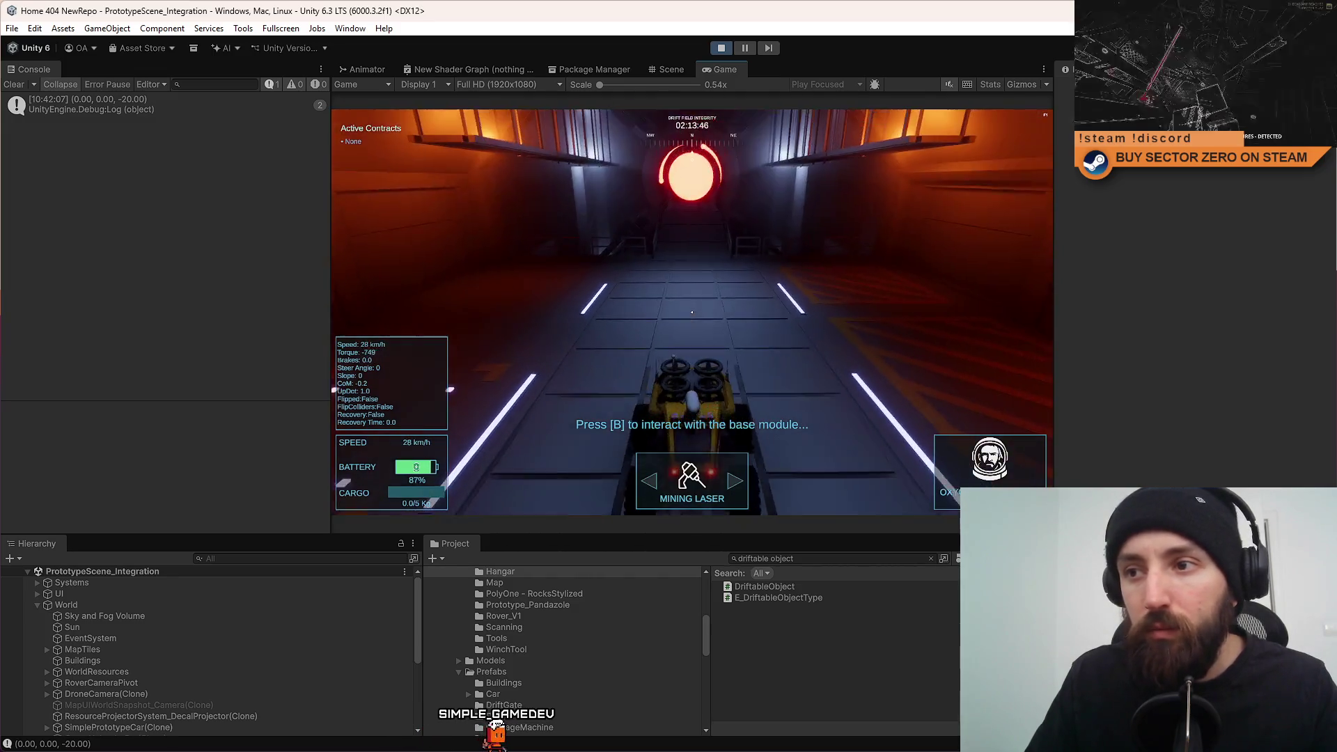
key("w")
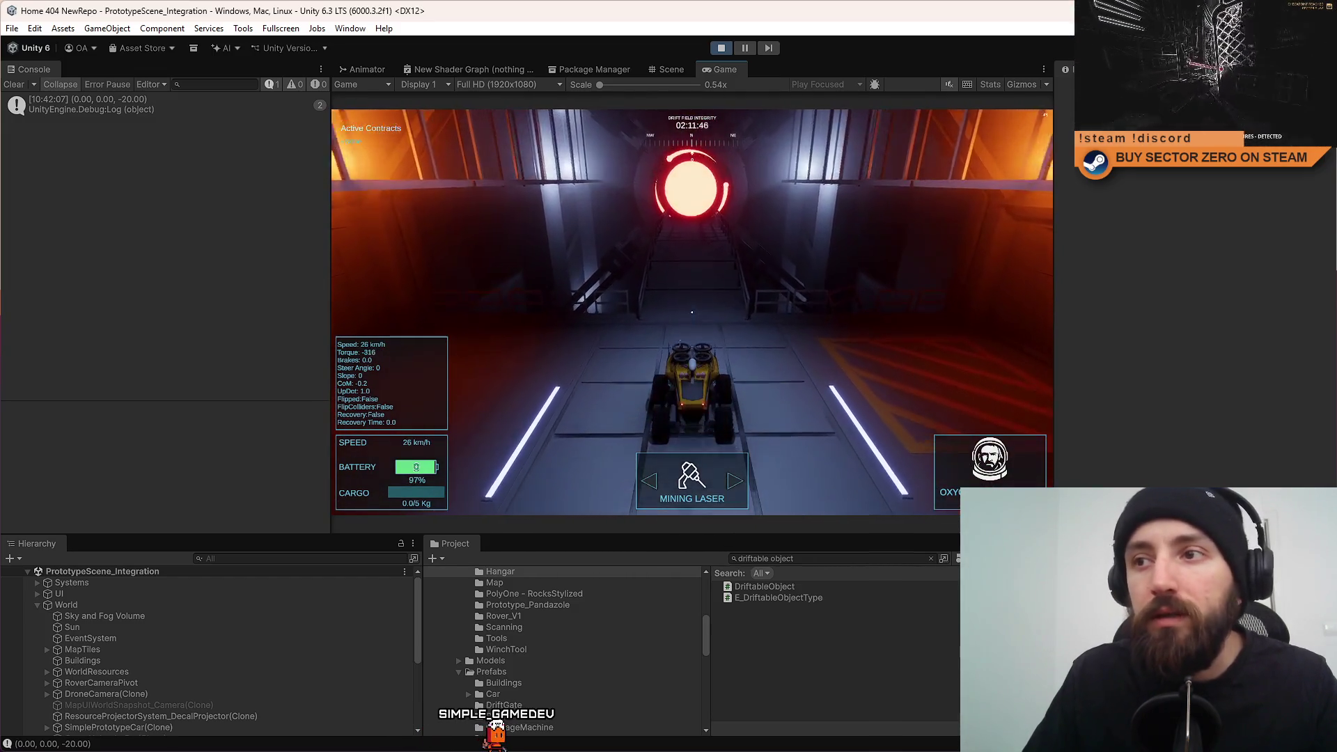
key("w")
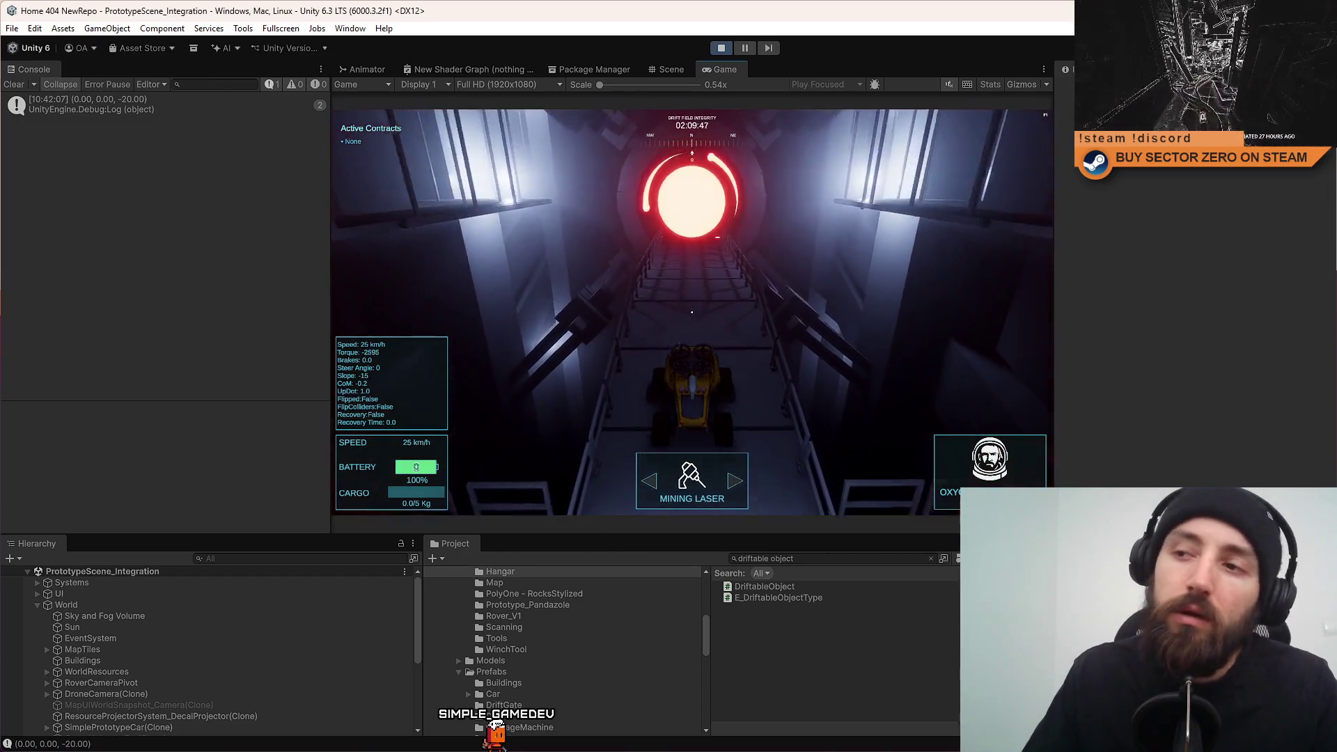
key("w")
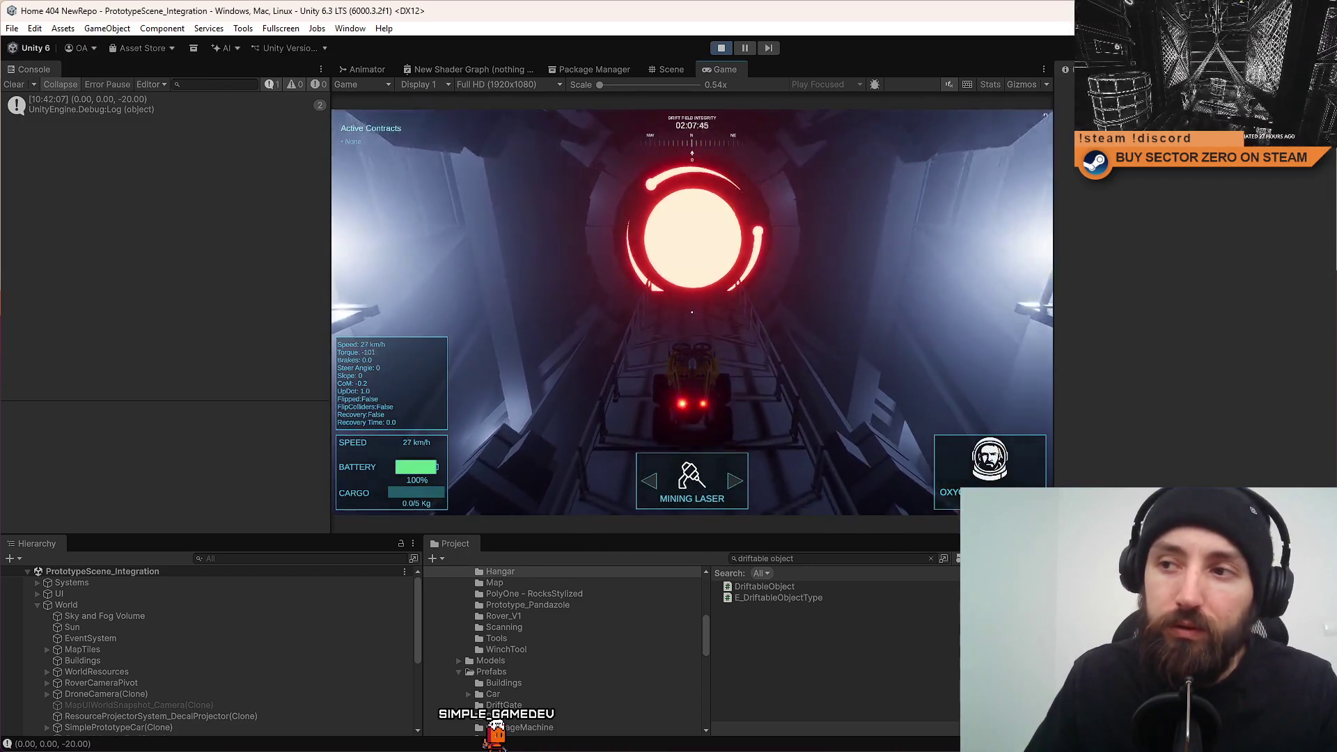
key("w")
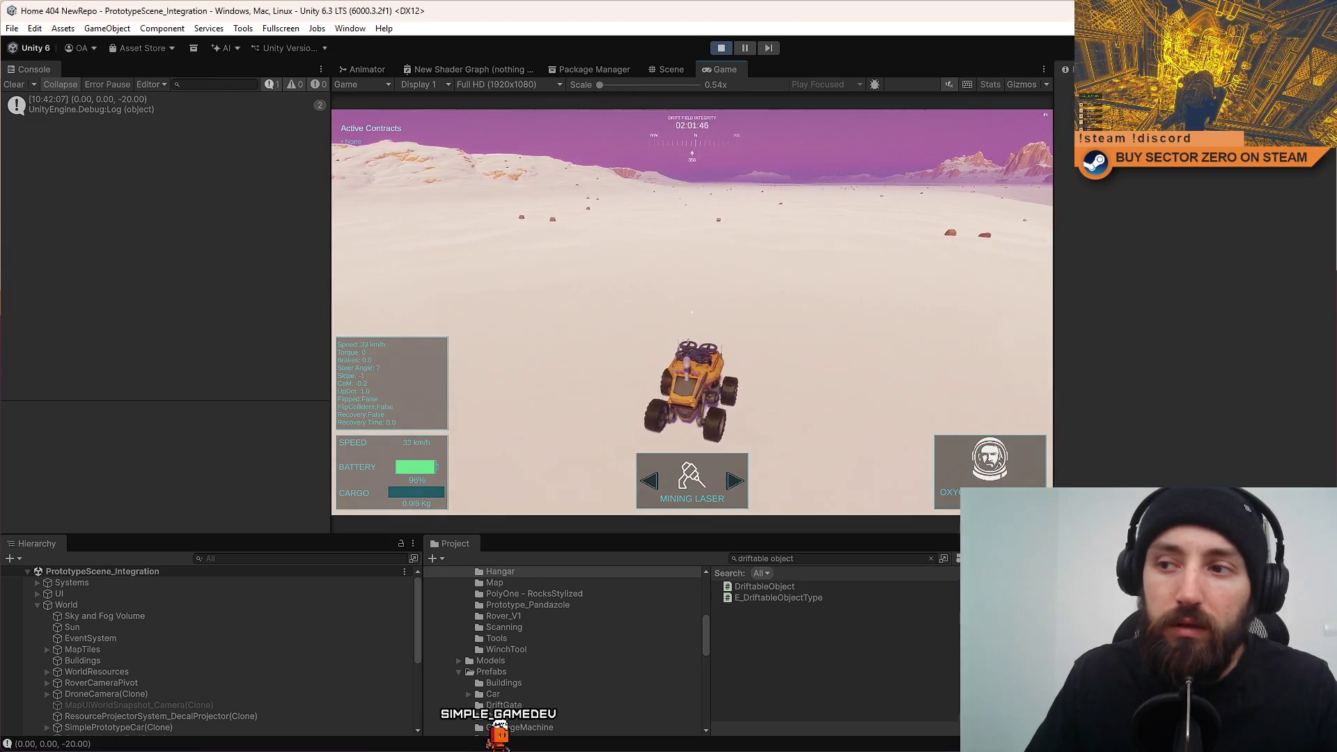
key("w")
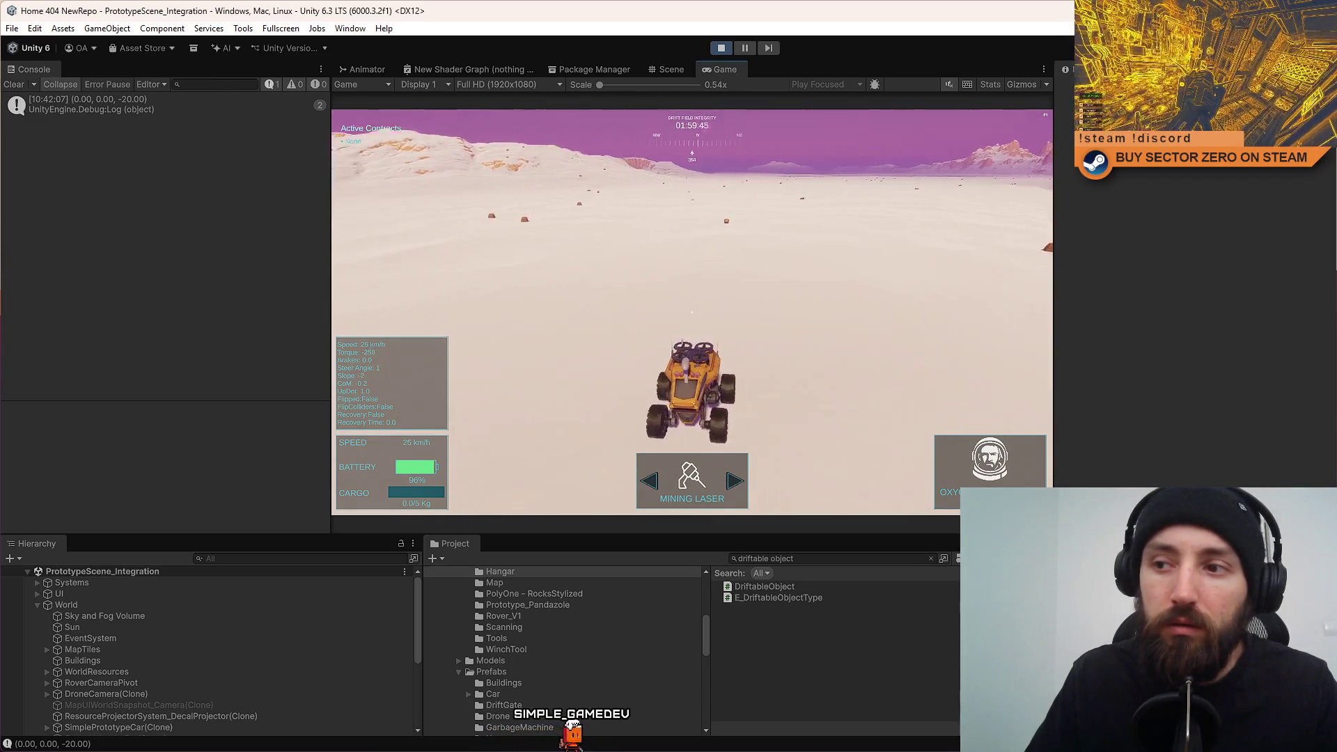
key("w")
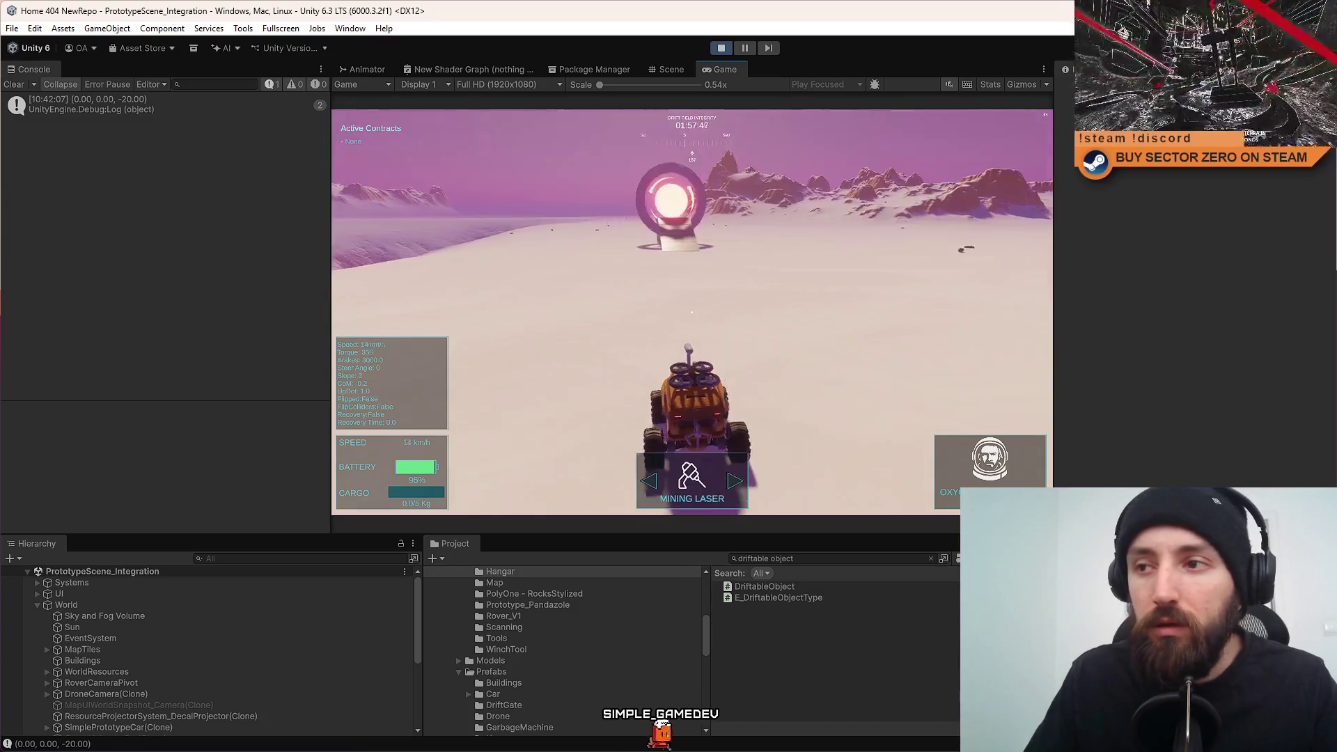
key("w")
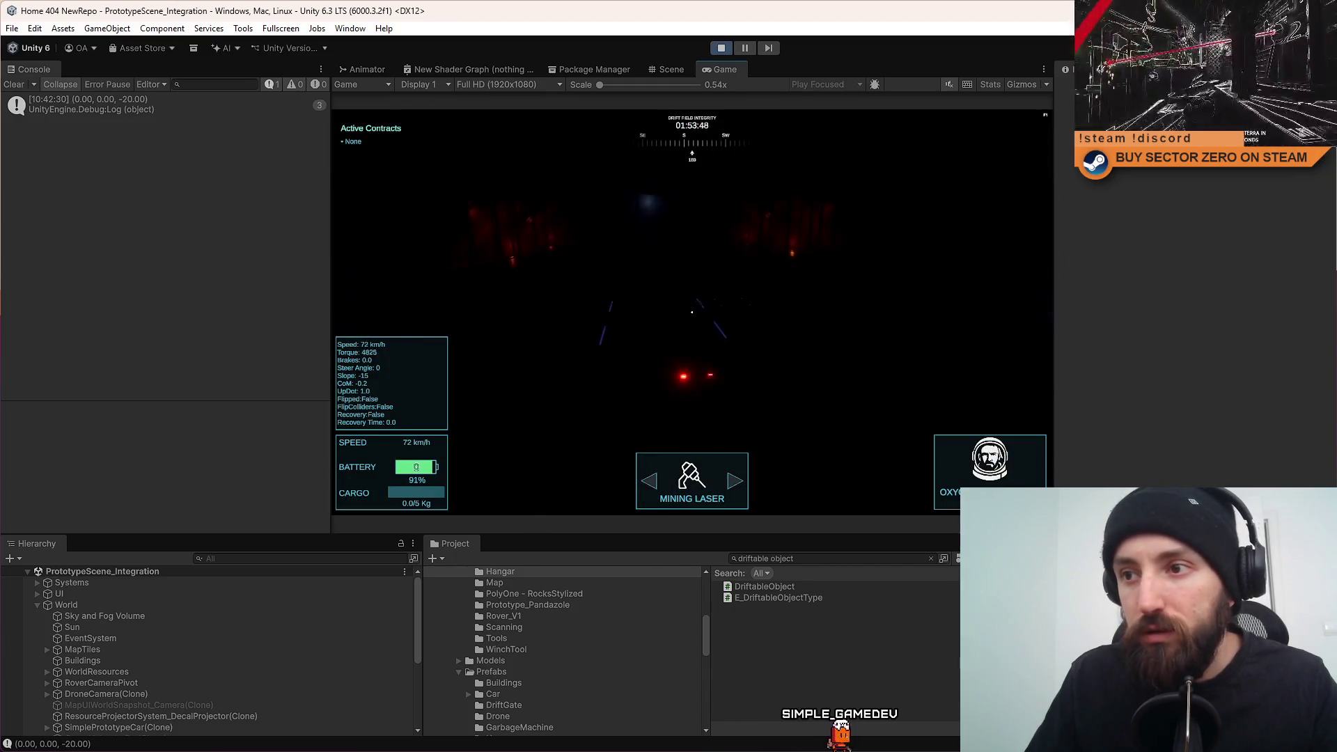
Brake the rover inside the hangar, stop the play-test, and return to DriftGate.cs.
key("s")
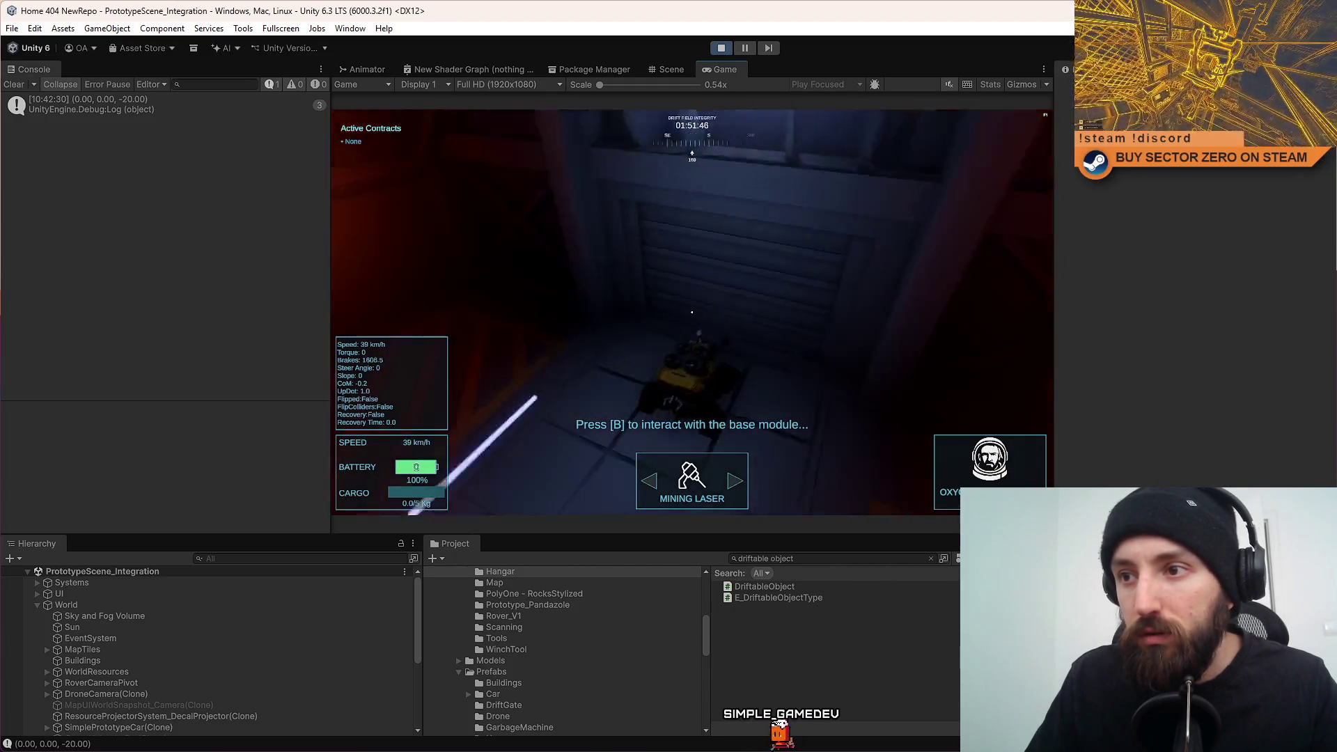
key("w")
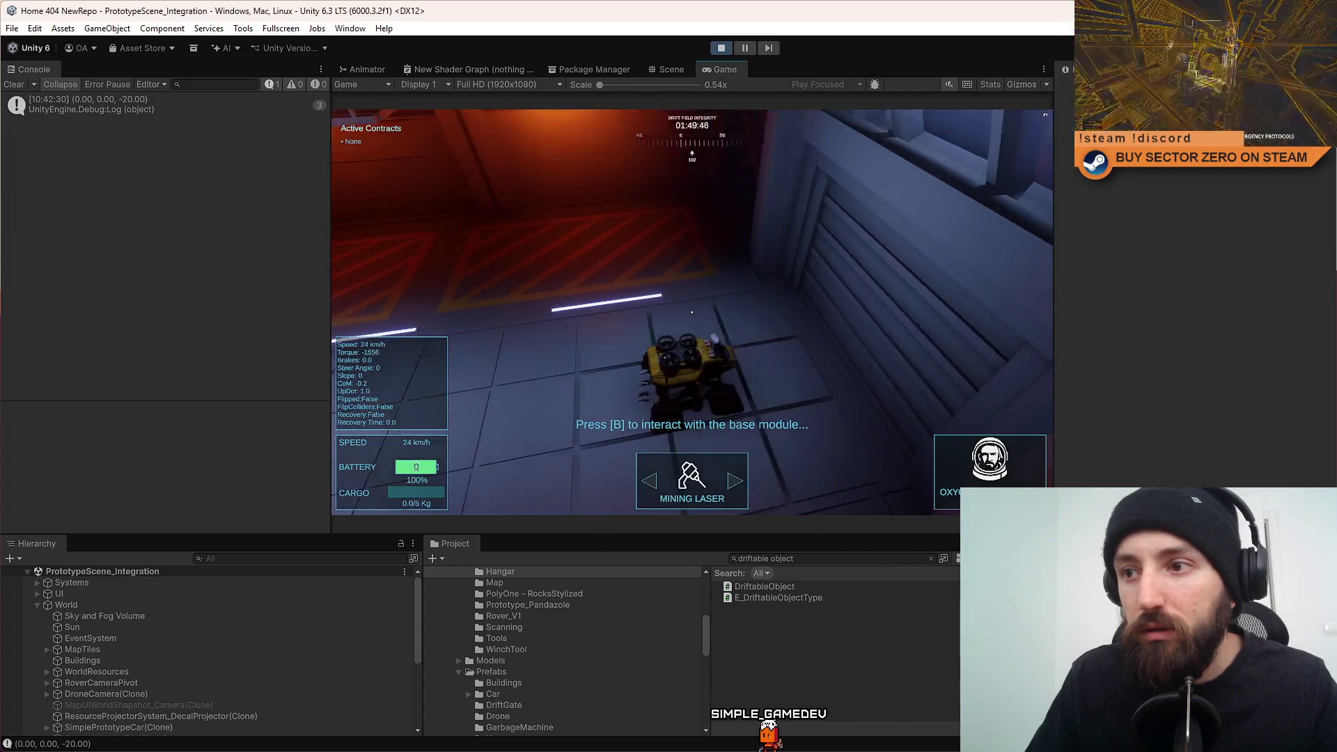
key("s")
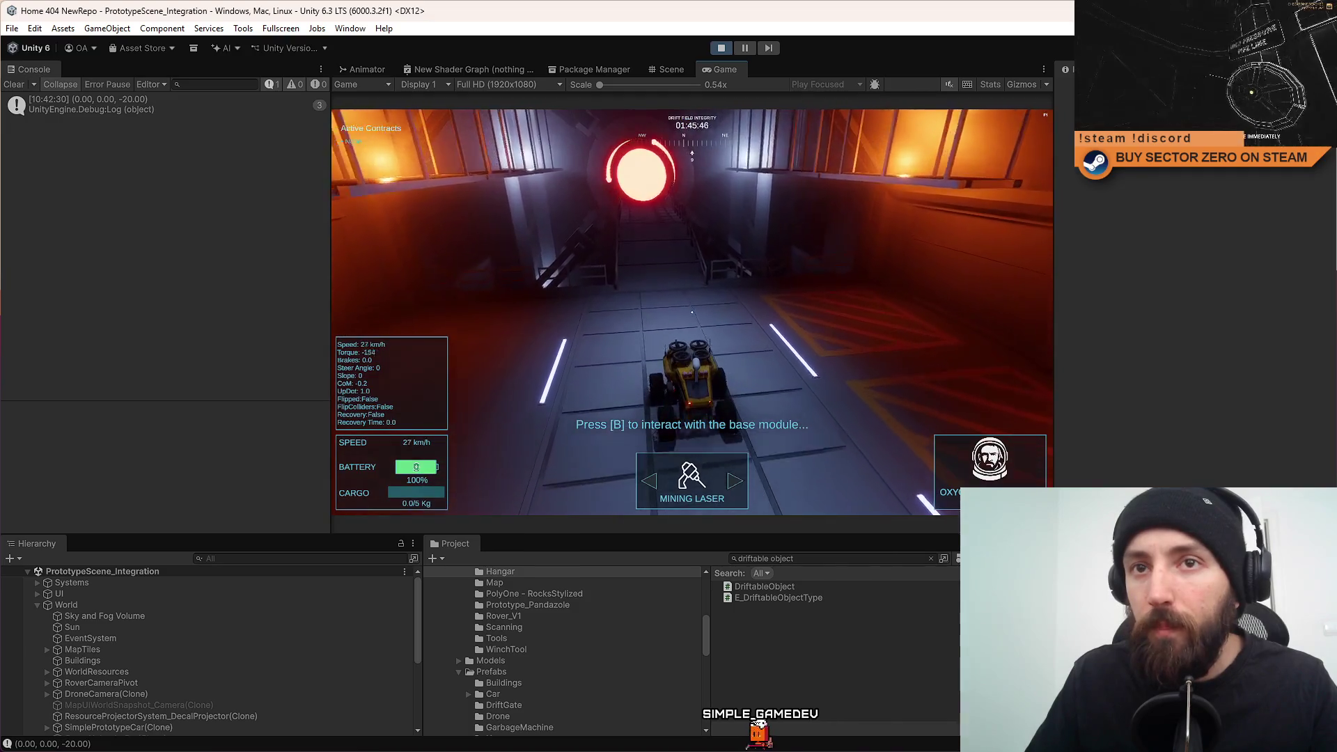
key("Escape")
left_click(729, 55)
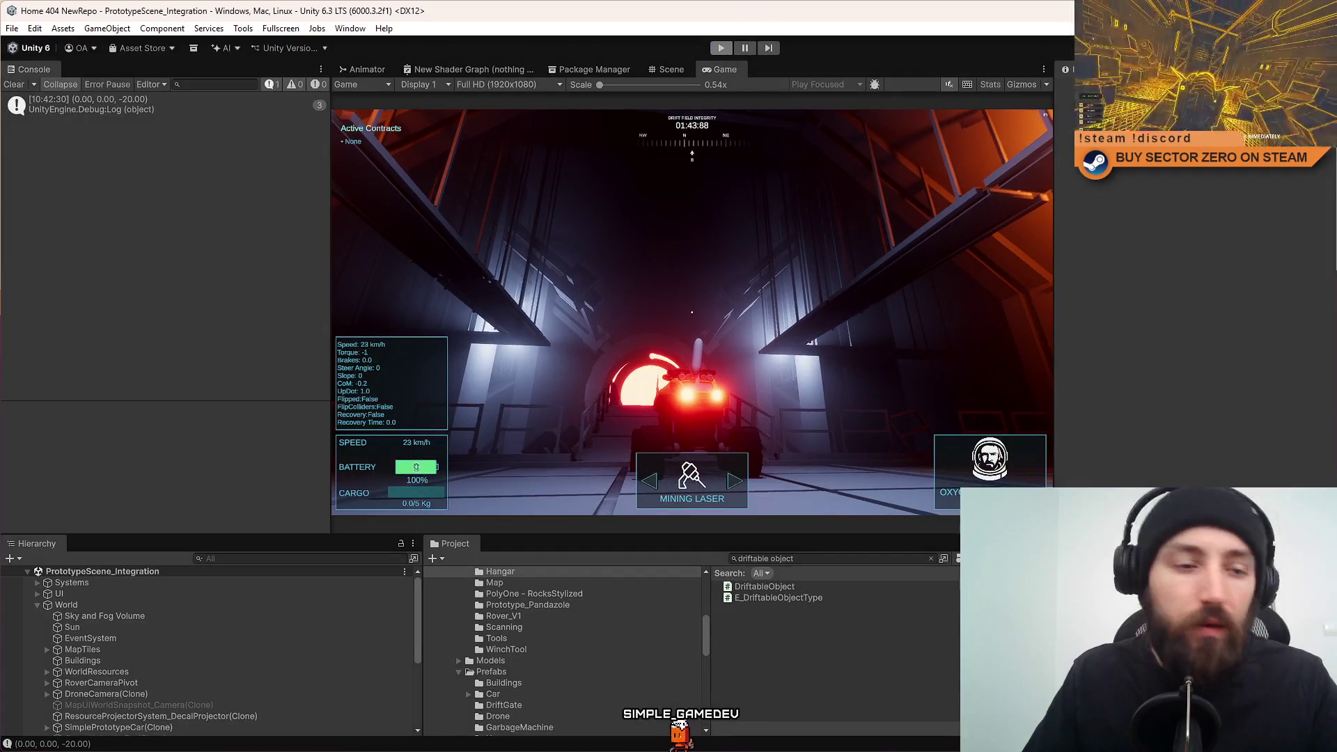
key("alt+Tab")
Cut the Debug.Log velocity line, paste it at the top of the WORLD_GATE branch, save, and return to Unity.
left_click_drag(497, 583, 234, 583)
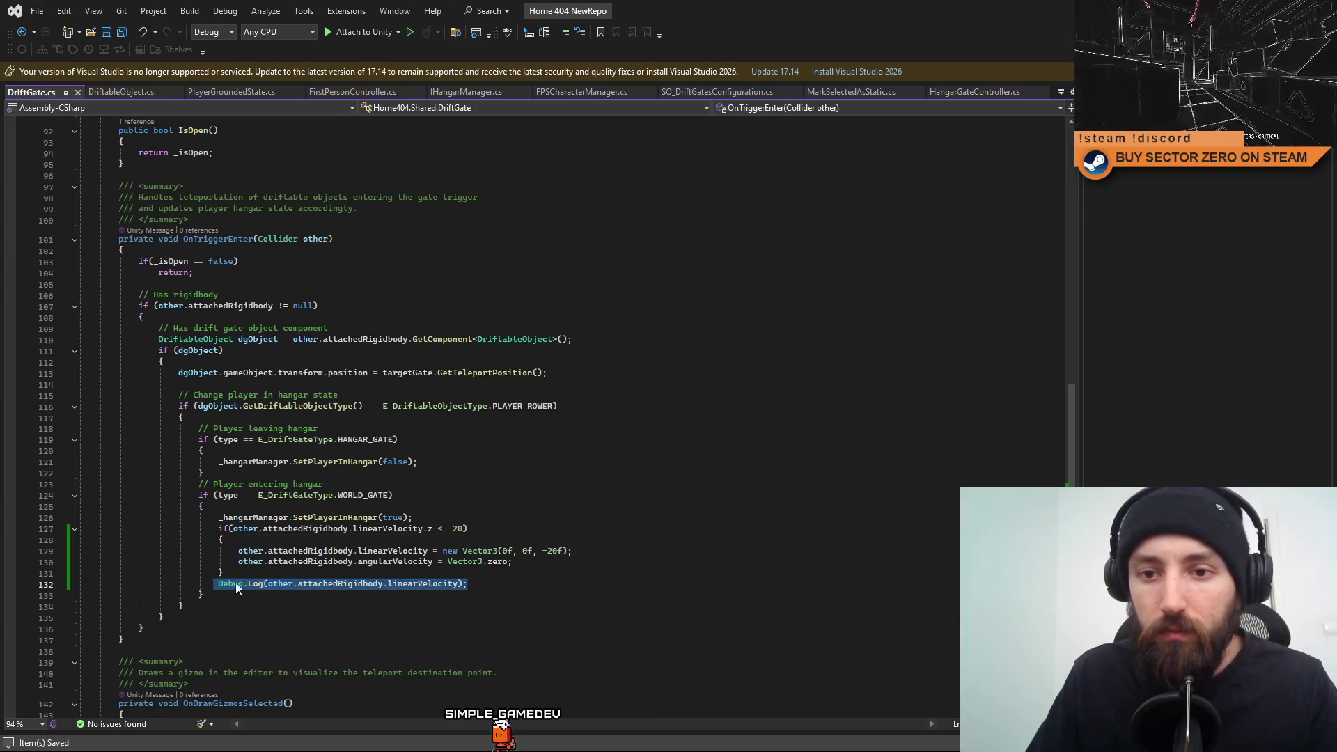
key("ctrl+x")
left_click(435, 503)
key("Return")
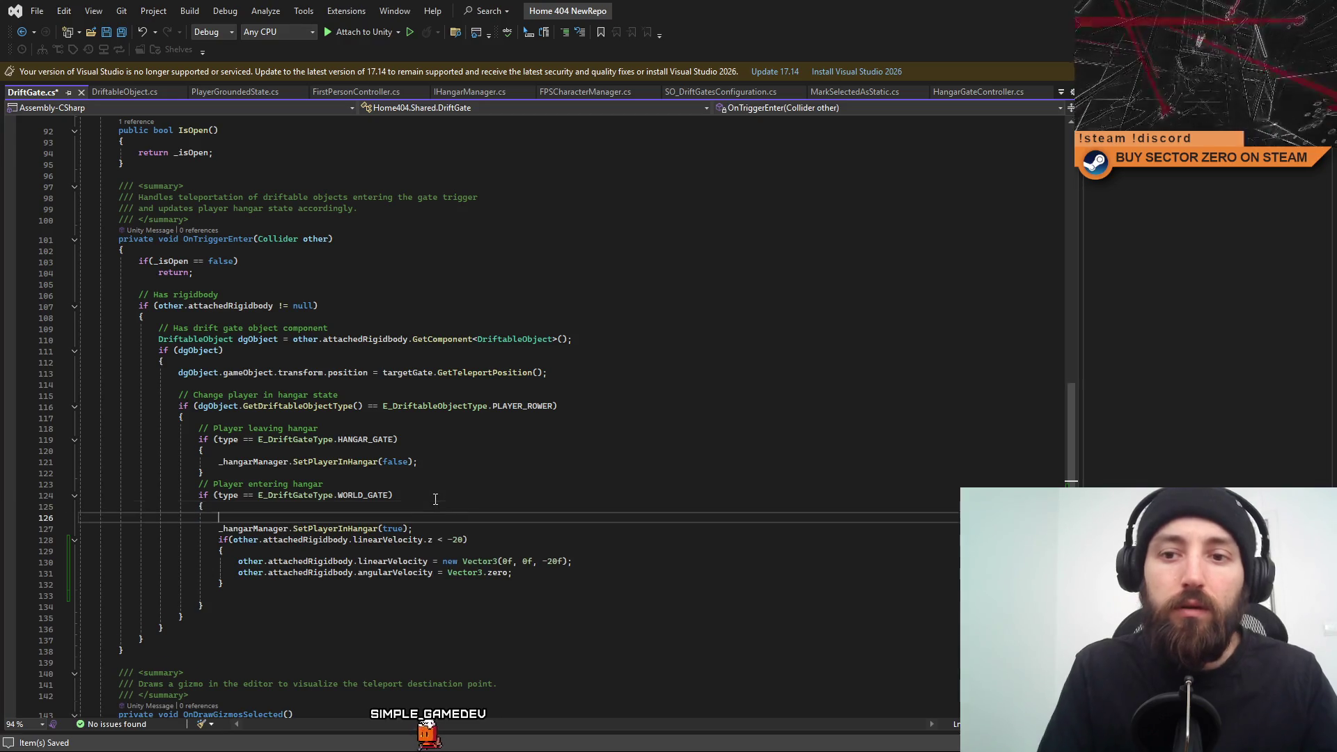
key("ctrl+s")
left_click(549, 527)
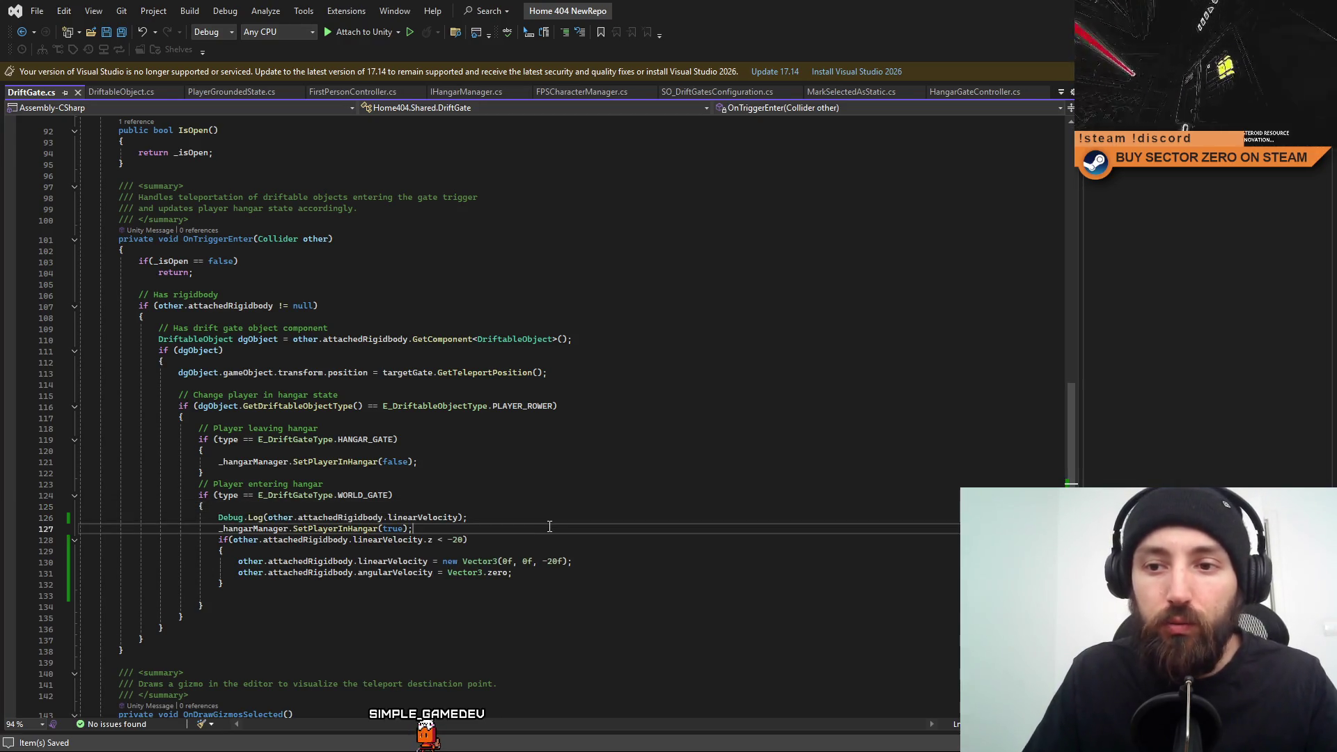
key("alt+Tab")
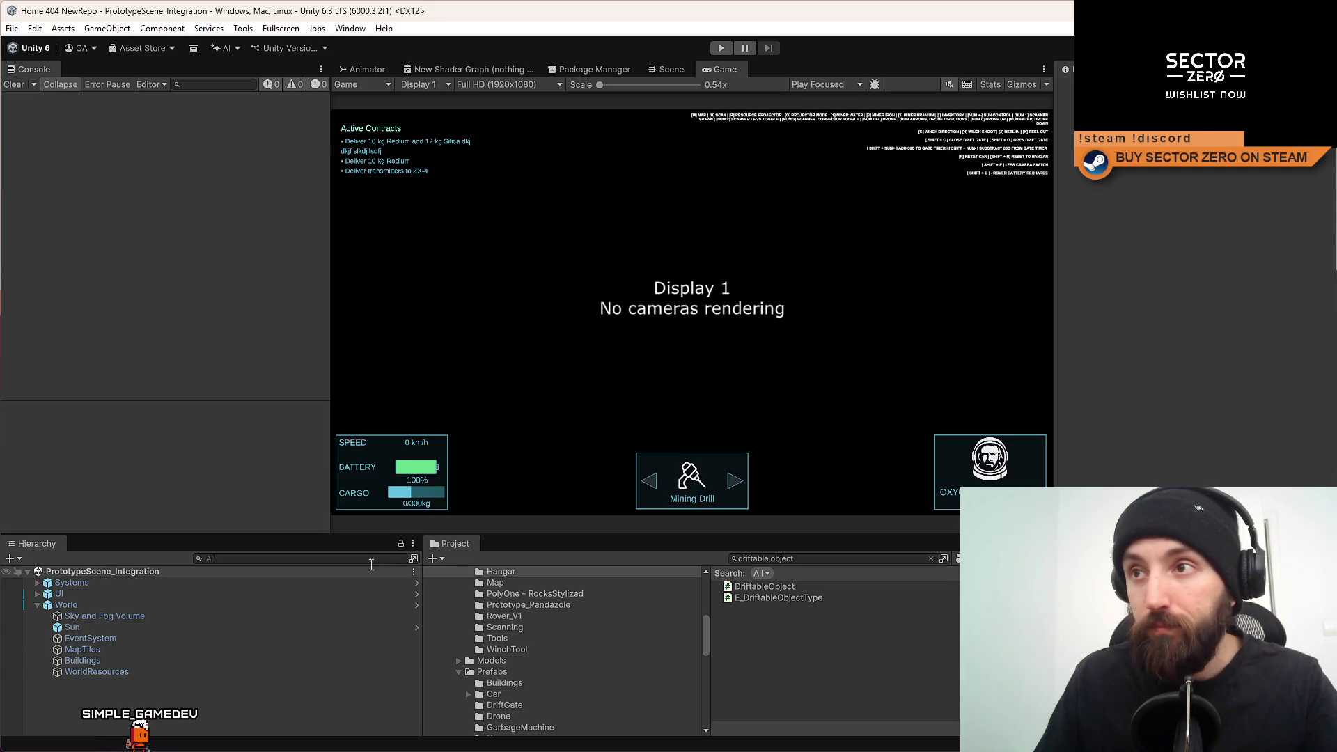
Start a fresh play-test, clear the Console, toggle fullscreen with F10, and drive the rover out.
left_click(720, 48)
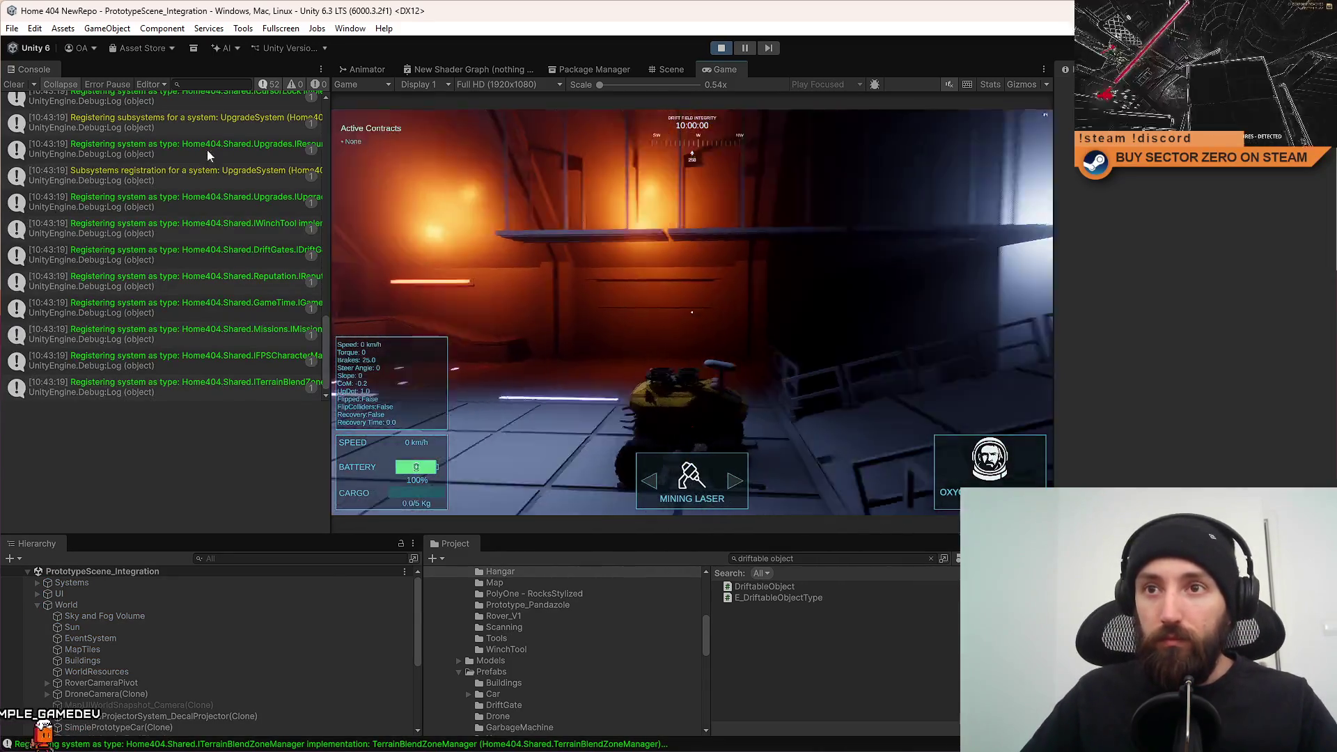
left_click(14, 85)
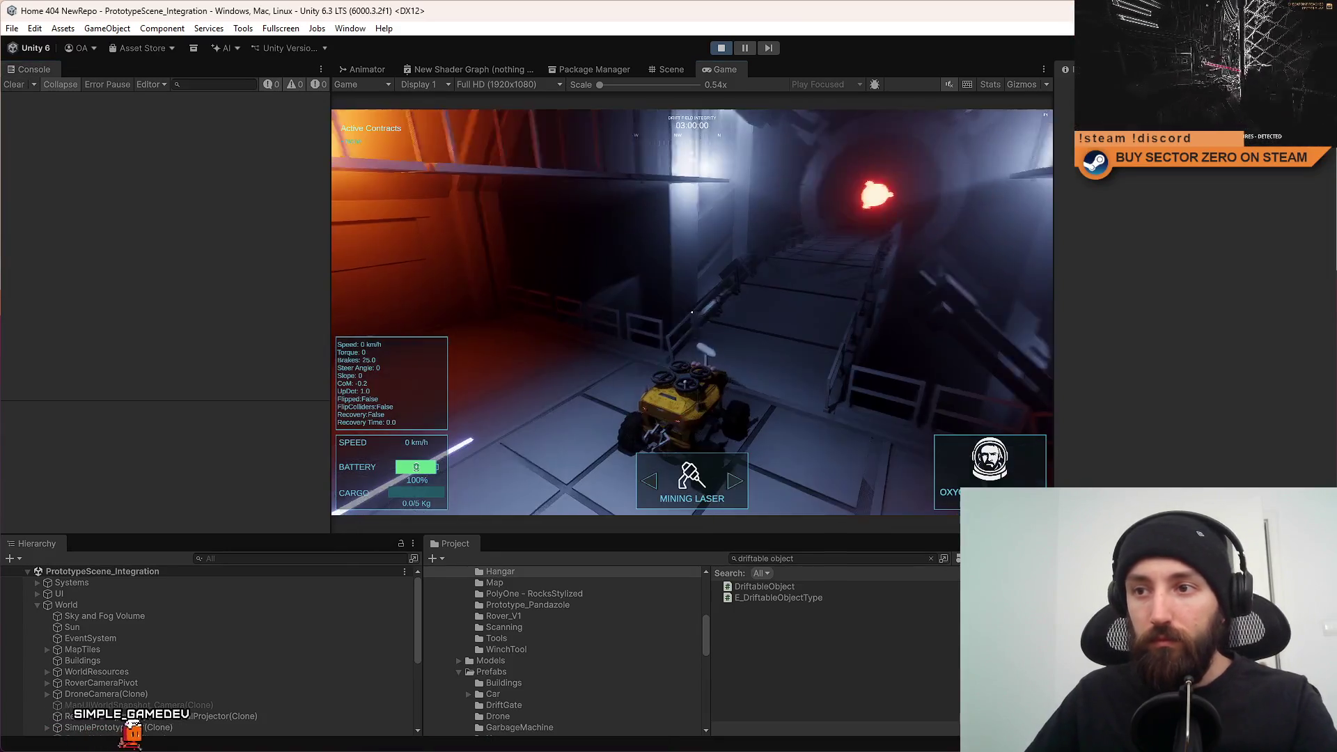
key("F10")
key("F10")
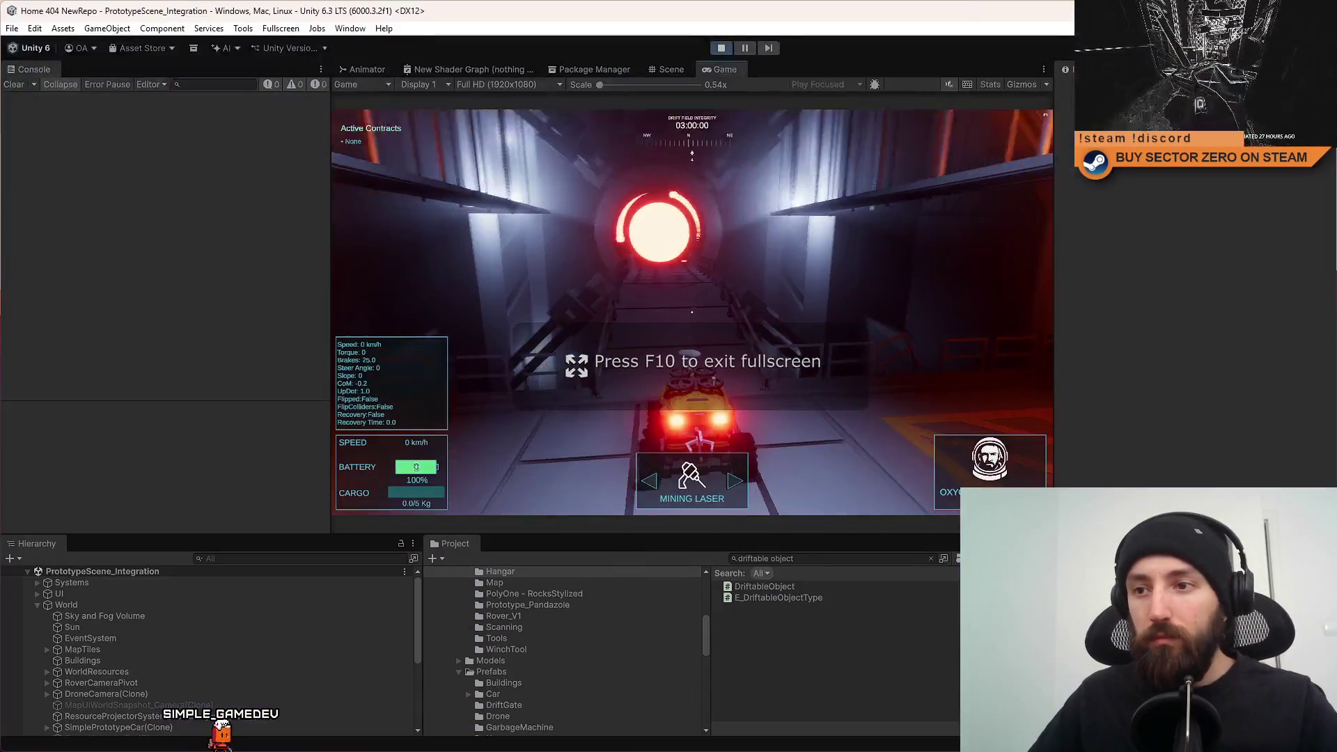
key("w")
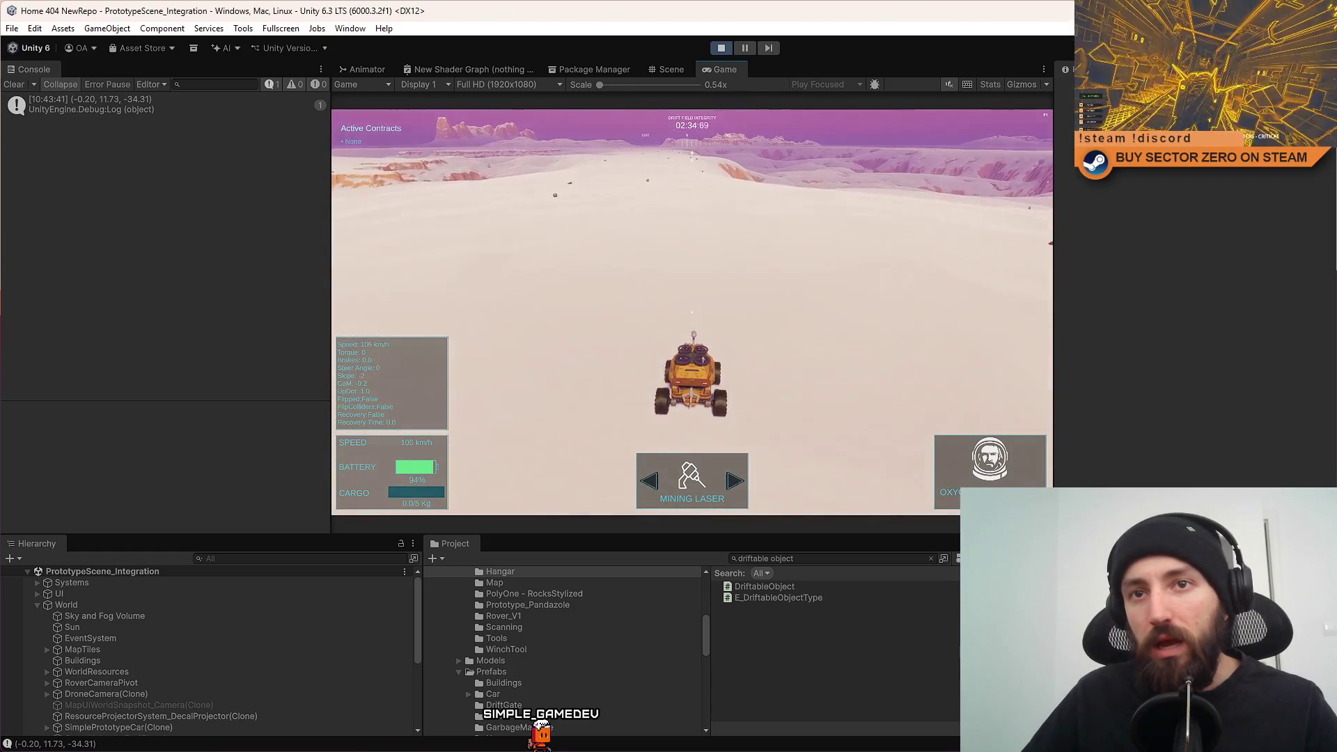
Steer the rover through the glowing gate into the hangar, logging velocity (0.59, 10.40, -34.46).
key("a")
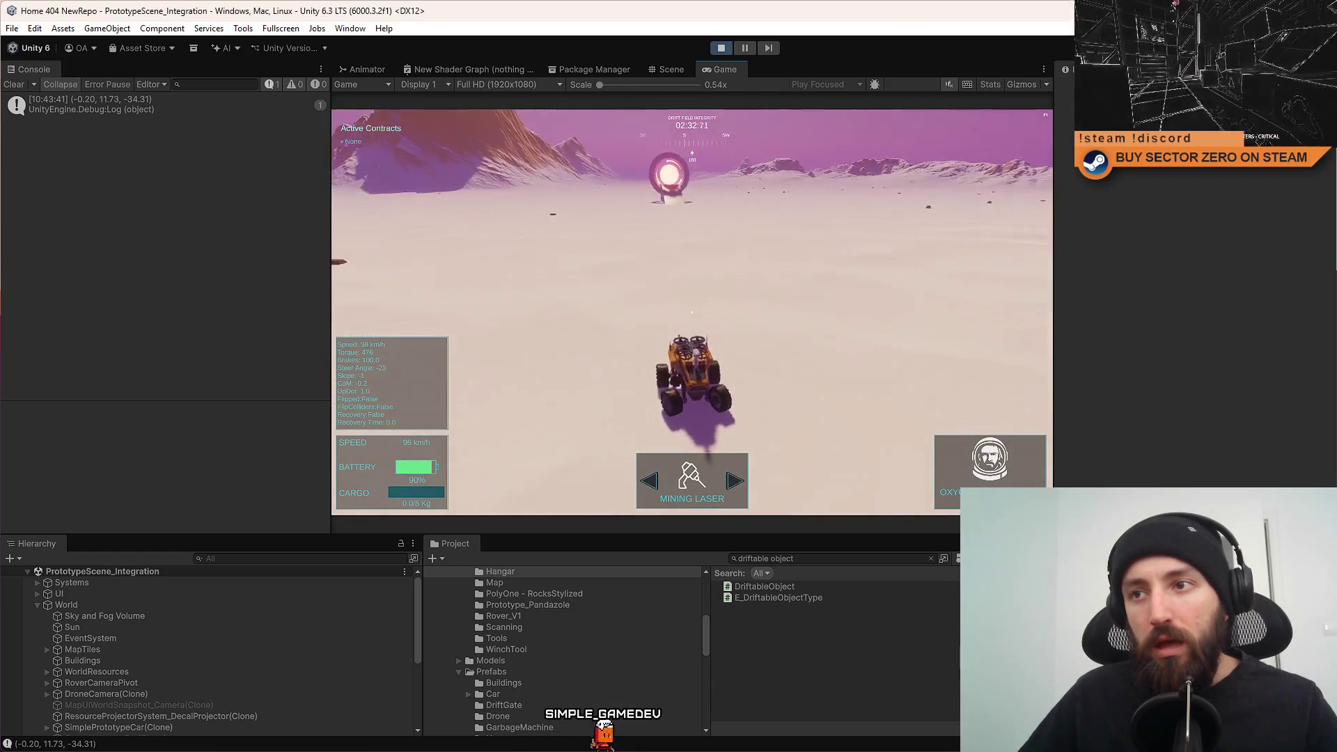
key("a")
key("w")
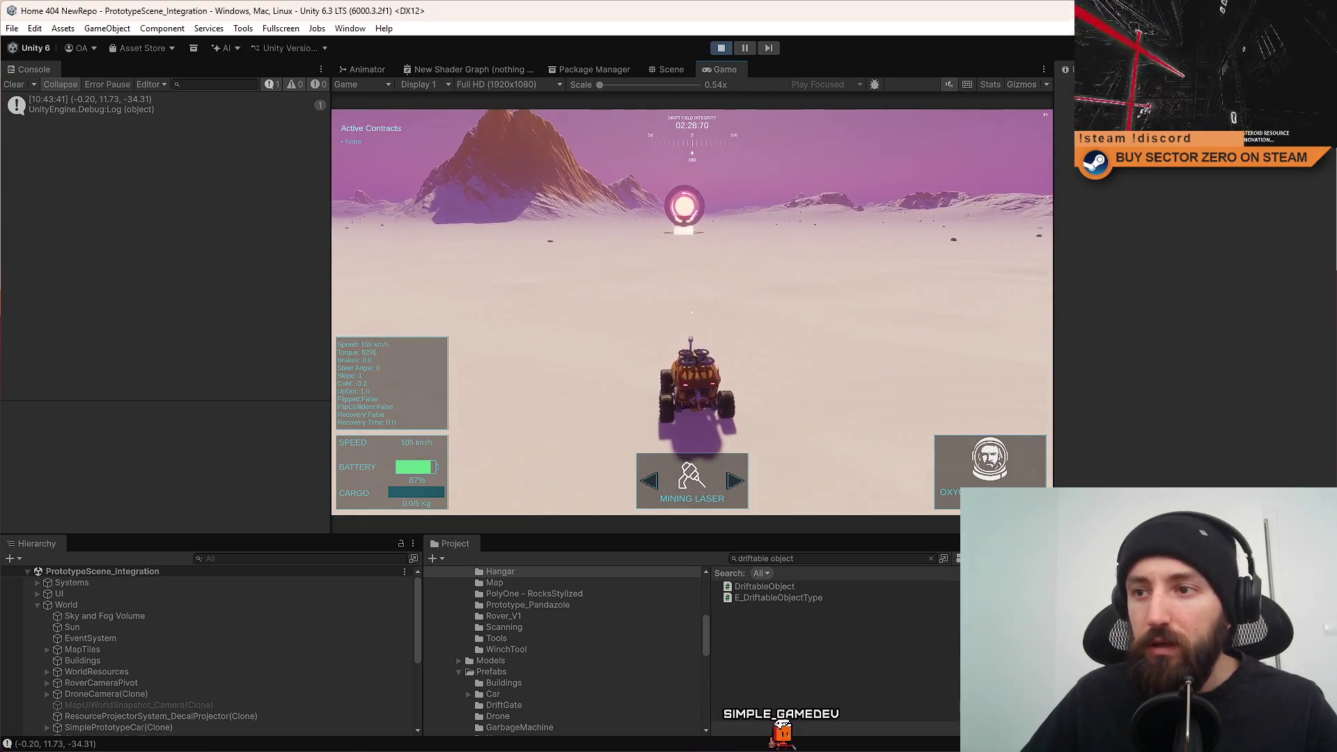
key("w")
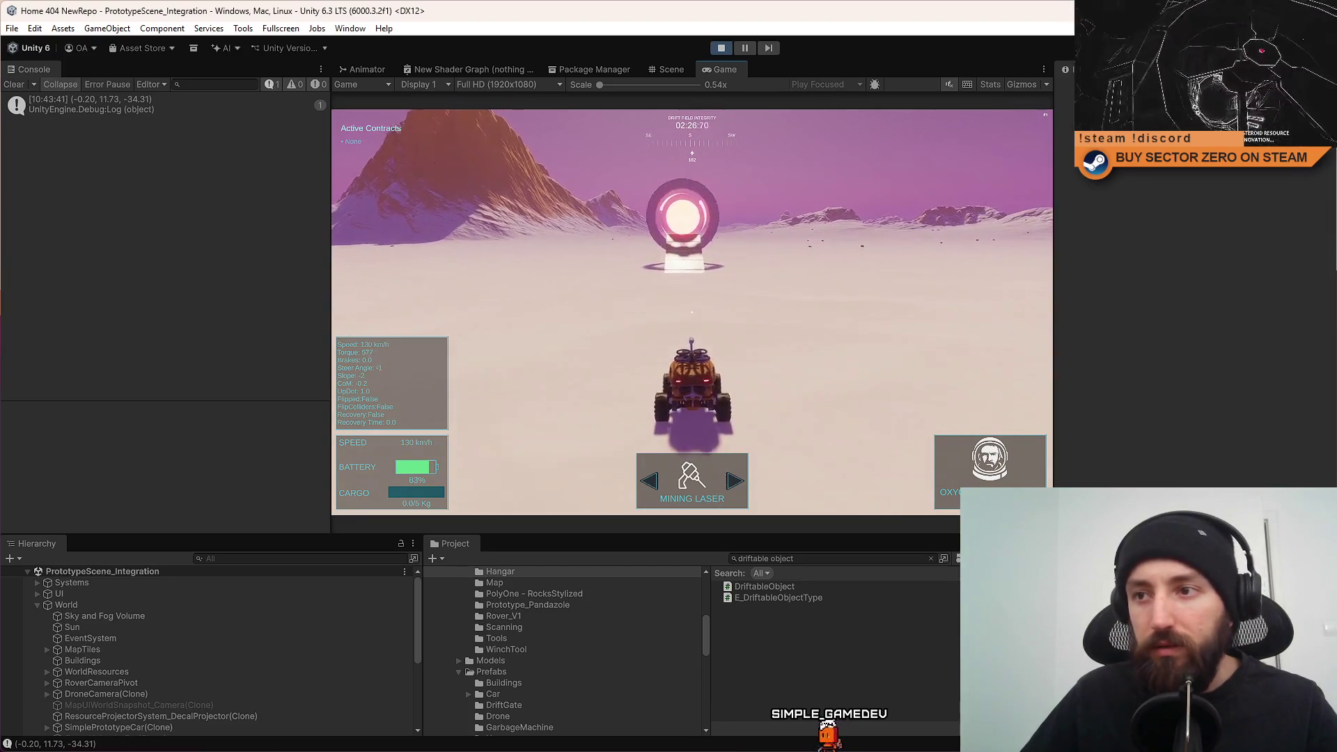
key("w")
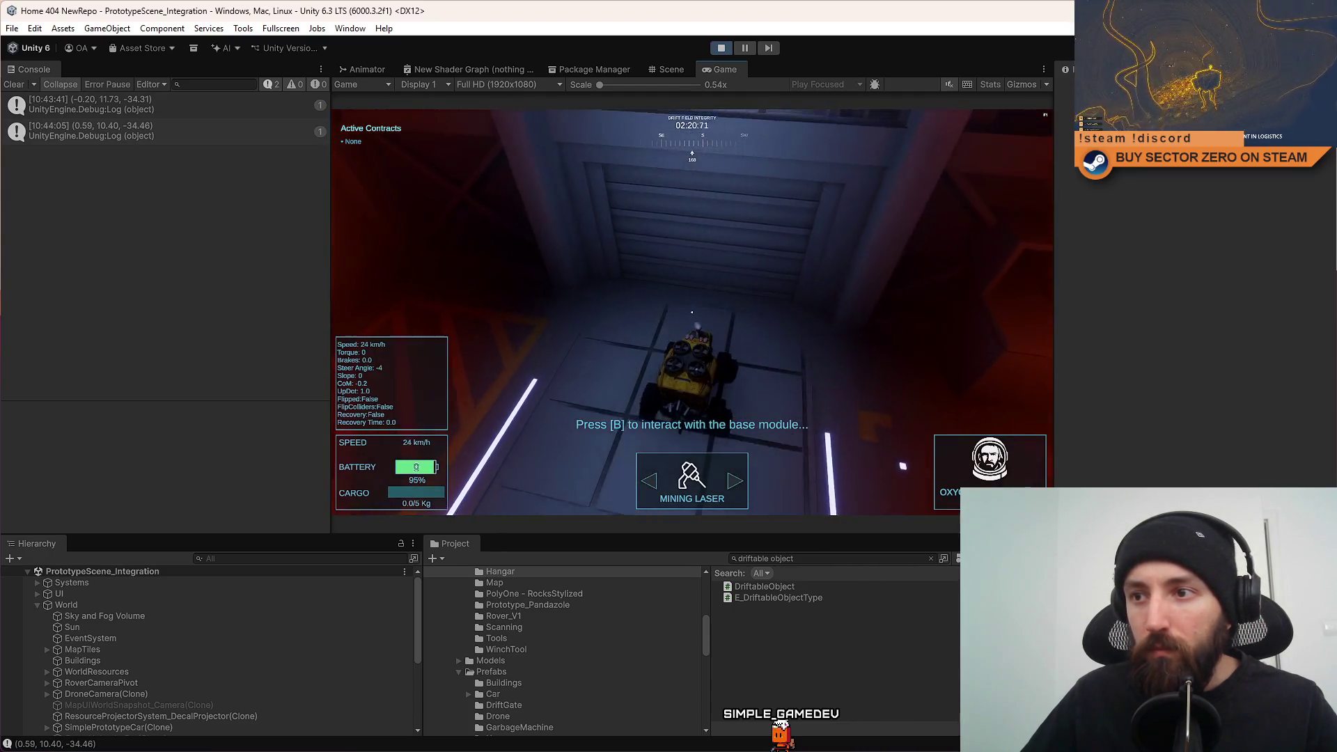
Stop the play-test with Ctrl+P and go to the velocity reset line in DriftGate.cs.
key("ctrl+p")
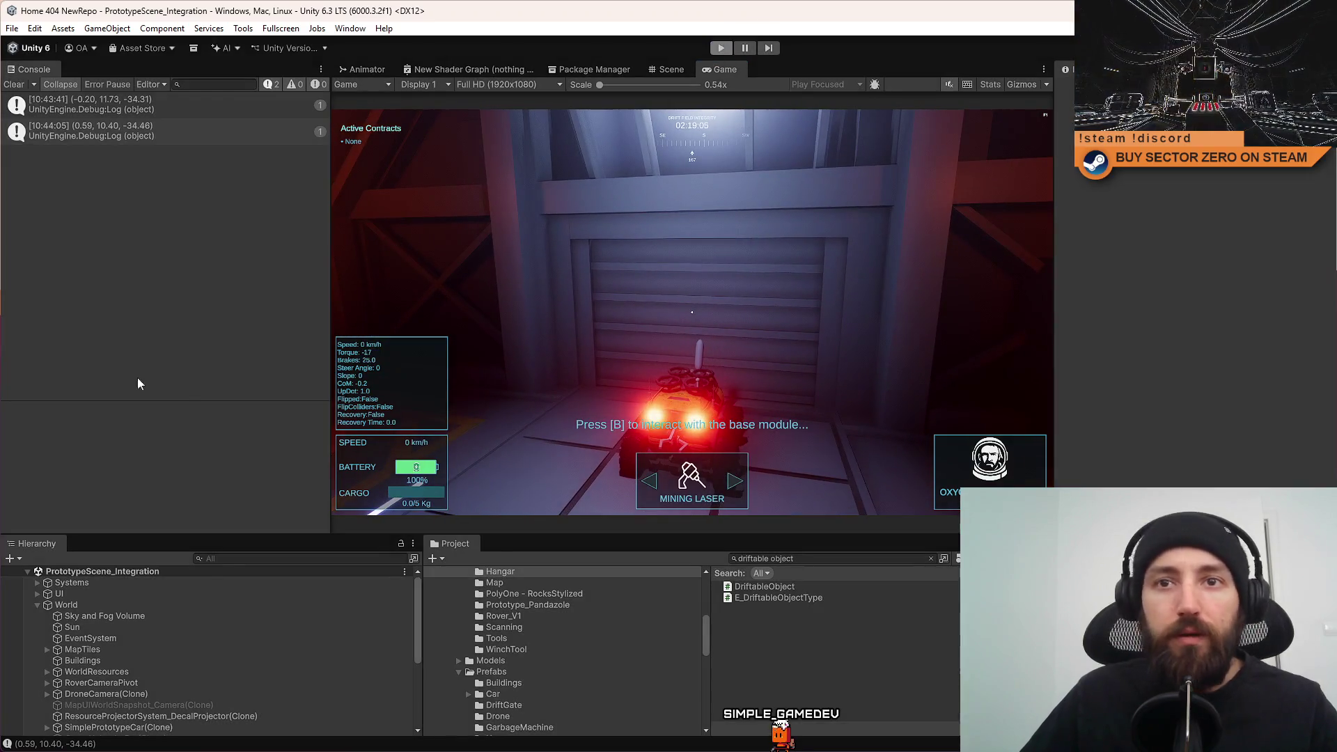
key("alt+Tab")
left_click(561, 561)
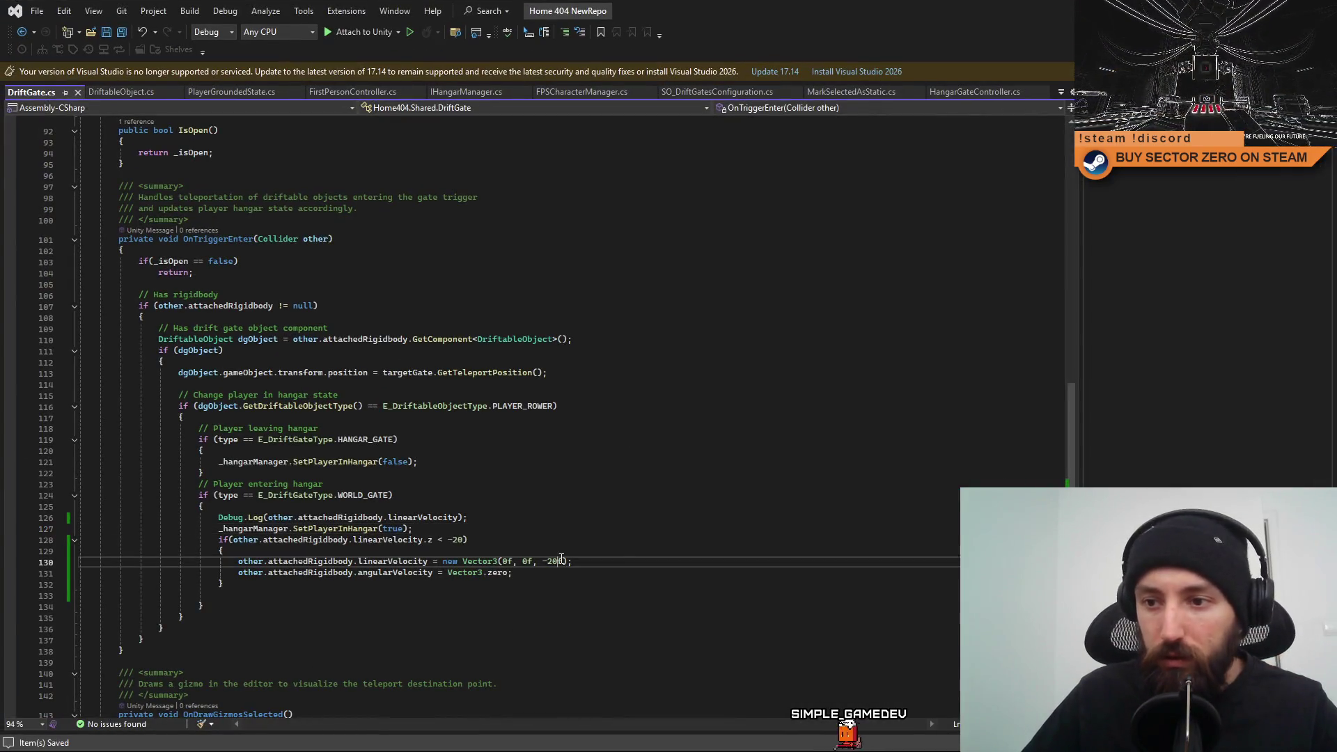
Change the reset velocity's z value from -20f to -15f.
key("BackSpace")
type("1")
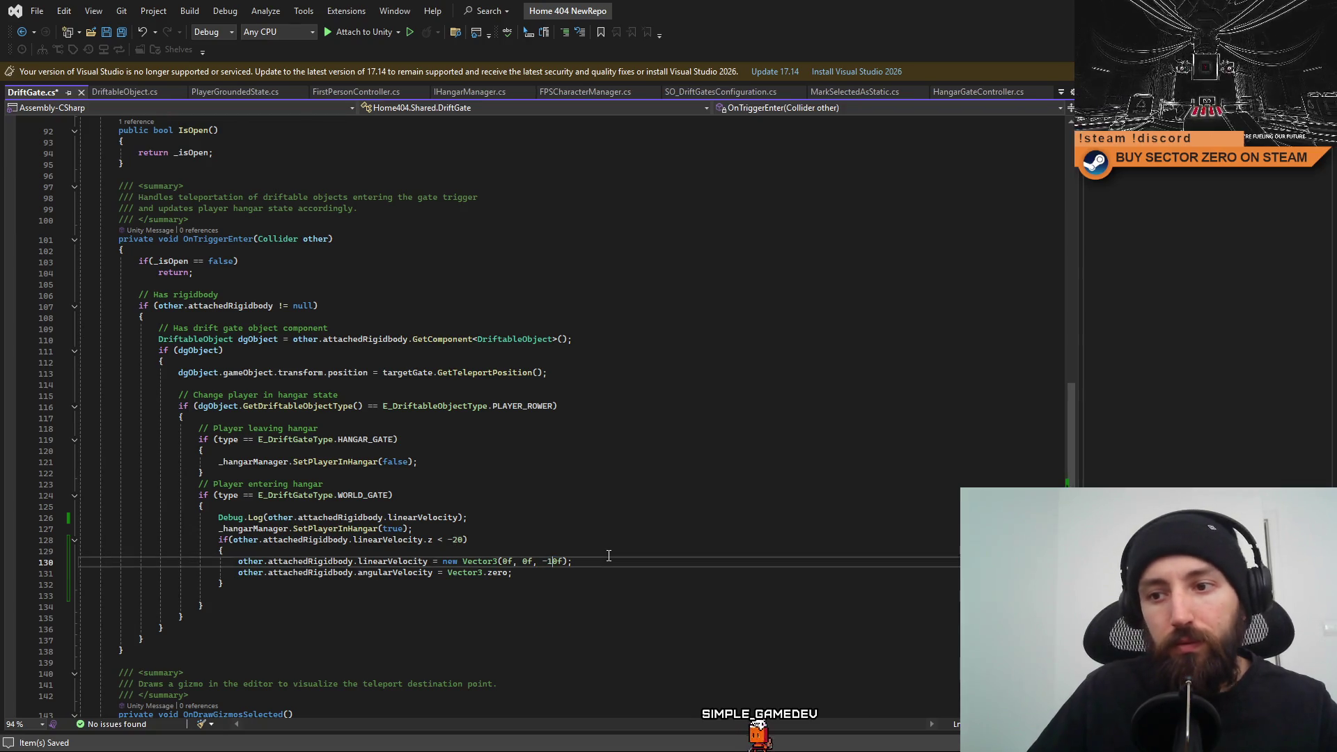
key("Delete")
type("5")
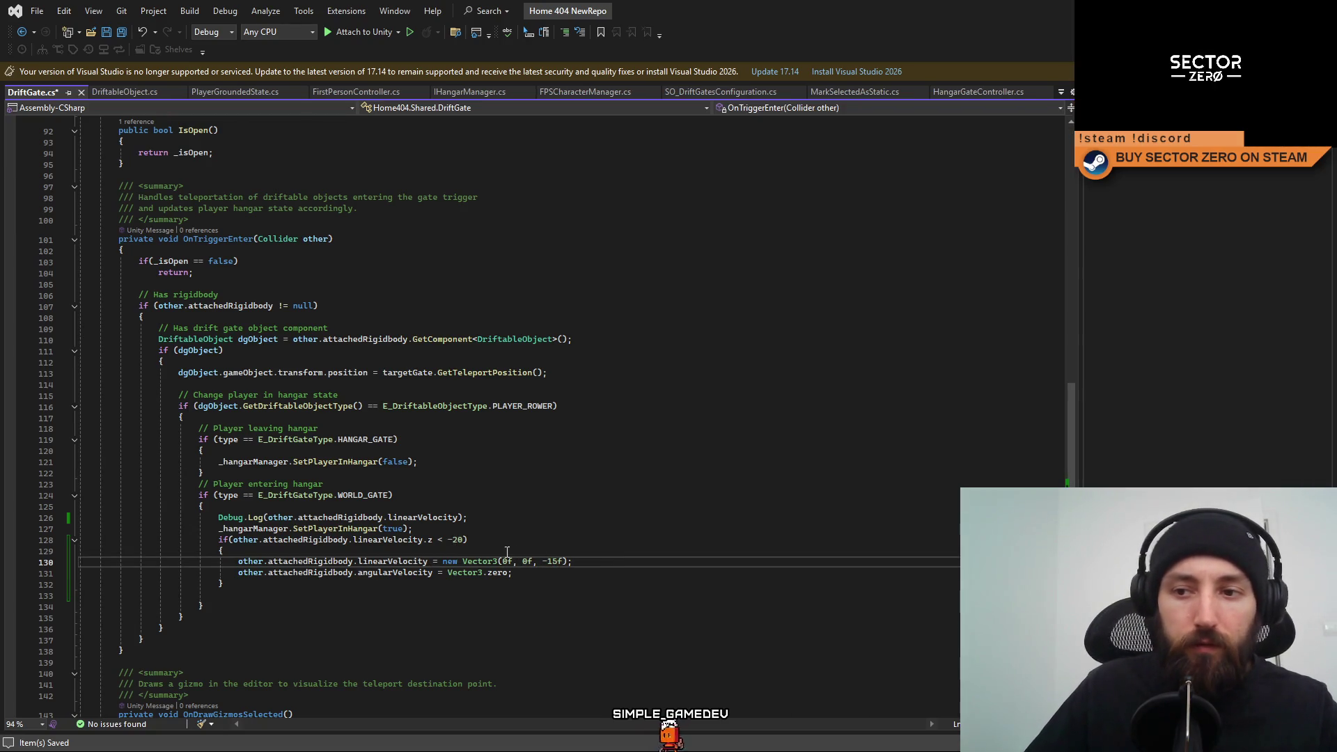
Edit the threshold in the speed condition, save DriftGate.cs, and switch back to Unity.
left_click(469, 541)
key("Left")
key("BackSpace")
key("BackSpace")
type("1")
key("ctrl+s")
key("Down")
key("Down")
key("Down")
key("End")
key("alt+Tab")
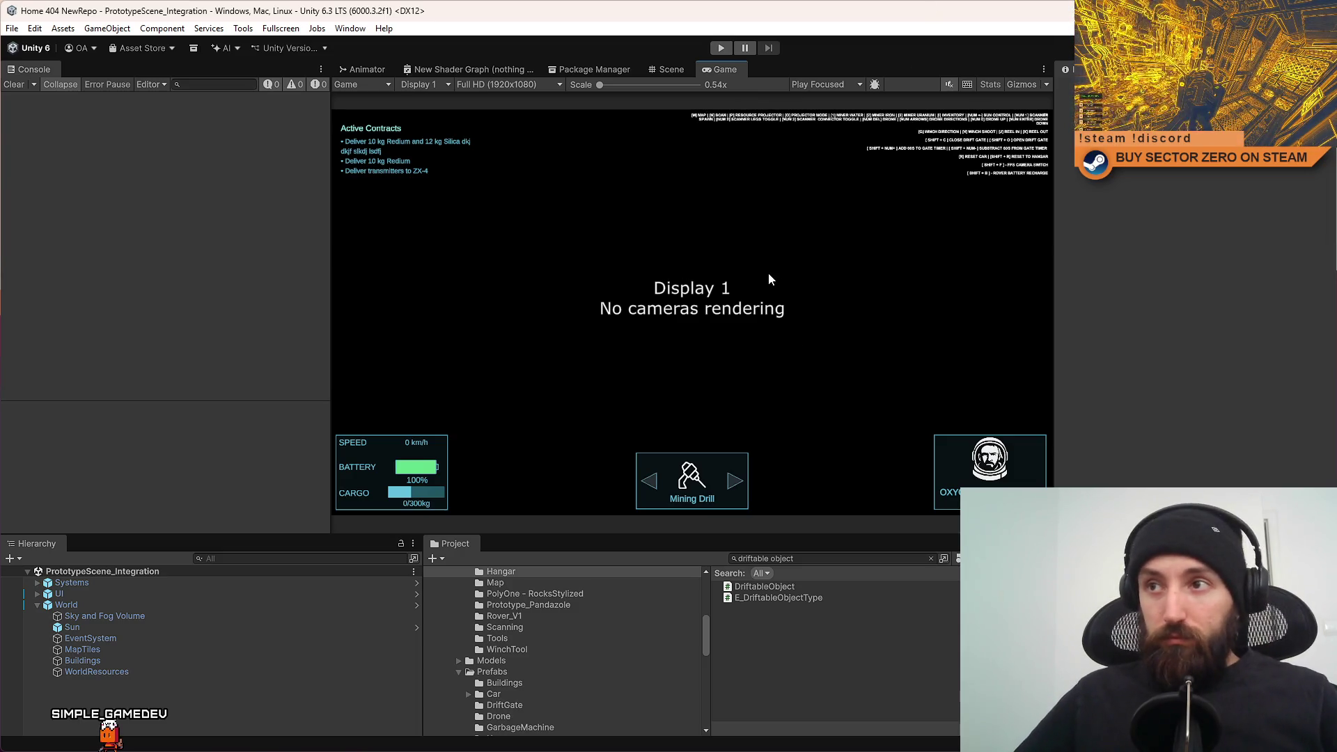
Start another play-test in fullscreen and drive the rover down the corridor and across the plain toward the glowing ring.
left_click(723, 47)
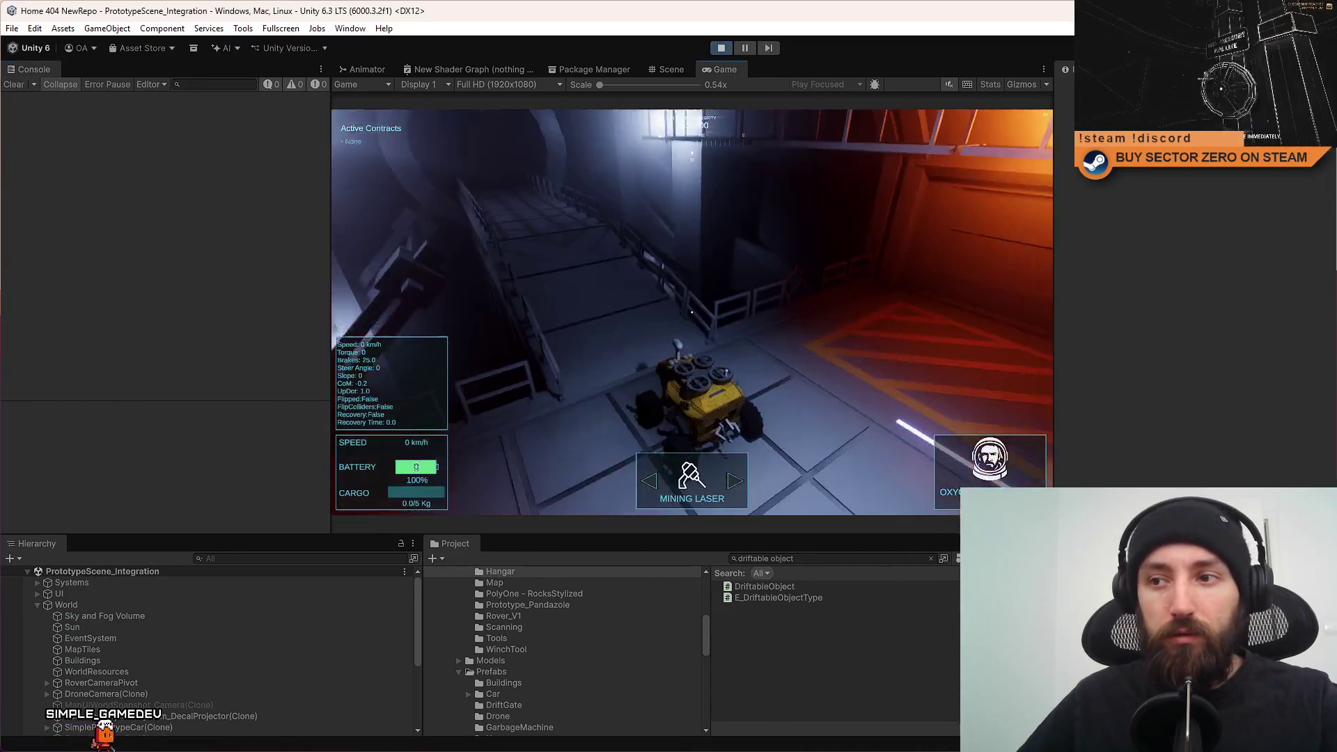
key("F10")
key("w")
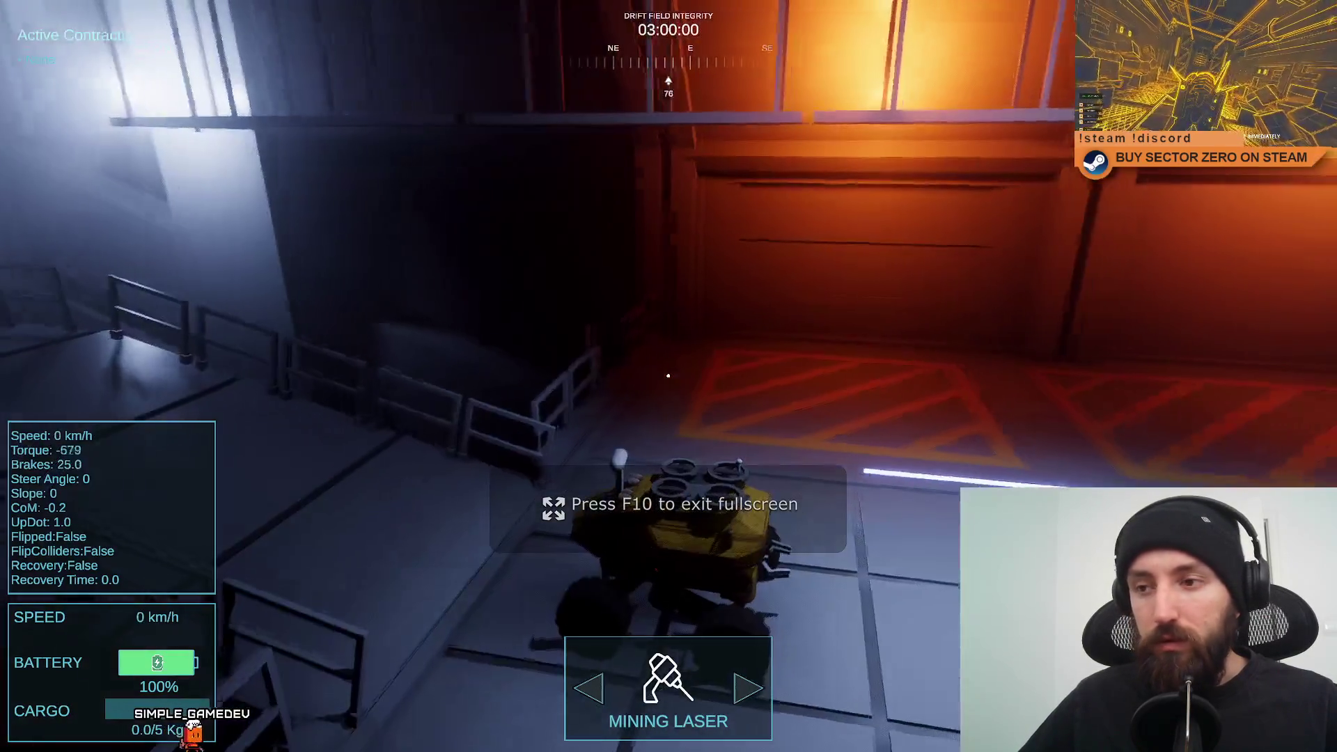
key("a")
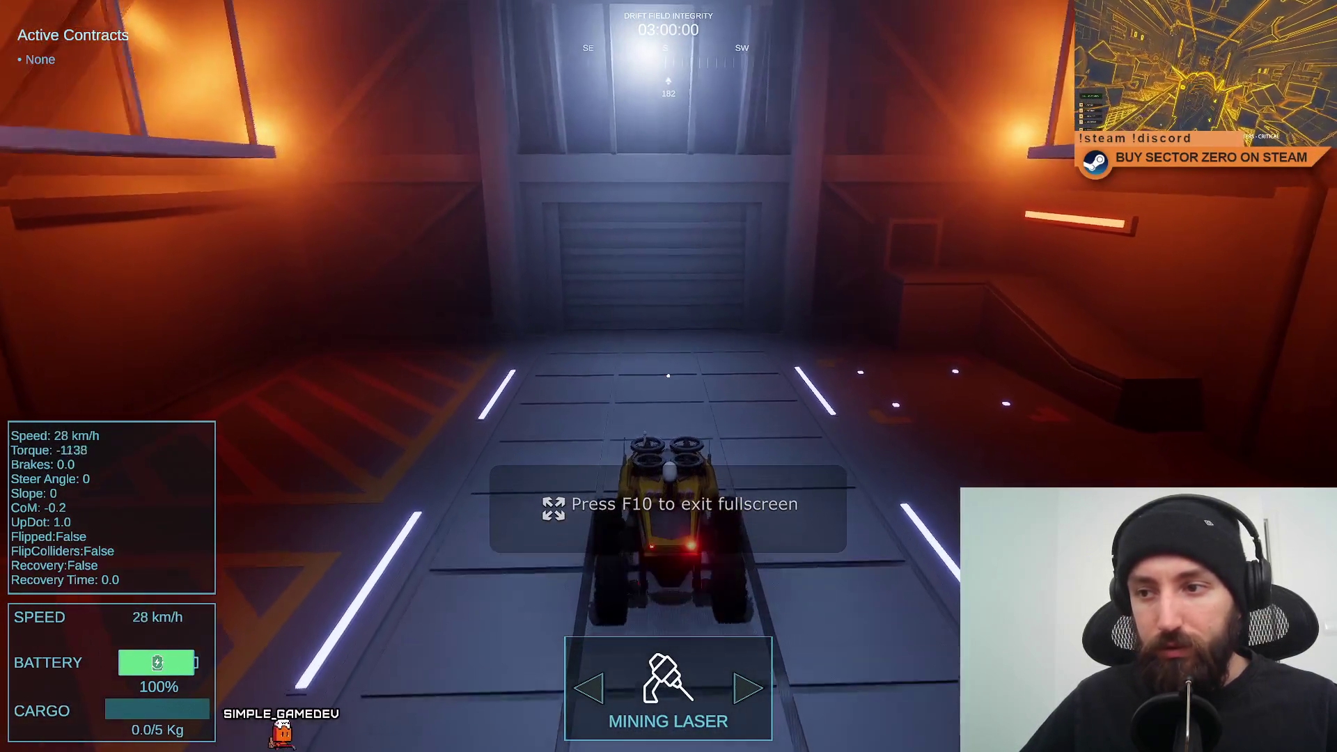
key("w")
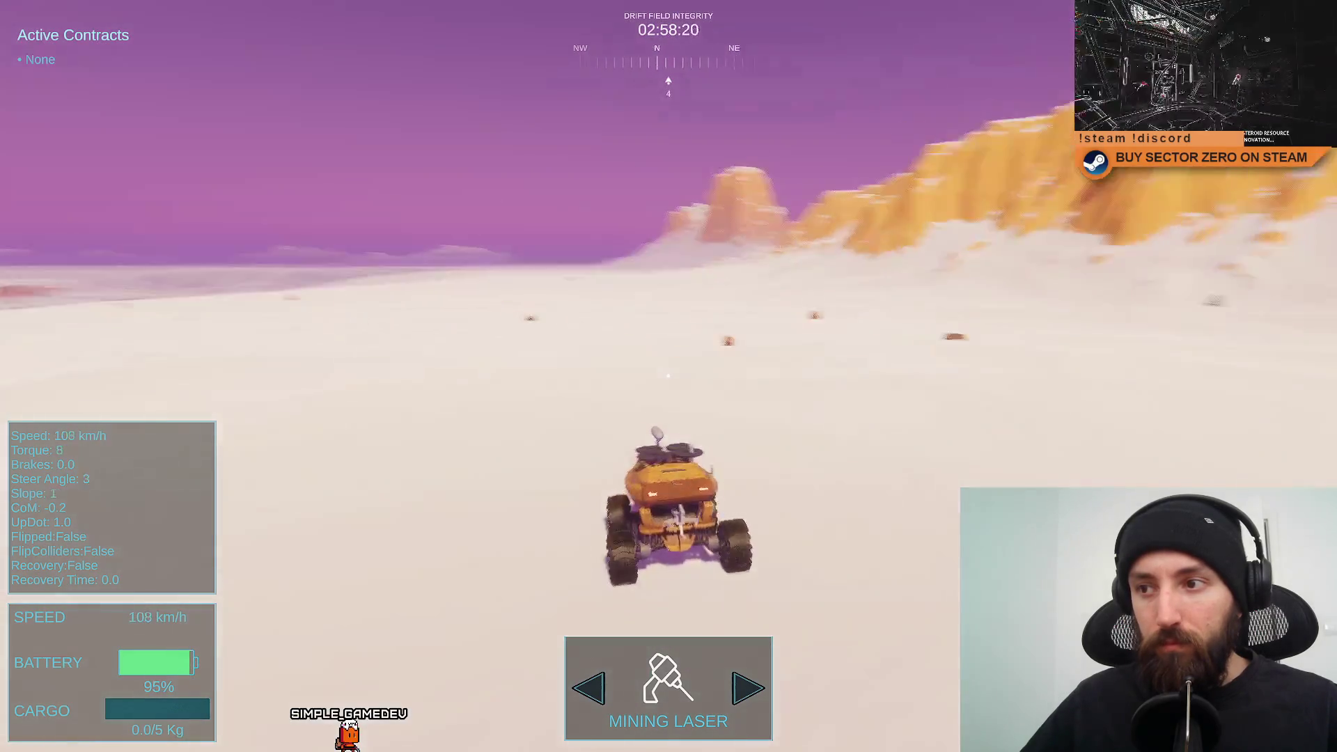
key("a")
key("a")
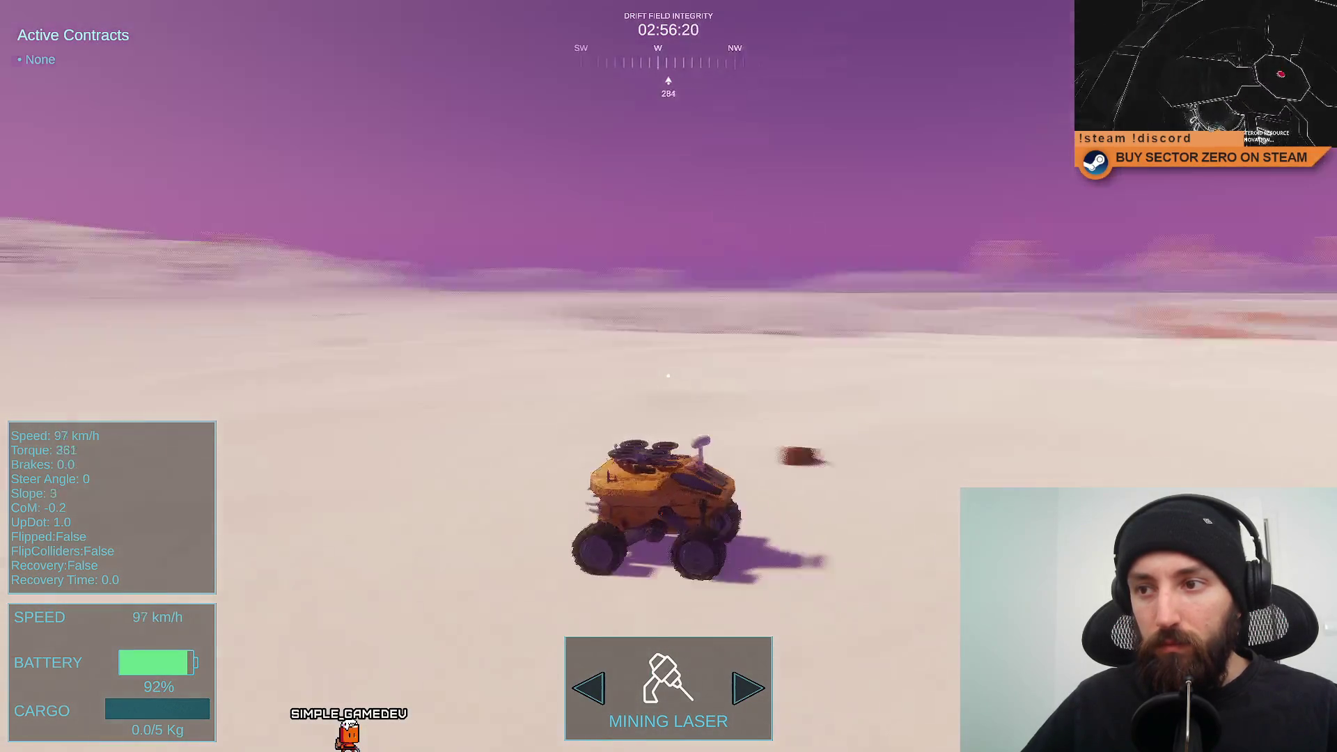
key("space")
key("a")
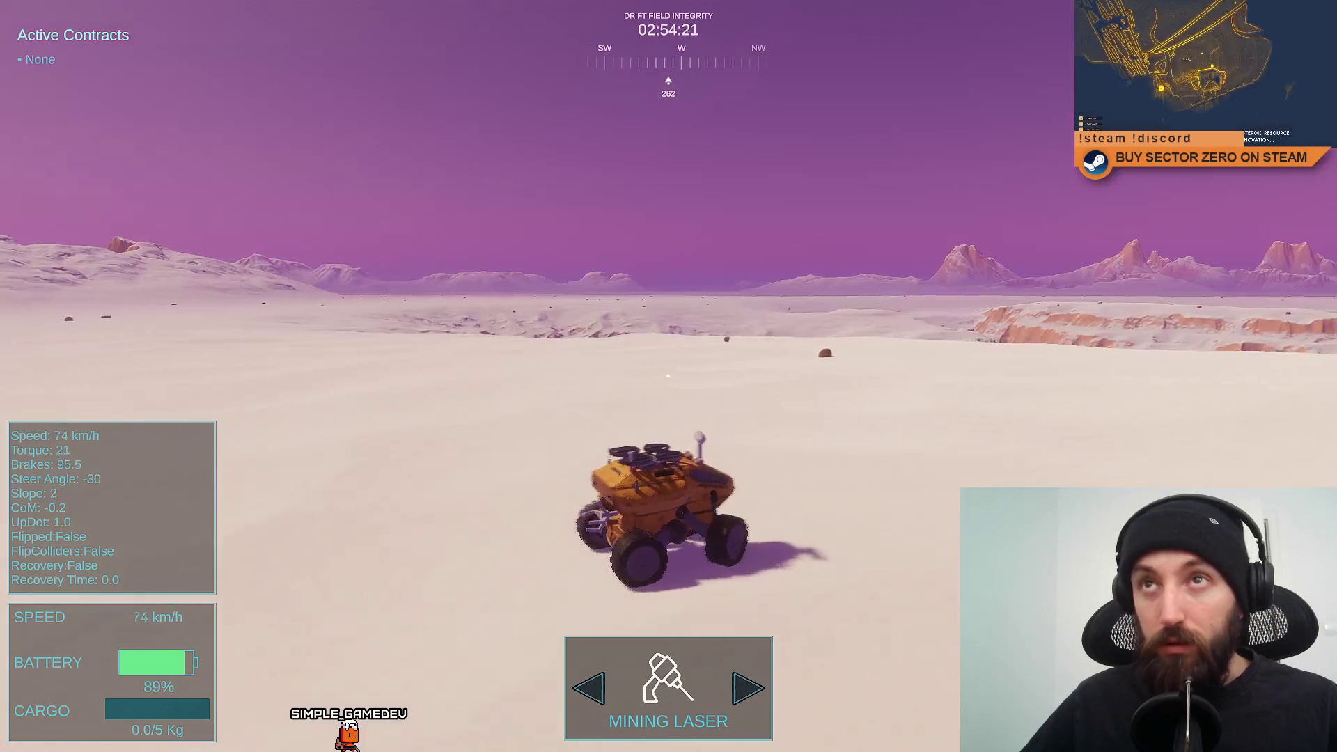
key("d")
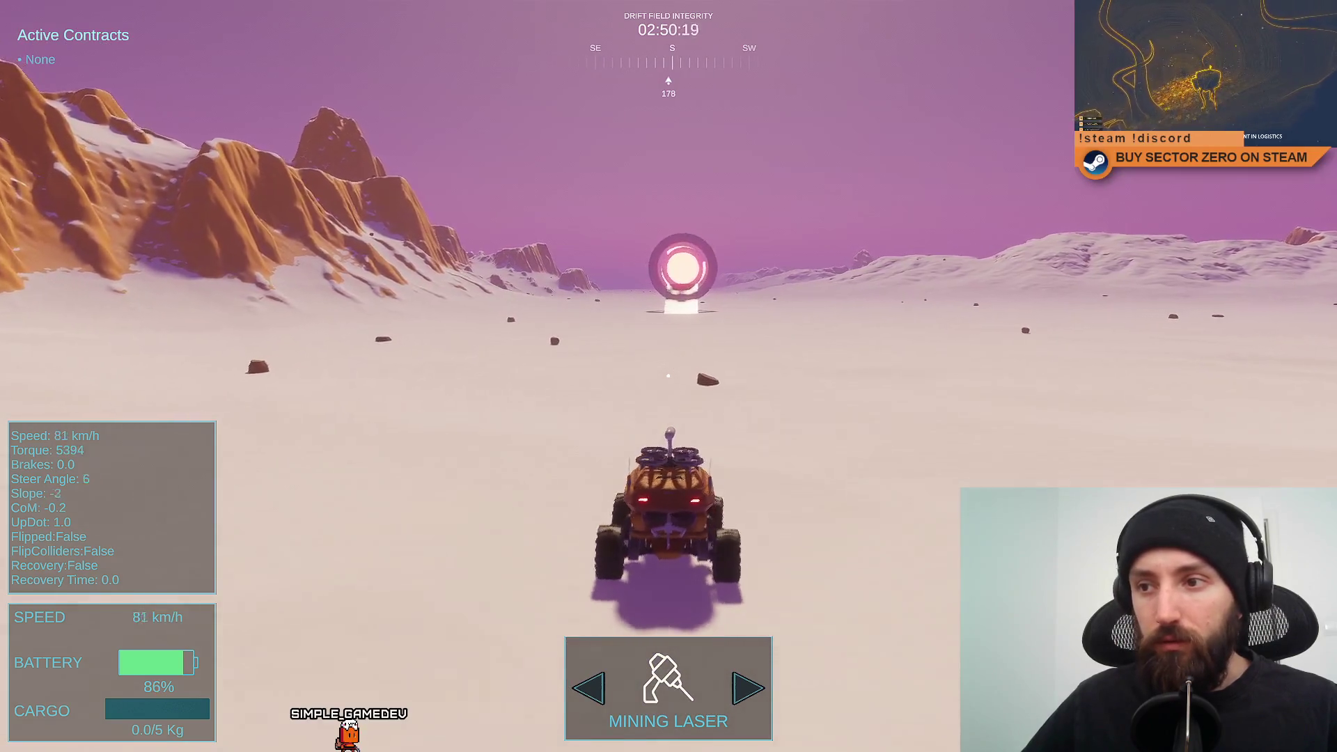
key("w")
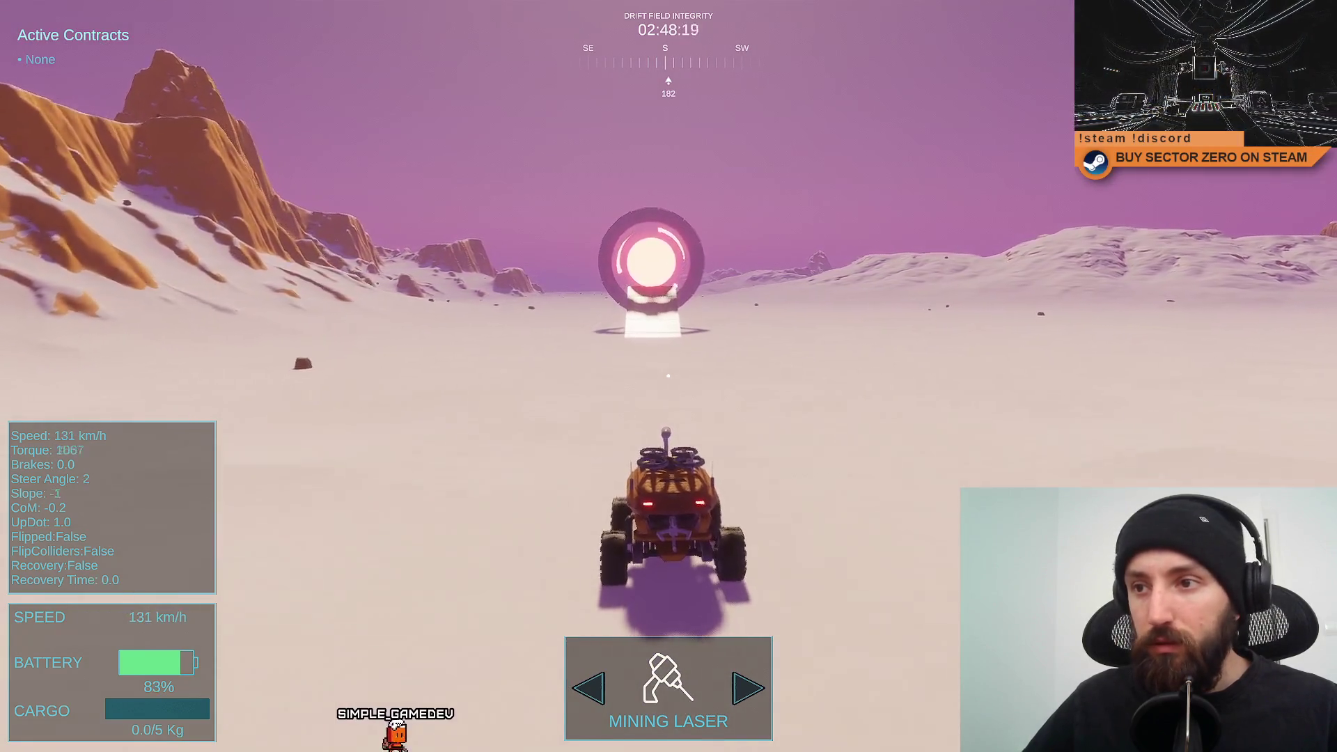
Drive through the glowing ring into the hangar, head up the corridor toward the red ring, and stop play mode.
key("w")
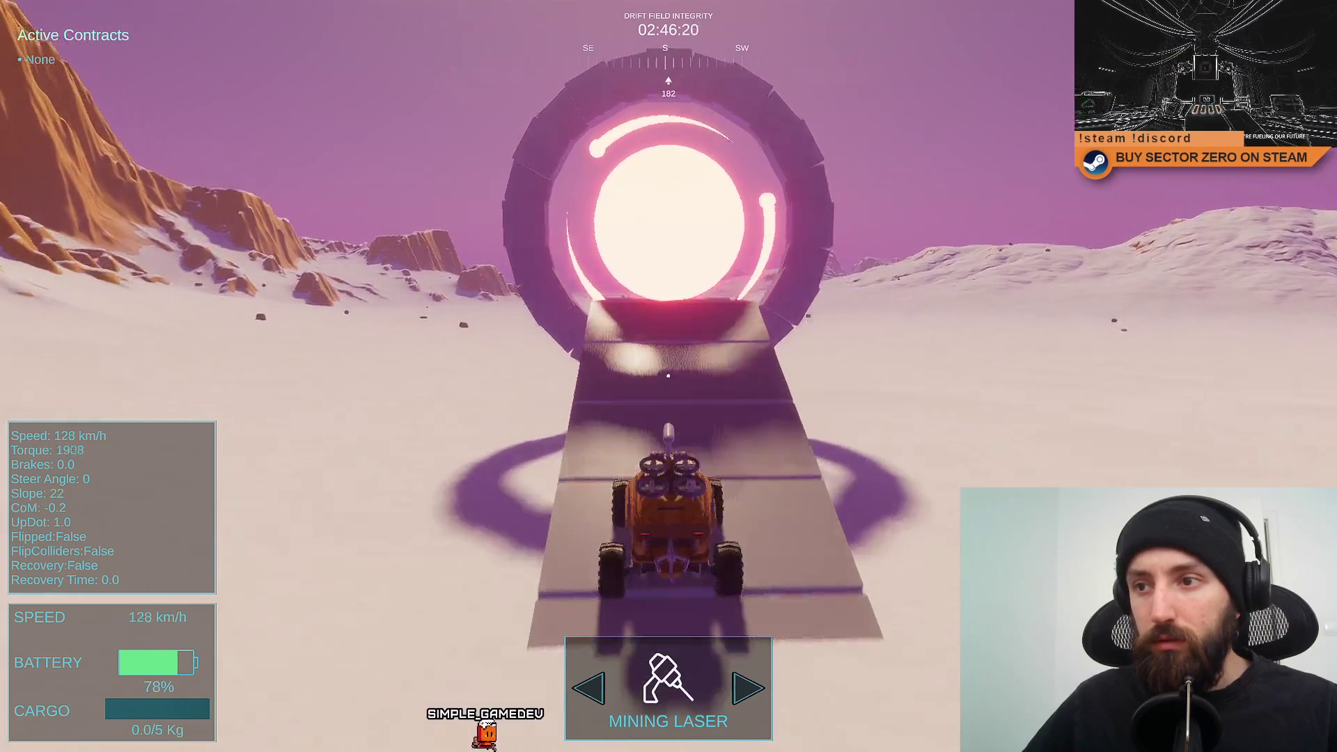
key("w")
key("s")
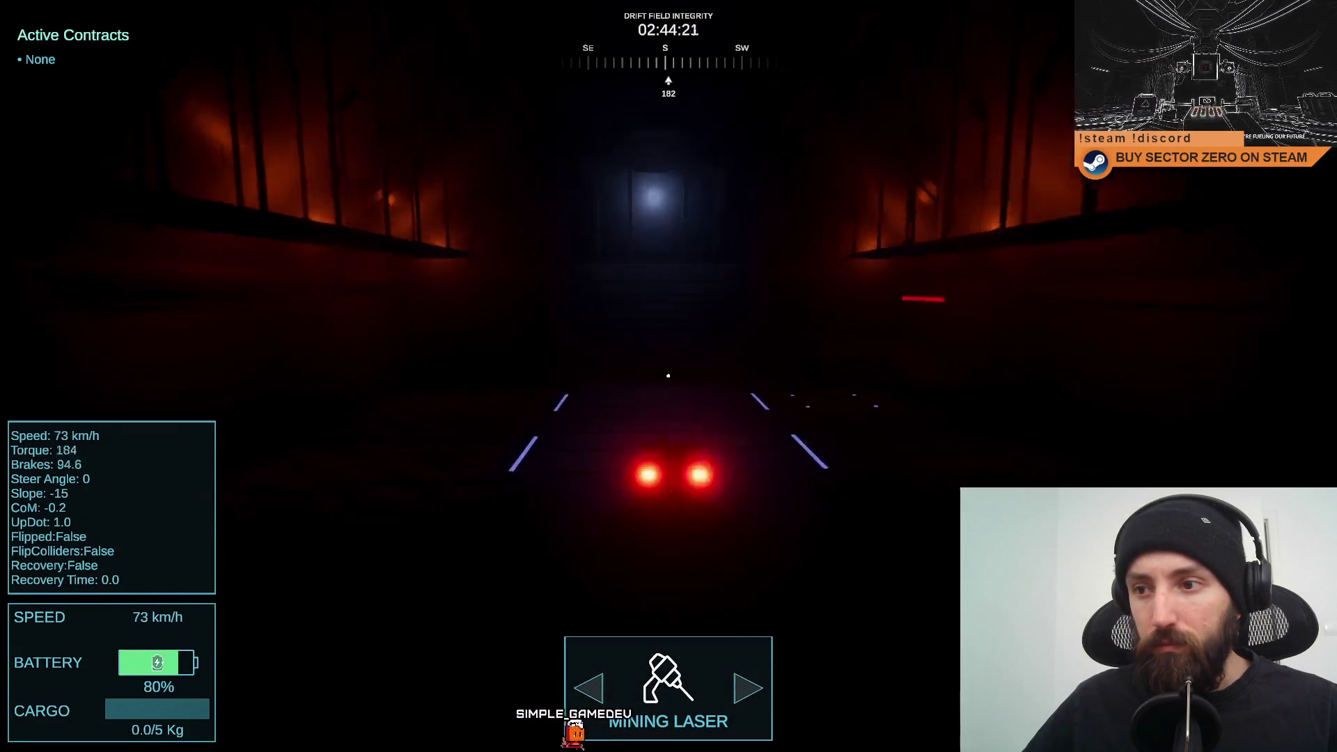
key("s")
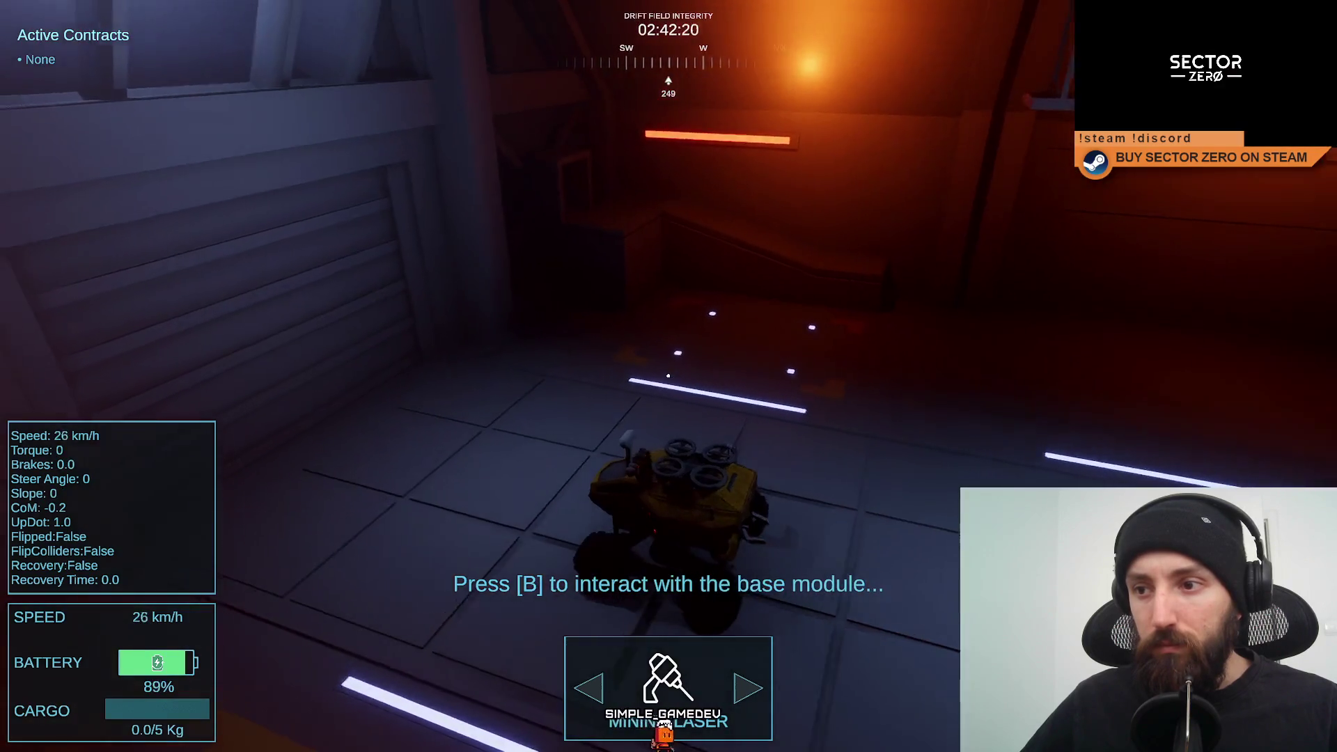
key("w")
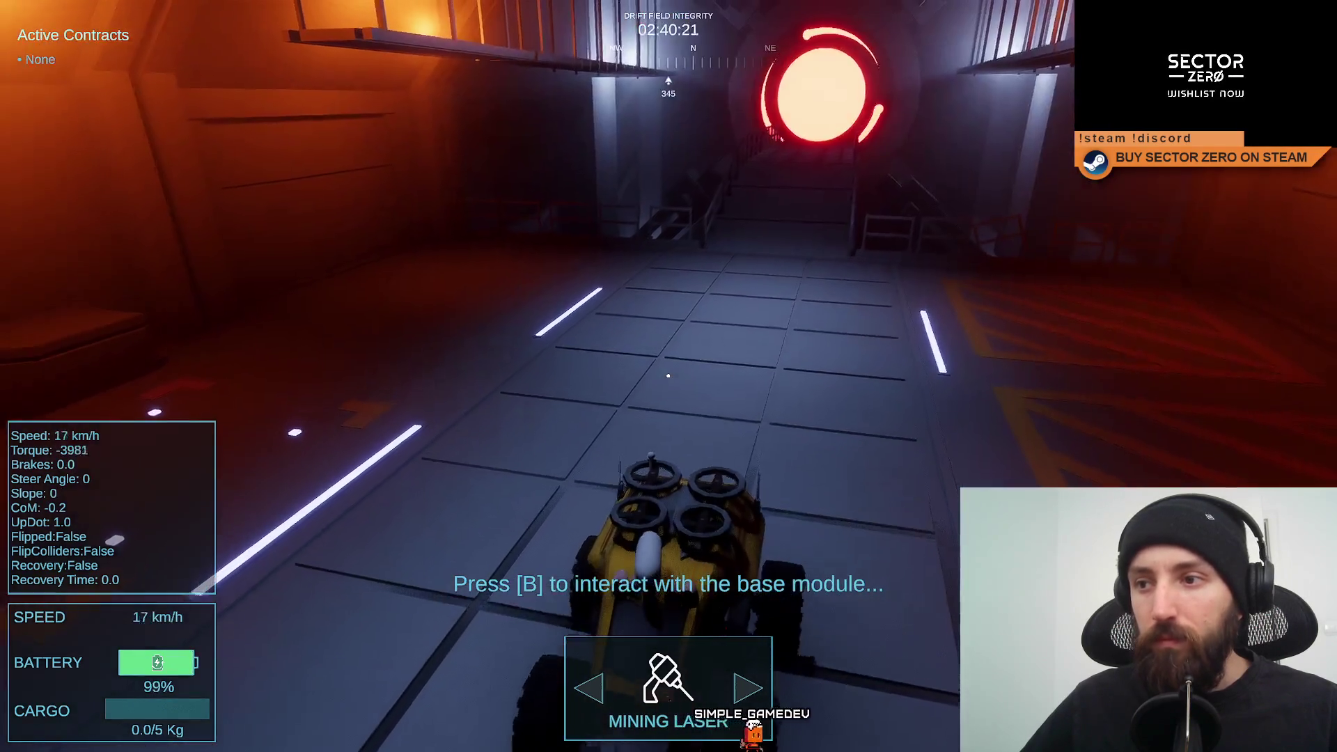
key("d")
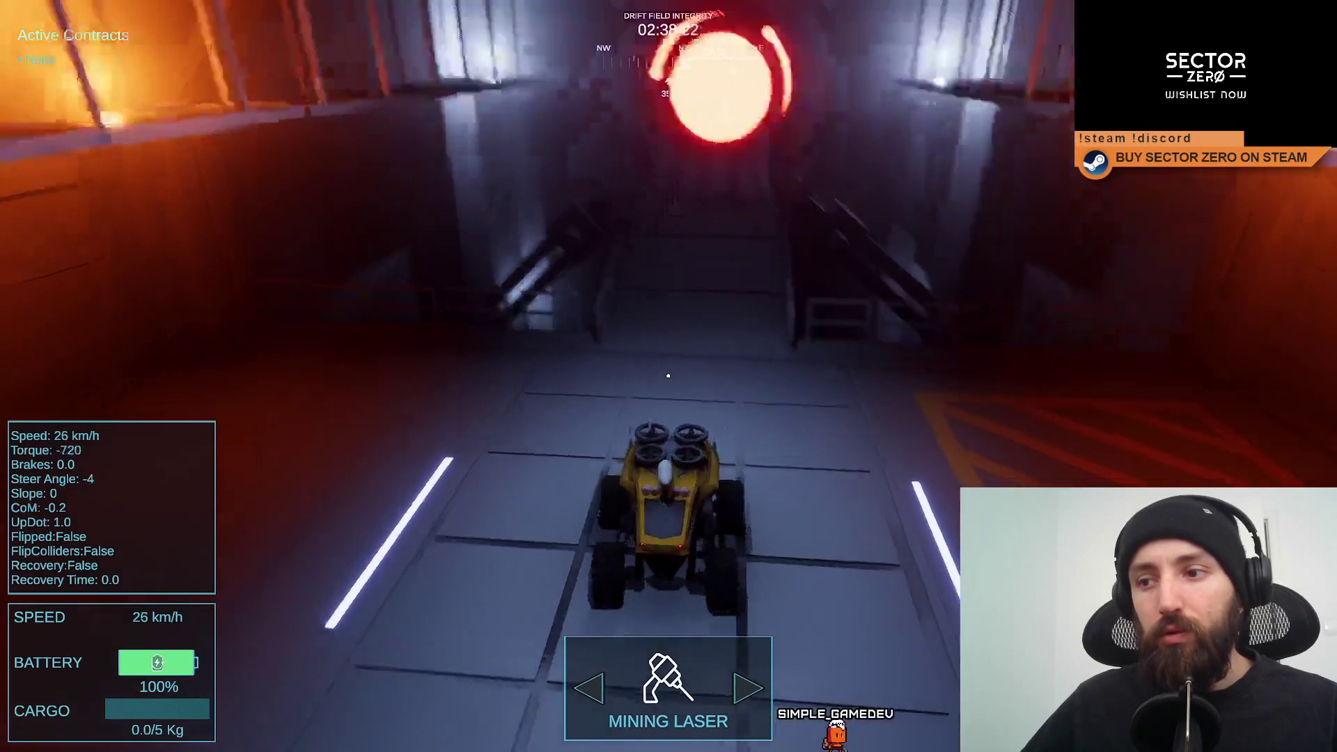
key("w")
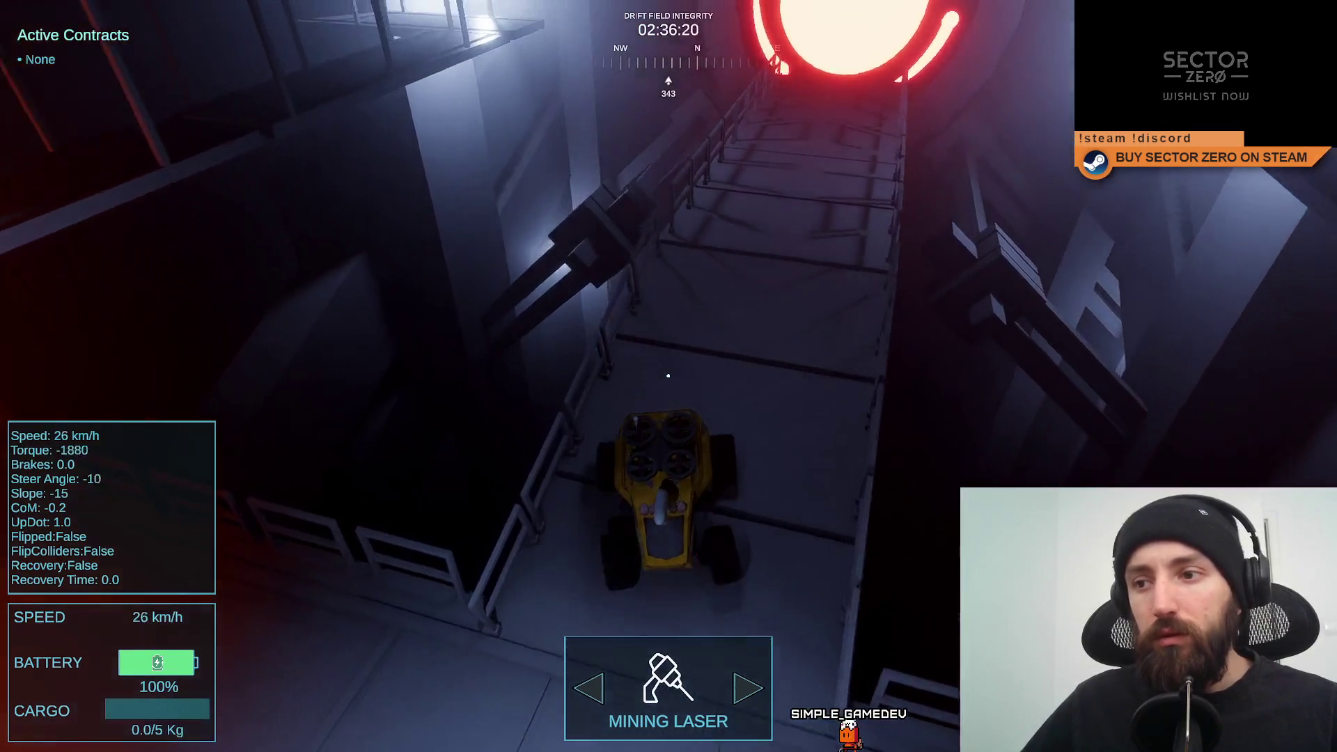
key("w")
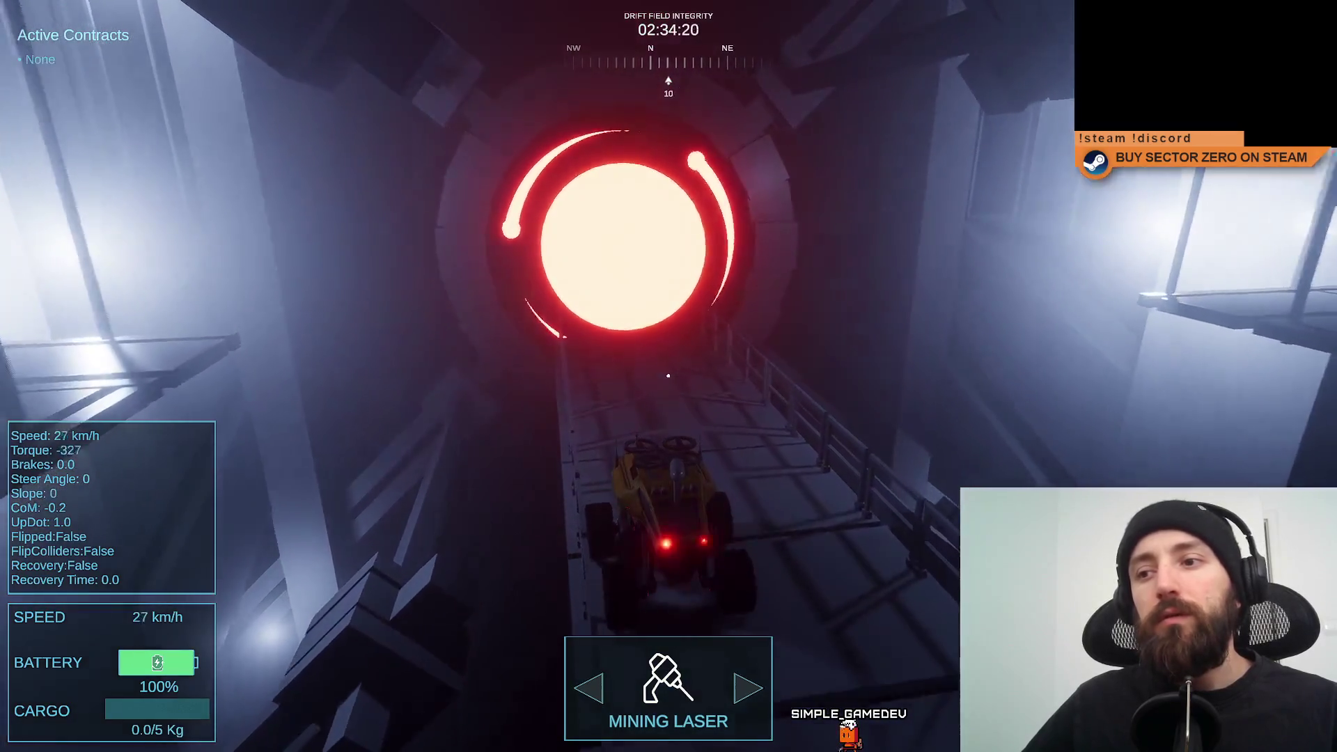
key("ctrl+p")
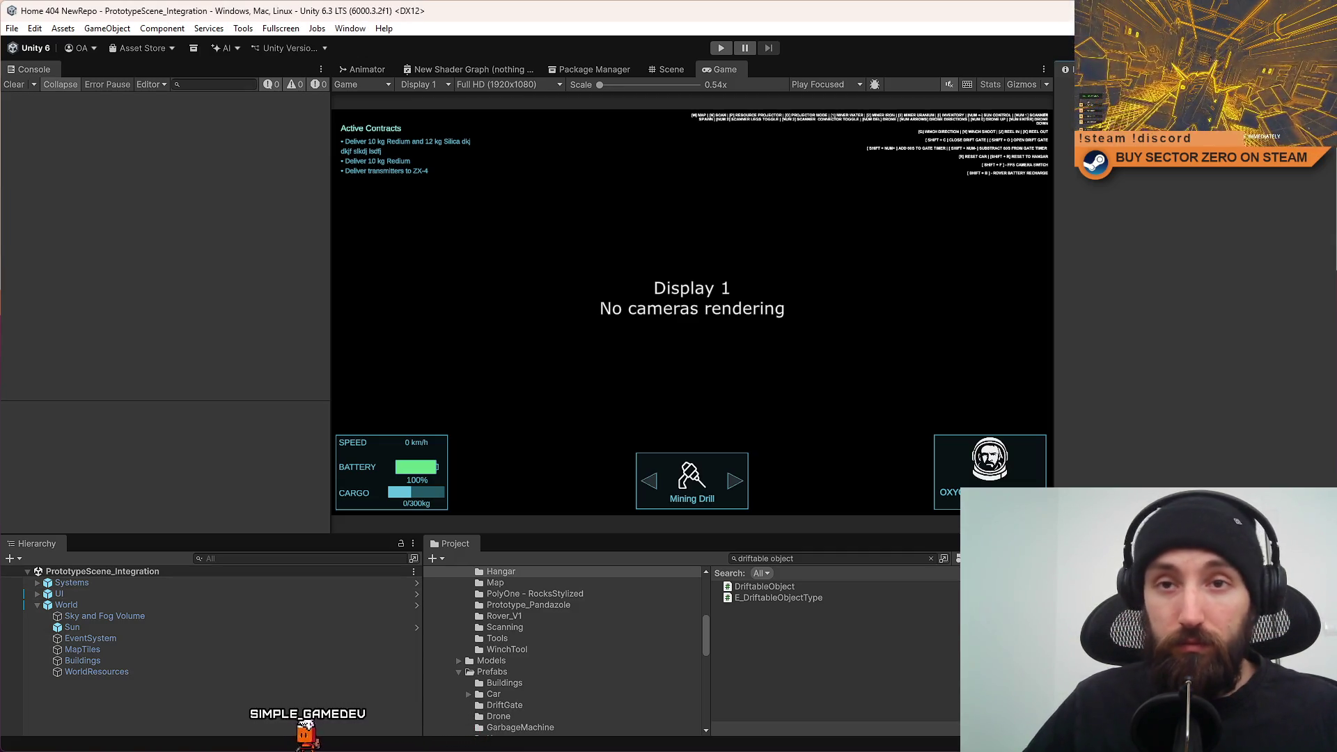
Maximise the Unity editor, start a new play-test, and clear the Console.
left_click_drag(780, 11, 955, 202)
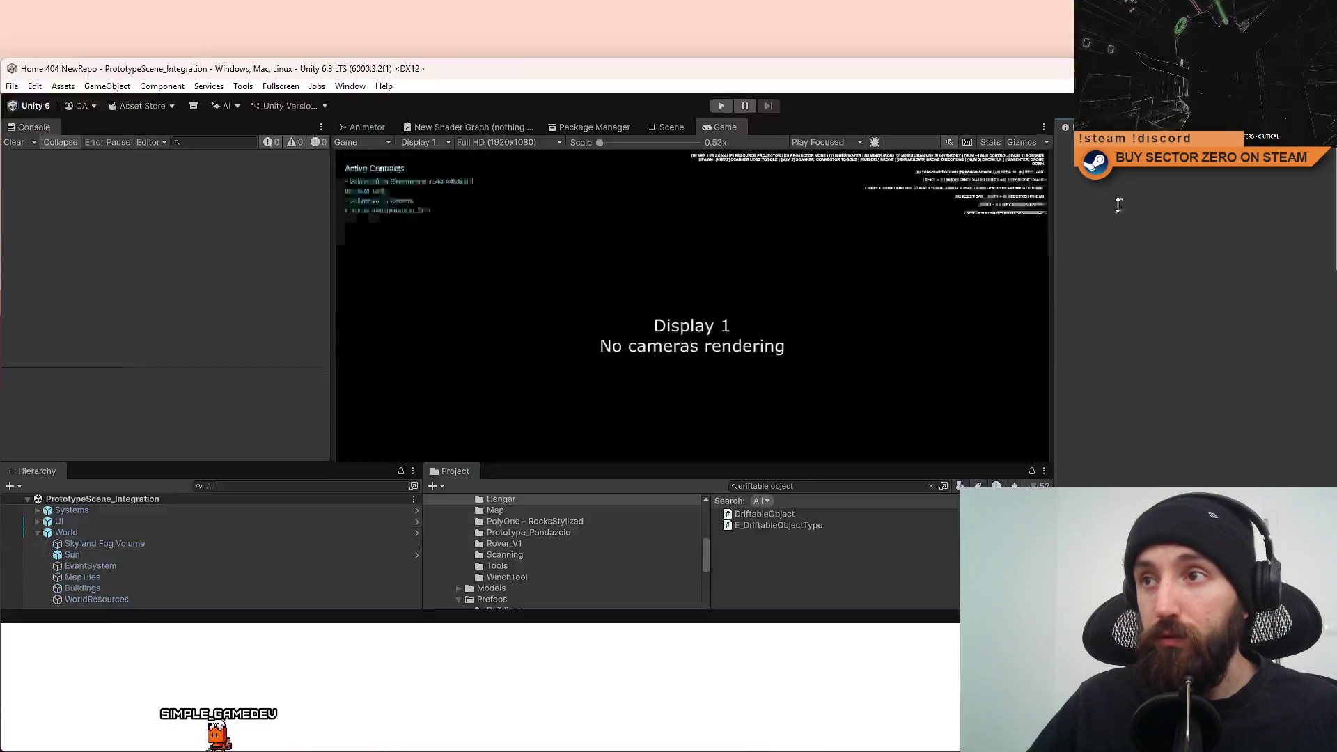
left_click(721, 253)
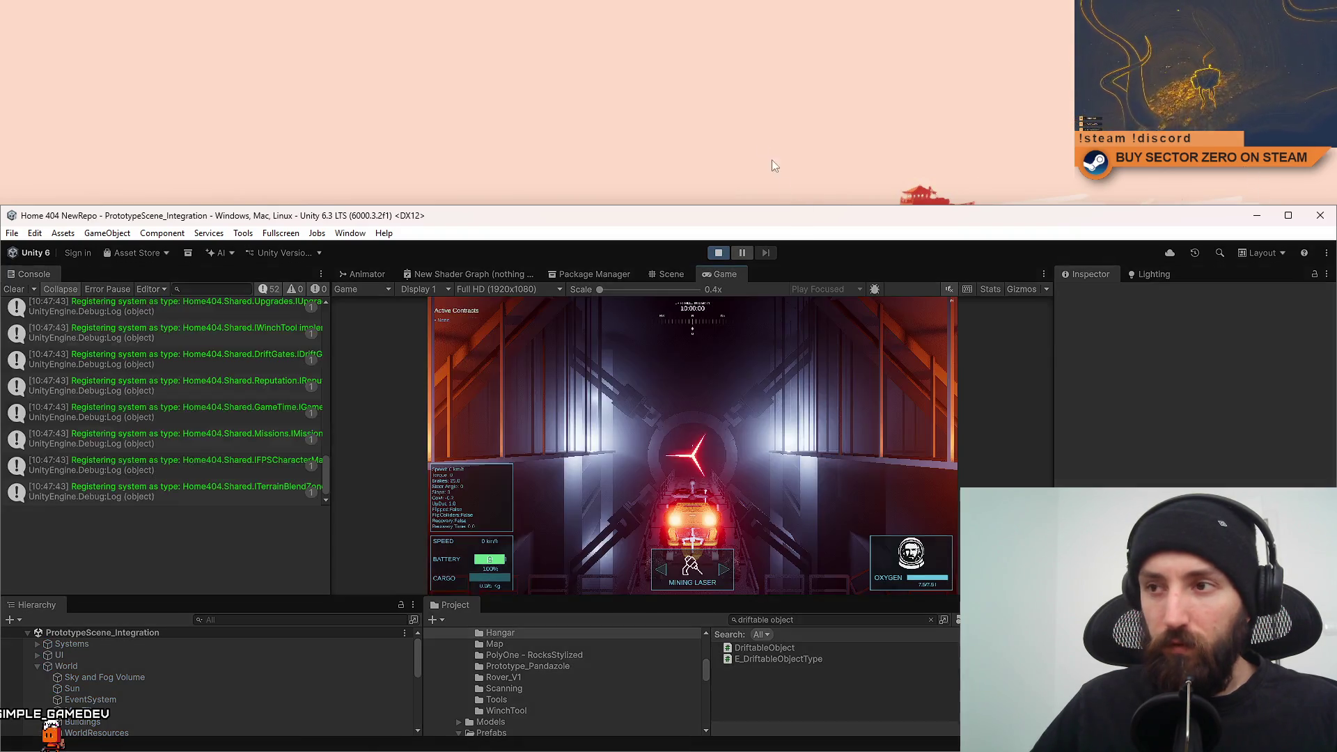
double_click(859, 202)
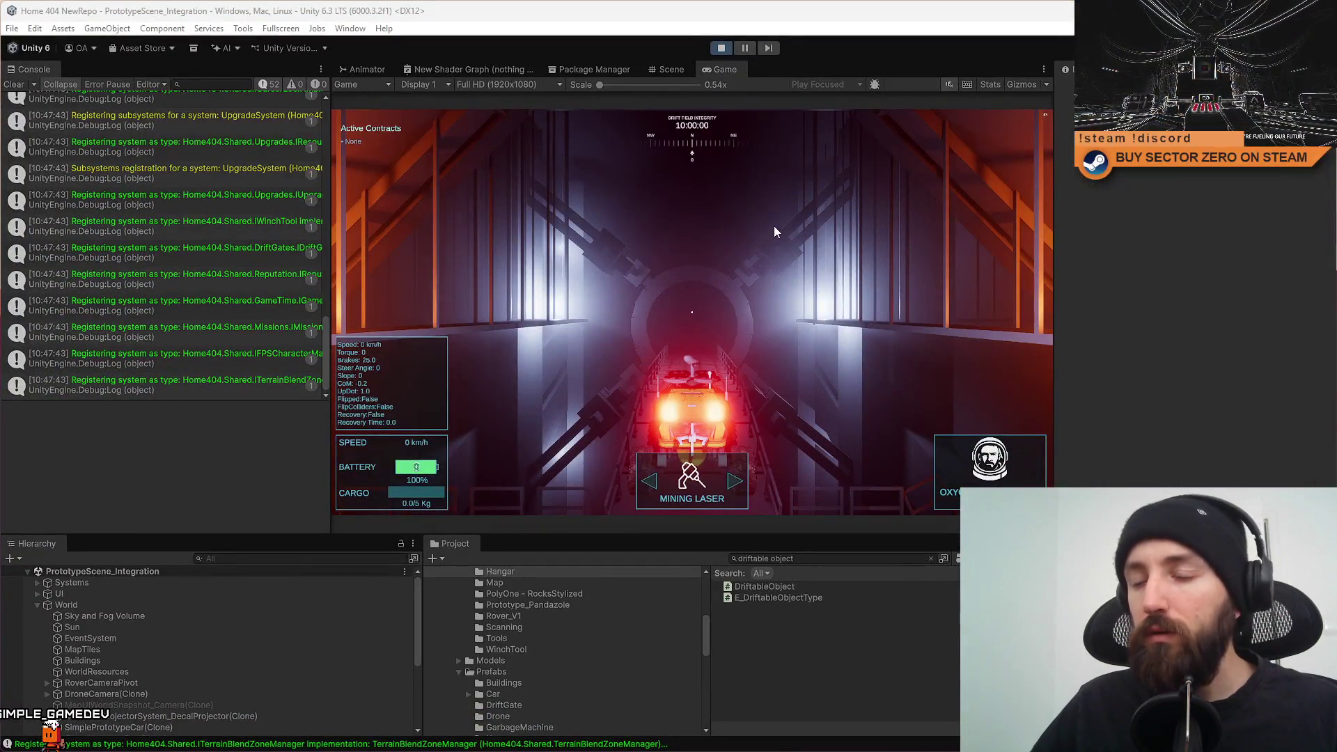
left_click(12, 84)
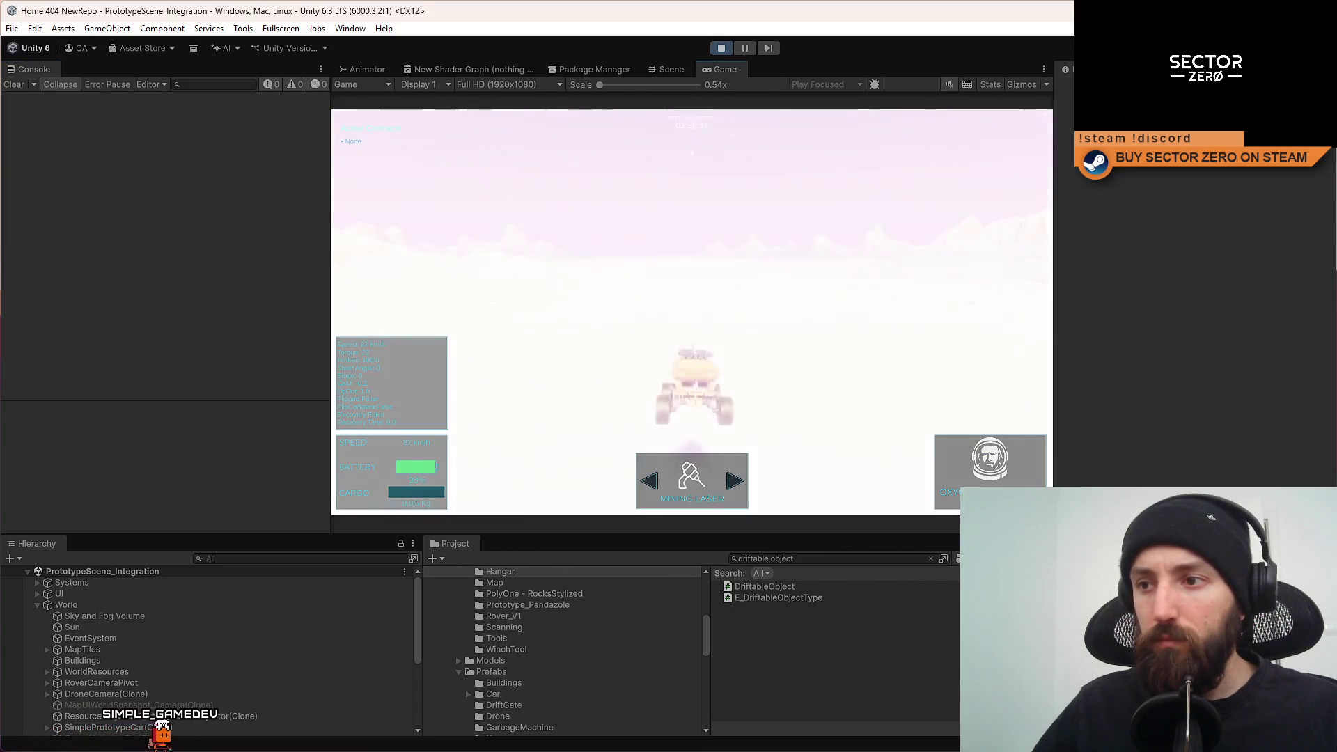
Drive through the glowing gate, logging (1.40, 11.74, -33.97), then out through the red ring.
key("d")
key("w")
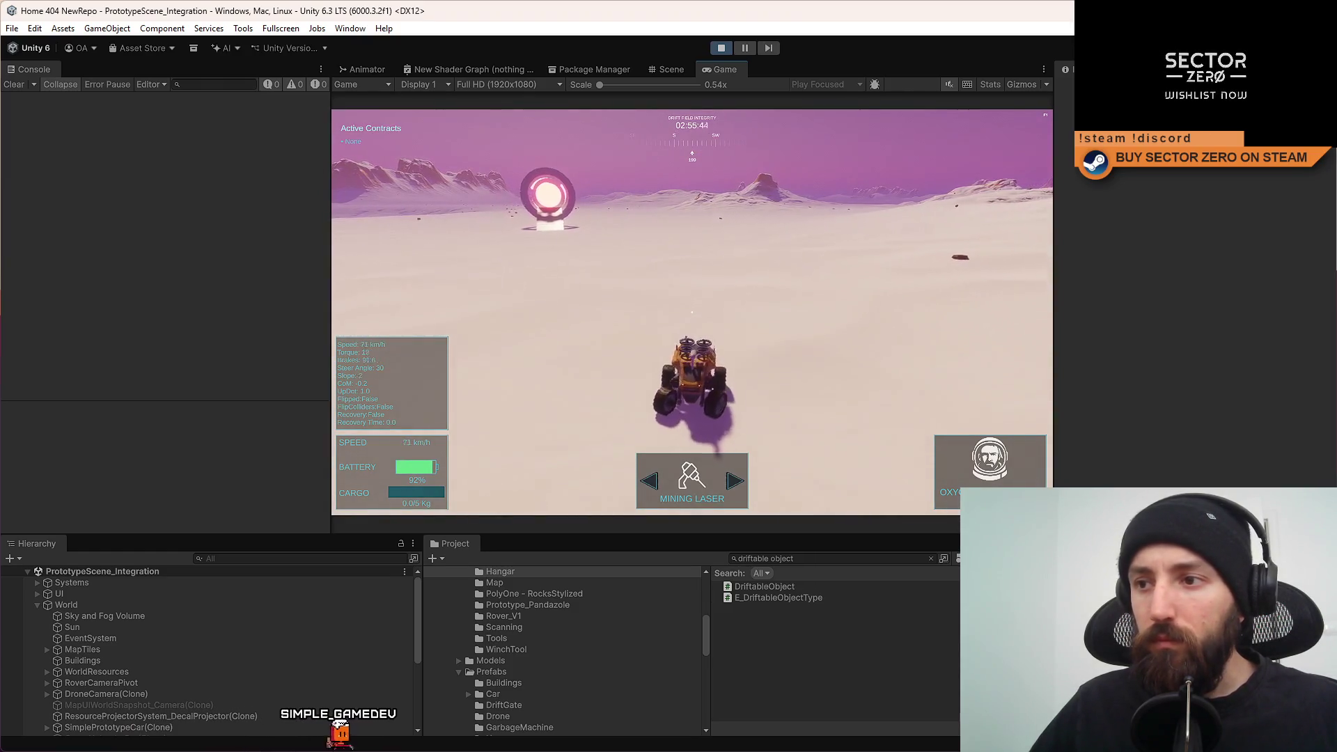
key("w")
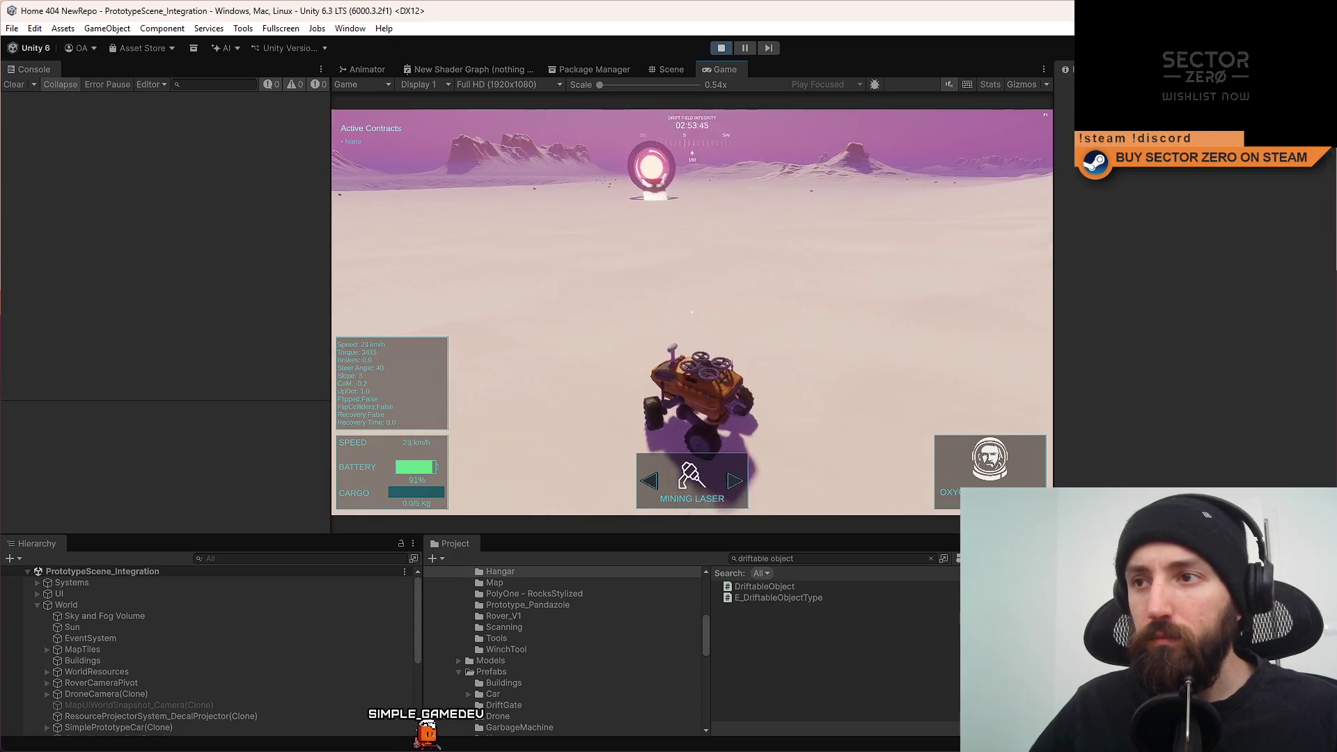
key("w")
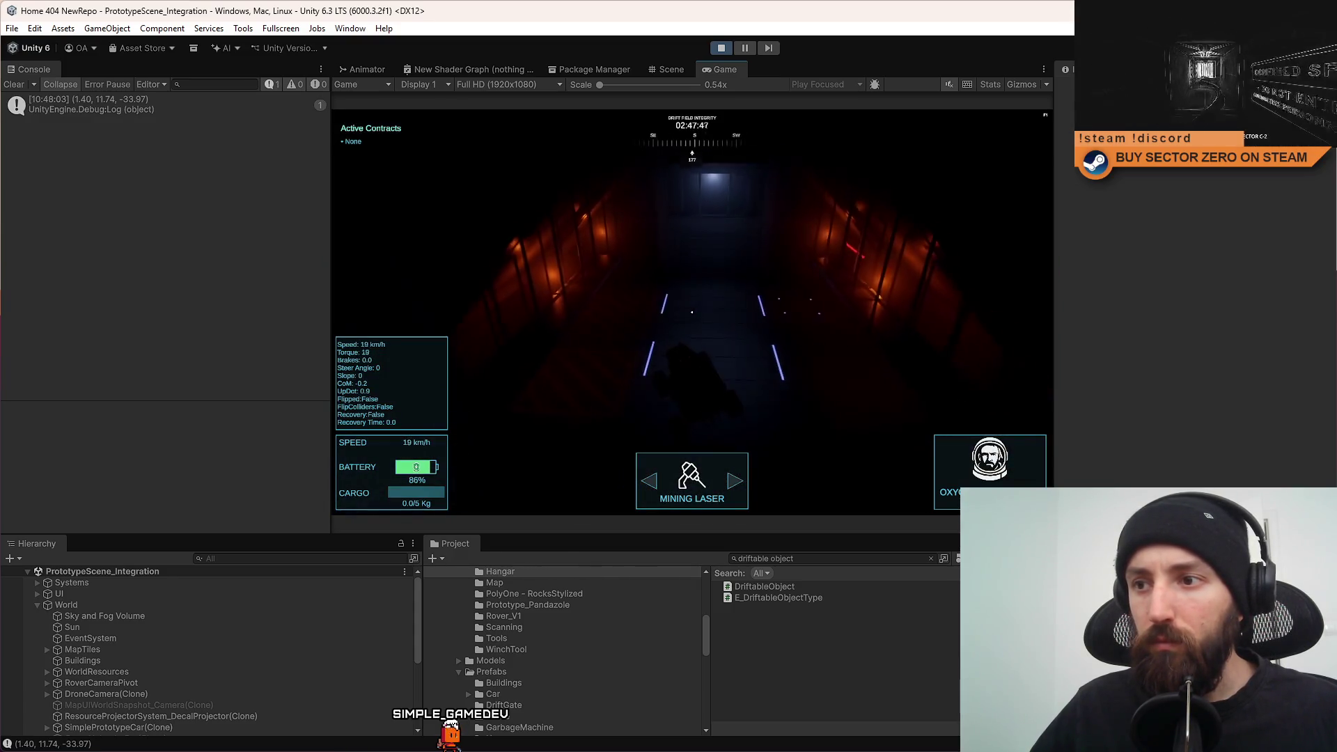
key("d")
key("w")
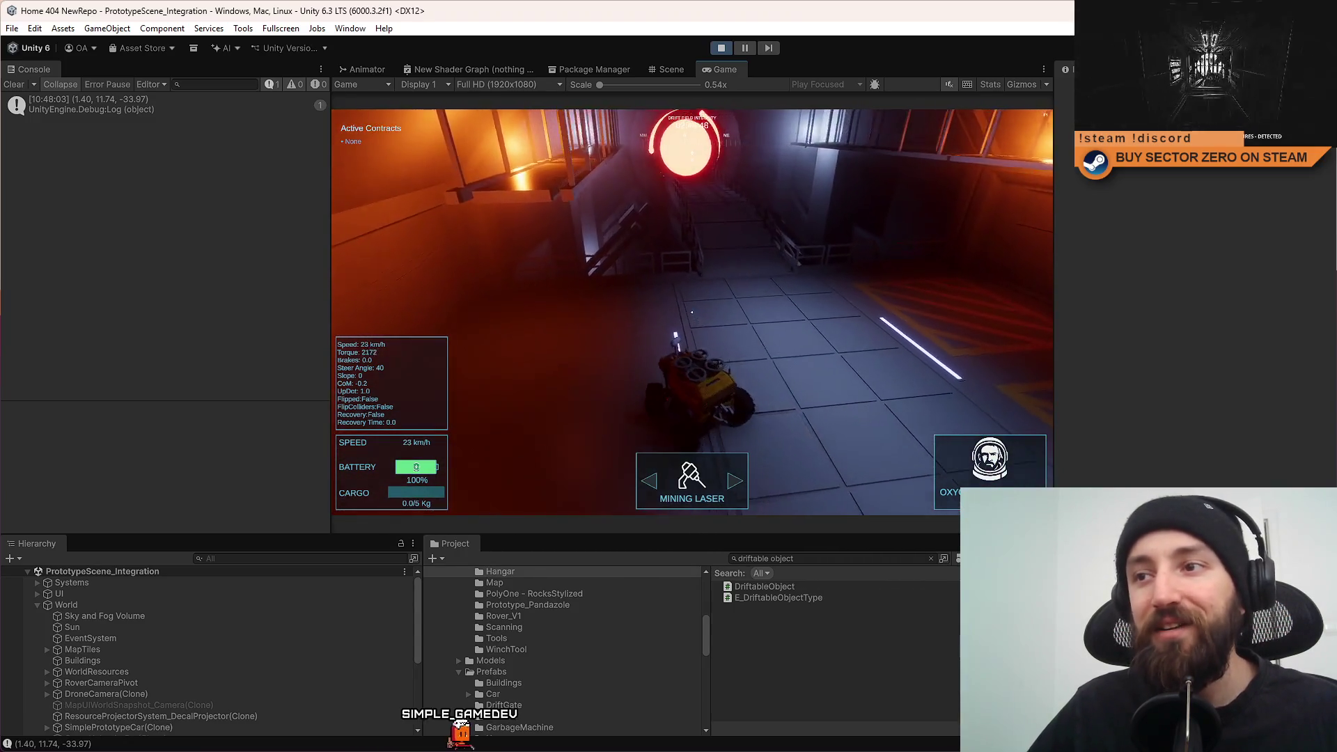
key("a")
key("w")
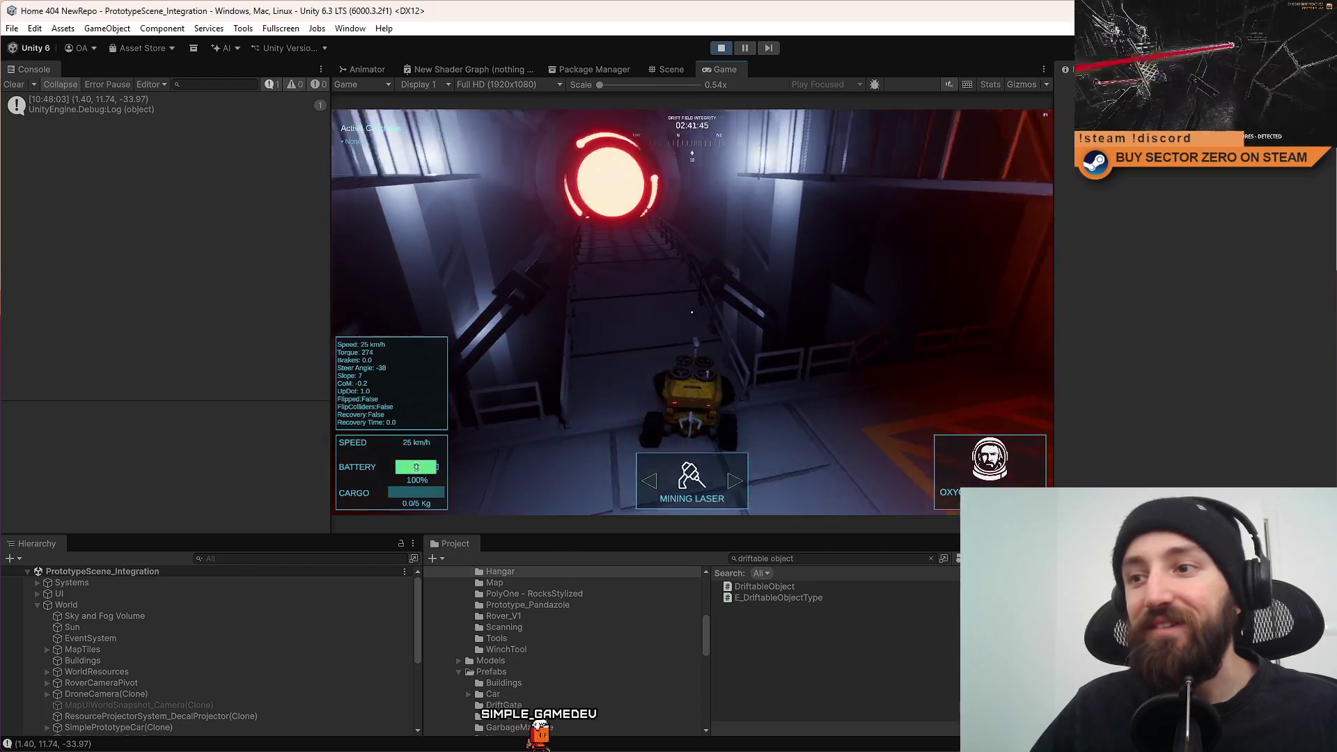
key("w")
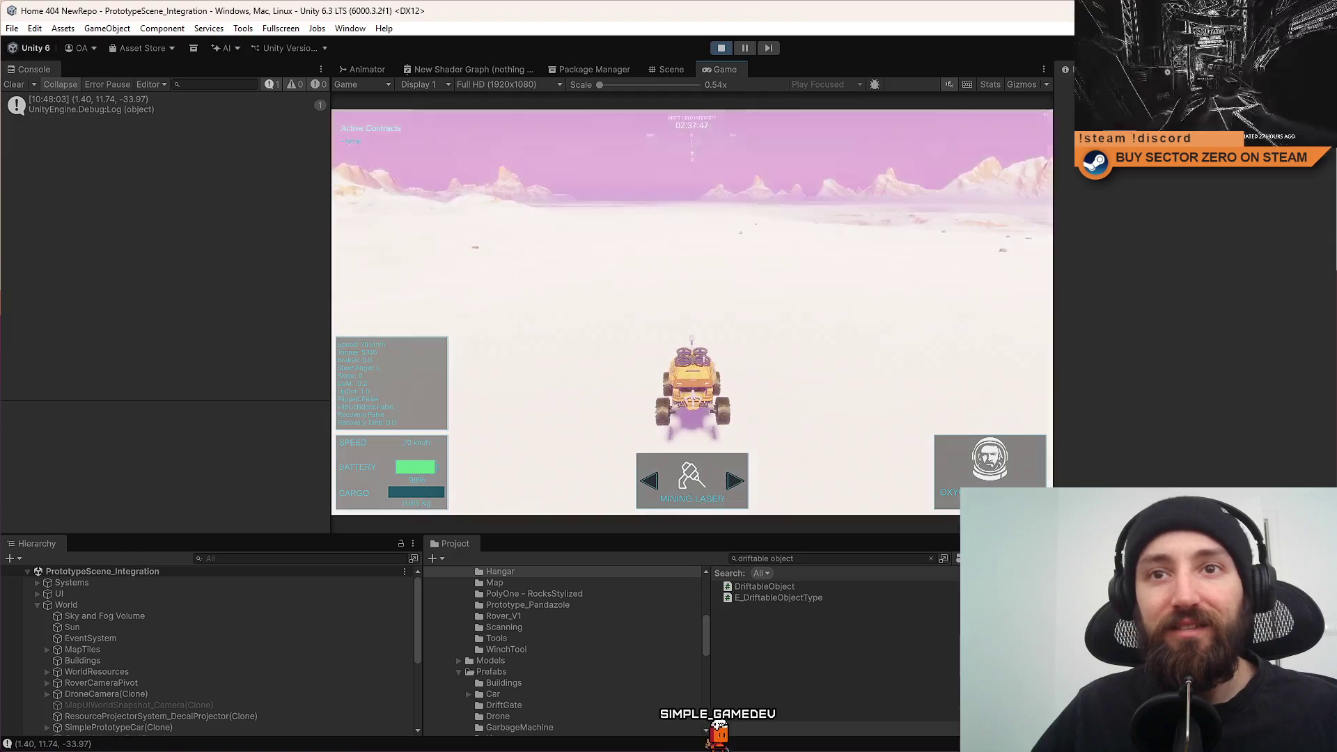
Turn on the plain and drive back into the hangar, logging (-0.23, 10.70, -33.83), then reverse toward the red ring.
key("w")
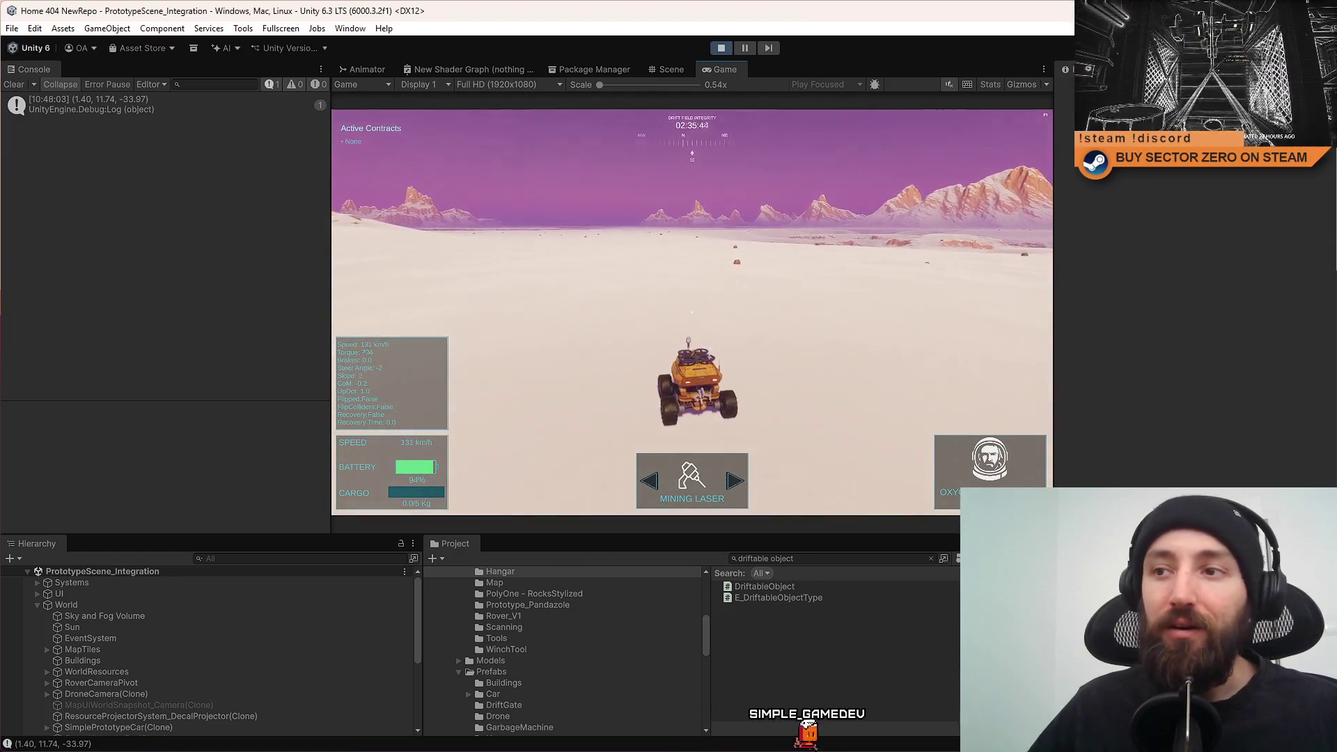
key("d")
key("s")
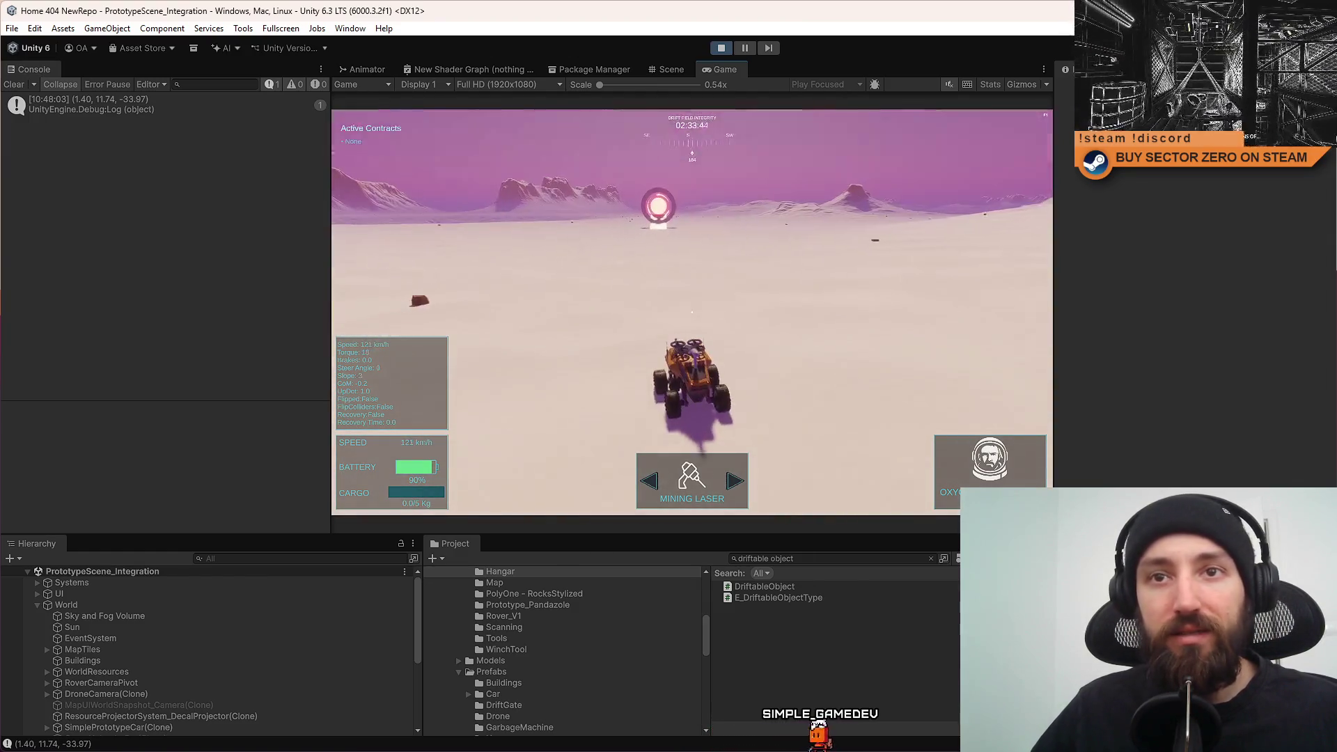
key("w")
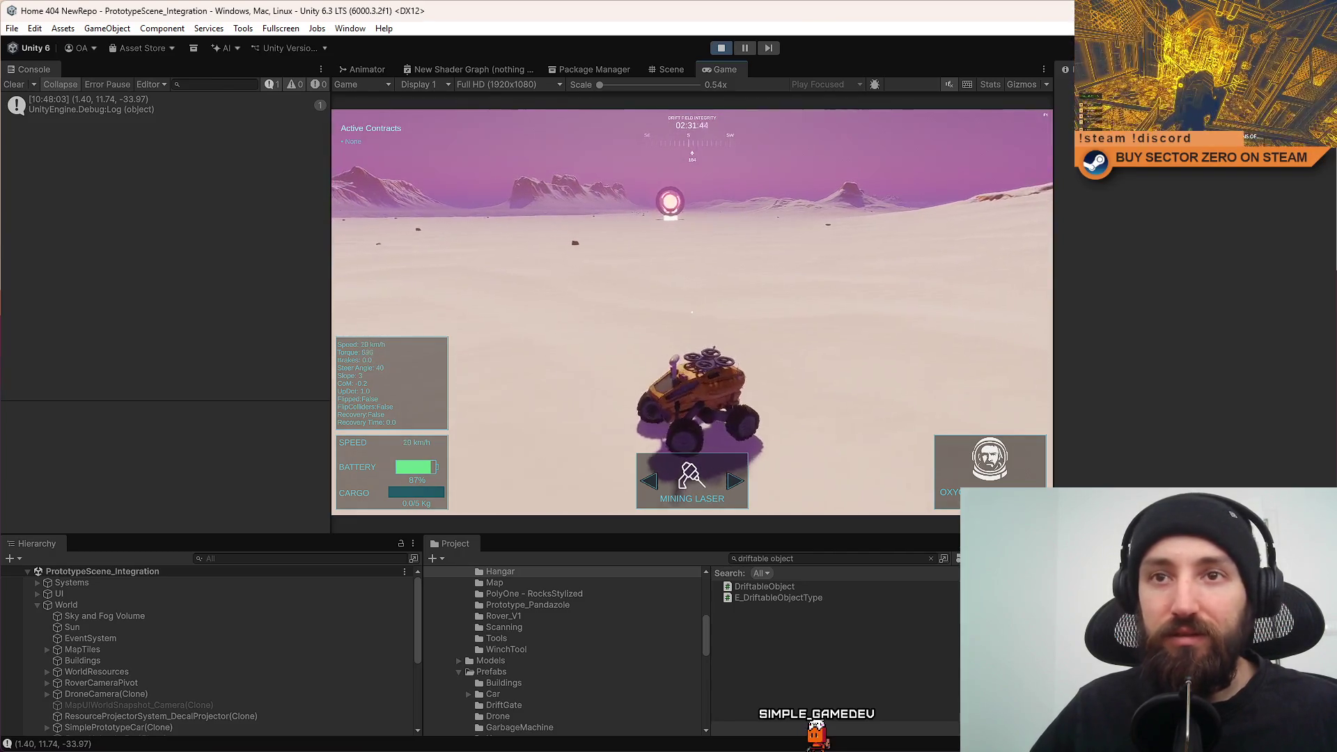
key("w")
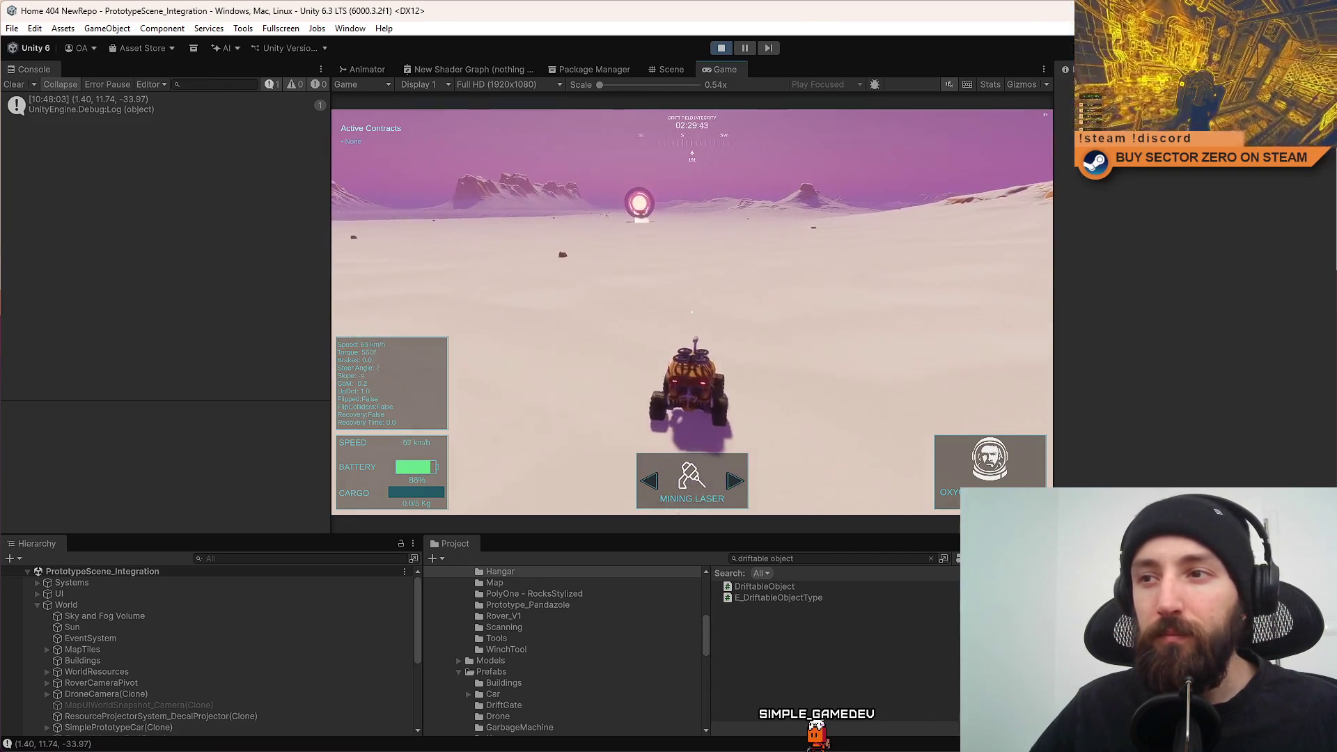
key("w")
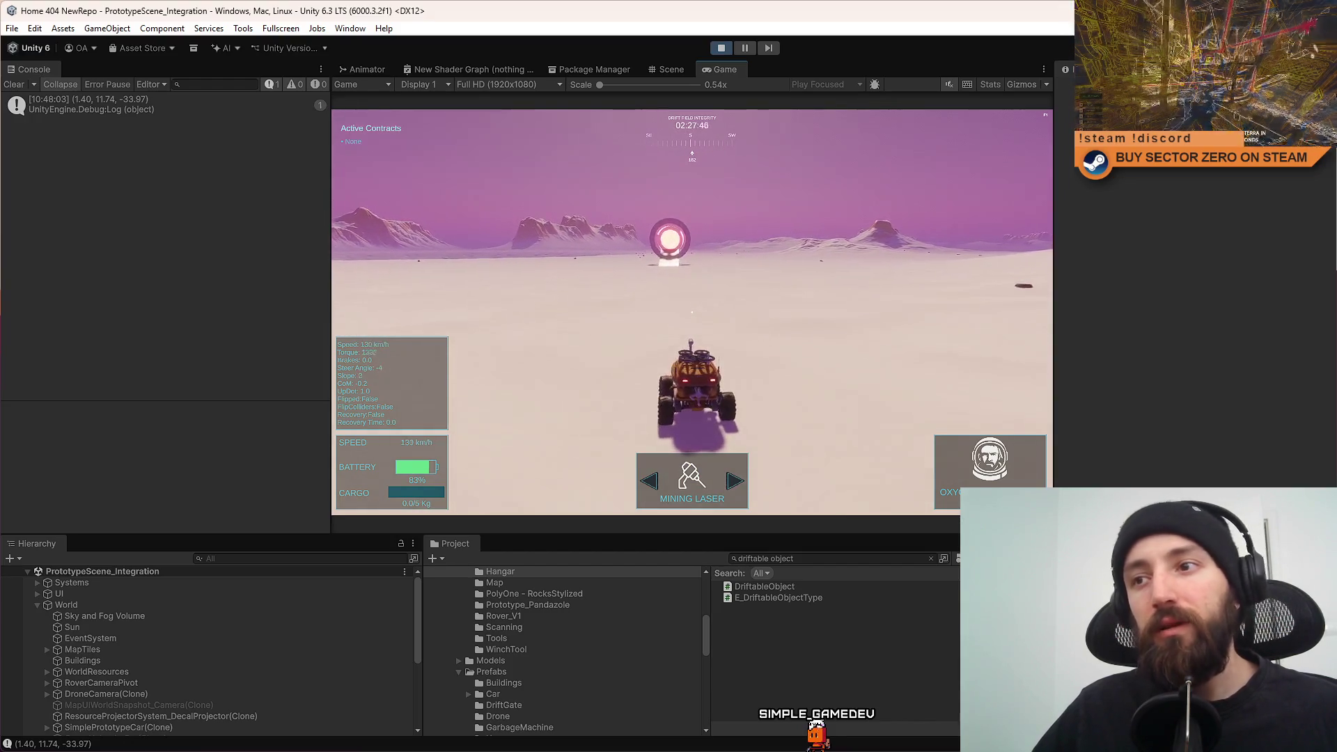
key("w")
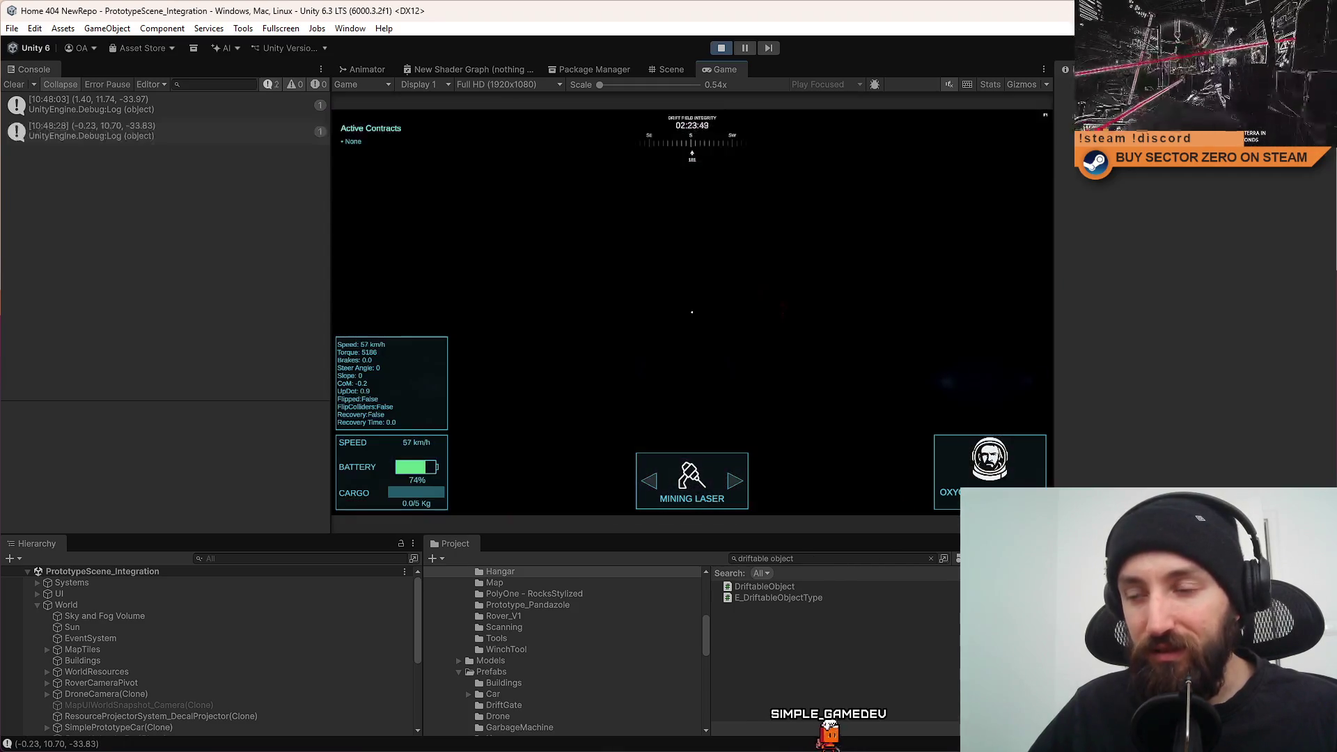
key("s")
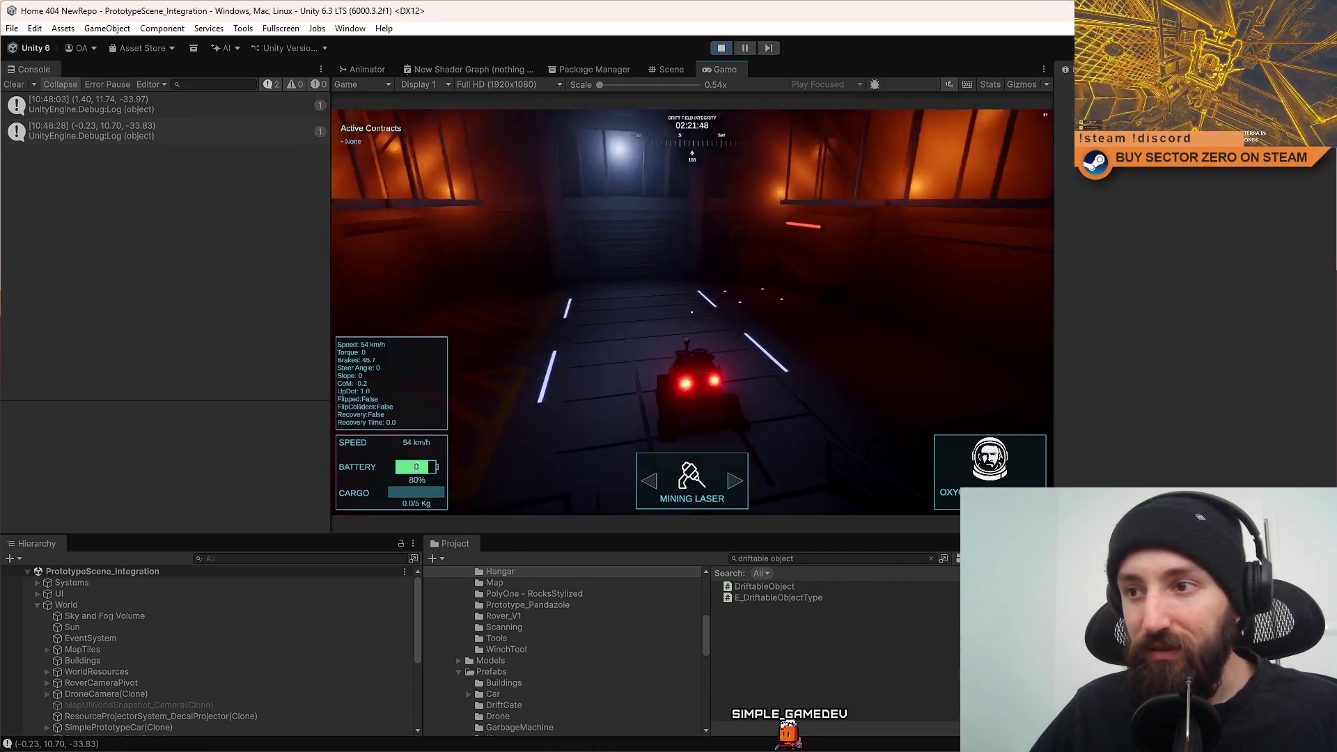
key("s")
key("a")
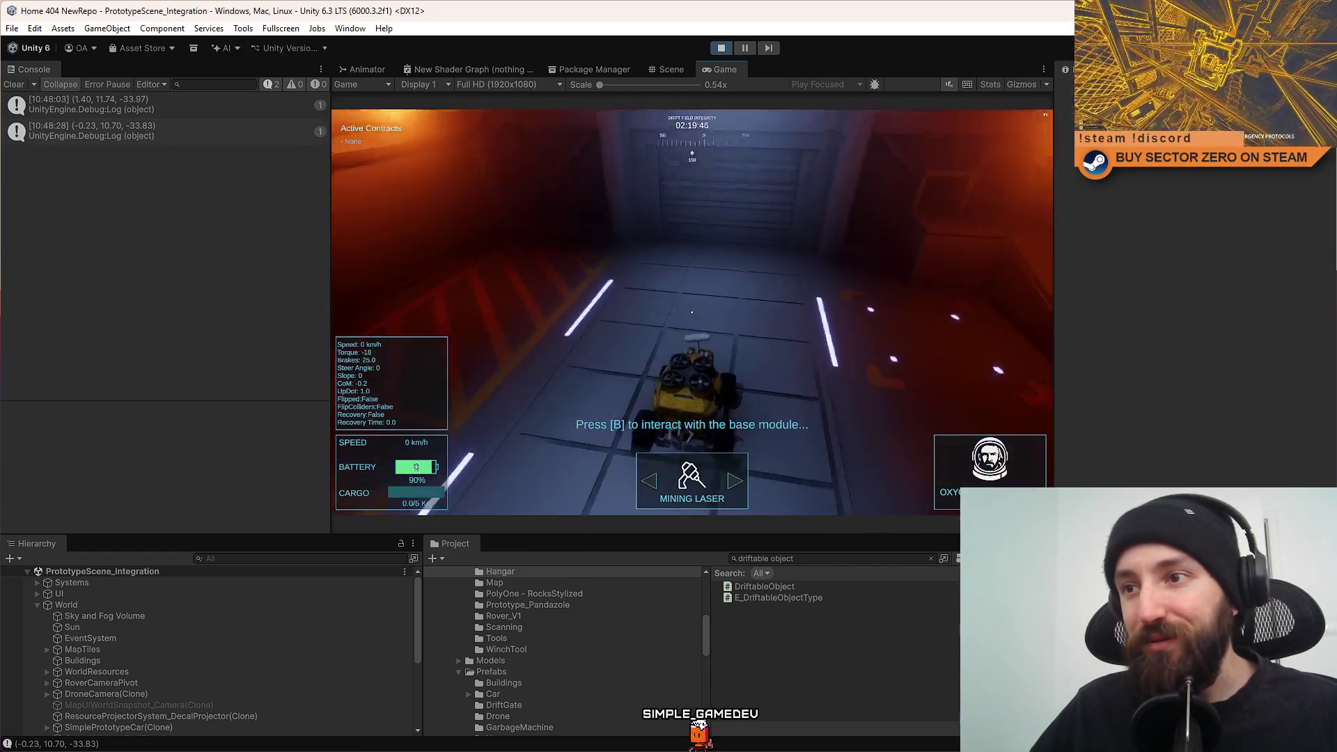
key("w")
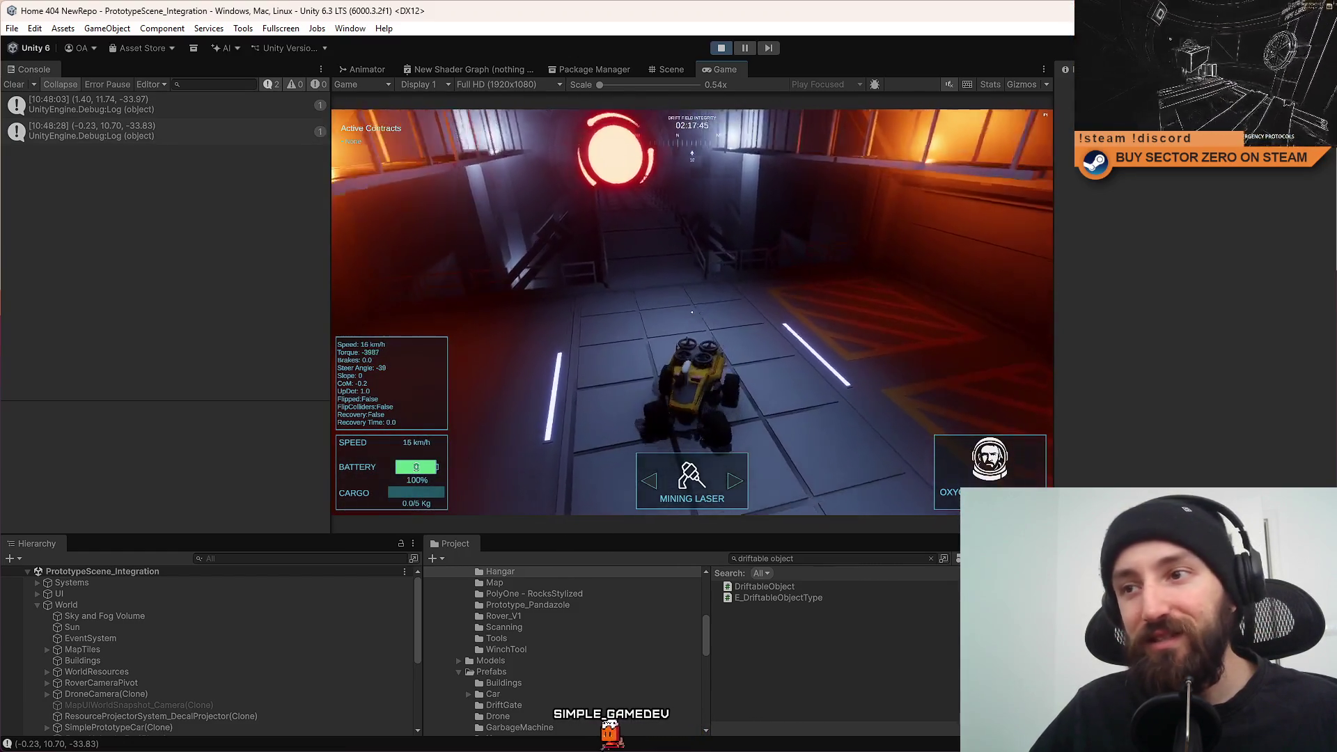
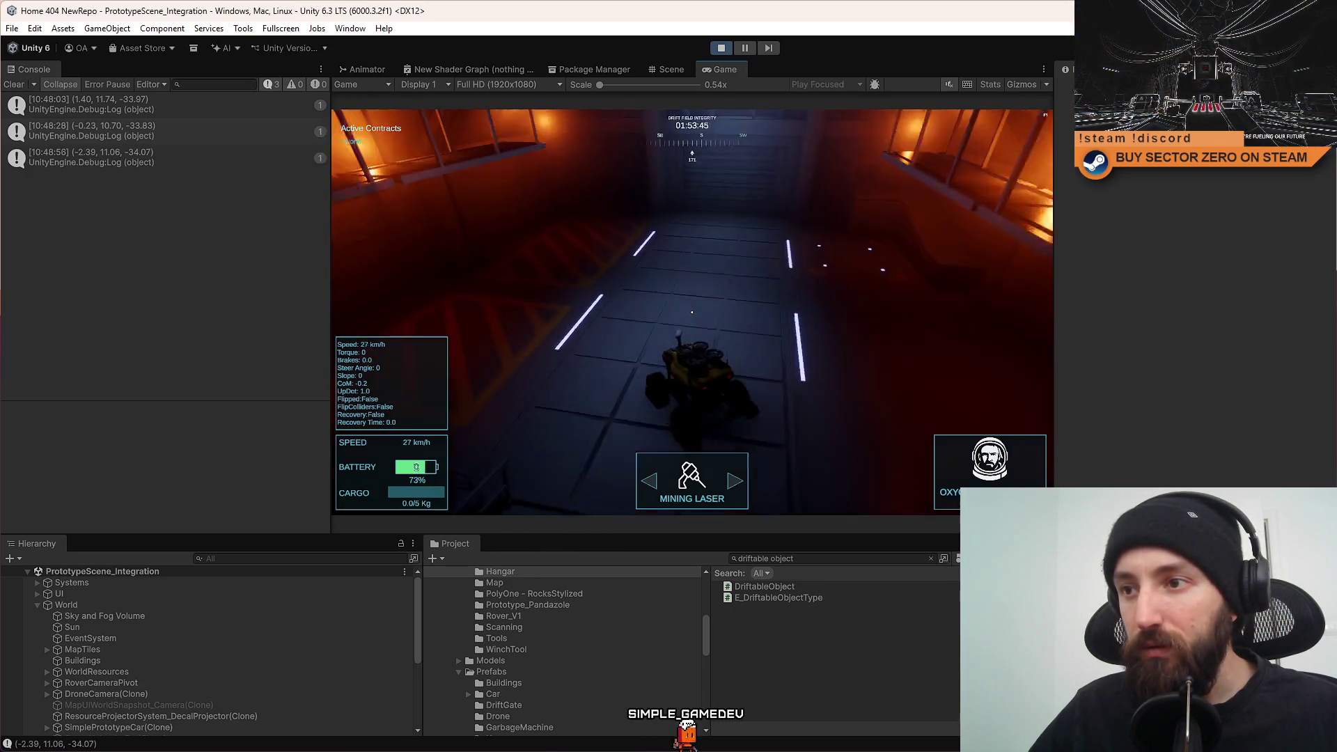
Turn the rover around in the hangar and drive it up the ramp through the red gate.
key("w")
key("d")
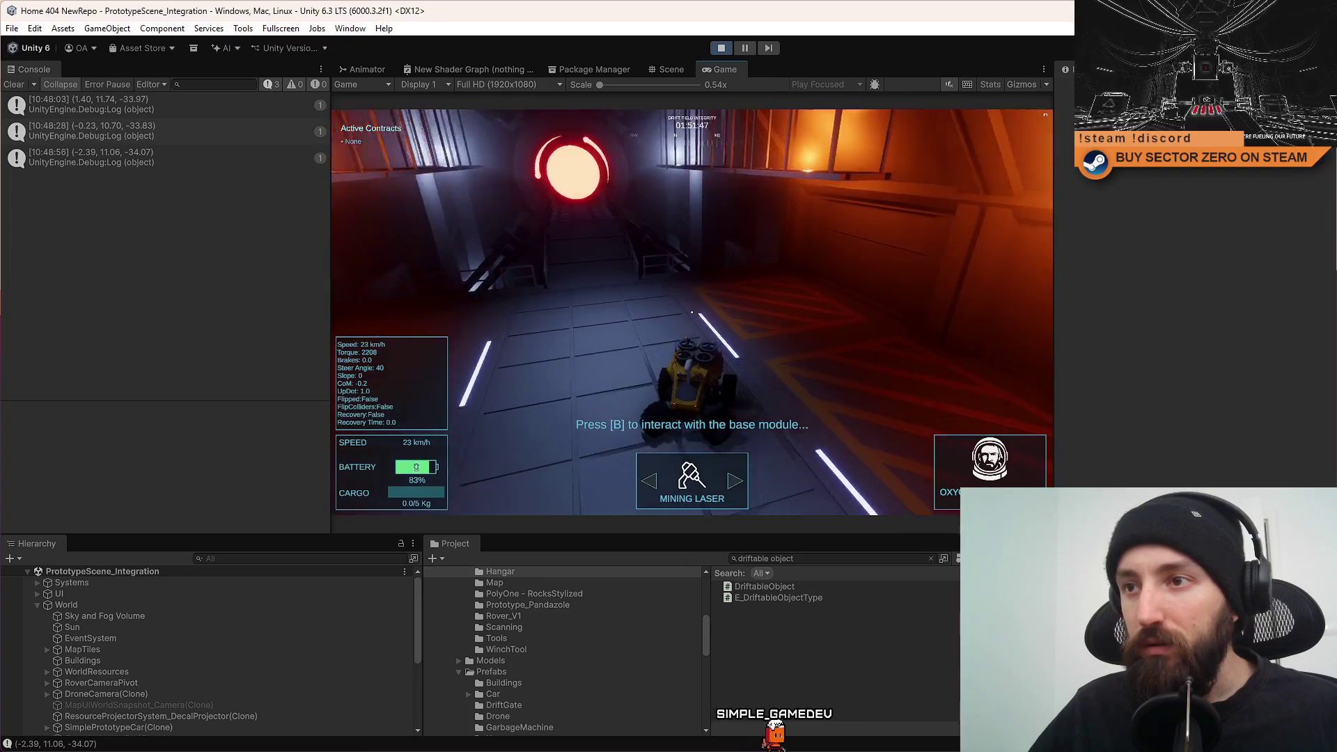
key("s")
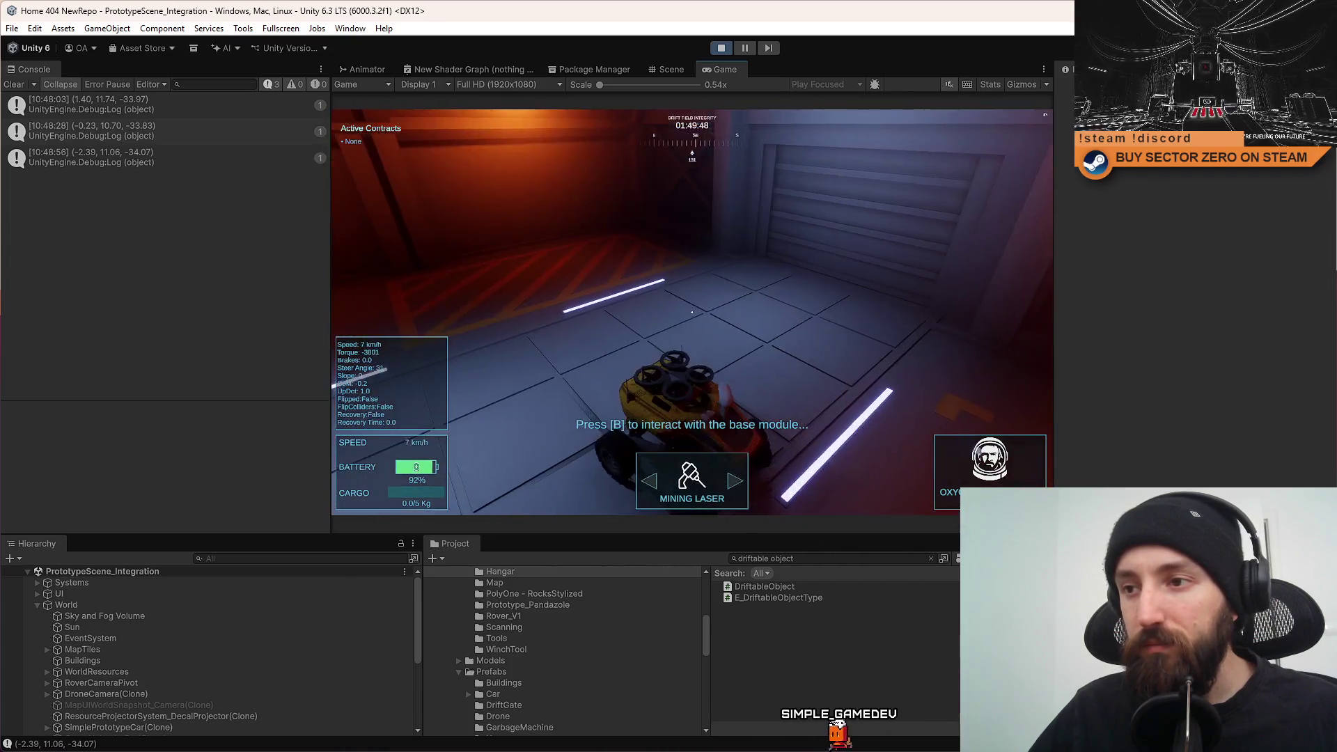
key("d")
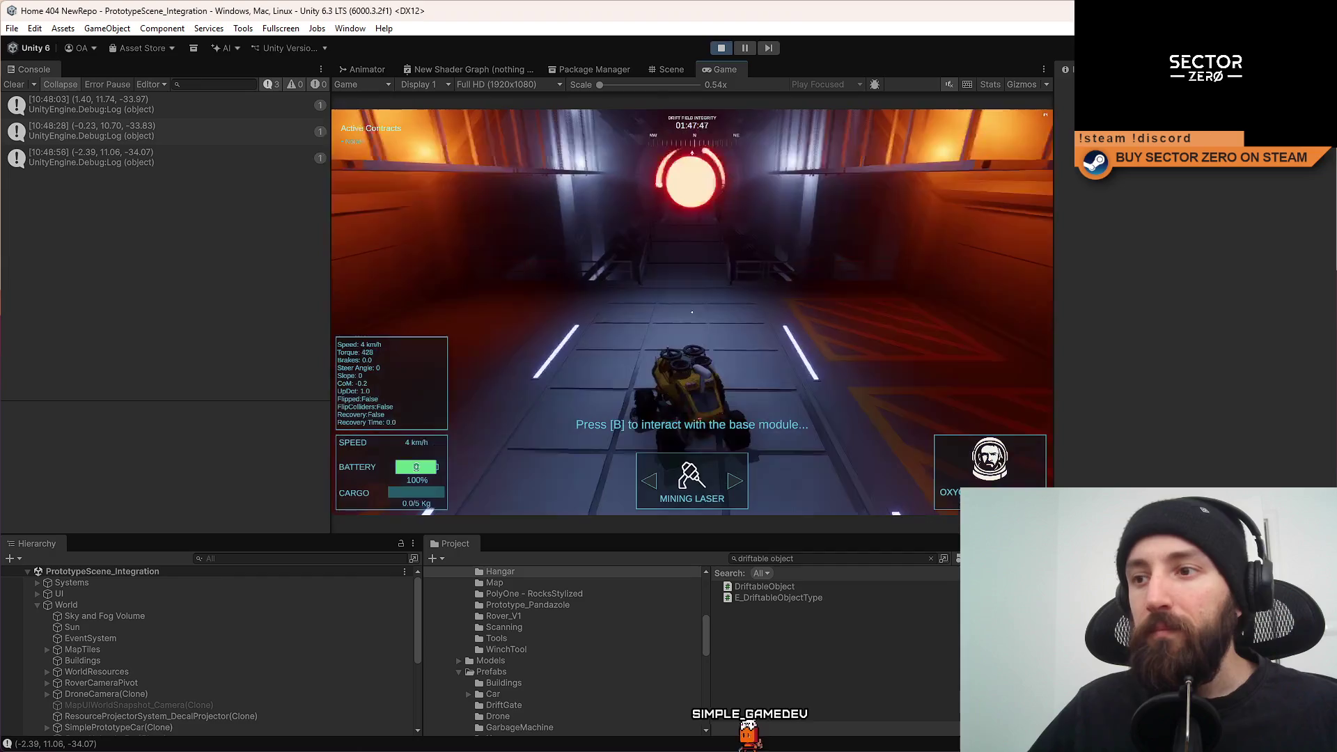
key("w")
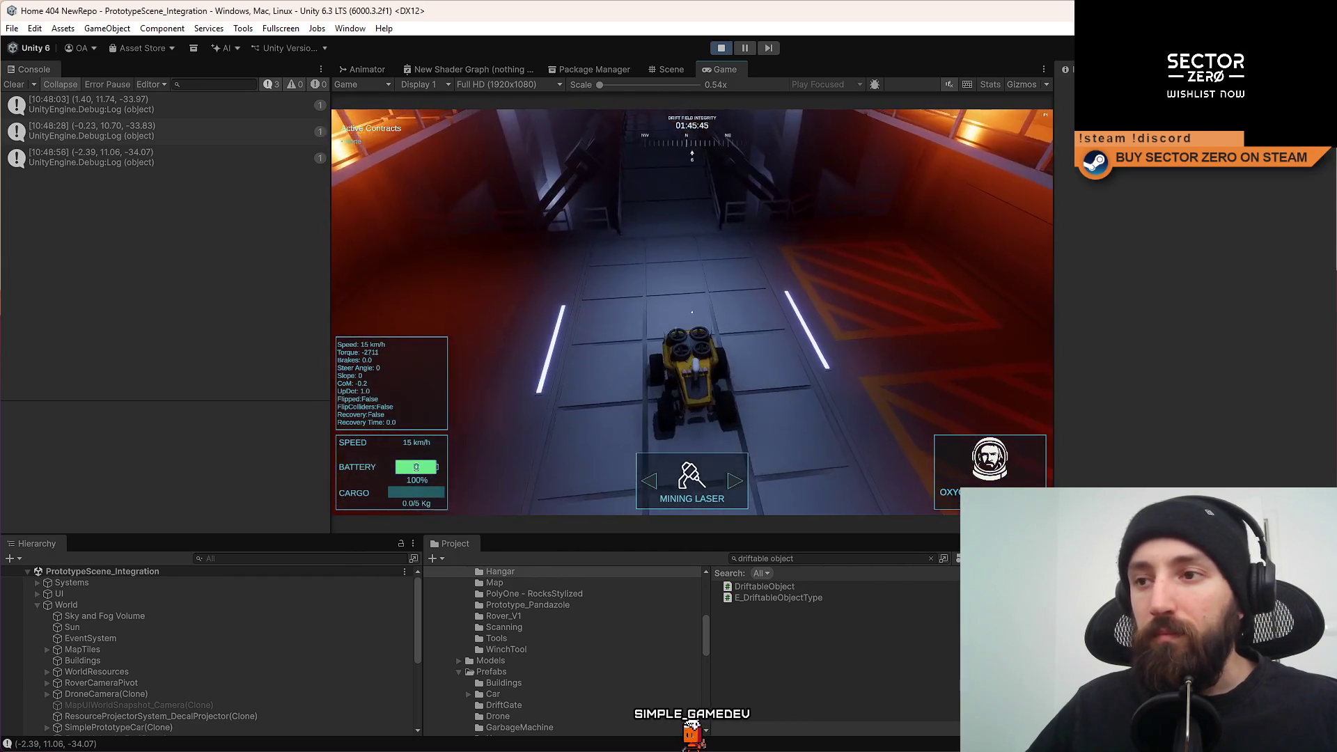
key("w")
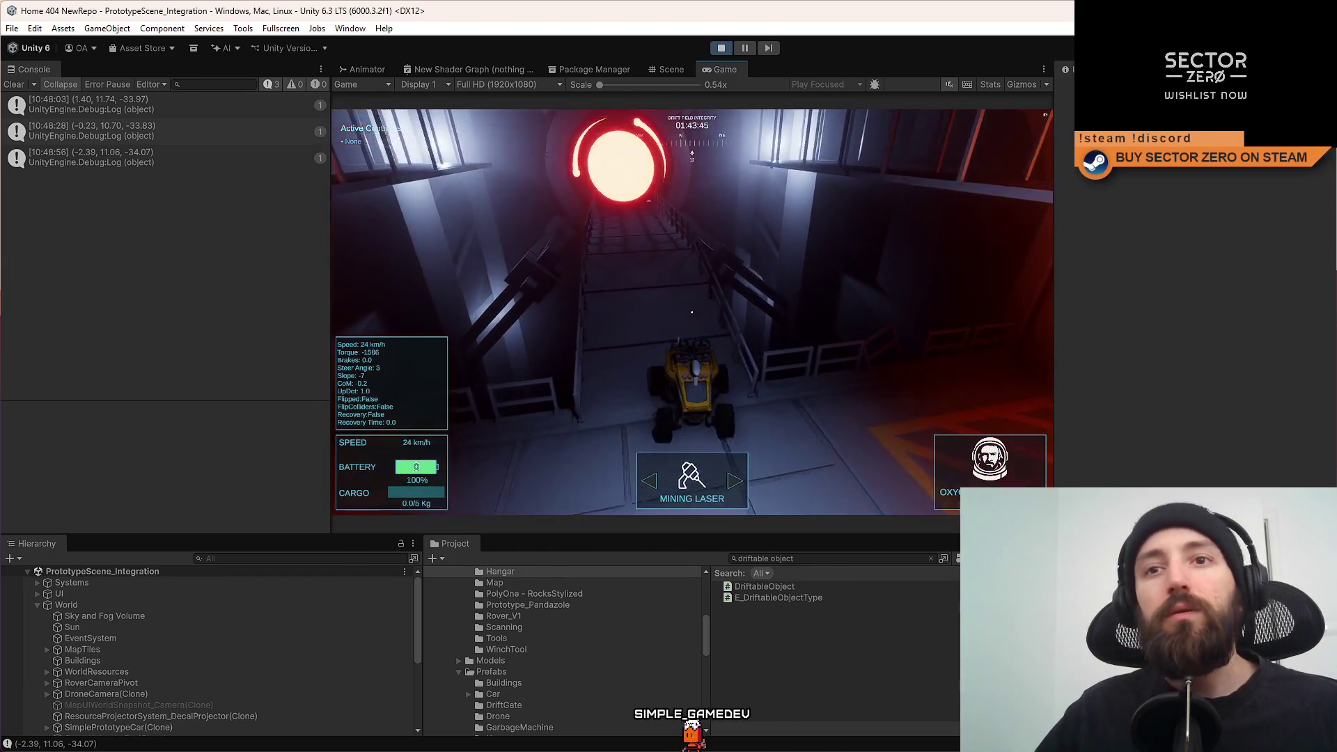
key("w")
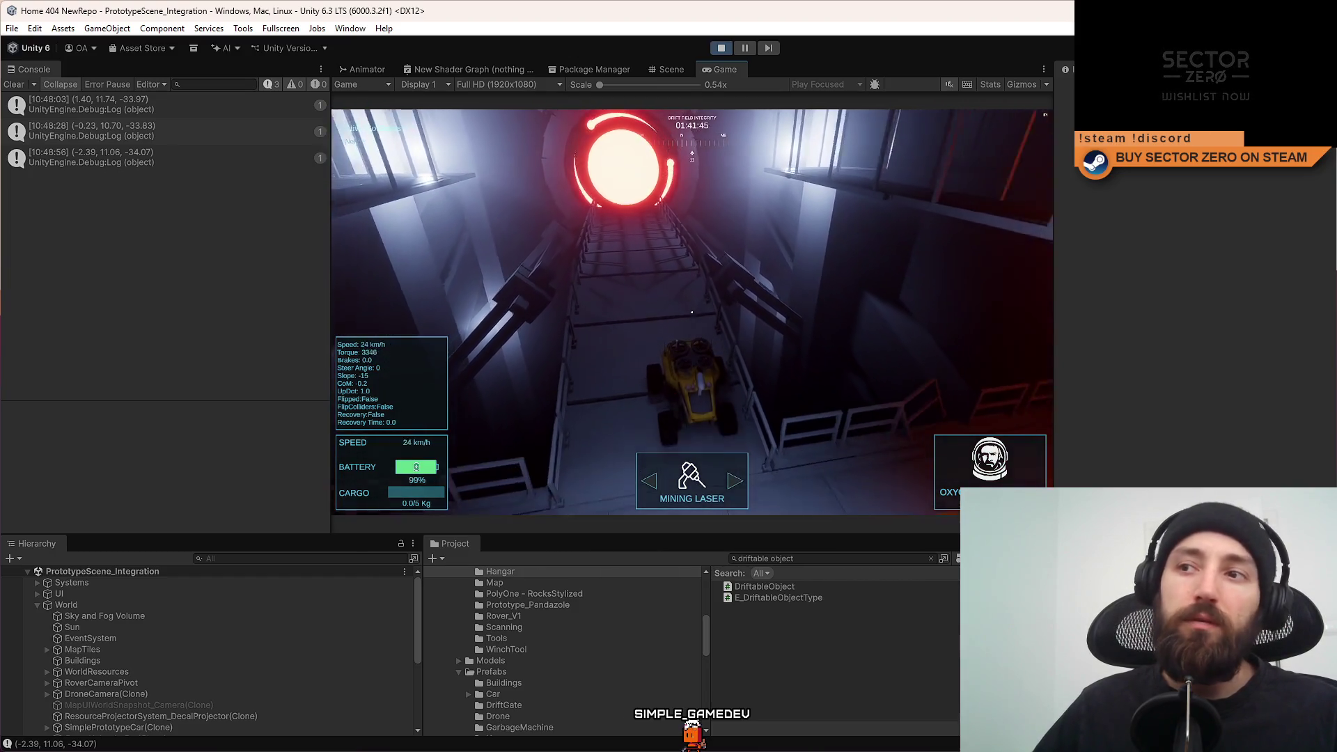
Stop the test run and return to the DriftGate.cs script at line 127.
left_click(724, 51)
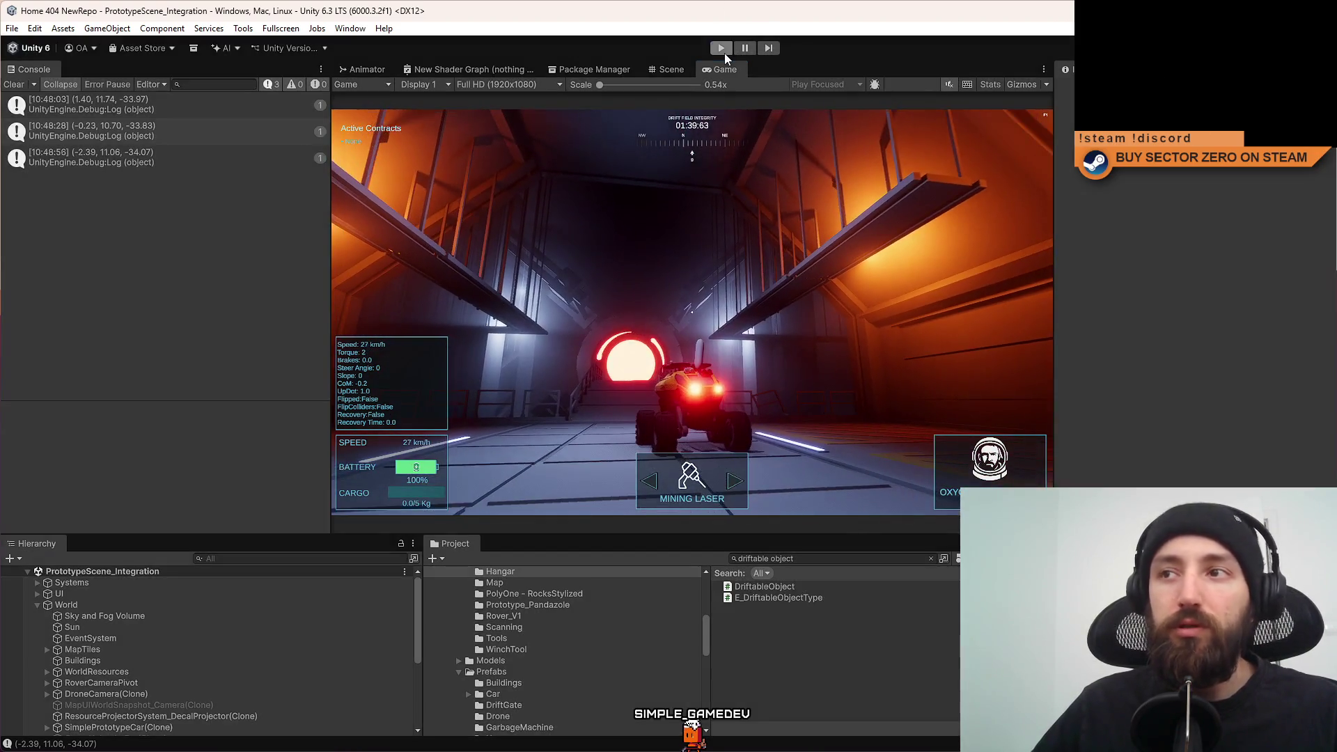
key("alt+Tab")
left_click(530, 607)
left_click(574, 505)
Add a '// Forward limit' comment above the forward velocity check.
left_click(533, 527)
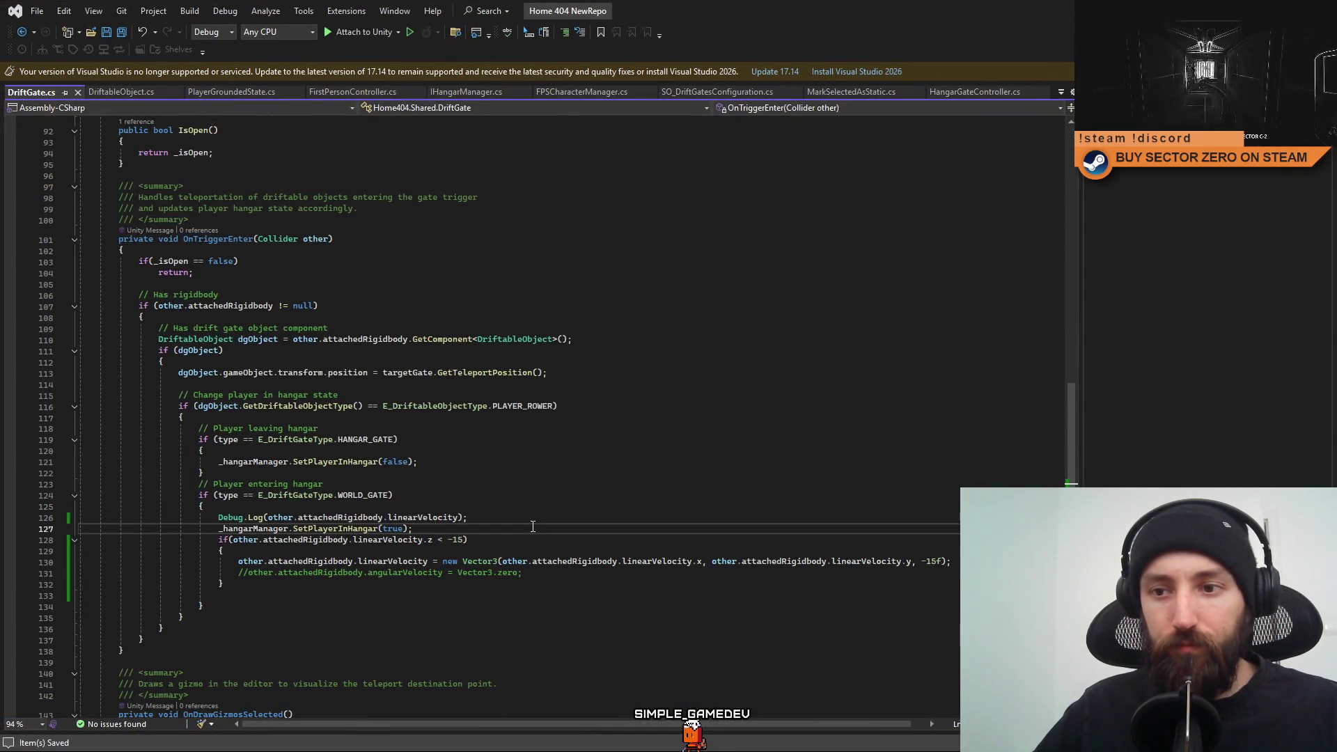
key("Return")
key("Return")
type("// For")
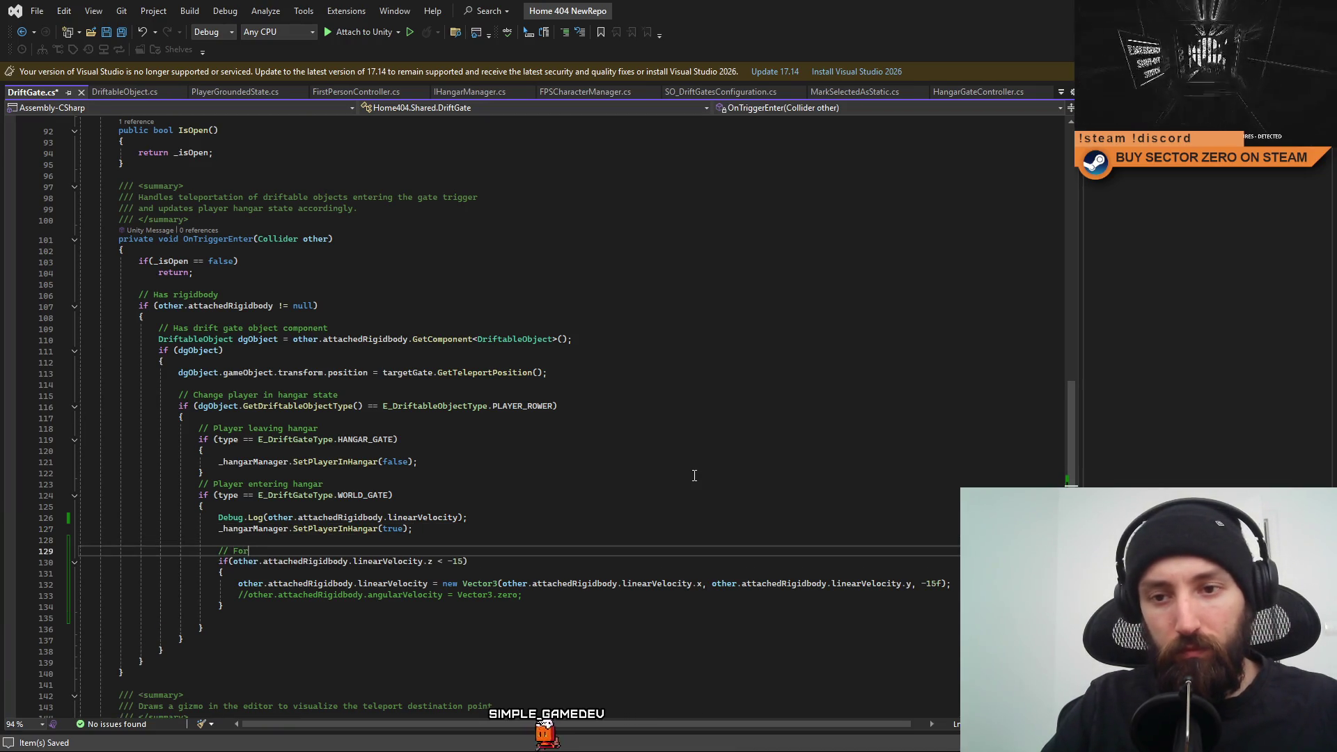
type("ward limit")
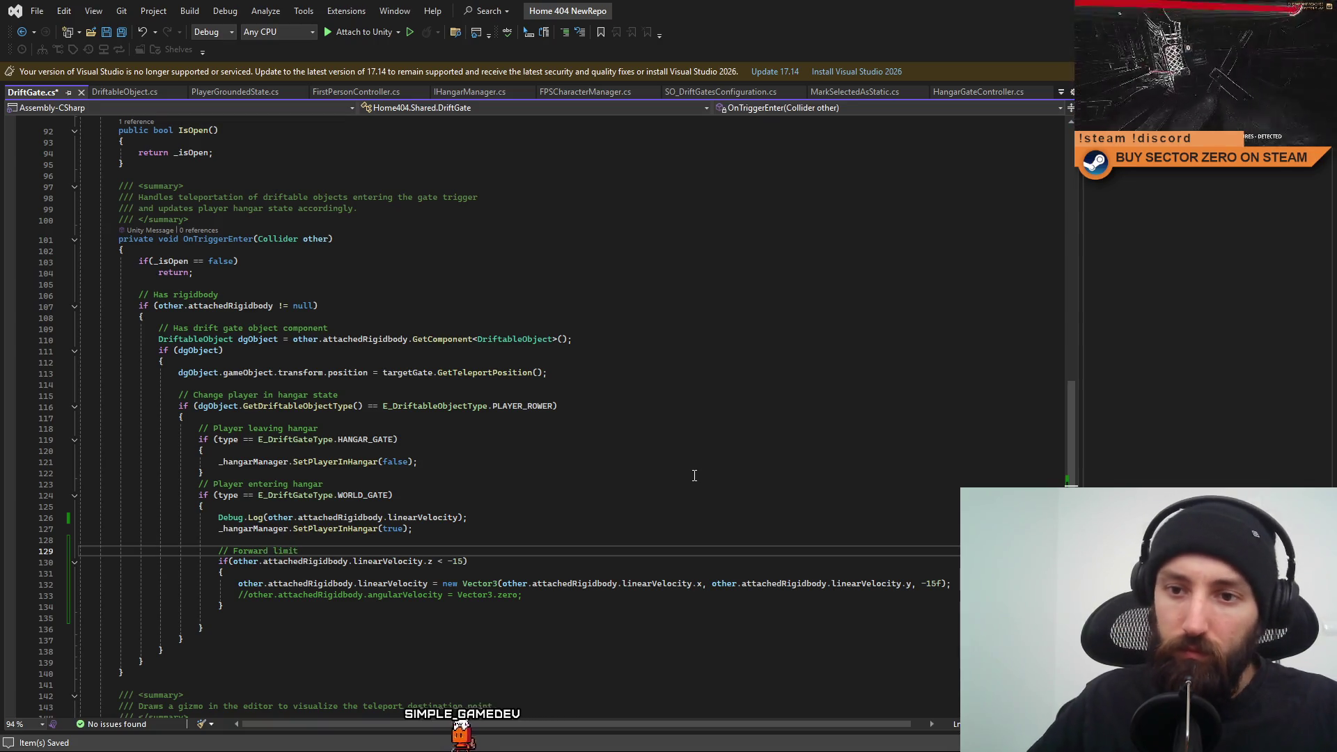
left_click(295, 611)
key("Return")
key("Return")
type("// Up velocity limit")
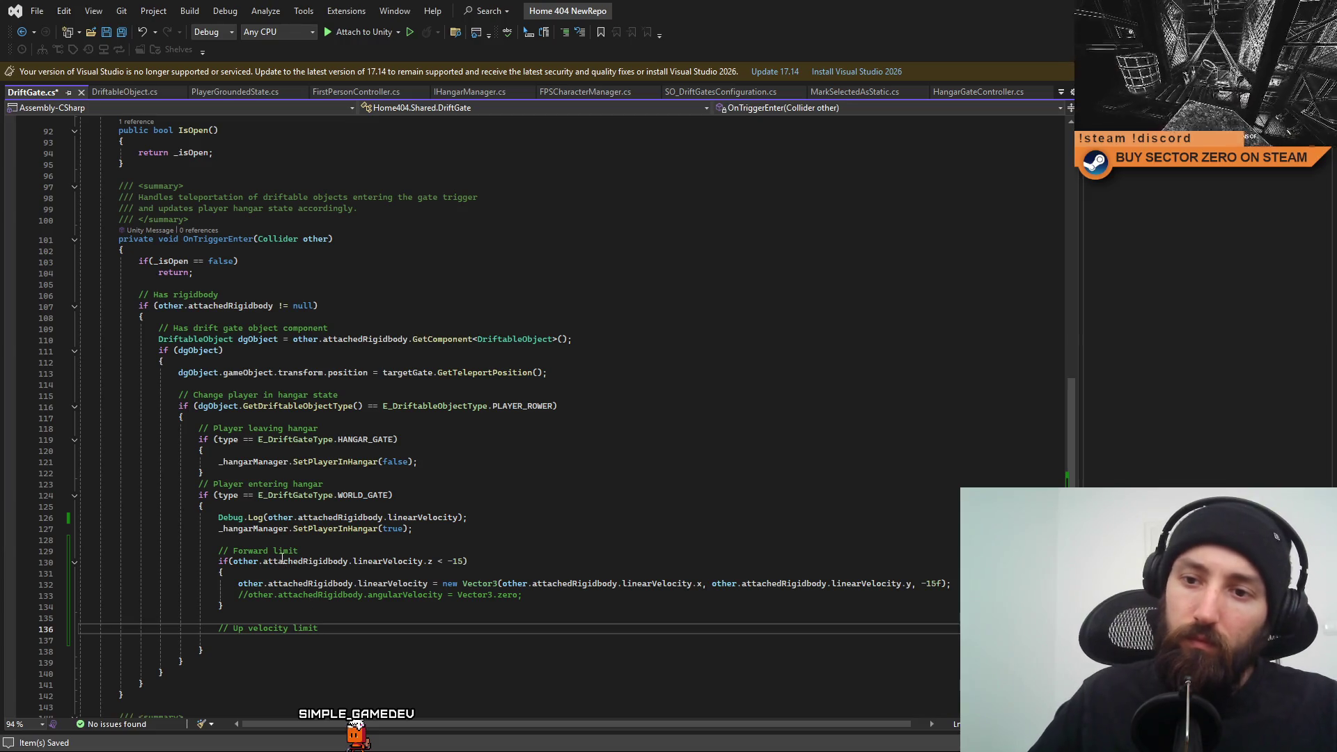
left_click(271, 551)
type("velocity")
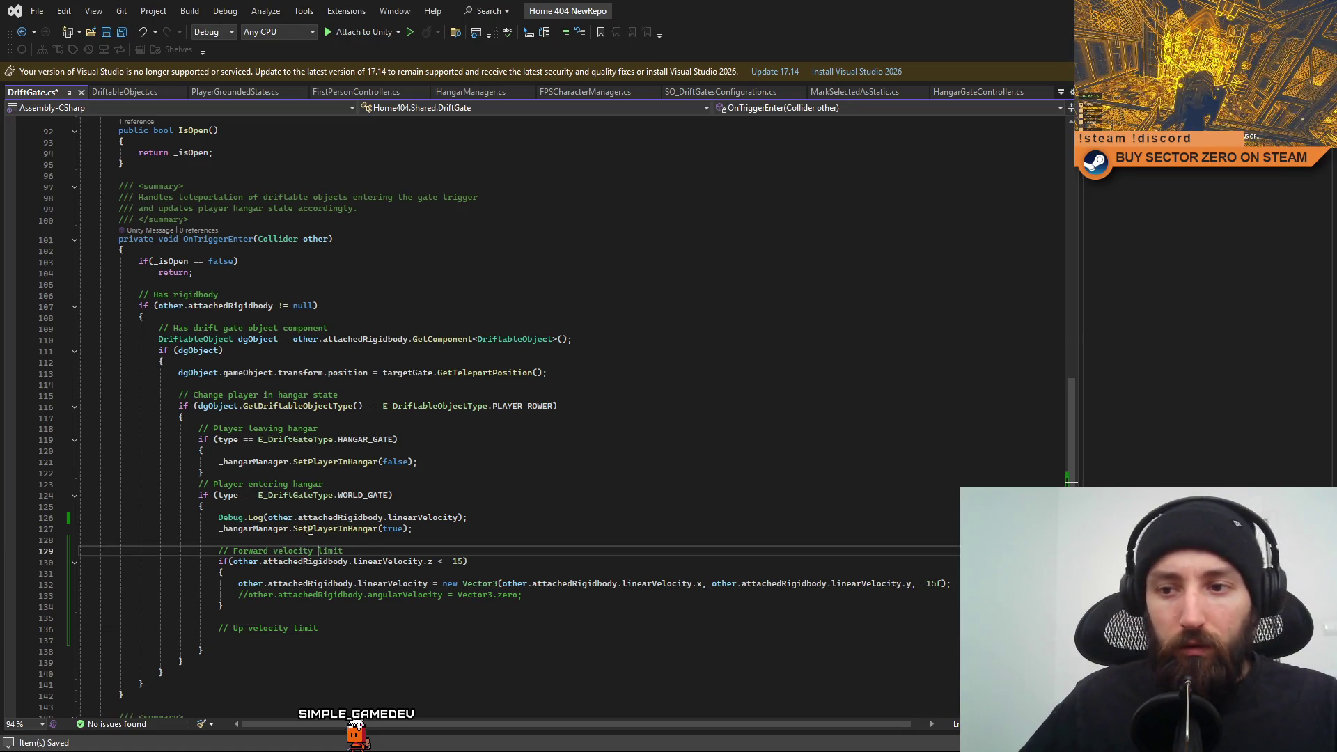
left_click(577, 612)
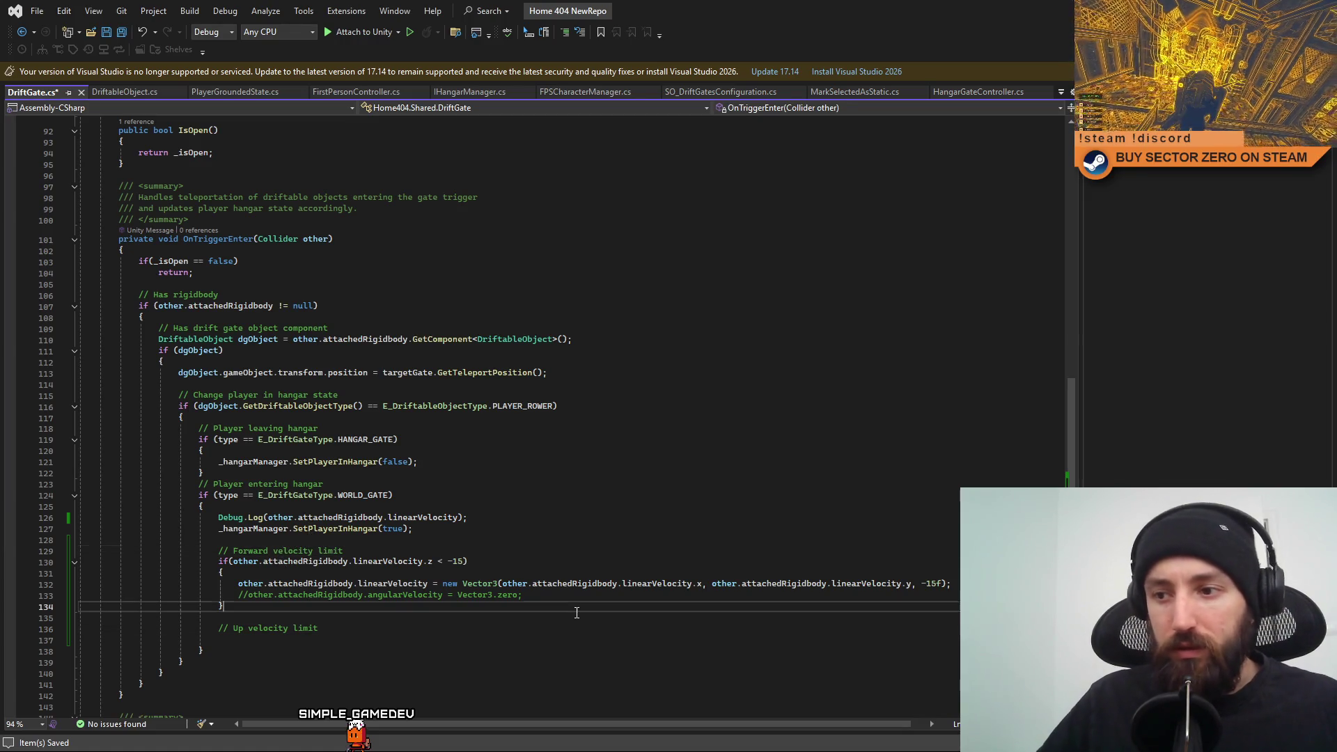
Delete the commented angularVelocity line and duplicate the forward limit if block under the Up velocity limit comment.
triple_click(541, 597)
key("BackSpace")
key("Left")
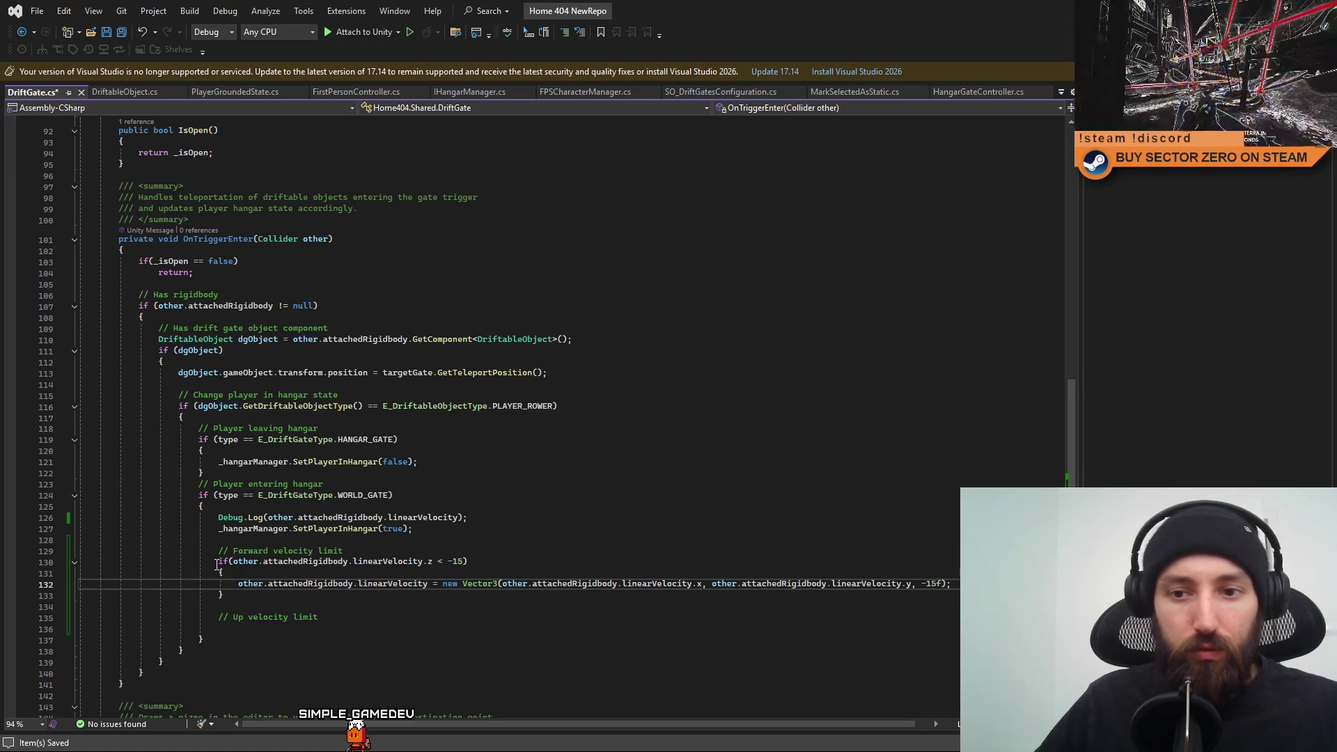
left_click_drag(217, 561, 234, 594)
key("ctrl+c")
left_click(405, 628)
key("ctrl+v")
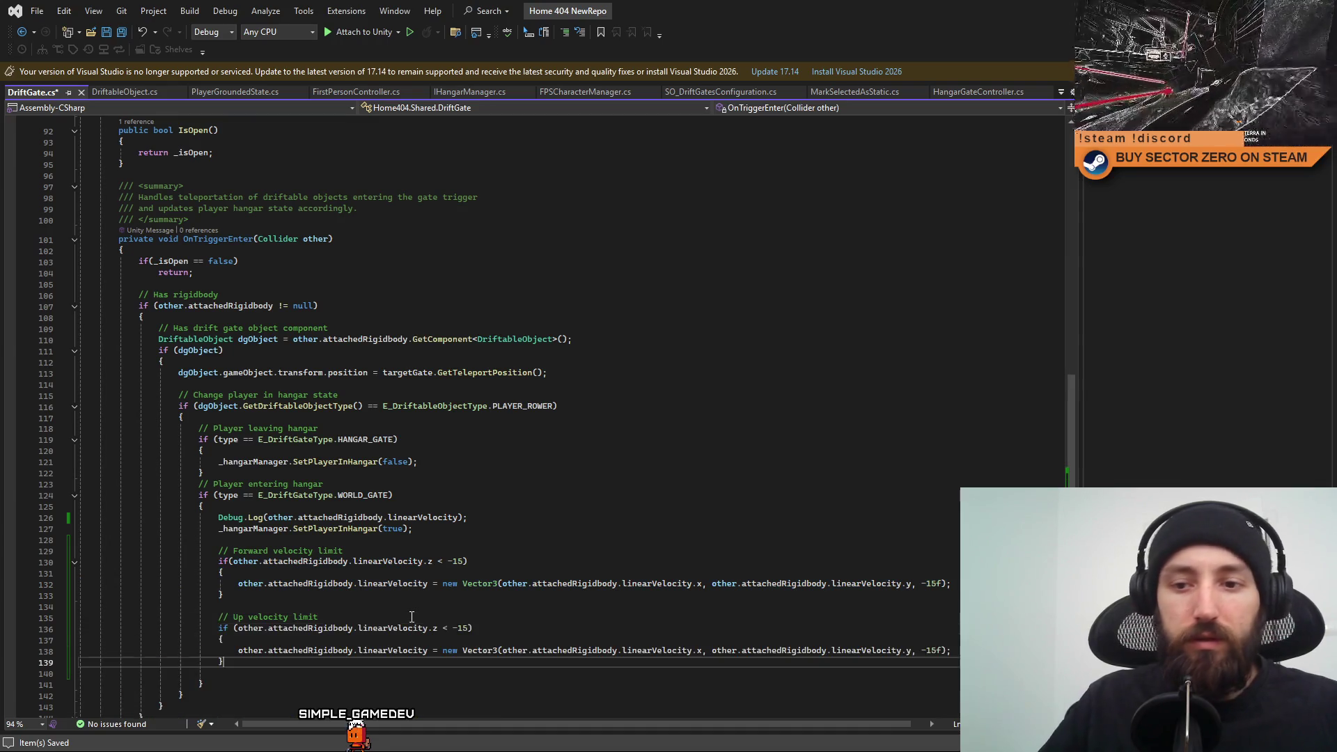
Change the copied block's condition to z > 10f.
left_click(469, 629)
key("shift+Left")
key("shift+Left")
key("shift+Left")
key("shift+Left")
type("> 10f")
key("Up")
key("Up")
key("Up")
type("f")
key("Down")
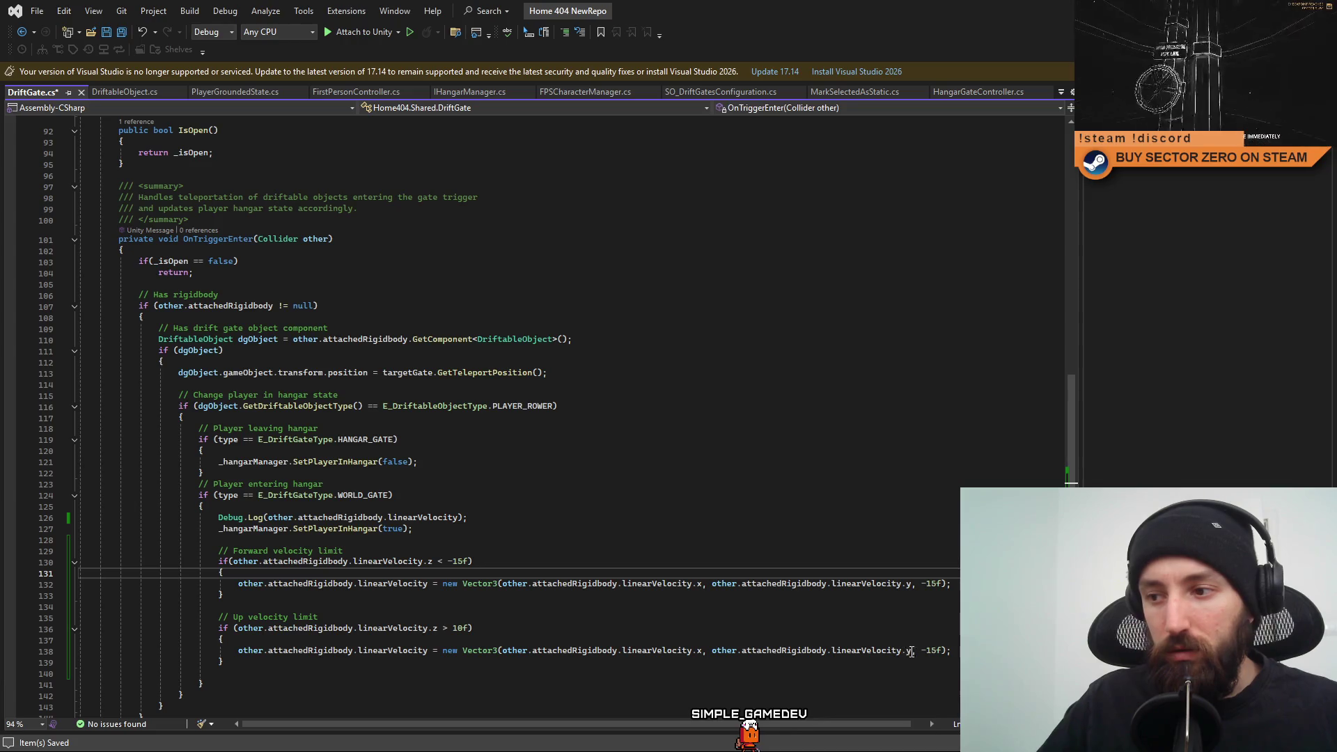
Make the copied block set the vertical velocity to 7.5f.
left_click_drag(702, 584, 501, 585)
key("ctrl+c")
left_click_drag(945, 650, 922, 651)
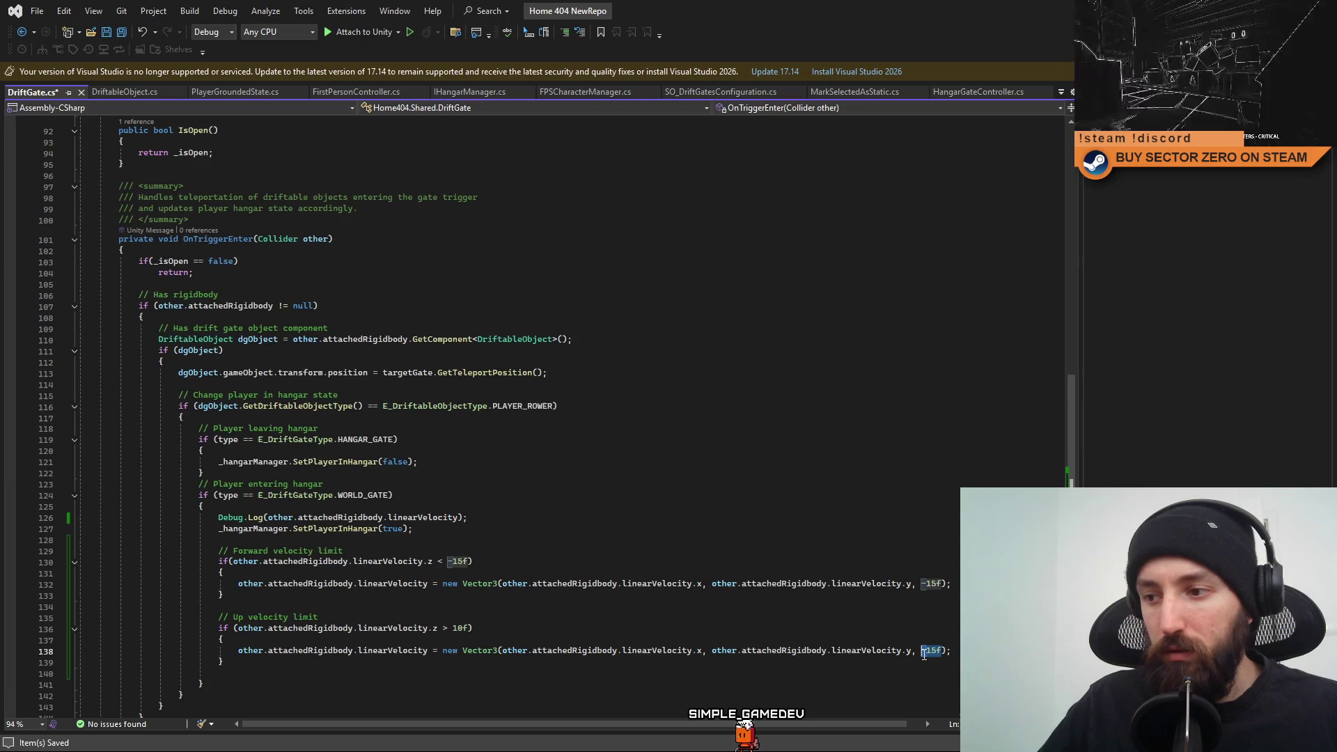
key("ctrl+v")
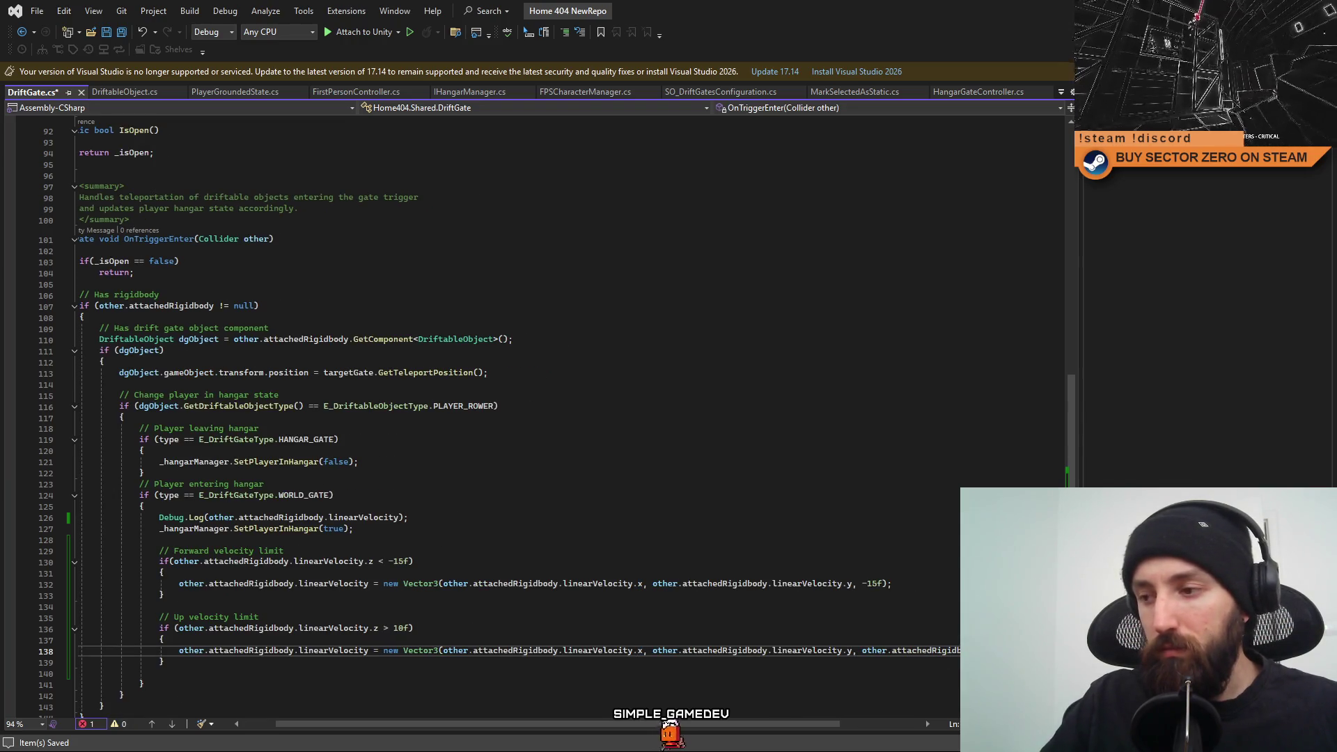
left_click_drag(852, 651, 654, 651)
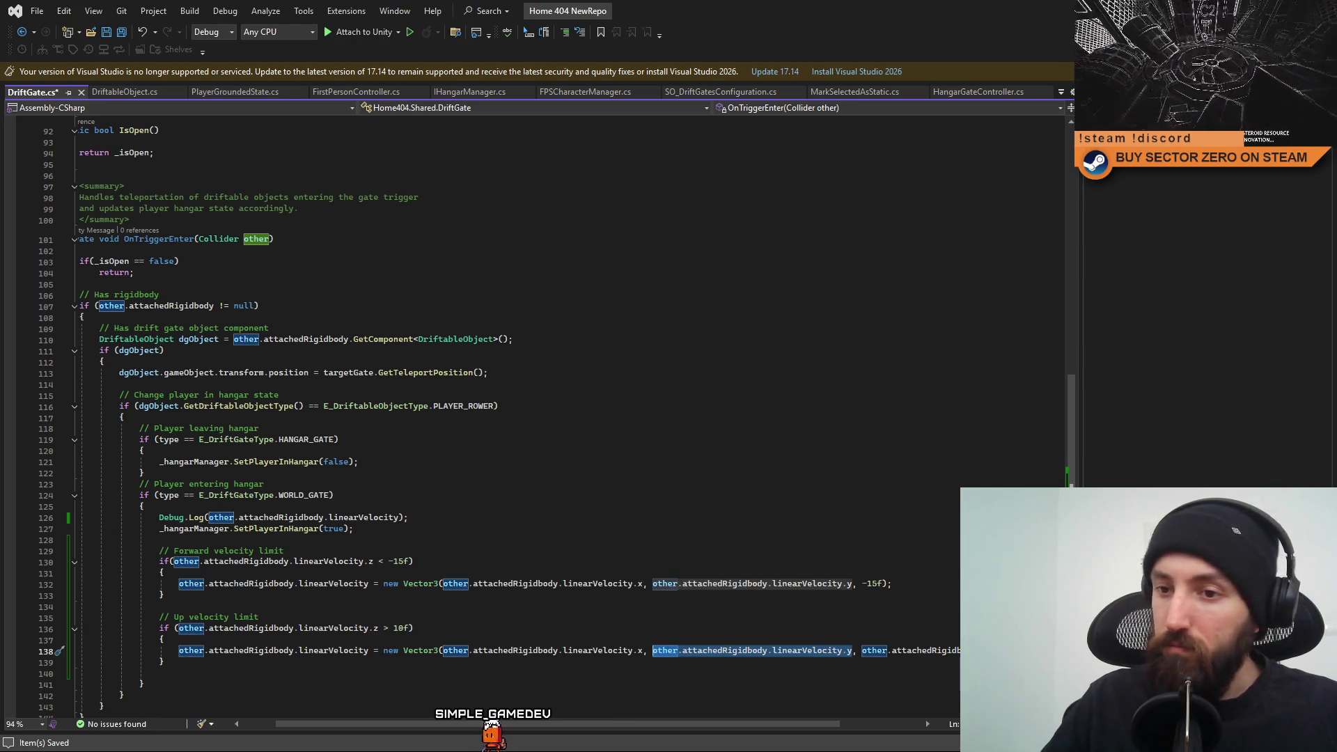
type("7.5f,")
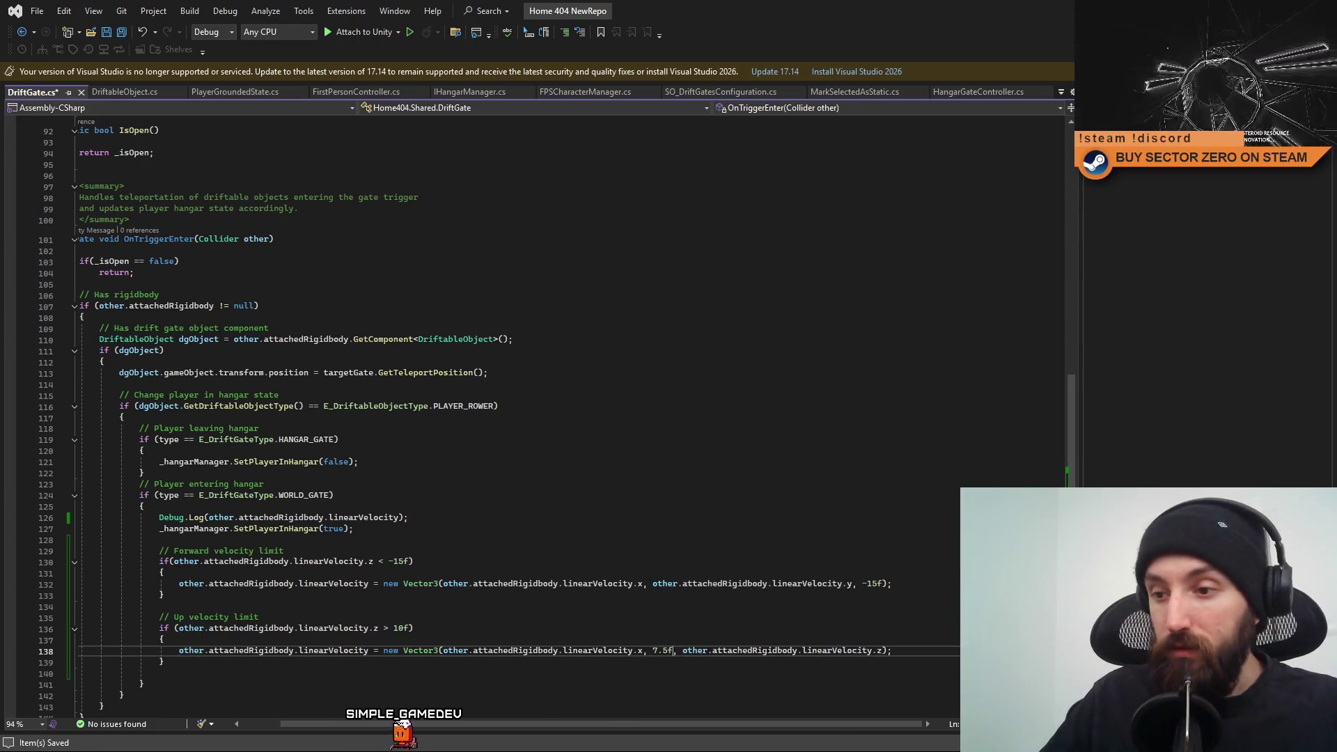
left_click(905, 651)
left_click_drag(751, 723, 712, 722)
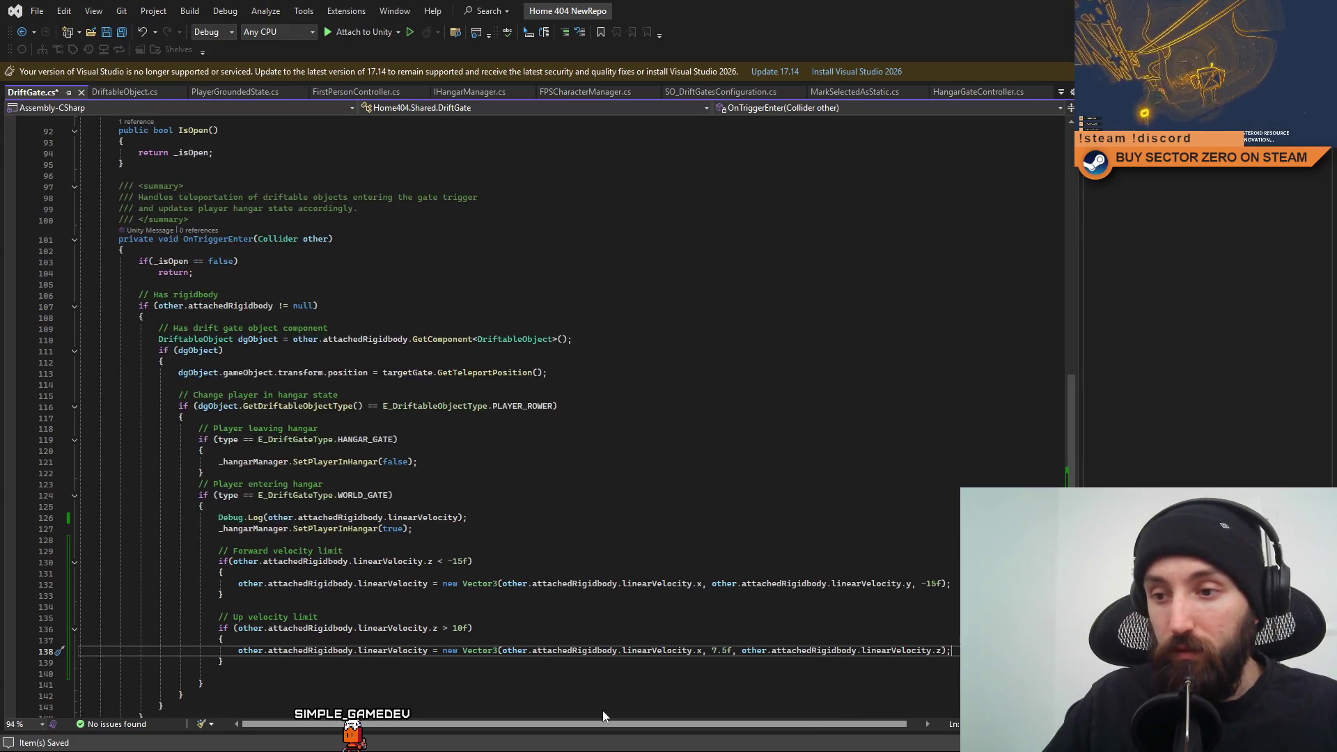
Open a blank line at line 128 for new velocity variables.
left_click(690, 551)
left_click(727, 542)
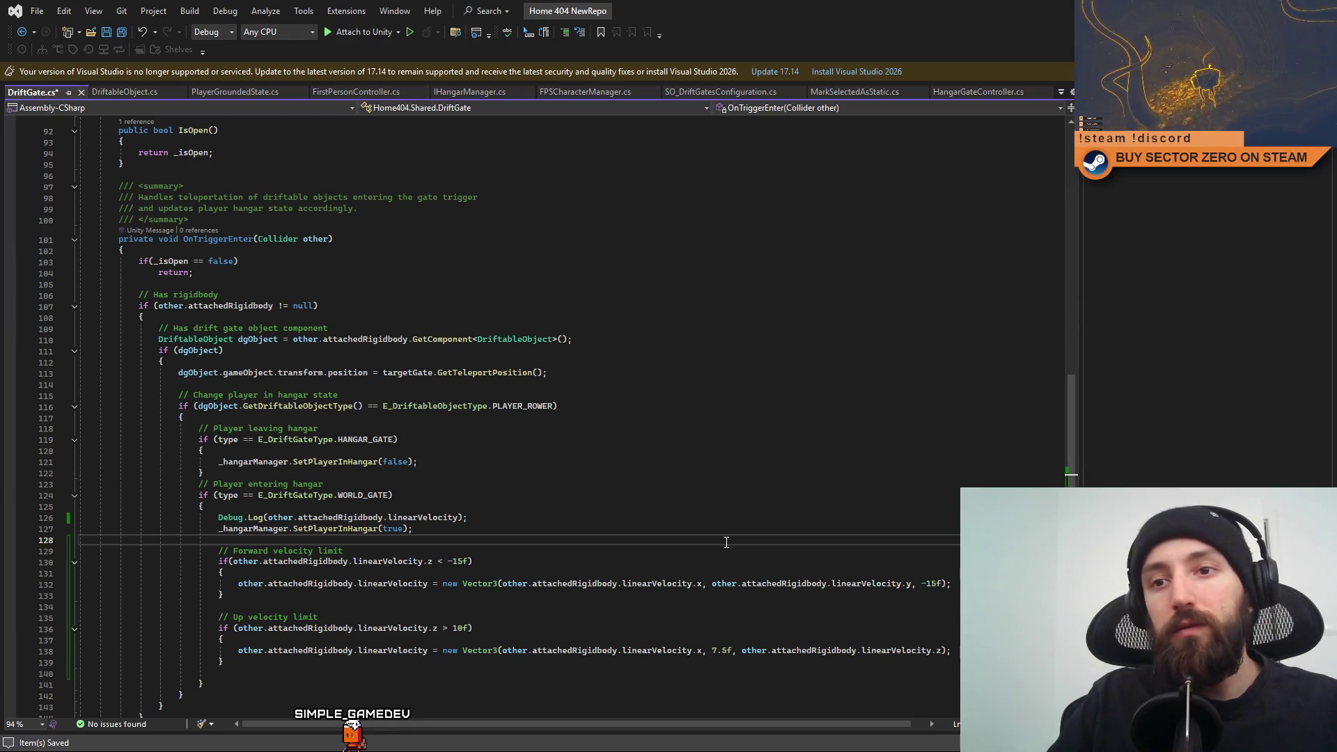
key("Return")
key("Return")
Declare float variables roverForwardMaxVelocity (-15f) and roverUpMaxVelocity (7.5f).
key("Up")
type("float rover")
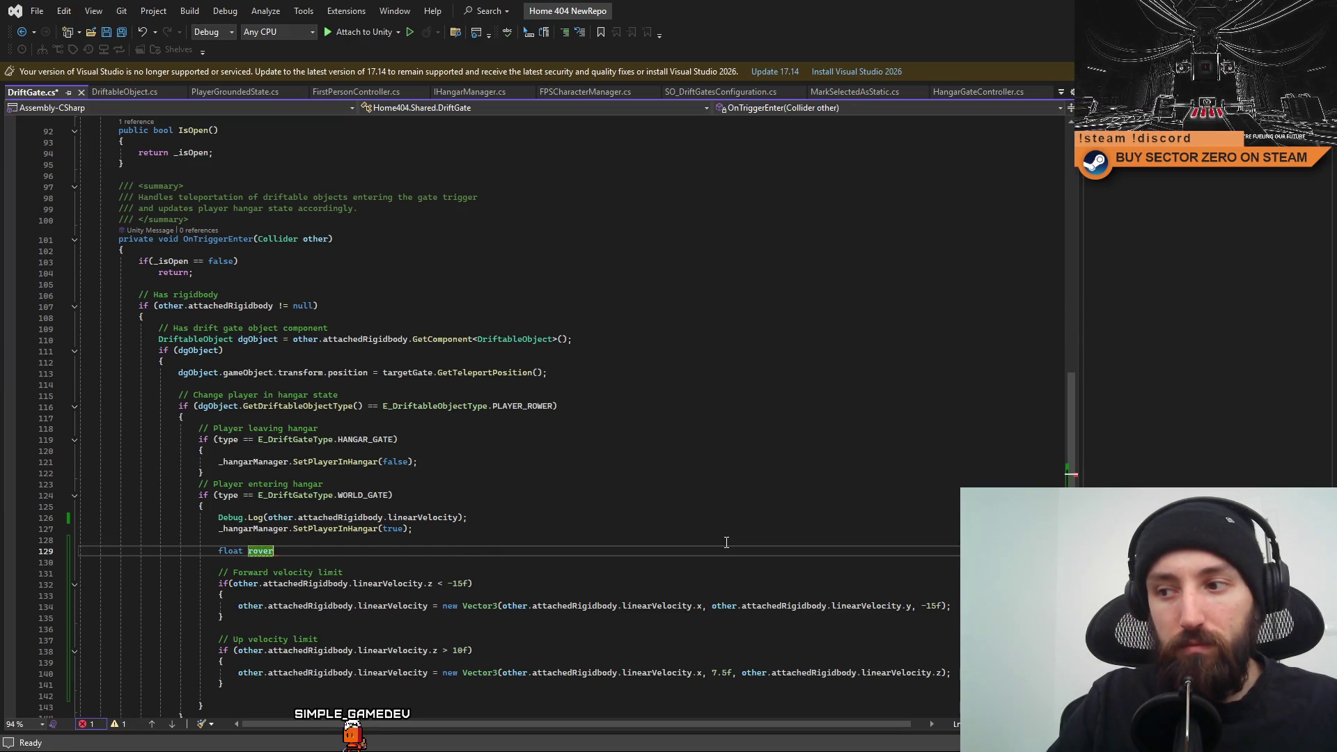
type("F")
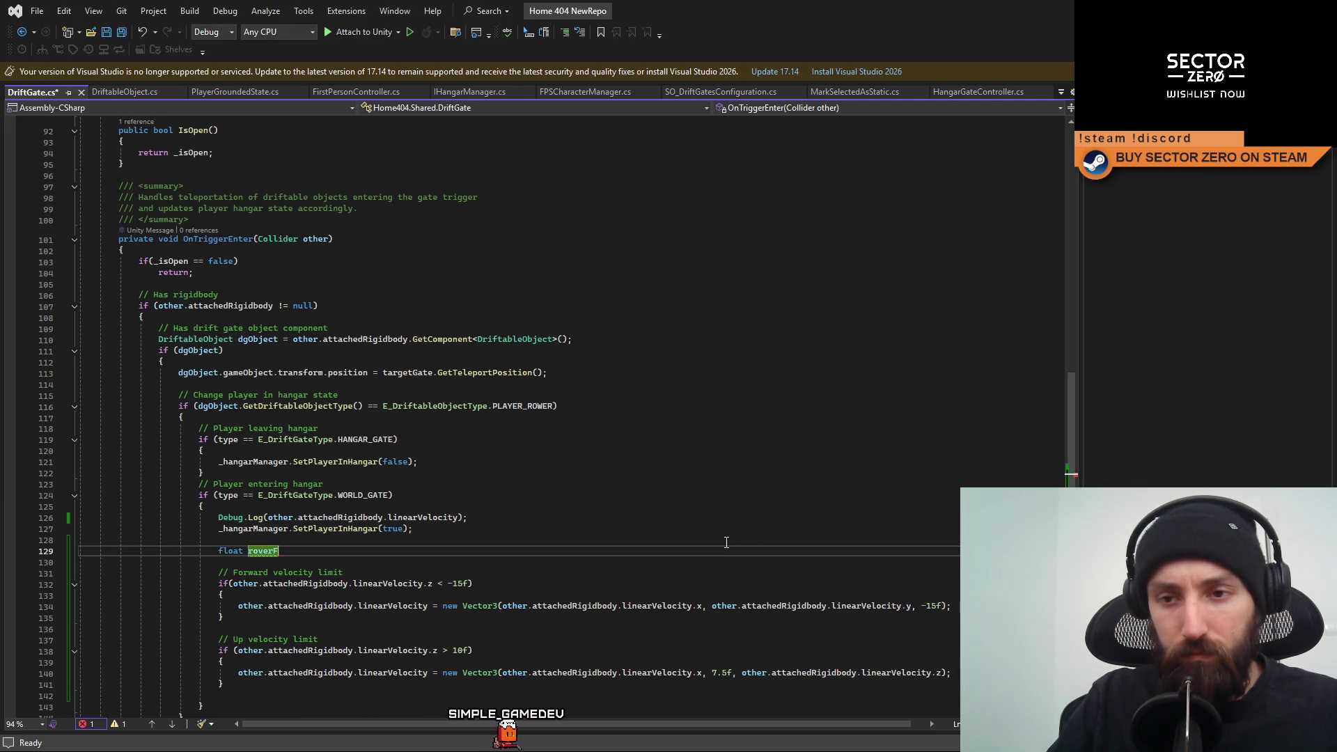
type("orward")
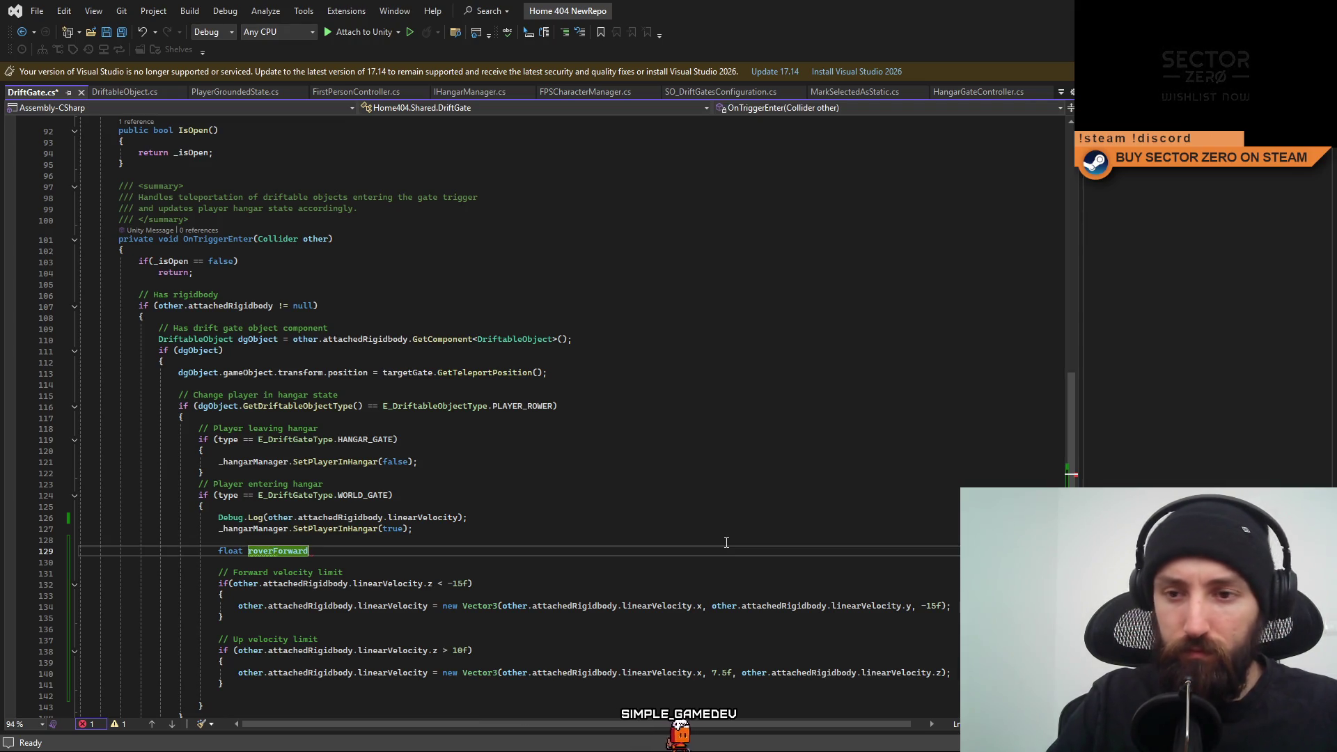
type("MaxVelocity = -15f;")
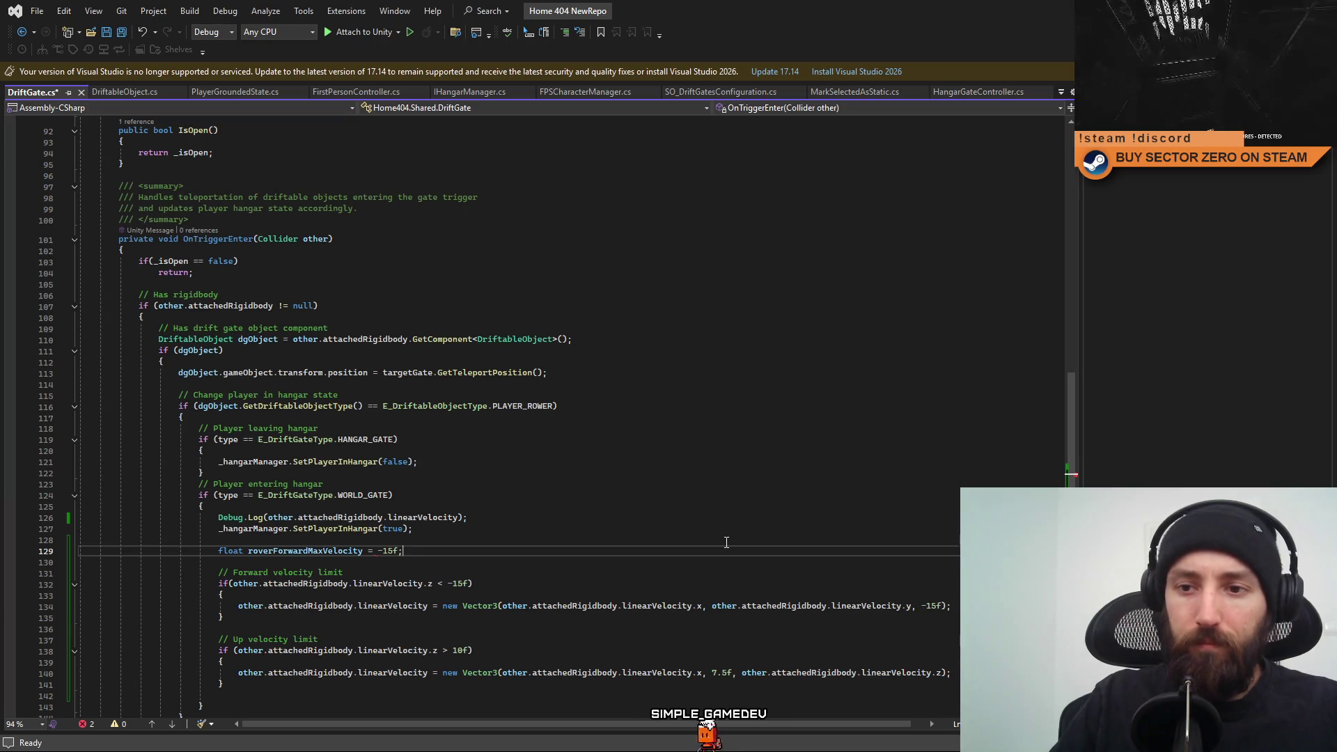
key("Return")
type("float ")
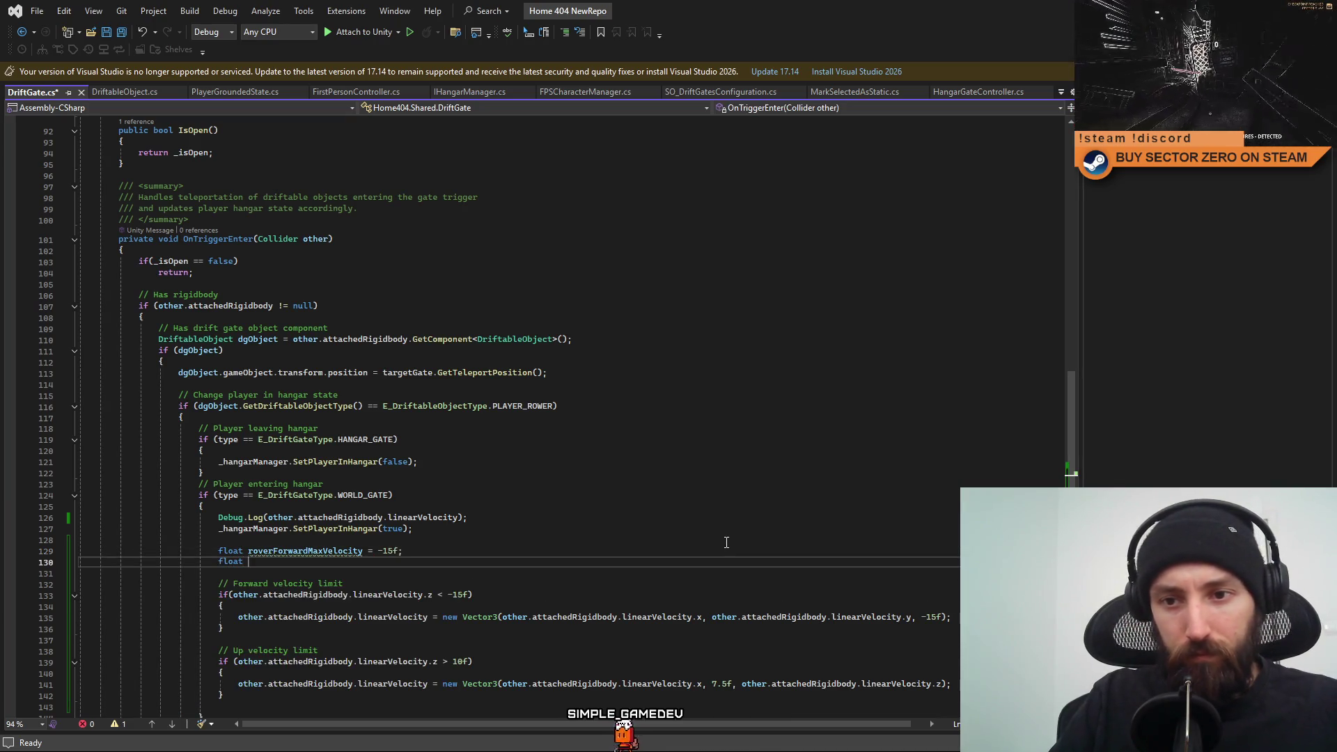
type("rover")
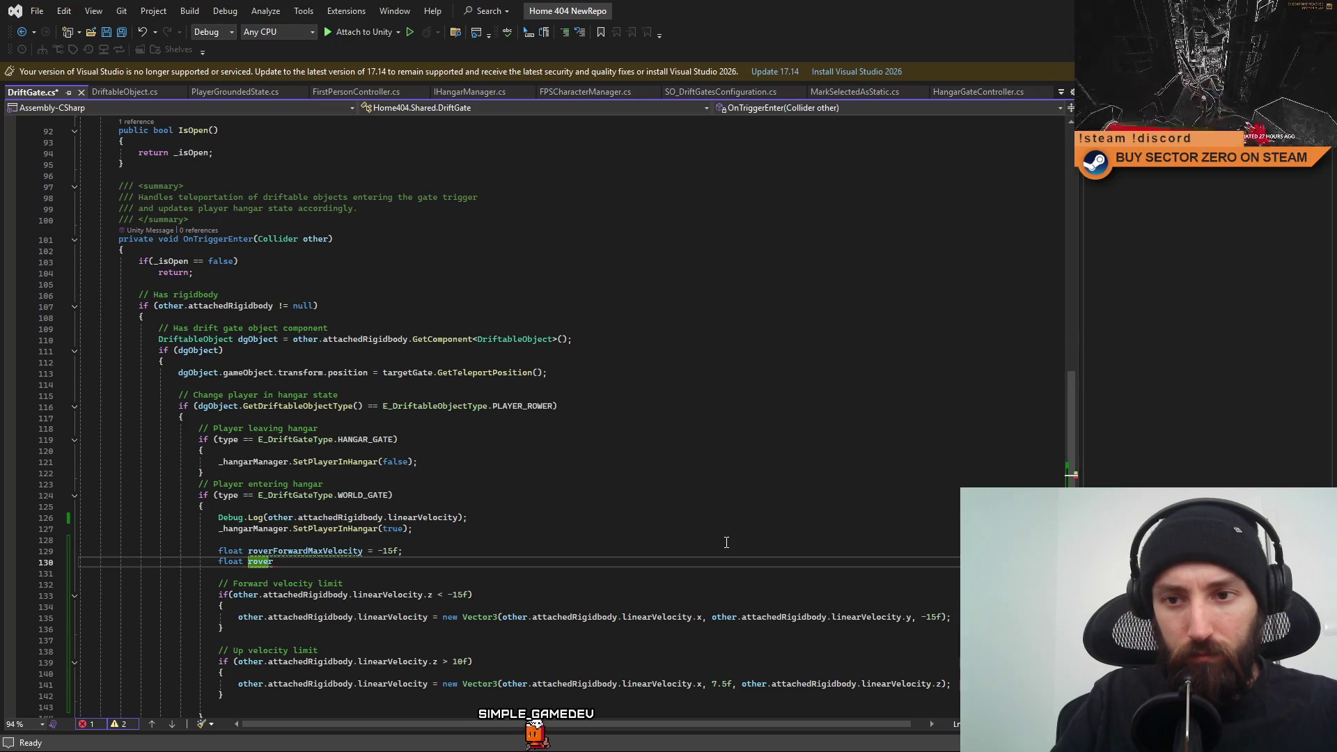
type("Up")
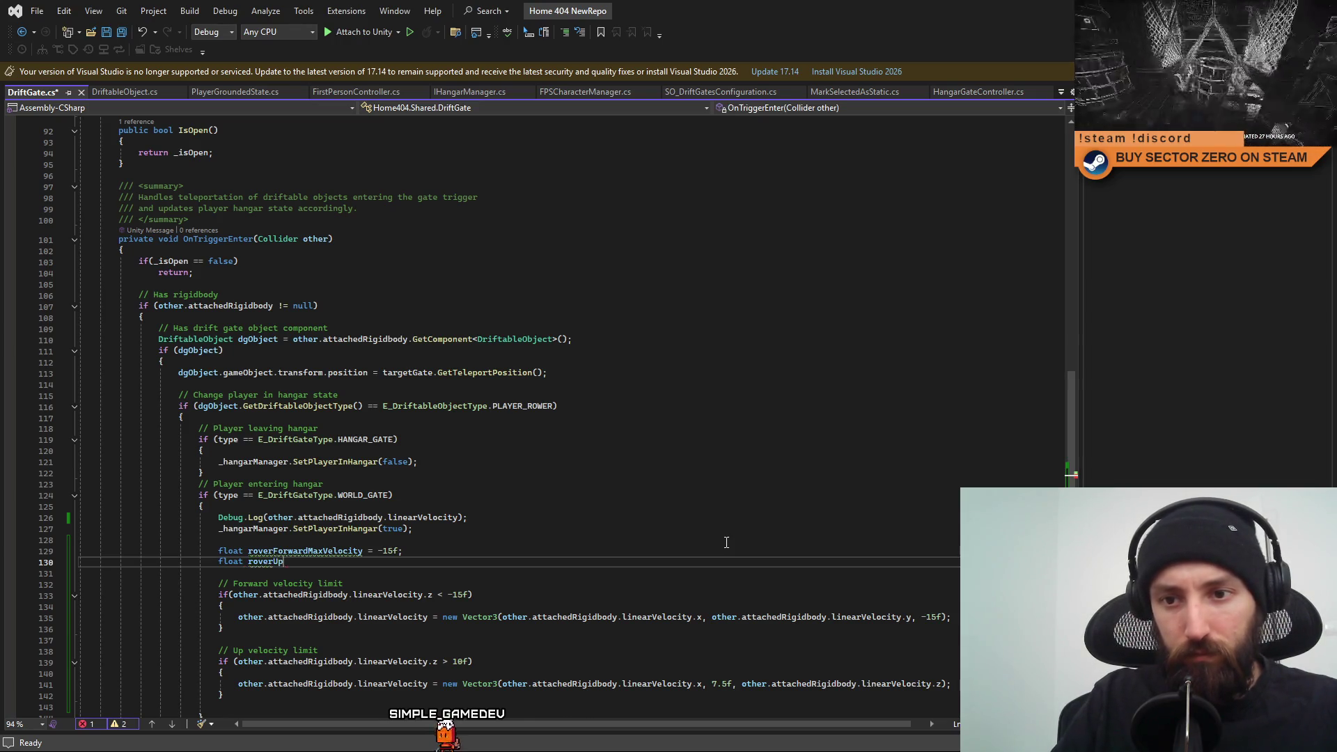
type("MaxVelocity = 7.5f")
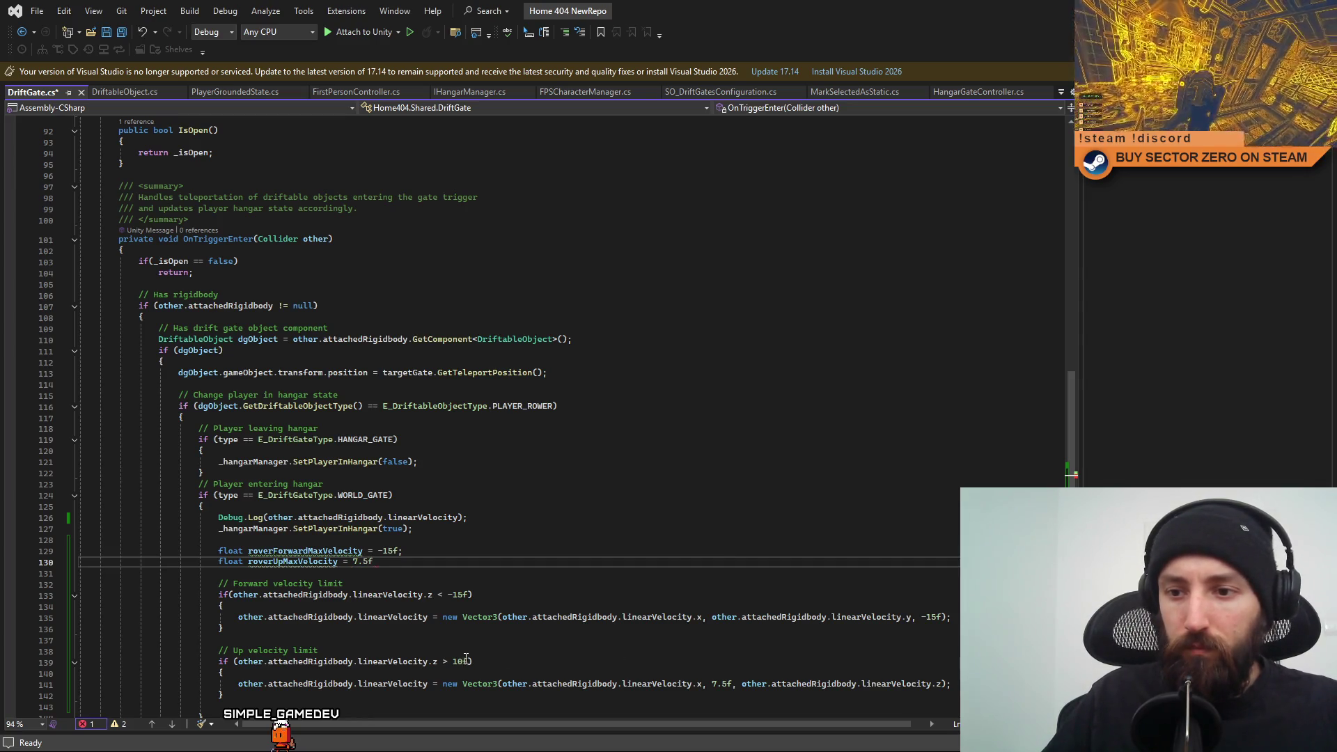
Replace the 7.5f literals in the up velocity check with roverUpMaxVelocity.
double_click(462, 662)
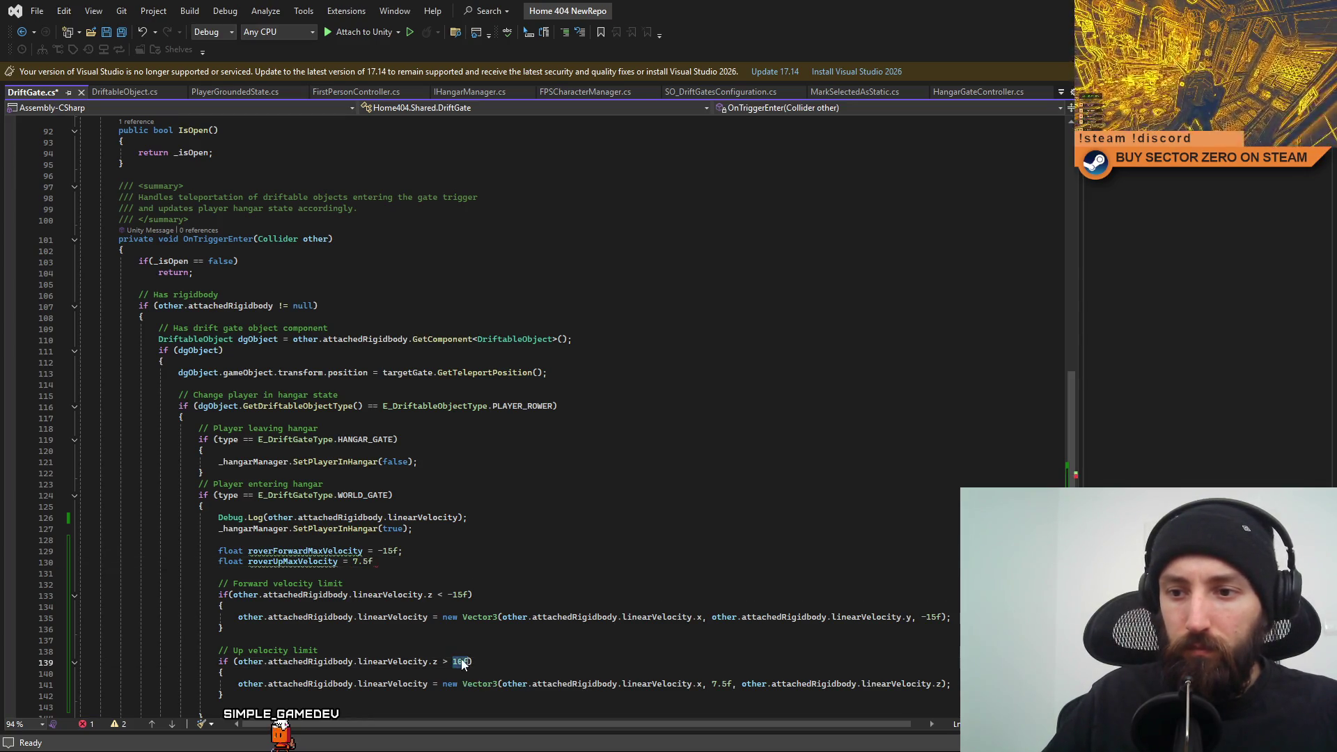
type("7")
key("Up")
key("Up")
key("Up")
key("ctrl+Left")
key("ctrl+Left")
key("ctrl+Left")
key("ctrl+shift+Right")
key("ctrl+c")
left_click_drag(473, 661, 455, 663)
key("ctrl+v")
double_click(722, 684)
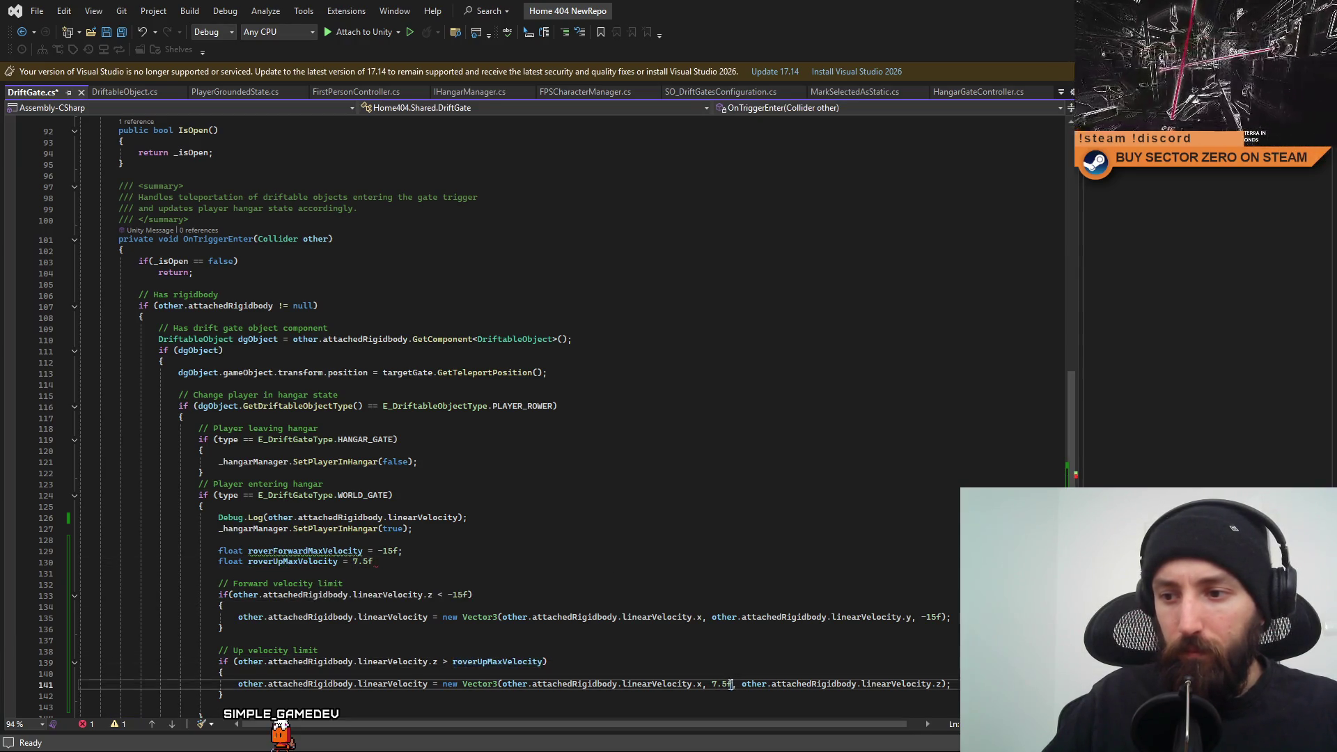
key("ctrl+v")
Replace both -15f literals in the forward velocity check with roverForwardMaxVelocity.
left_click(585, 563)
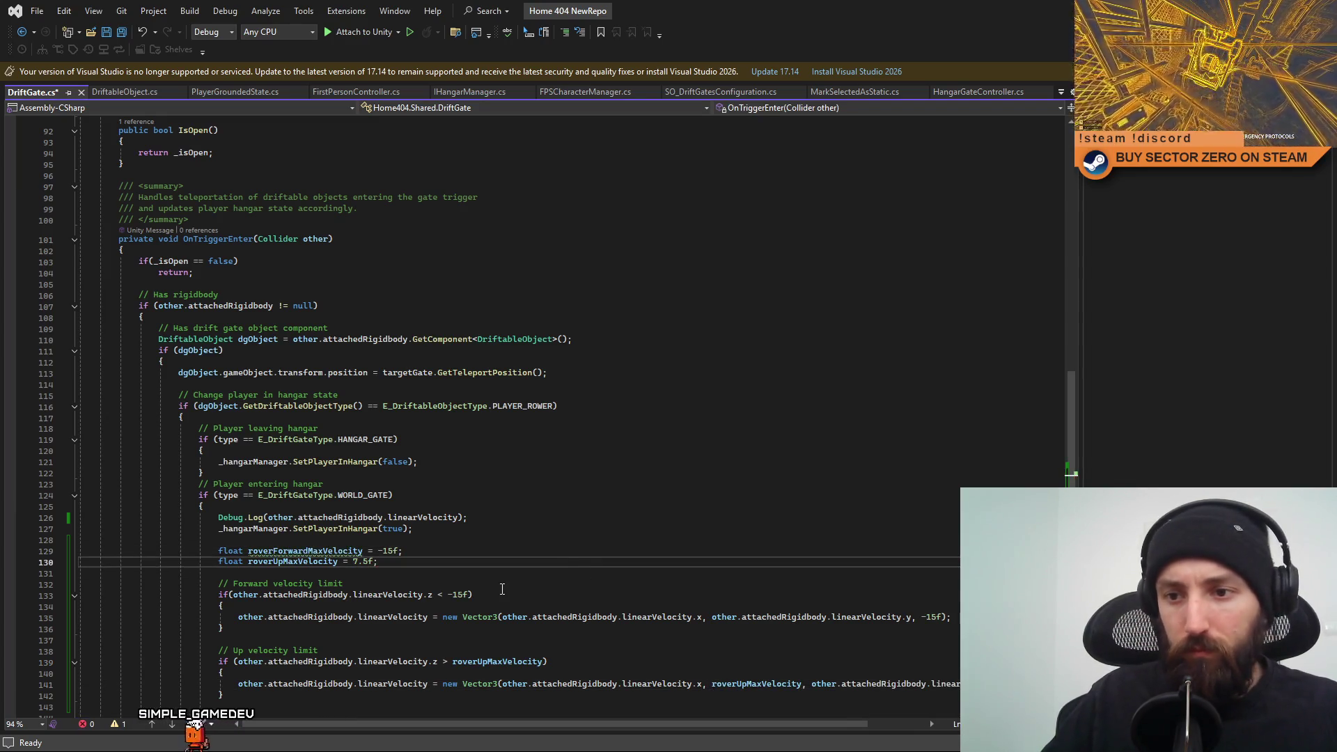
left_click_drag(469, 595, 448, 596)
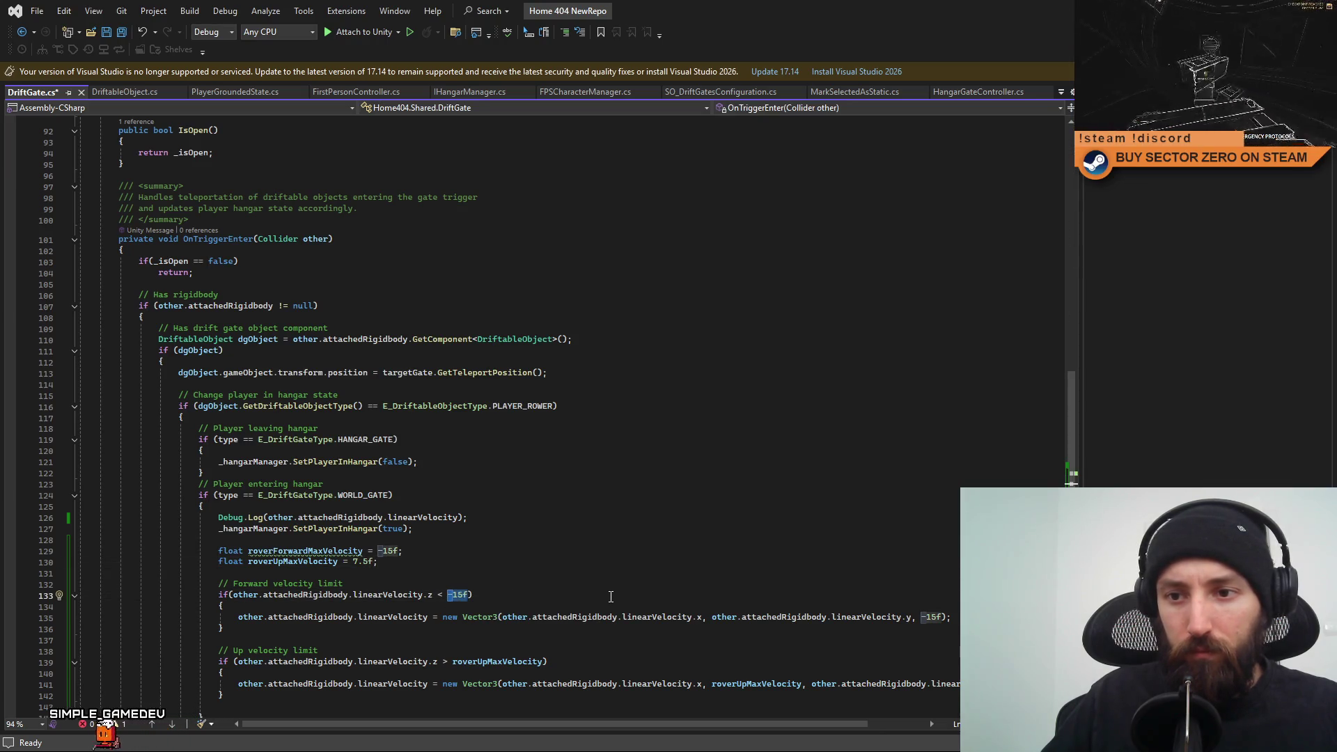
double_click(352, 552)
key("ctrl+c")
left_click_drag(471, 595, 448, 595)
key("ctrl+v")
left_click(687, 582)
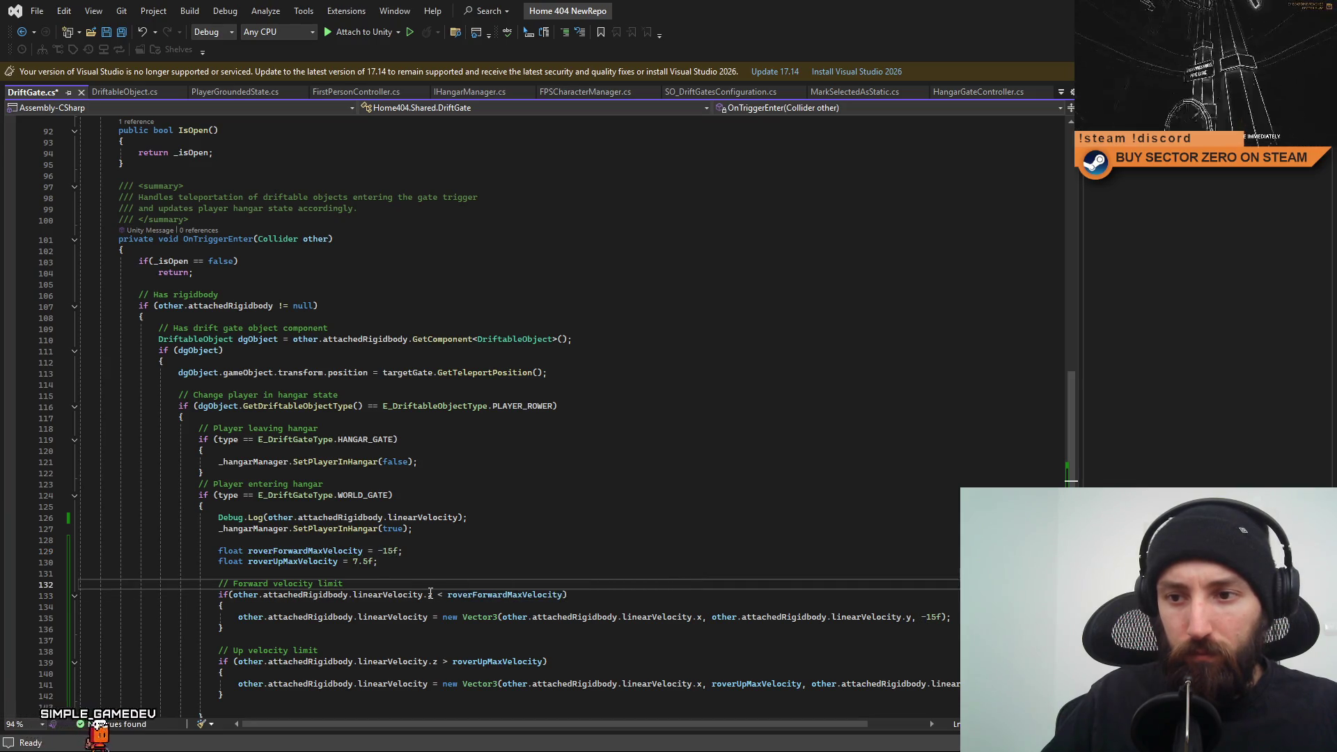
left_click_drag(946, 618, 921, 618)
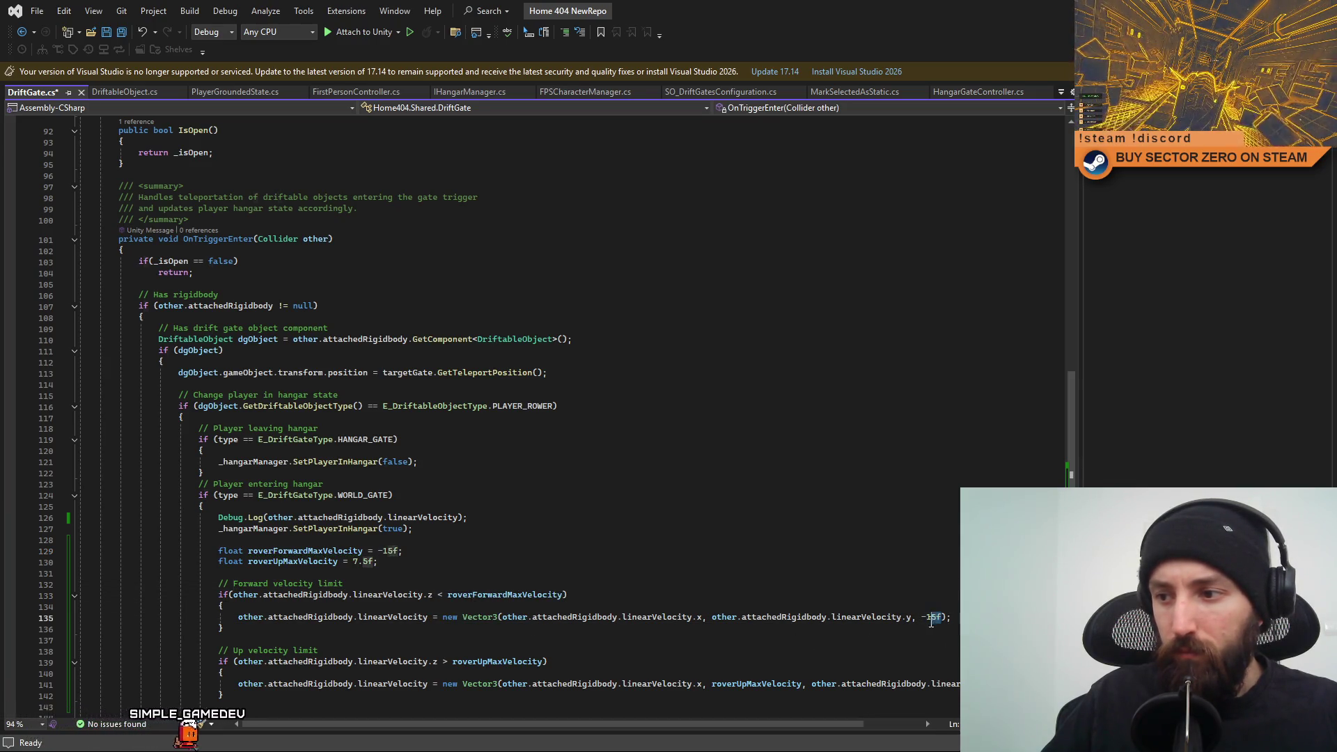
key("ctrl+v")
Review the new velocity declarations and return to the end of line 127.
scroll(896, 585, "down", 1)
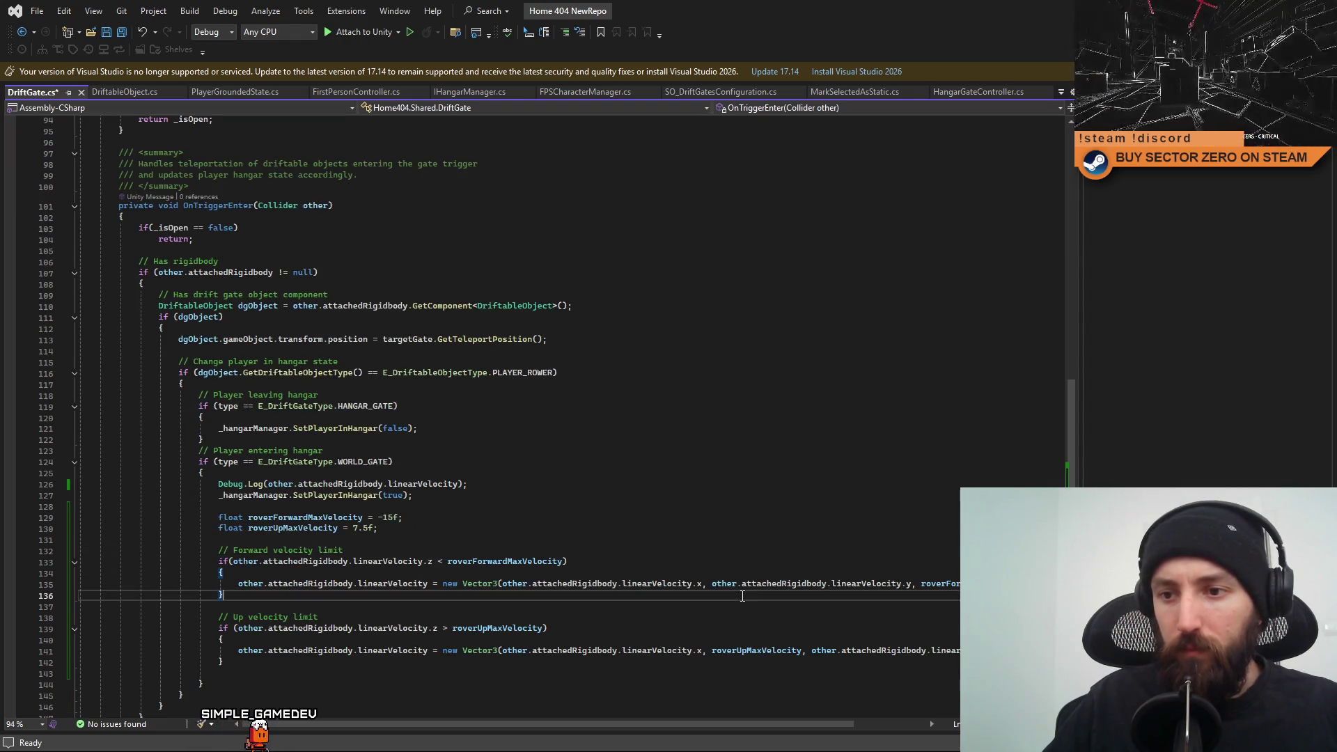
left_click_drag(733, 530, 732, 522)
left_click(697, 487)
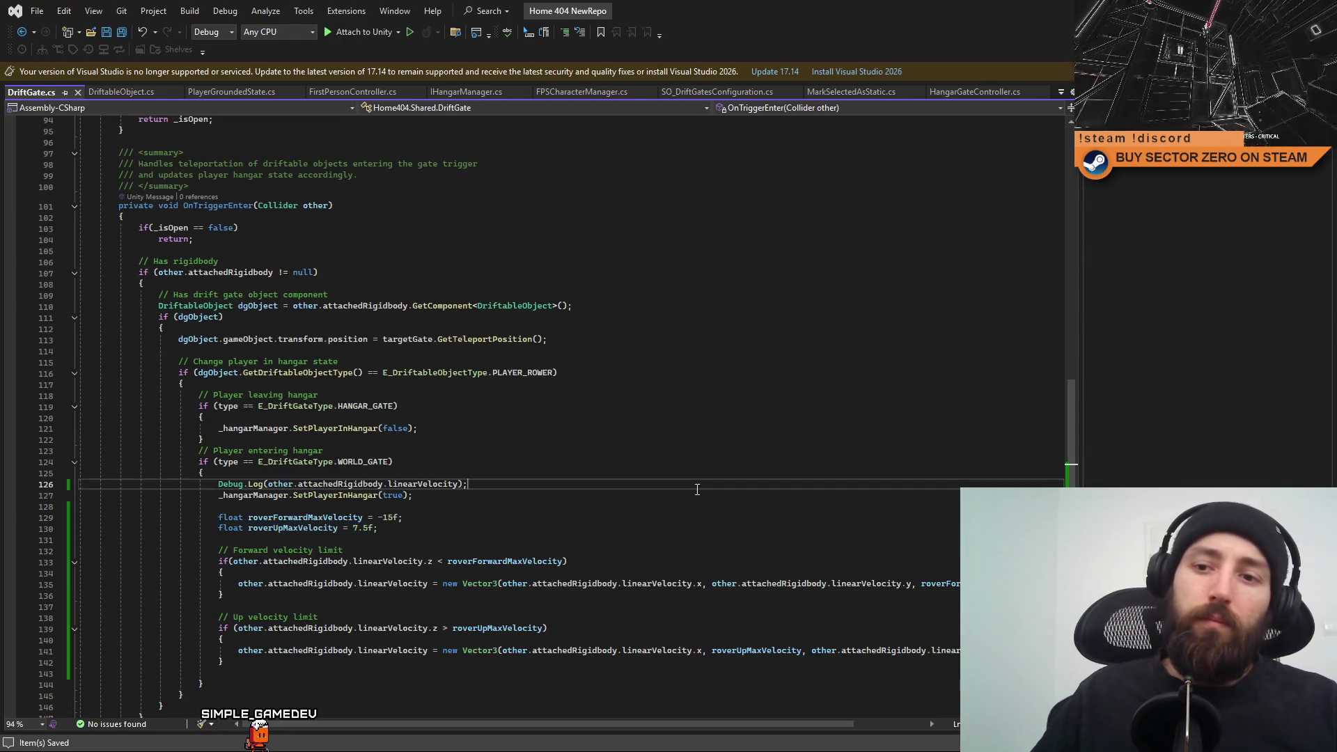
left_click(472, 501)
Add a '// Rover velocity on entrance limitations' comment above the declarations and save.
left_click(456, 505)
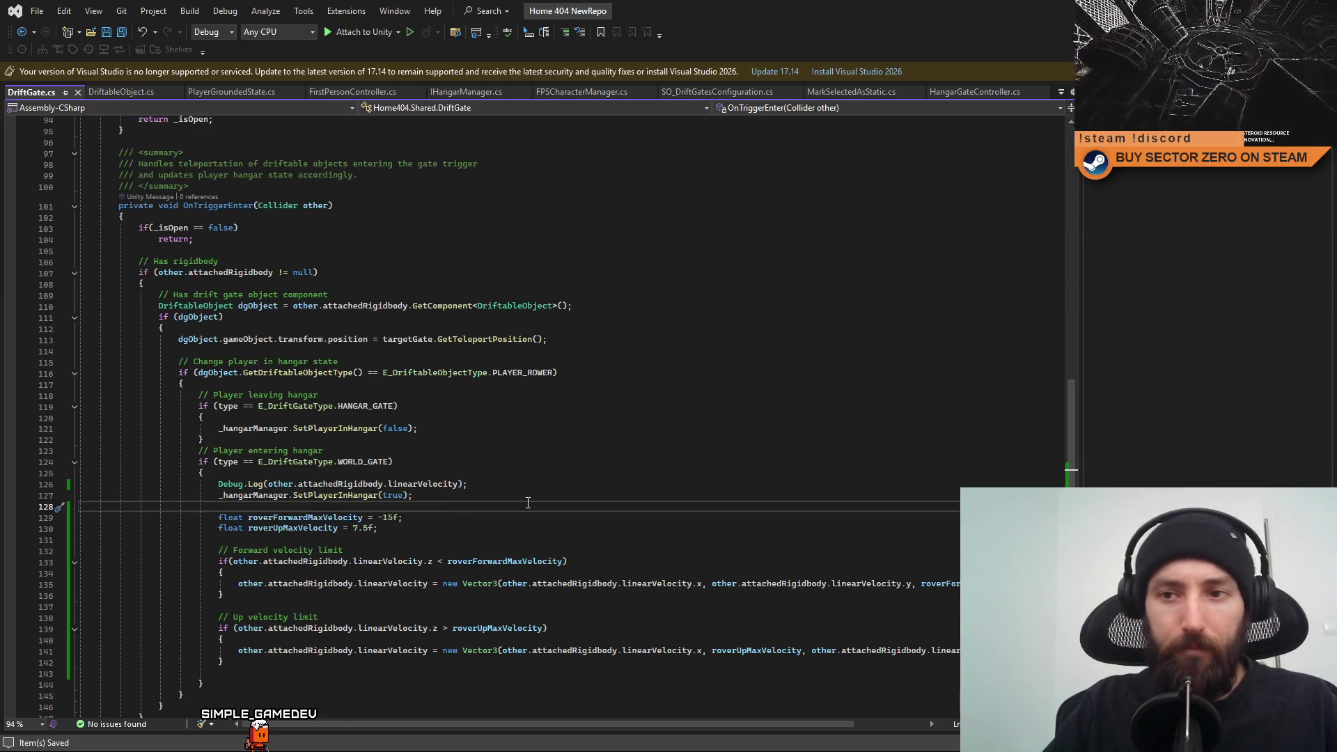
key("Return")
type("/")
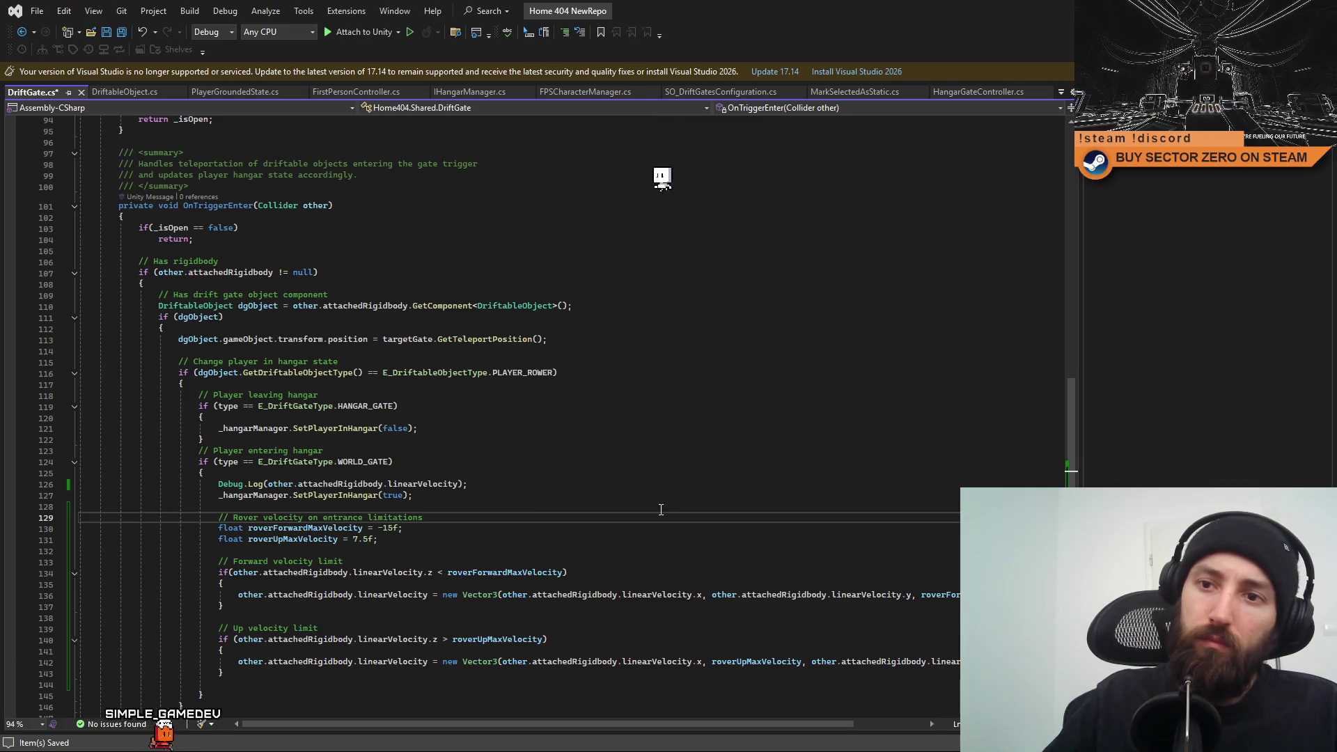
left_click(715, 518)
key("ctrl+s")
Remove the opening and closing braces from the forward velocity check.
left_click_drag(223, 584, 32, 578)
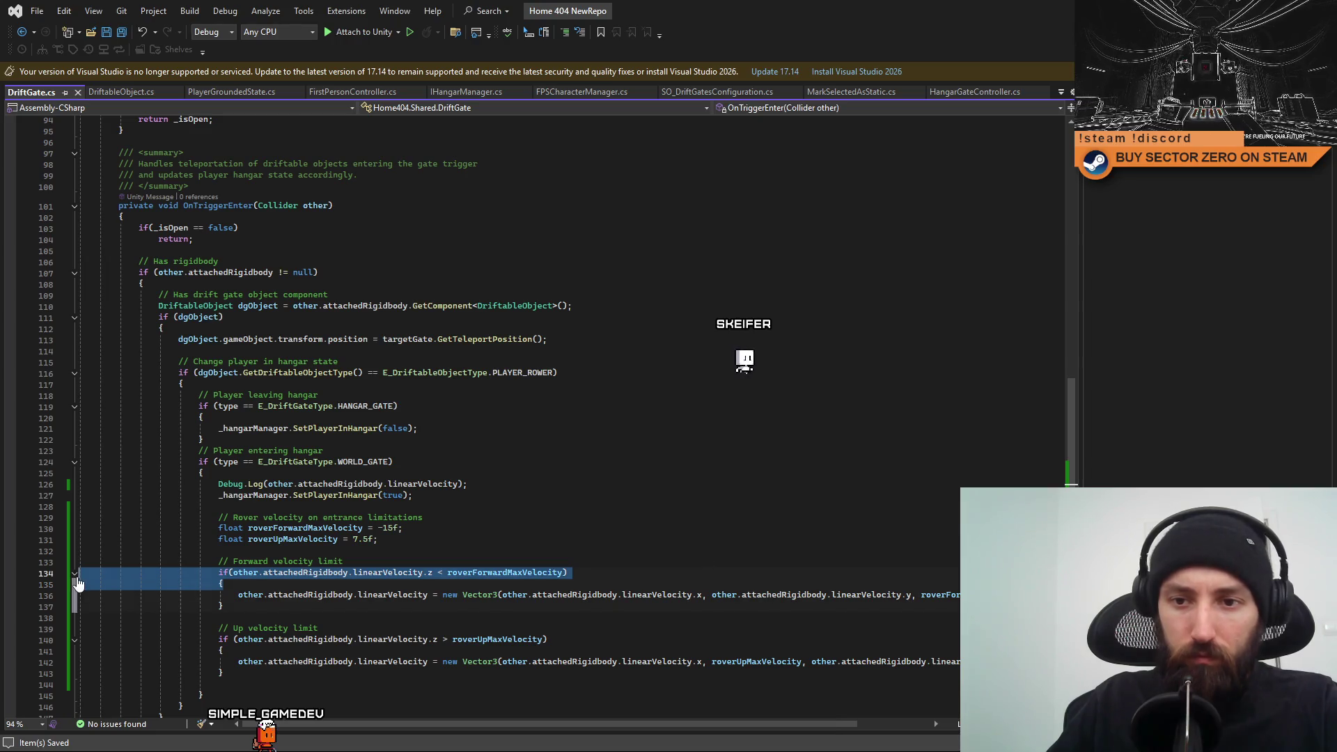
left_click_drag(223, 583, 32, 577)
left_click(224, 585)
key("shift+Home")
key("shift+Home")
key("Delete")
key("Delete")
key("Down")
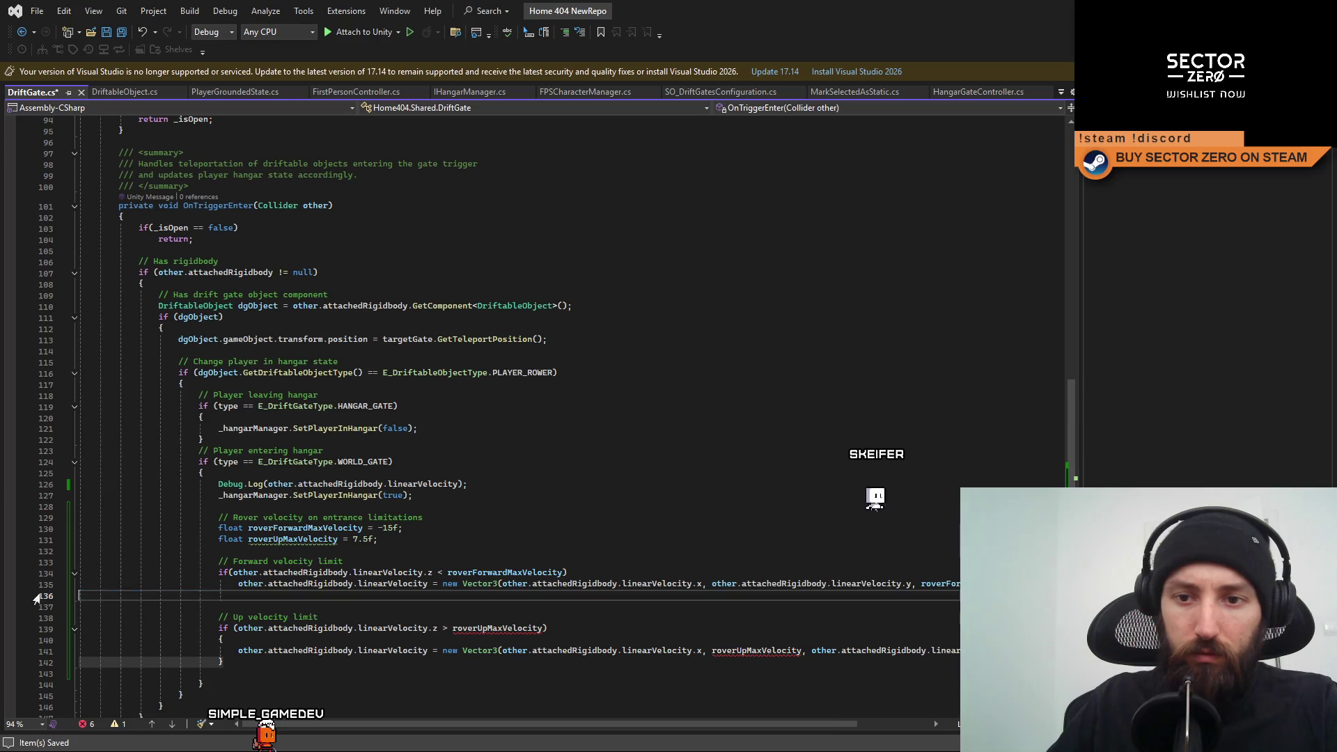
key("shift+Delete")
Remove the braces and leftover indentation from the up velocity check.
left_click(224, 628)
key("shift+Home")
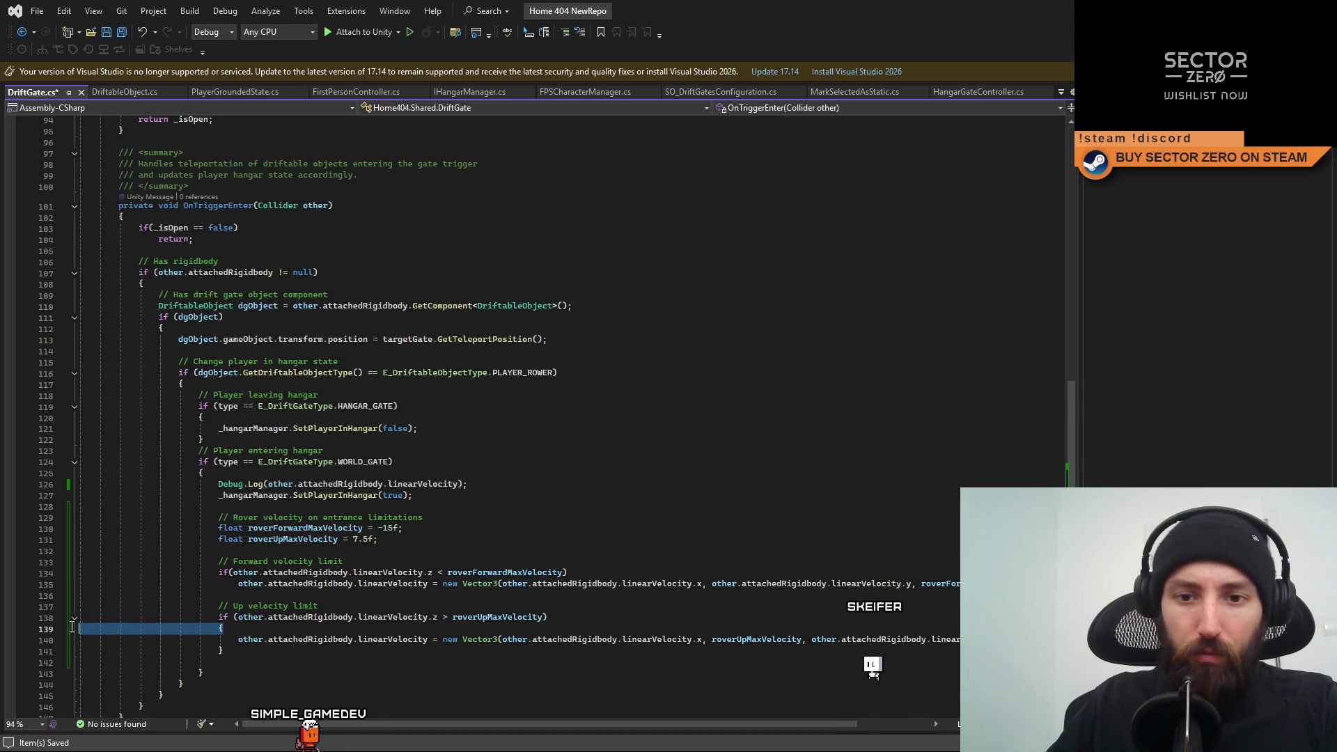
key("shift+Delete")
left_click(209, 642)
key("BackSpace")
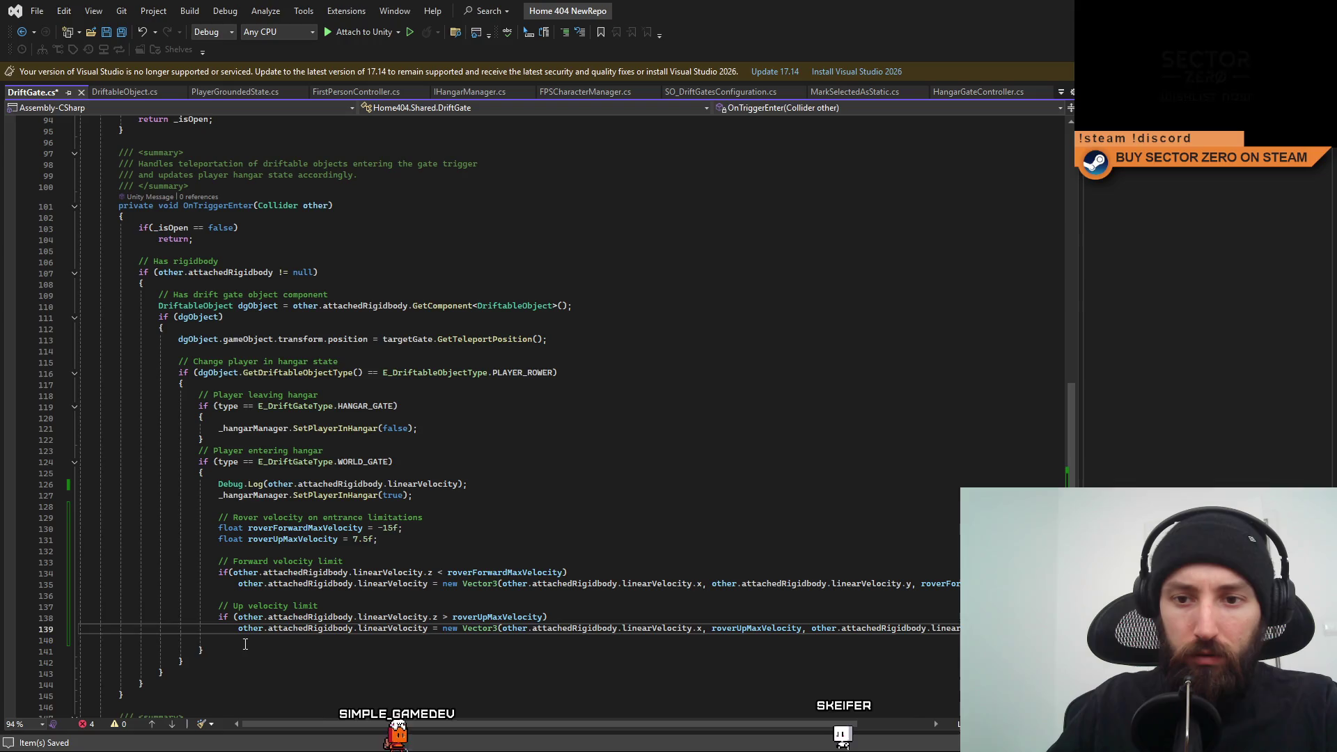
key("Delete")
key("shift+Home")
key("BackSpace")
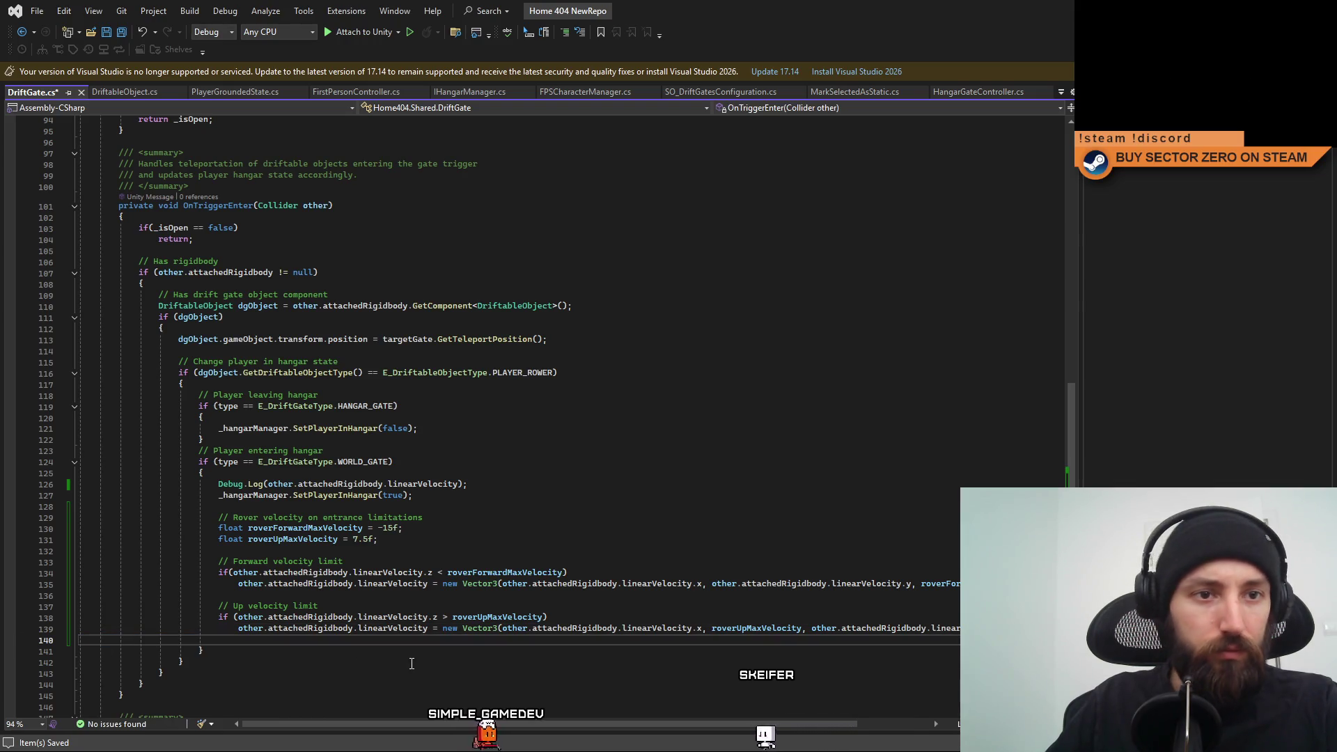
Scroll back up to line 100 and switch to the Unity editor.
left_click(222, 518)
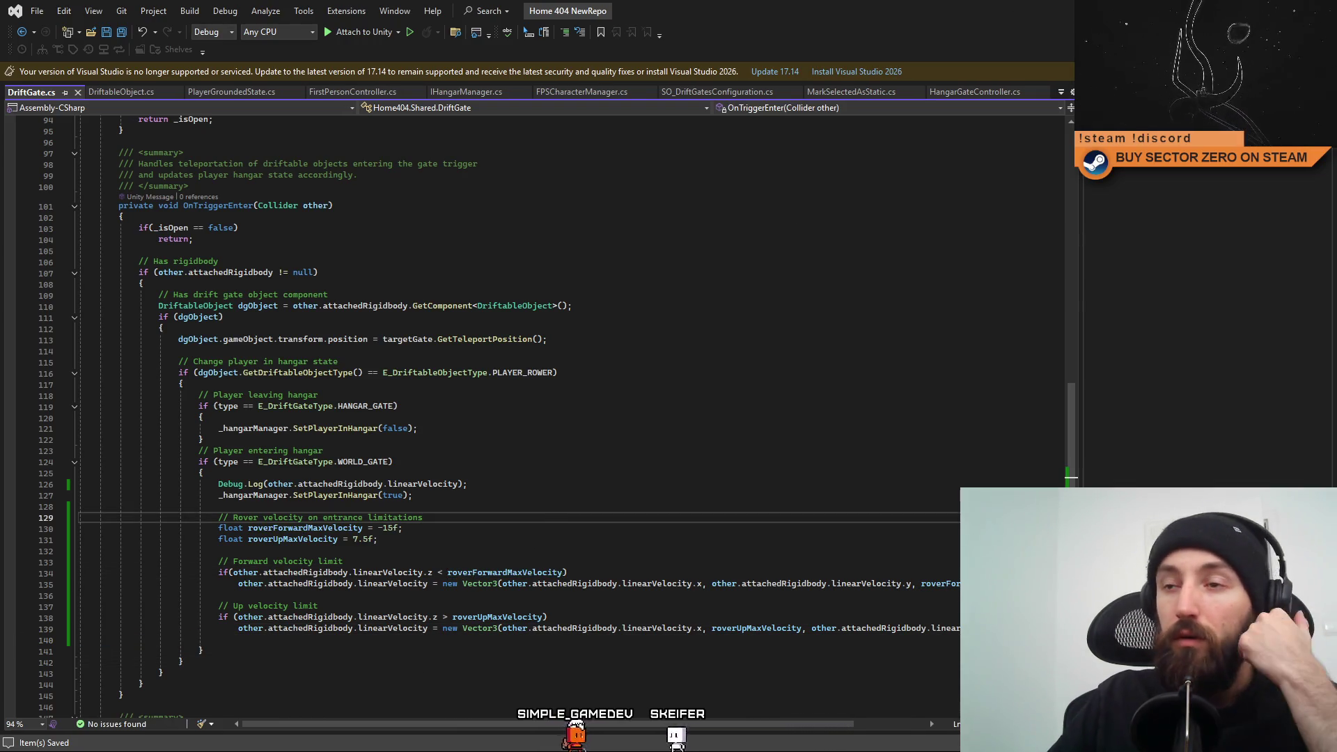
scroll(937, 245, "up", 4)
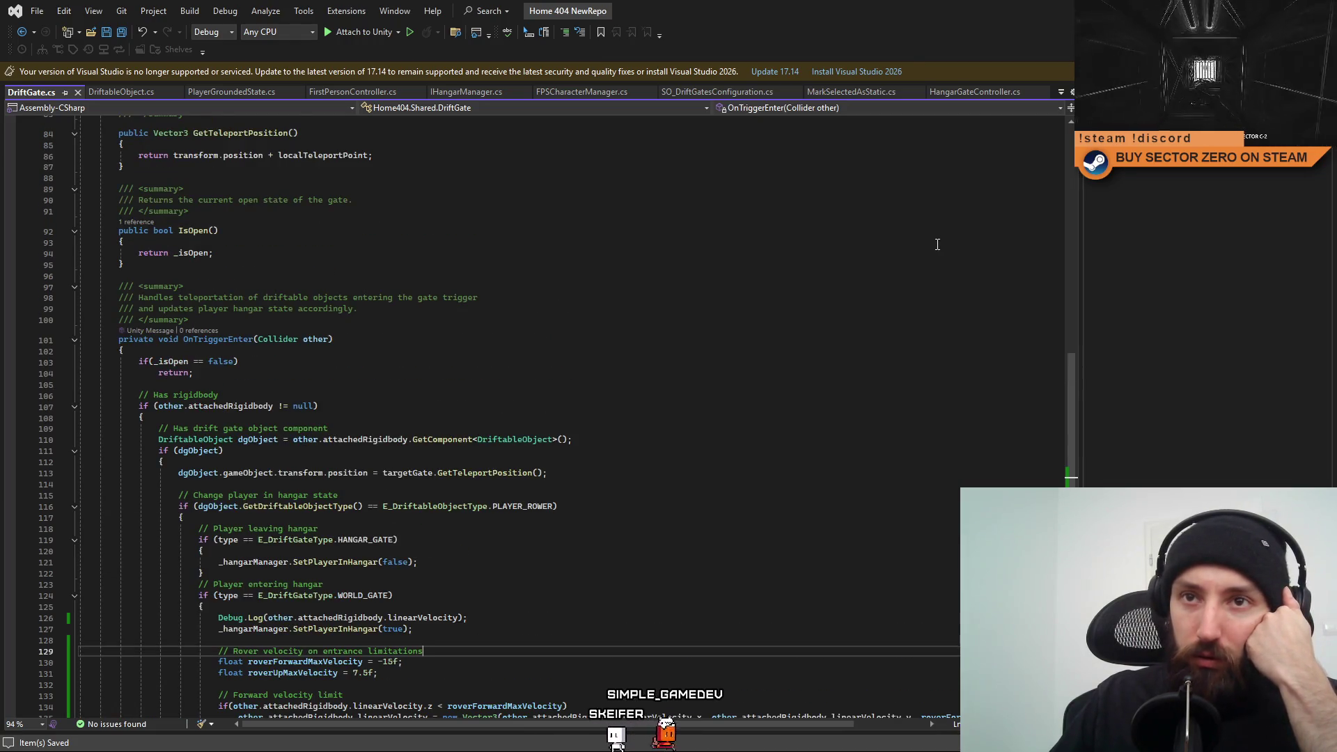
left_click(188, 320)
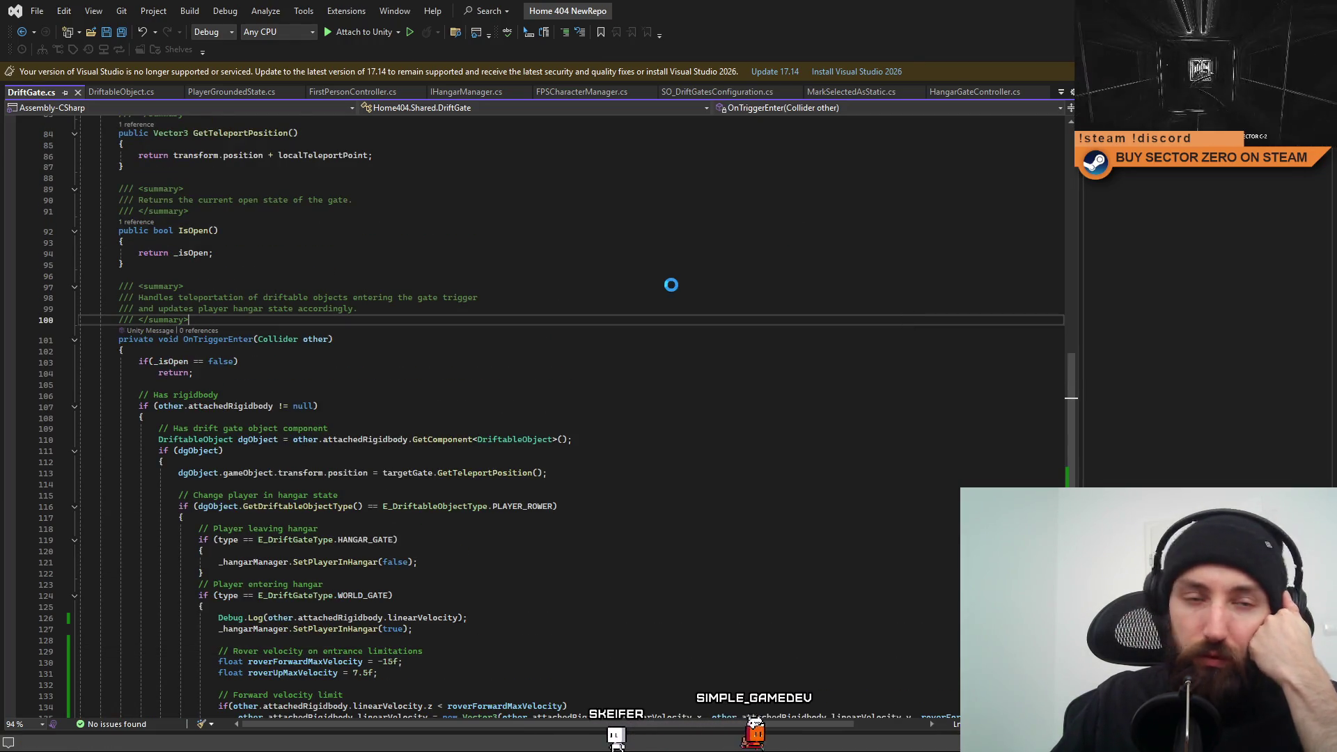
key("alt+Tab")
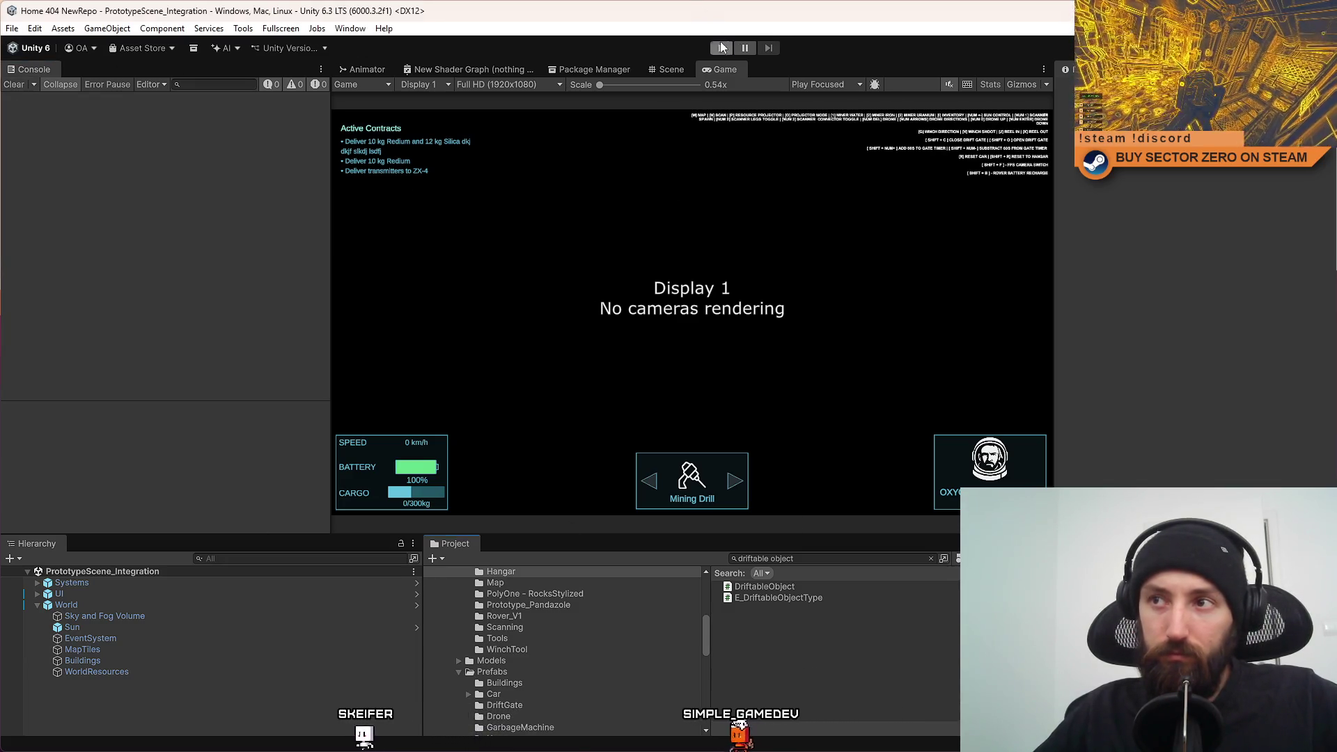
Start a Play mode test with the Game view fullscreen and begin turning the rover in the hangar.
key("ctrl+p")
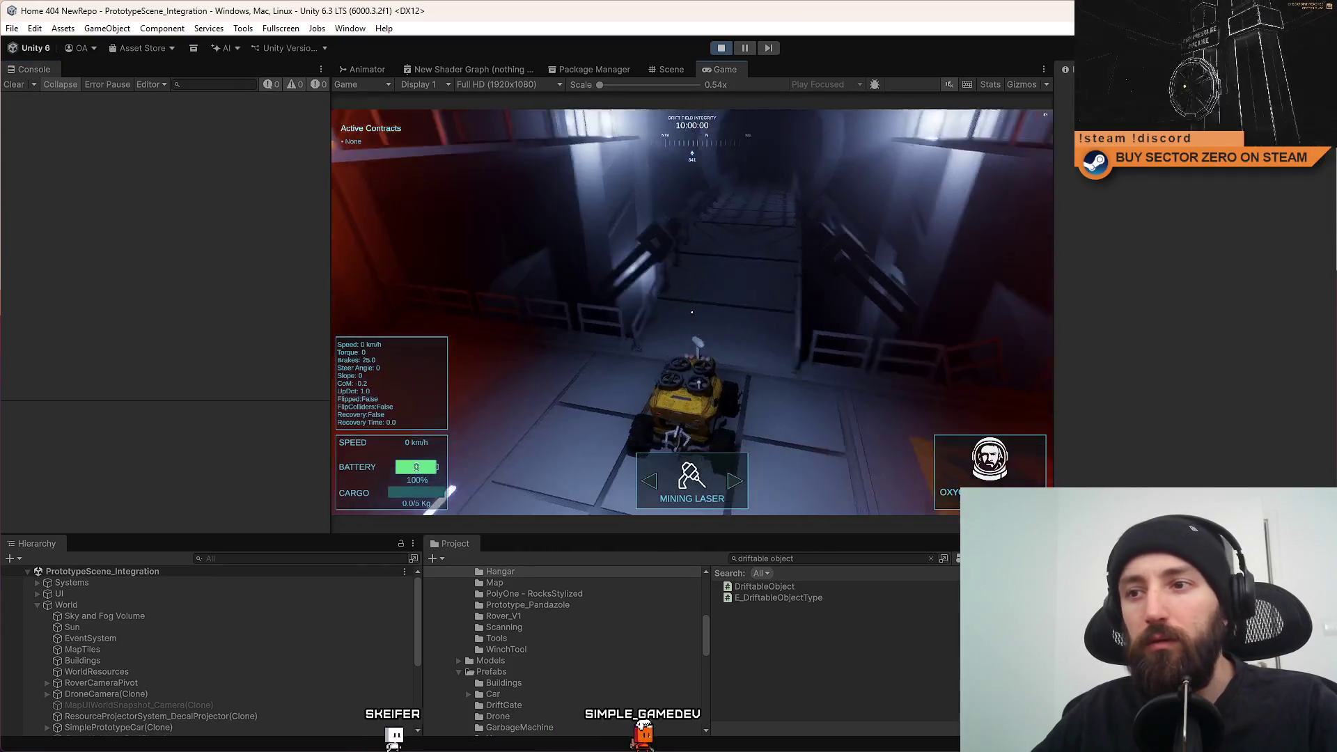
key("F11")
key("w")
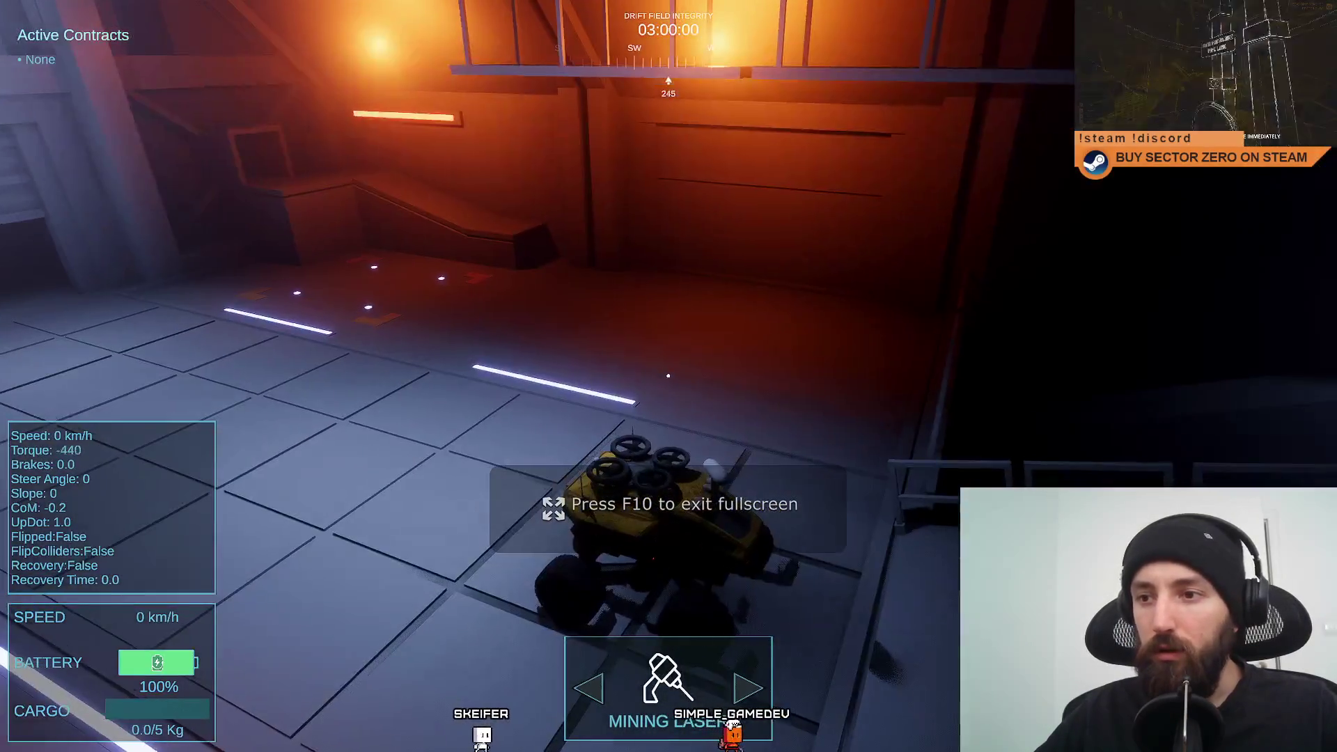
Steer the rover up the tunnel, then left across the snowfield.
key("d")
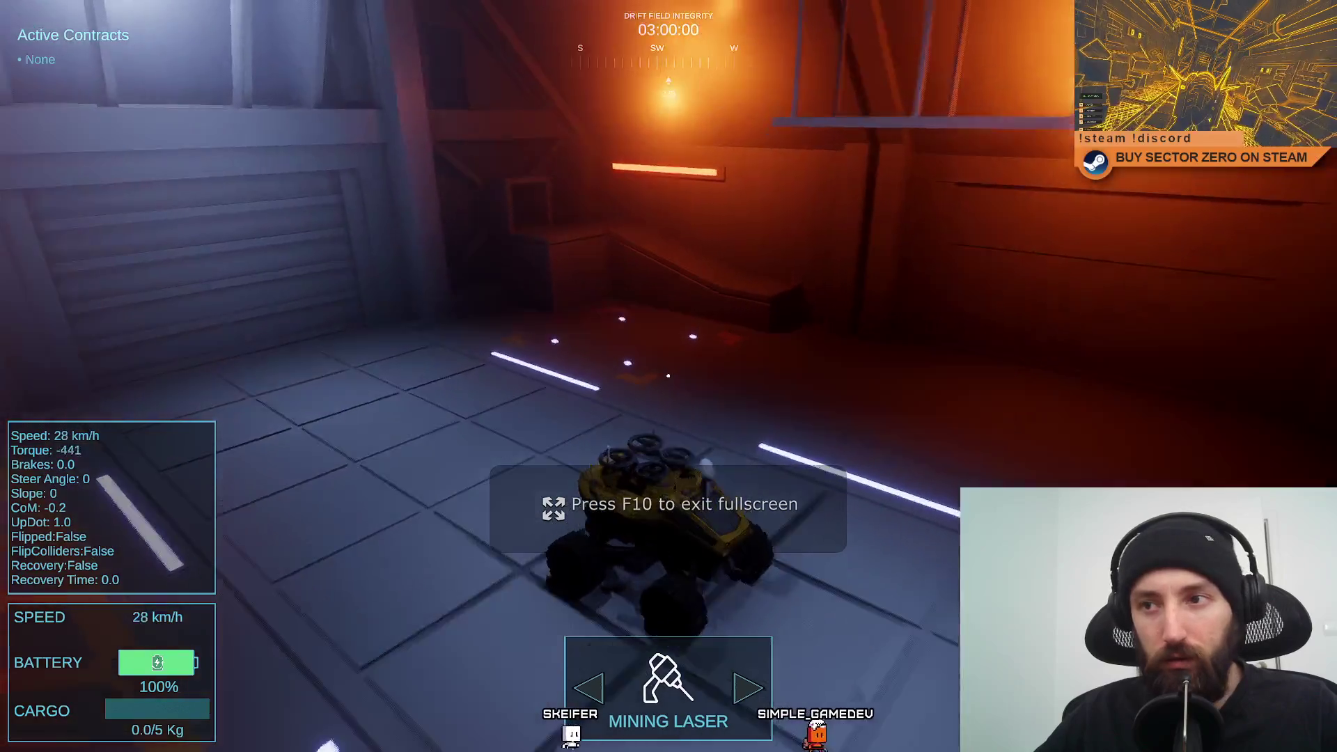
key("w")
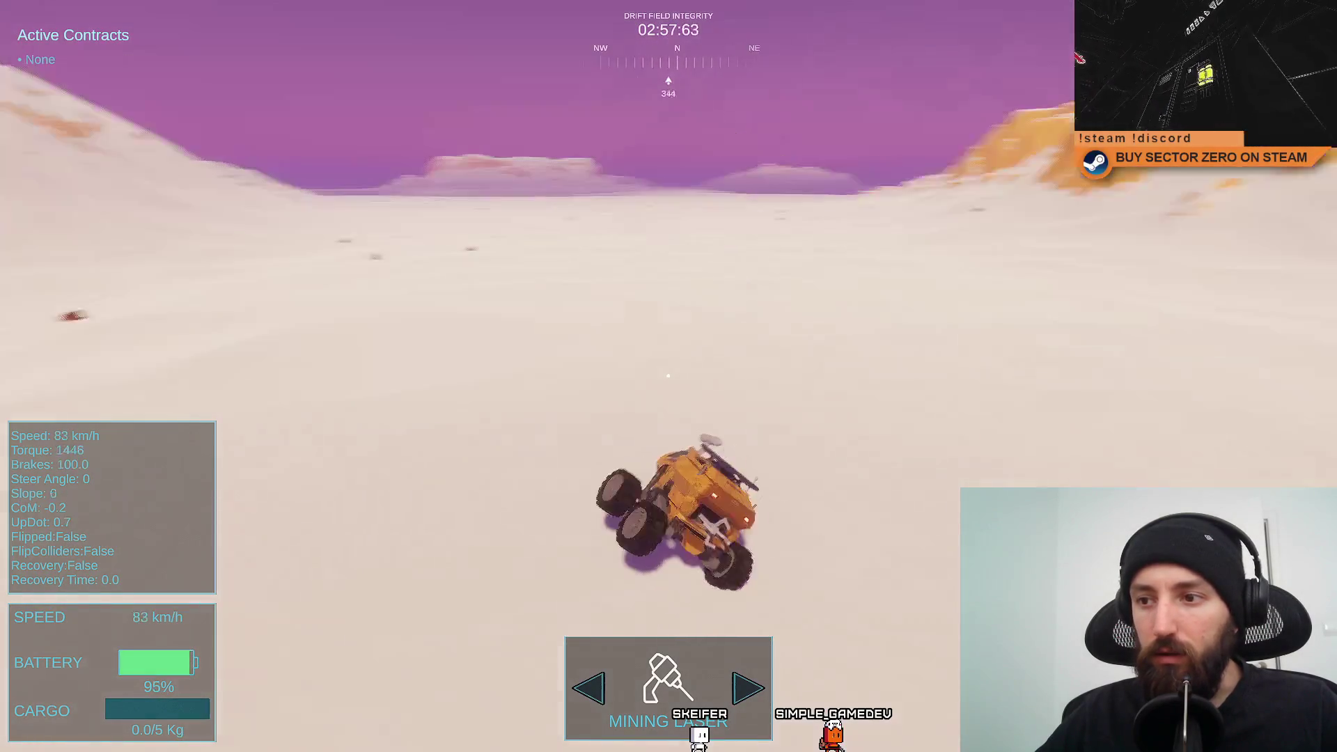
key("w")
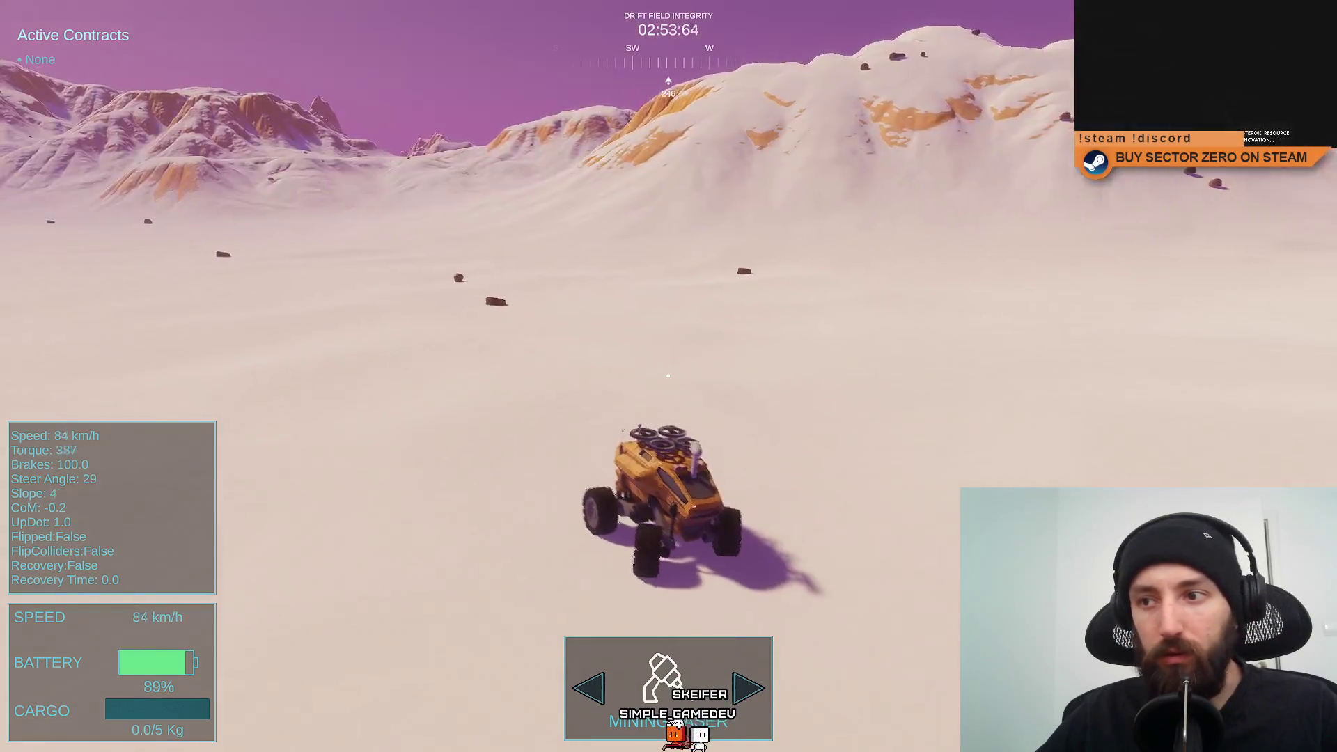
key("a")
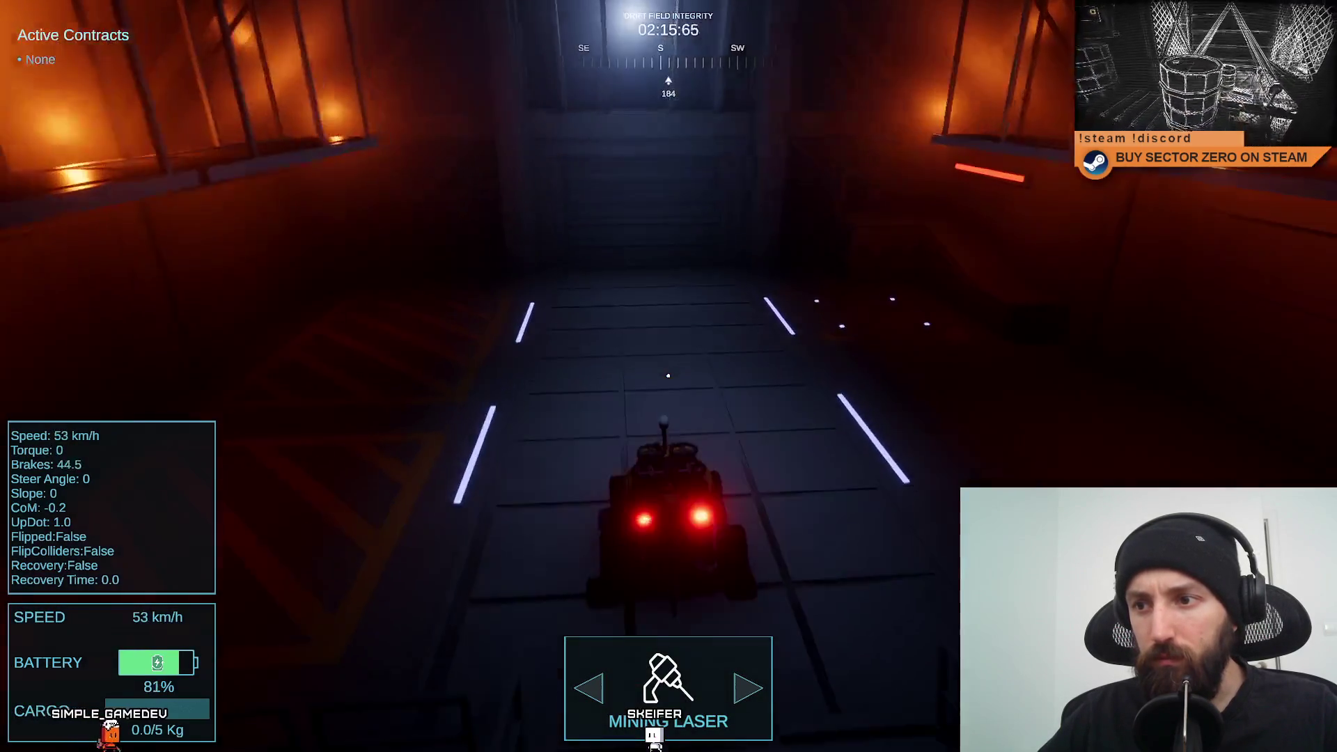
Drive the rover north up the ramp and through the glowing portal onto the snow.
key("s")
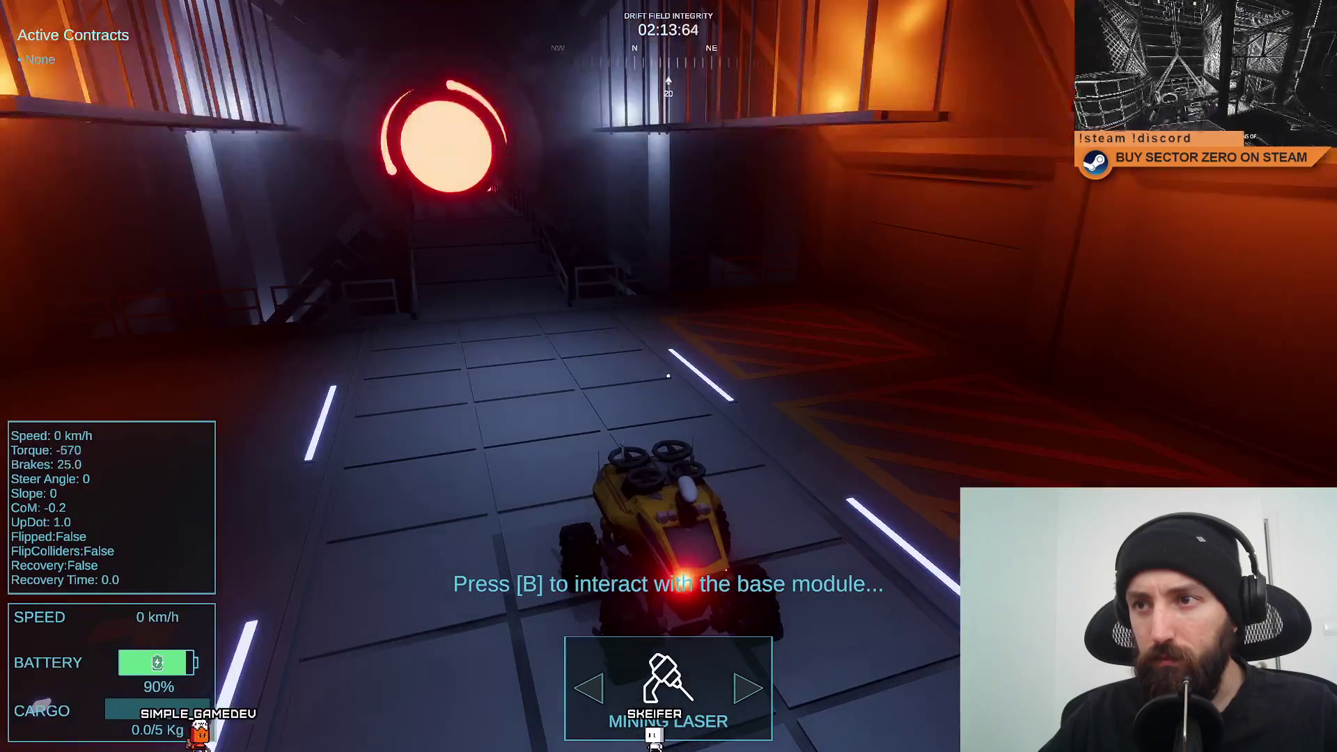
key("a")
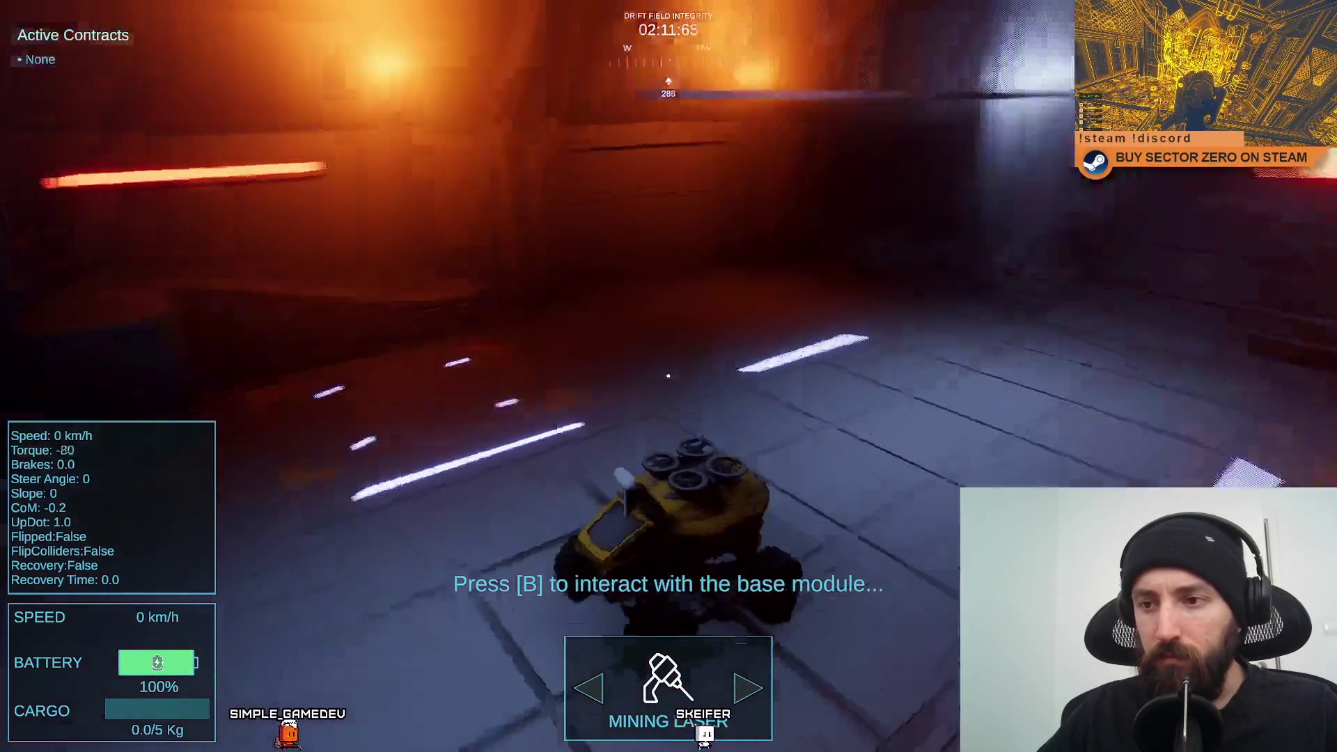
key("w")
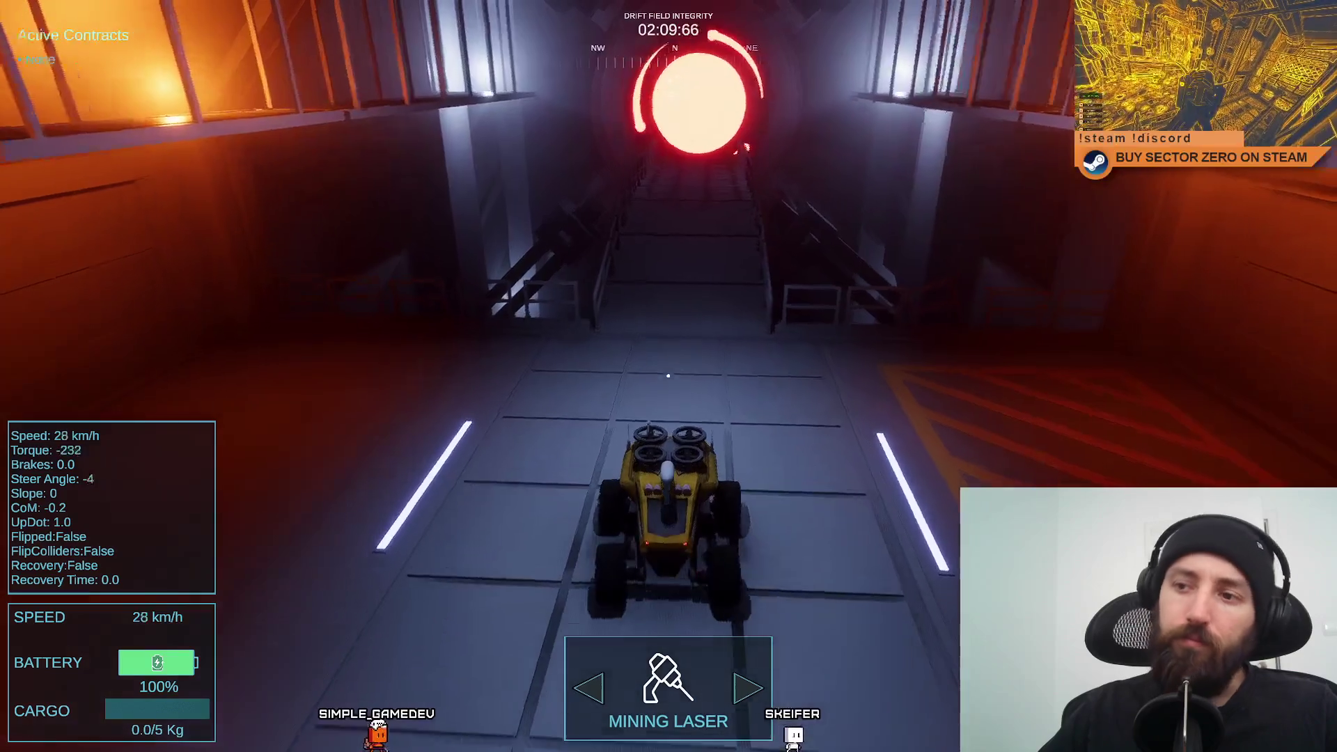
key("w")
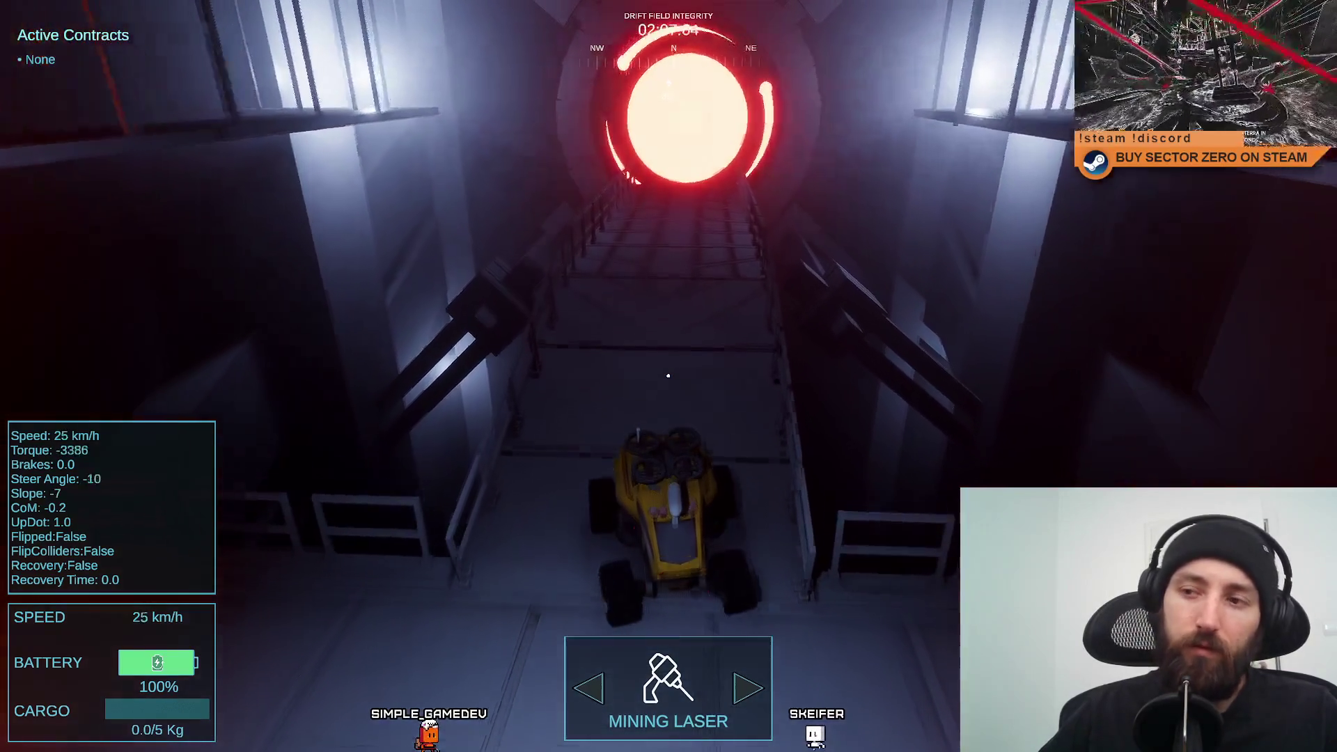
key("w")
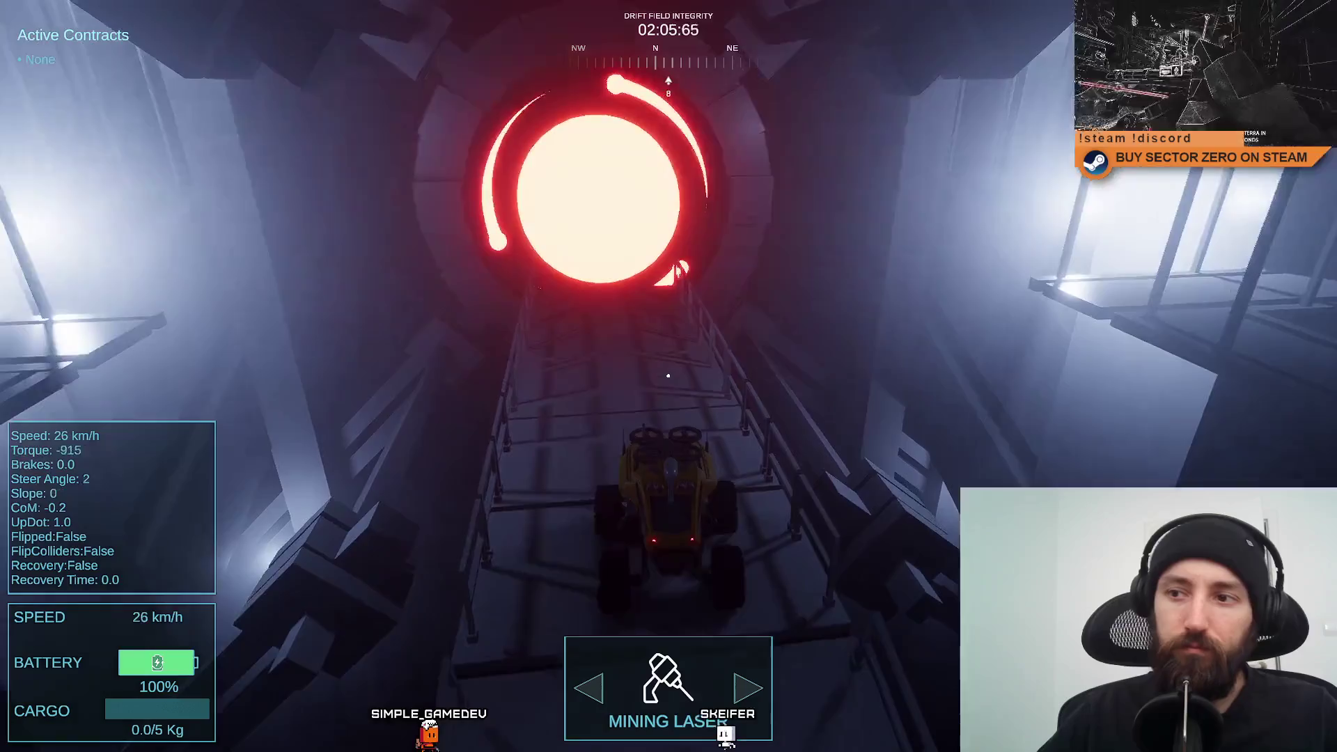
key("w")
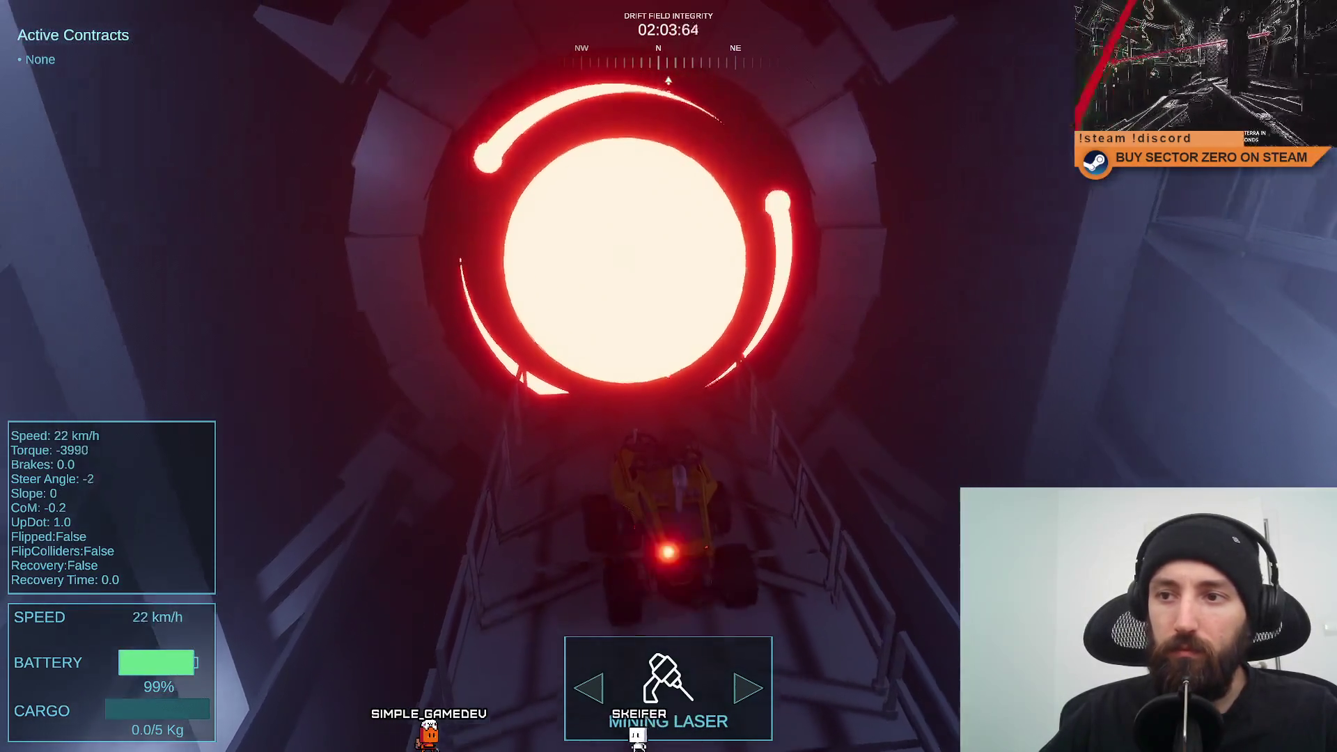
key("w")
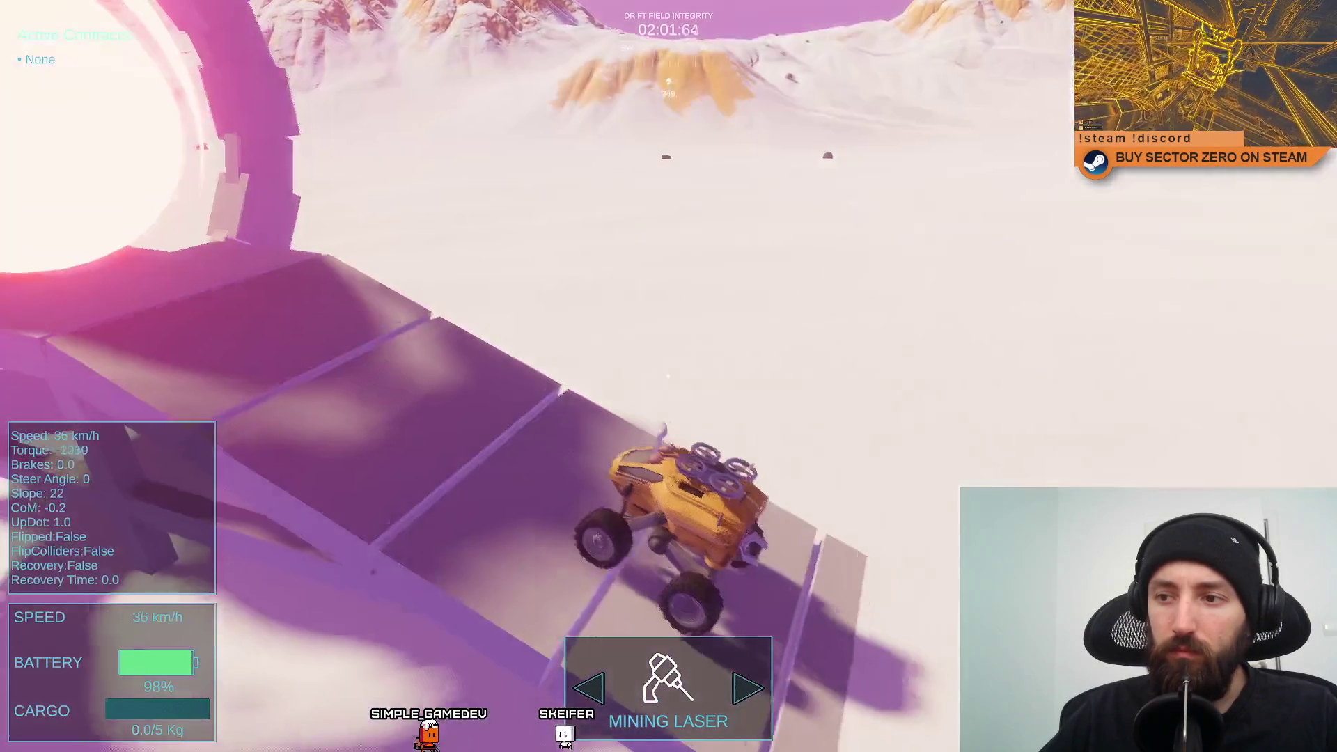
key("w")
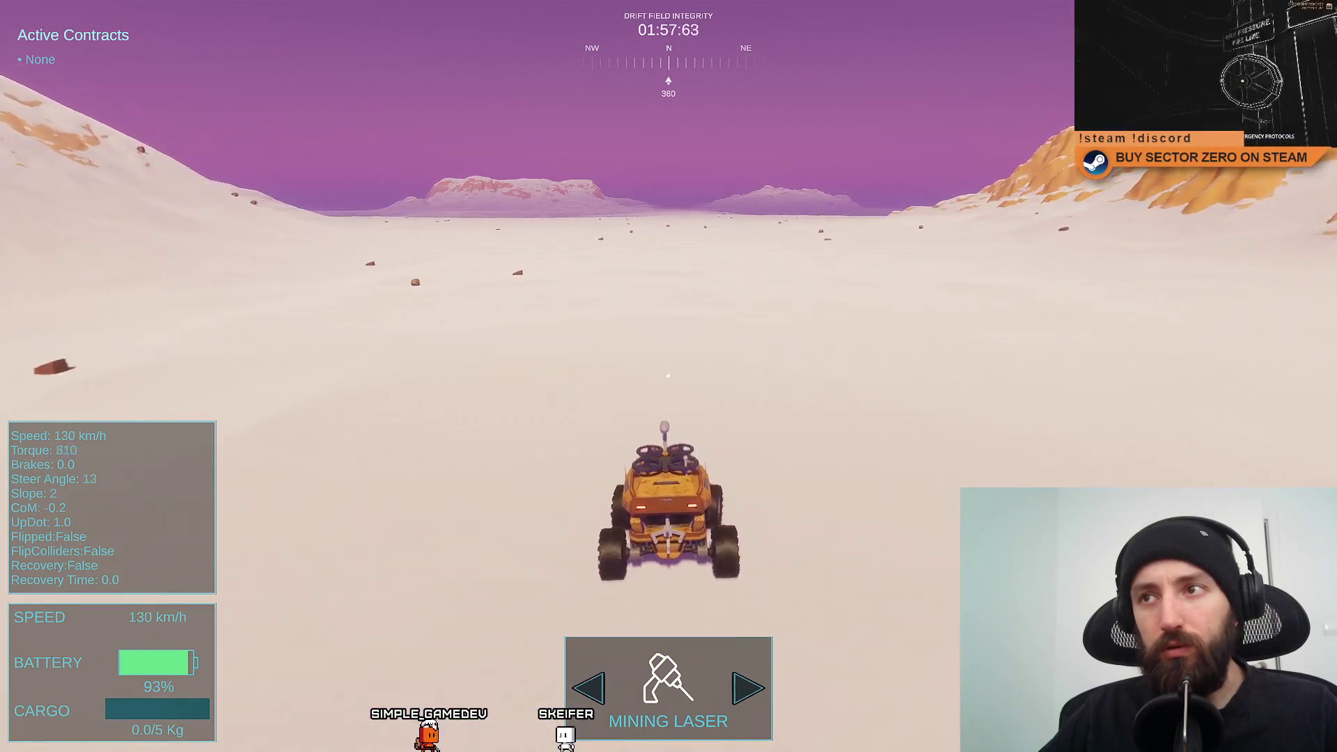
Turn the rover around on the snow with braking and drive it back into the portal.
key("w")
key("a")
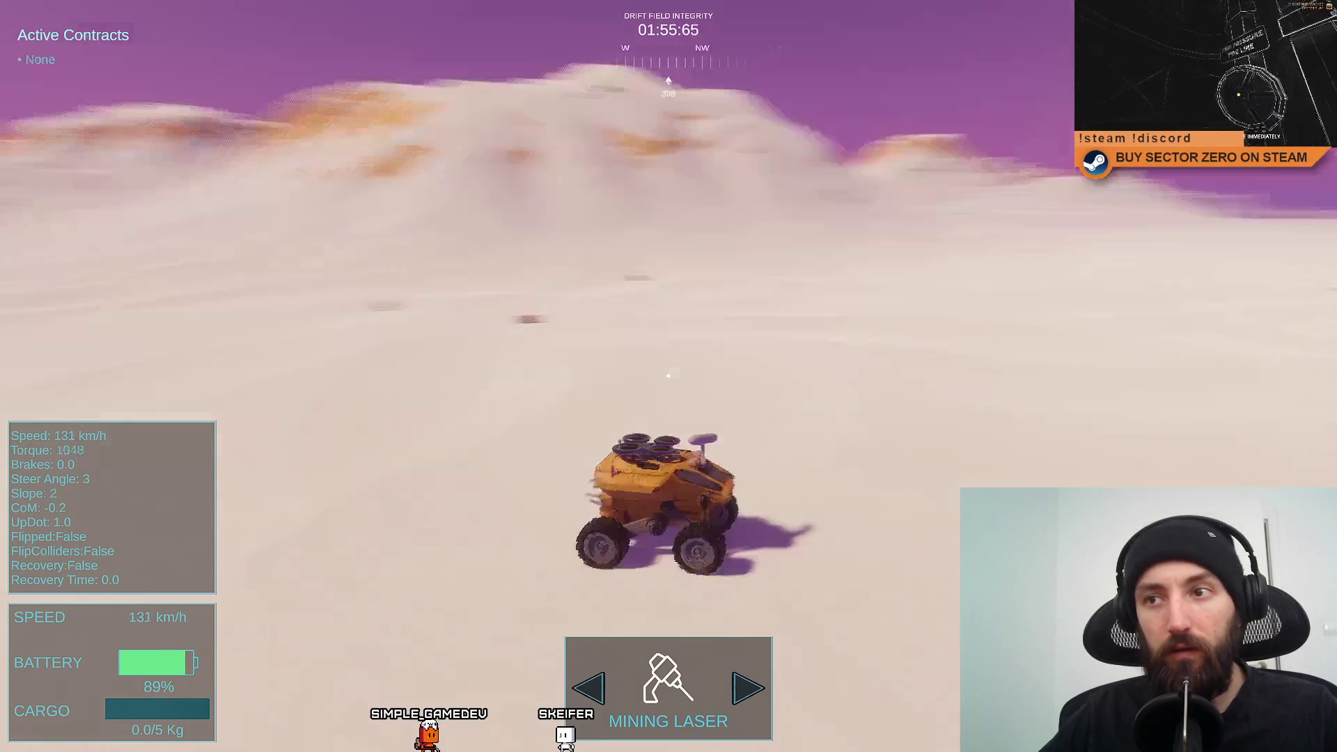
key("space")
key("w")
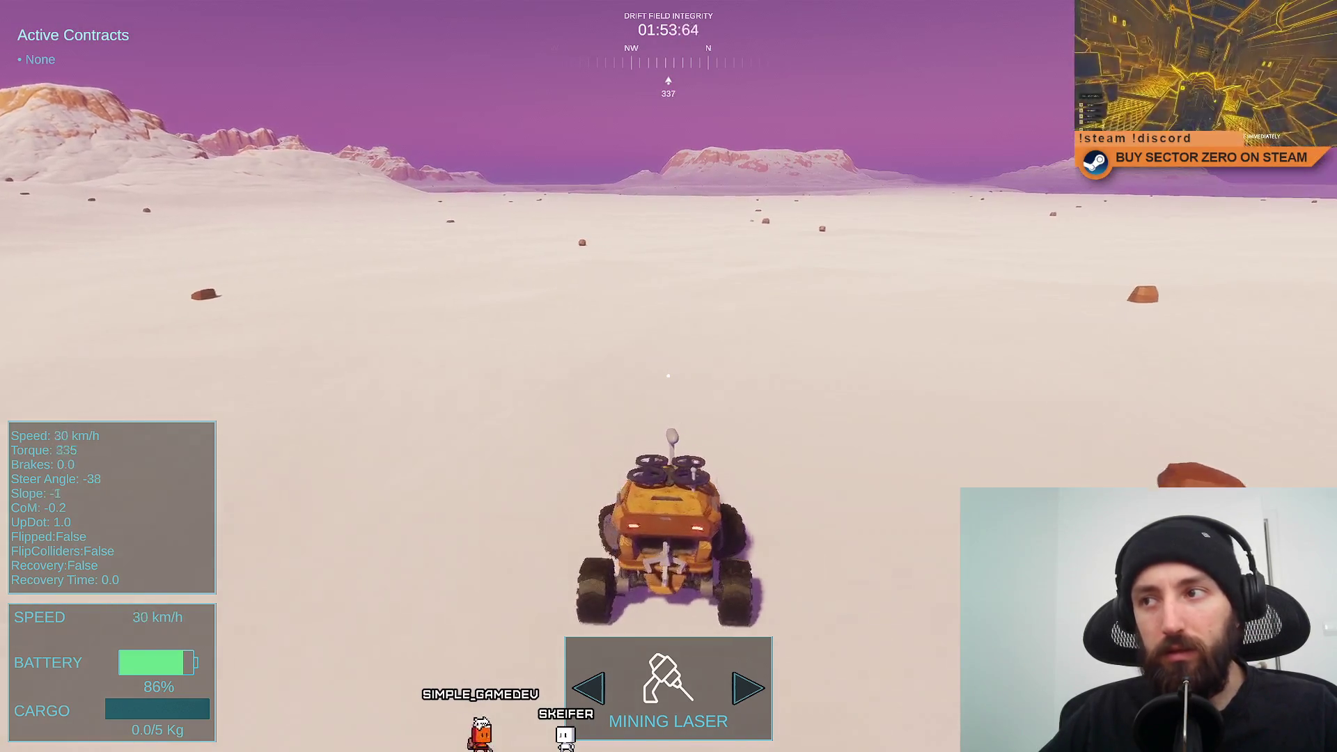
key("w")
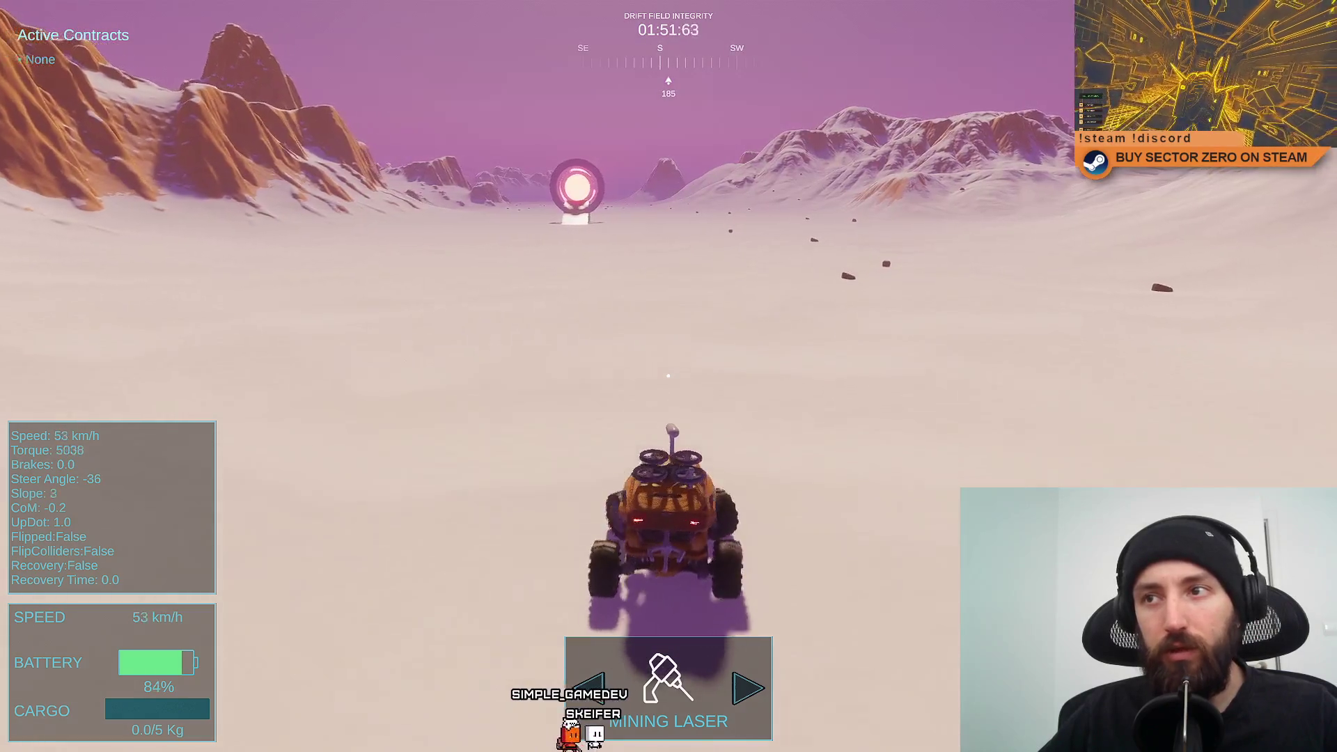
key("w")
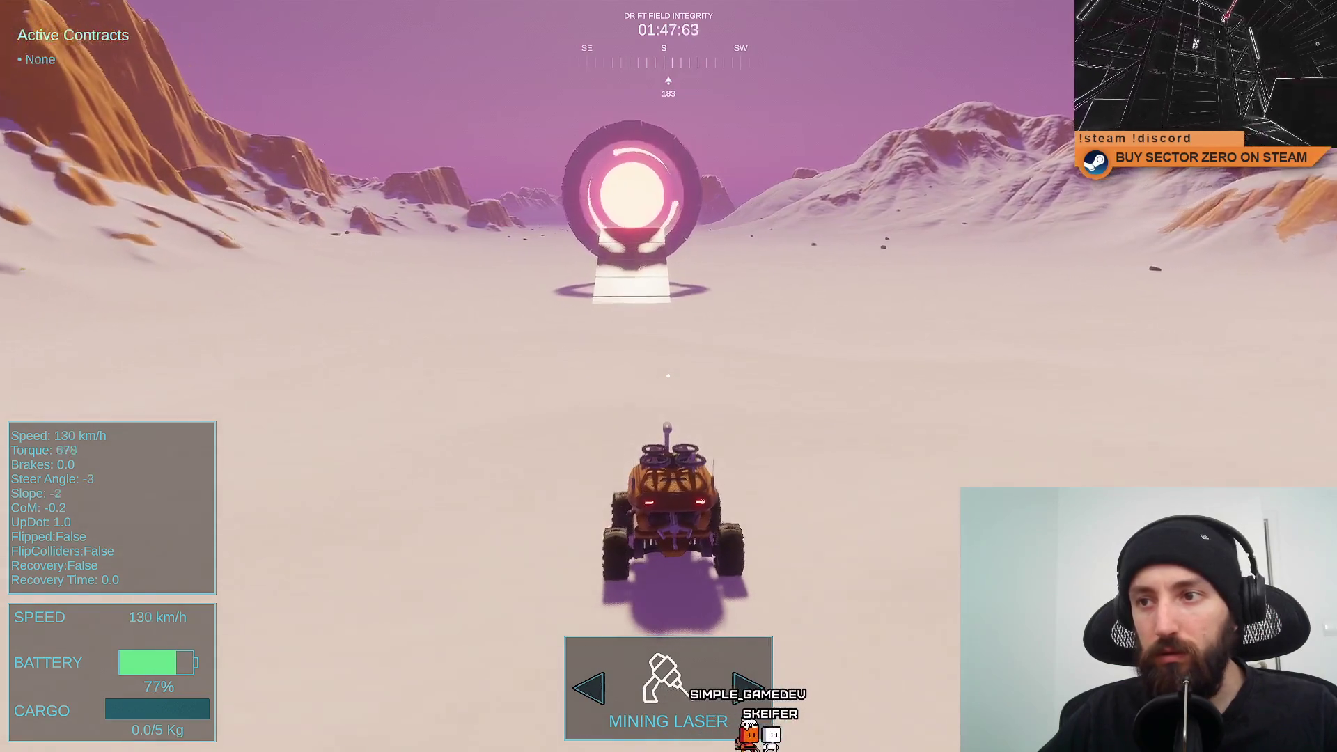
key("w")
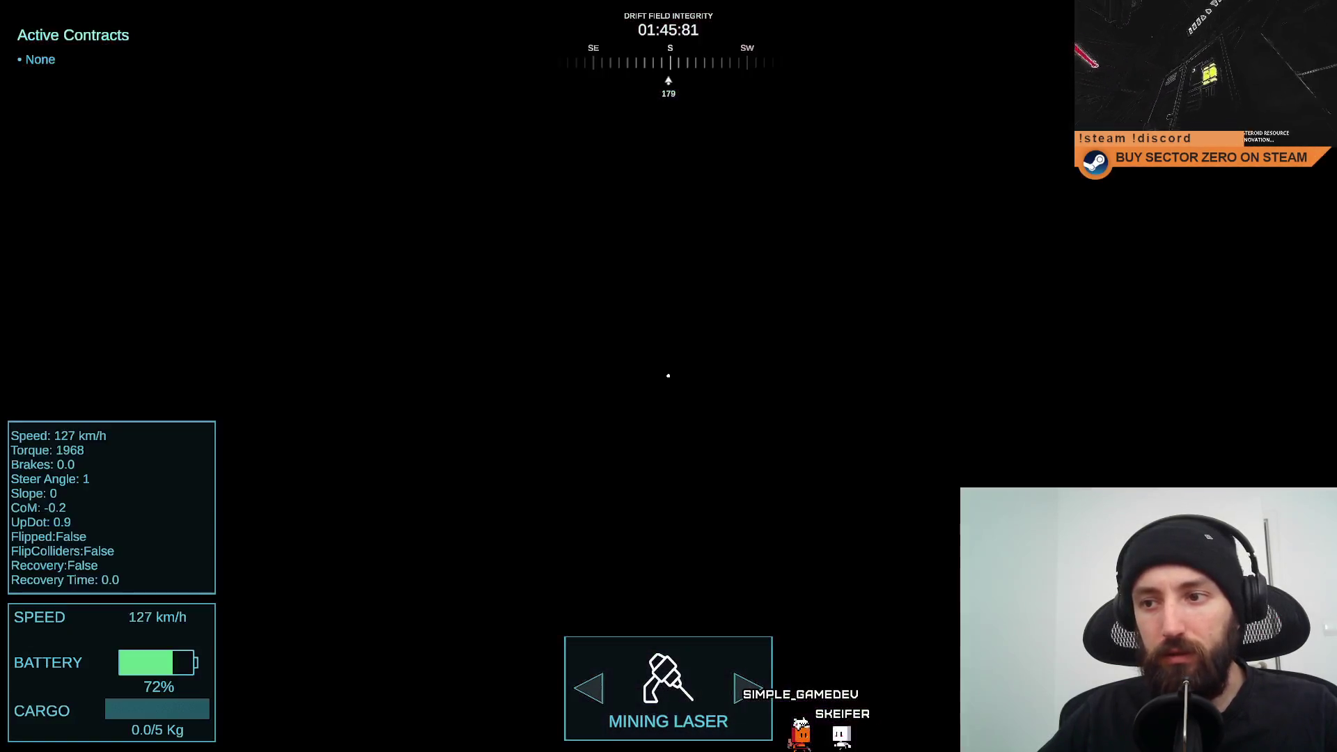
Brake and reverse in the hangar, then drive up the ramp through the portal heading north.
key("s")
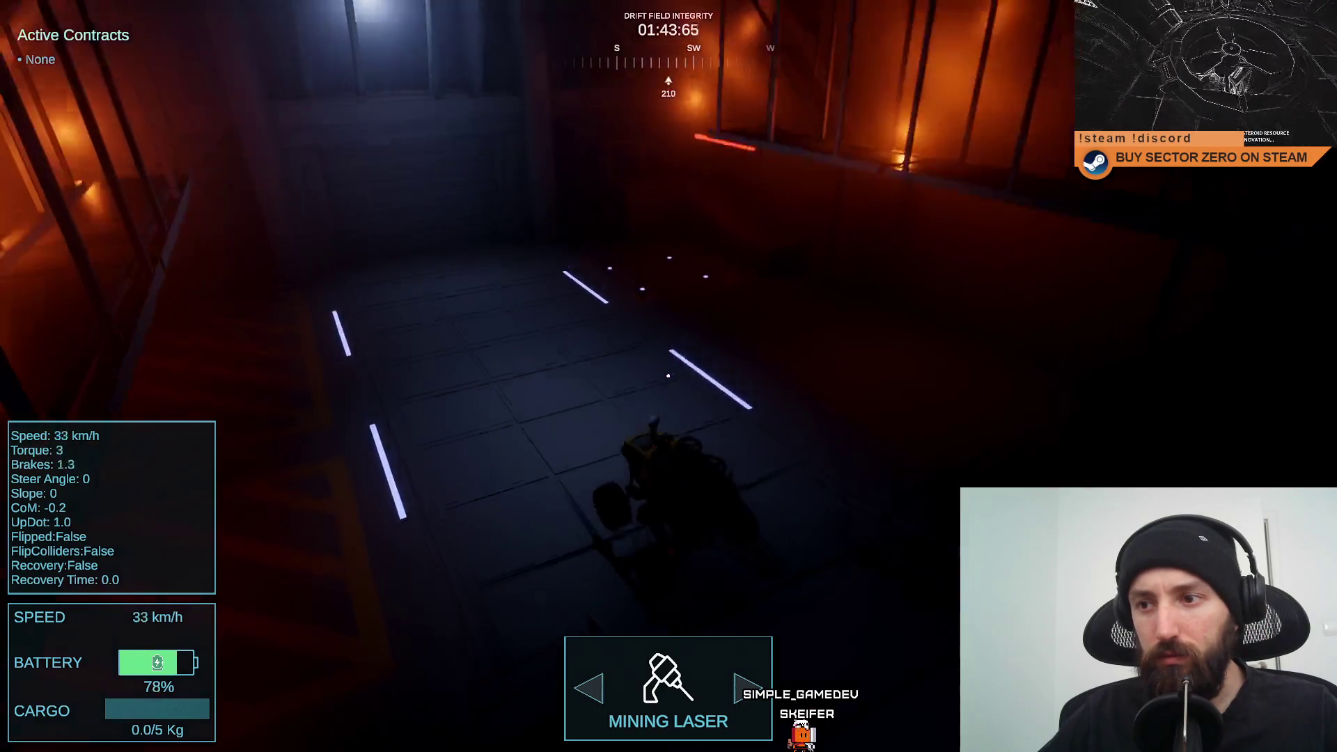
key("s")
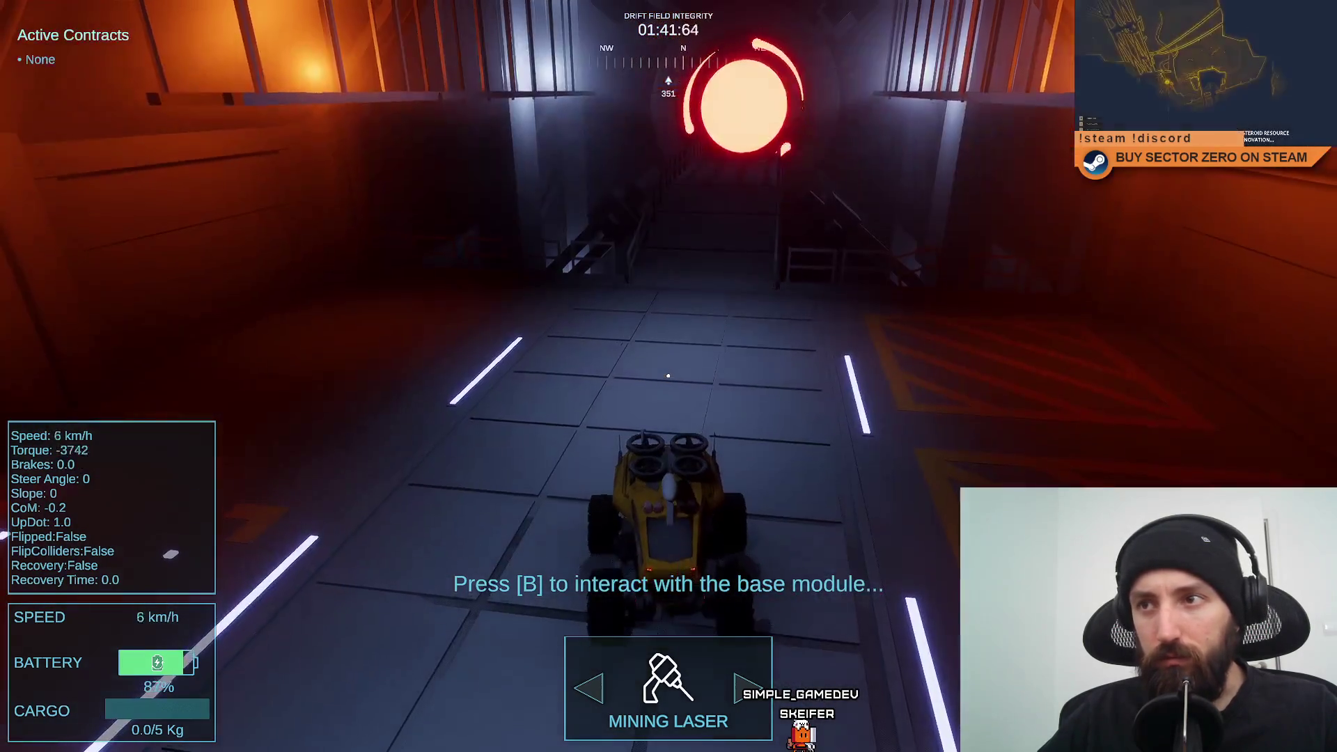
key("w")
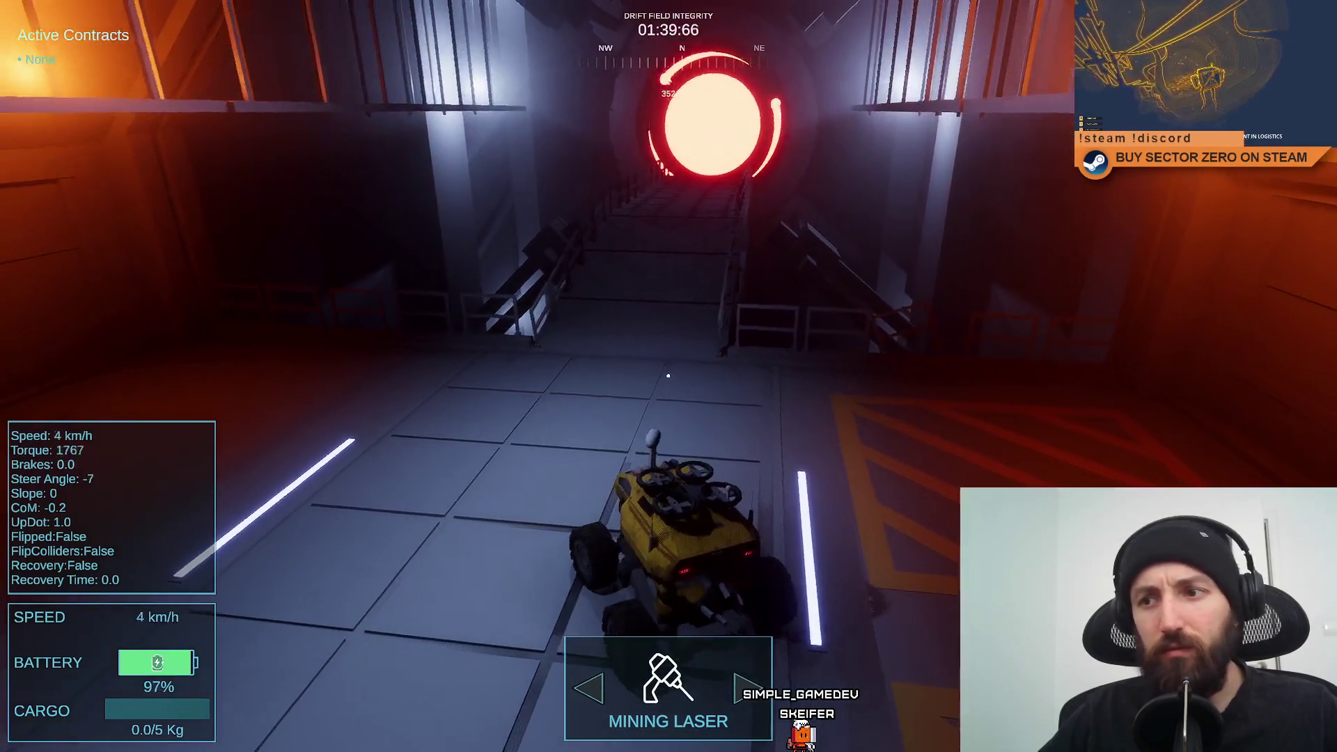
key("d")
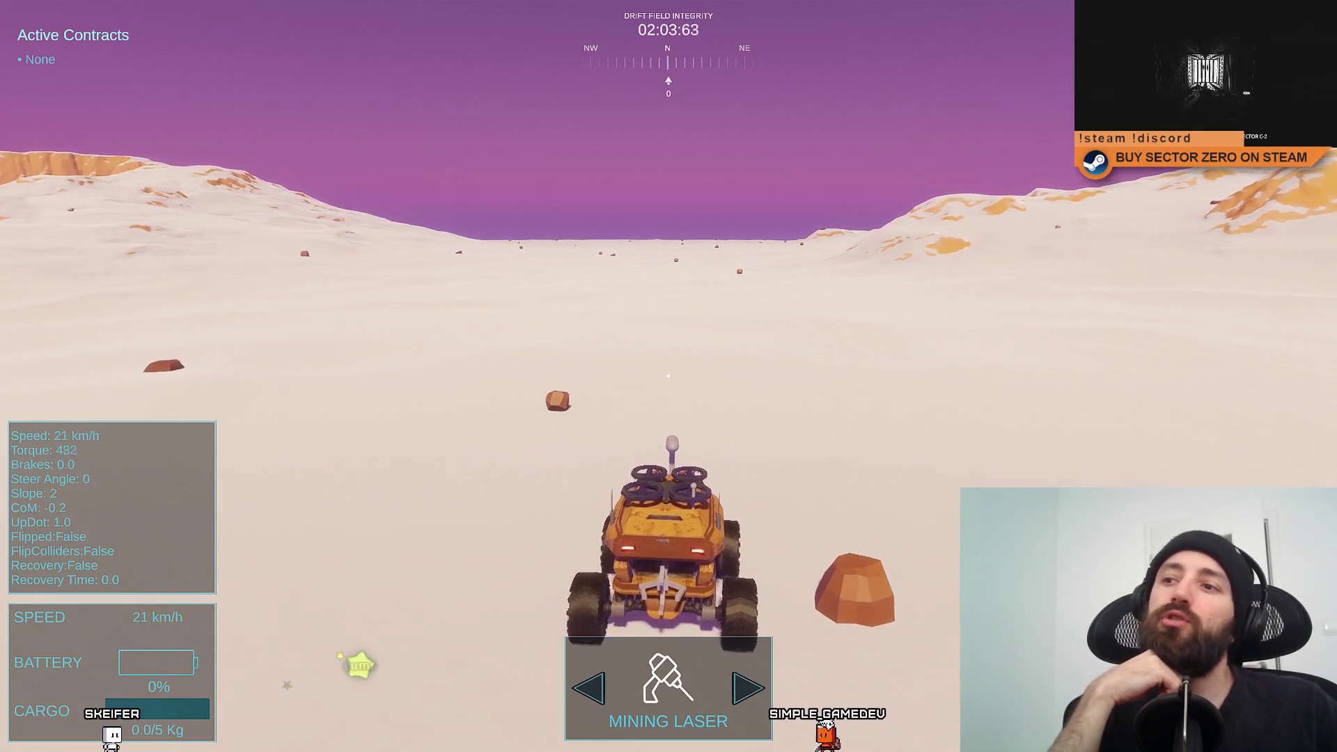
Keep the rover driving north past the rock across the plain until the scene goes dark.
key("w")
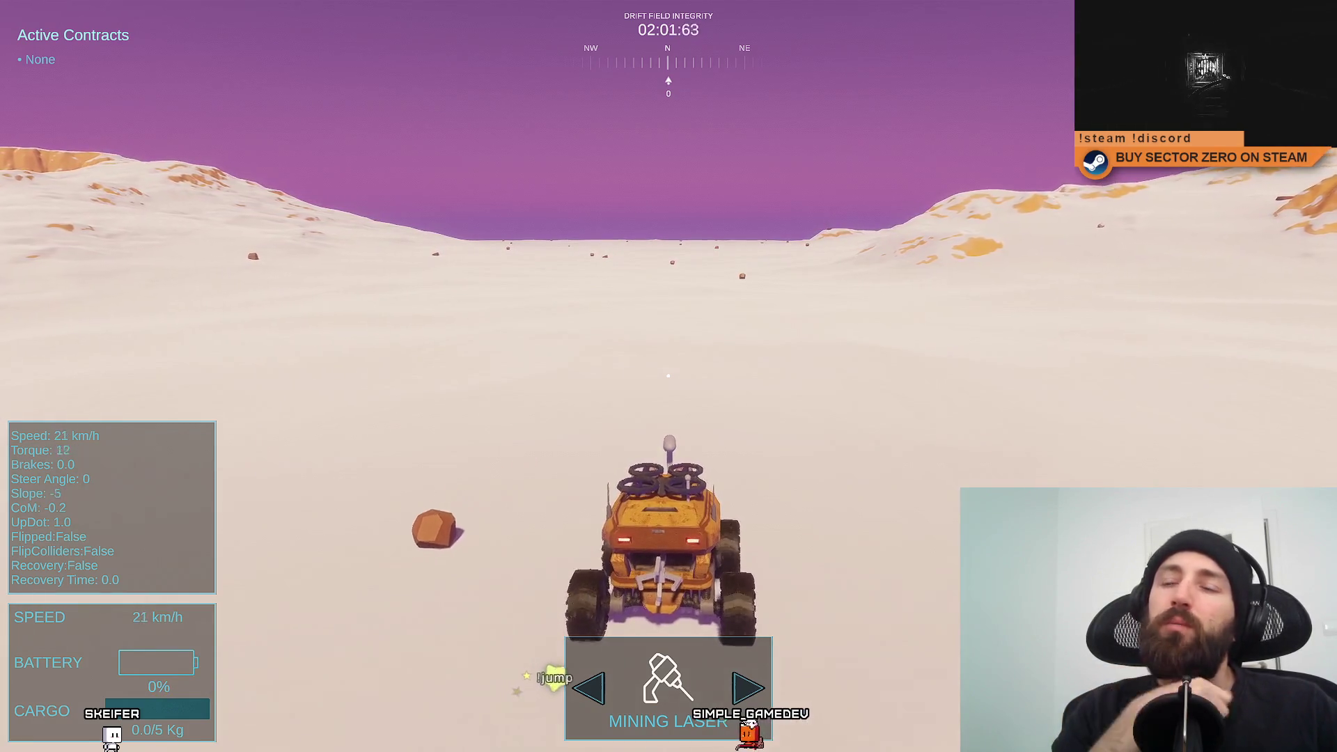
key("w")
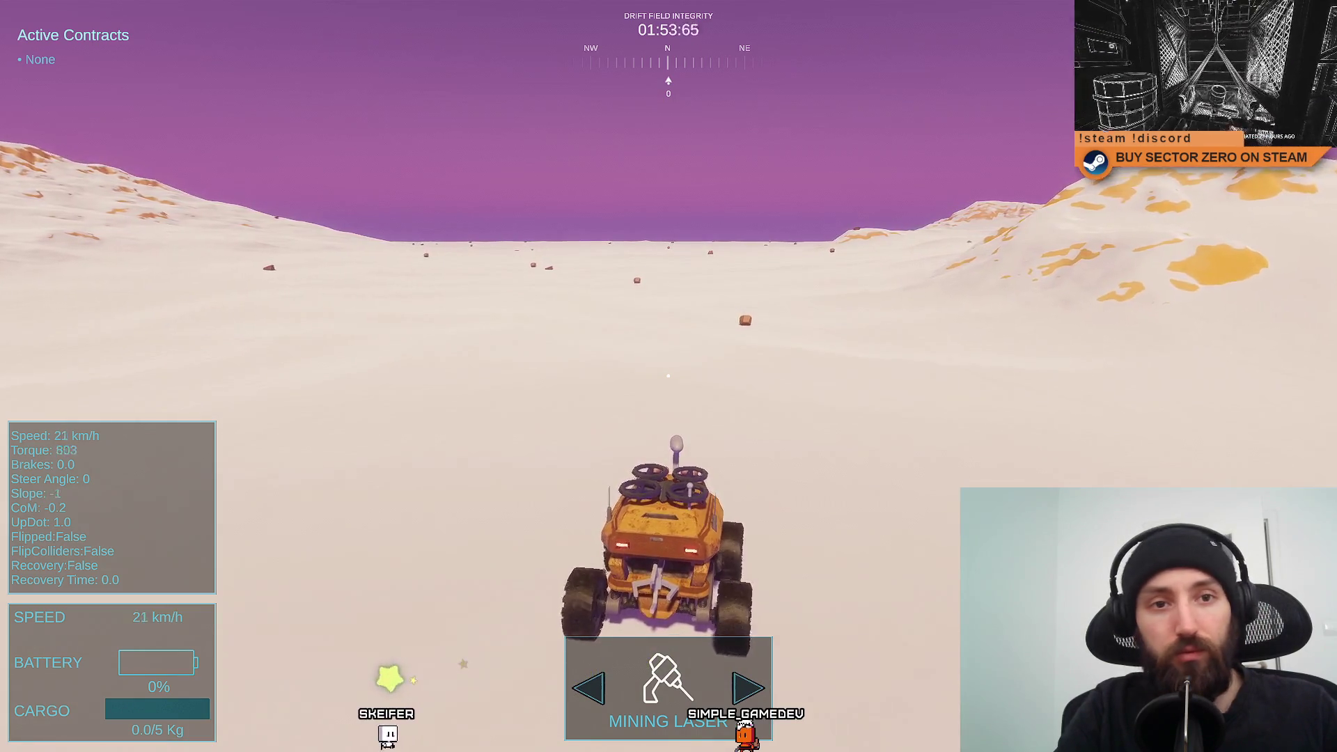
key("w")
key("w")
key("w")
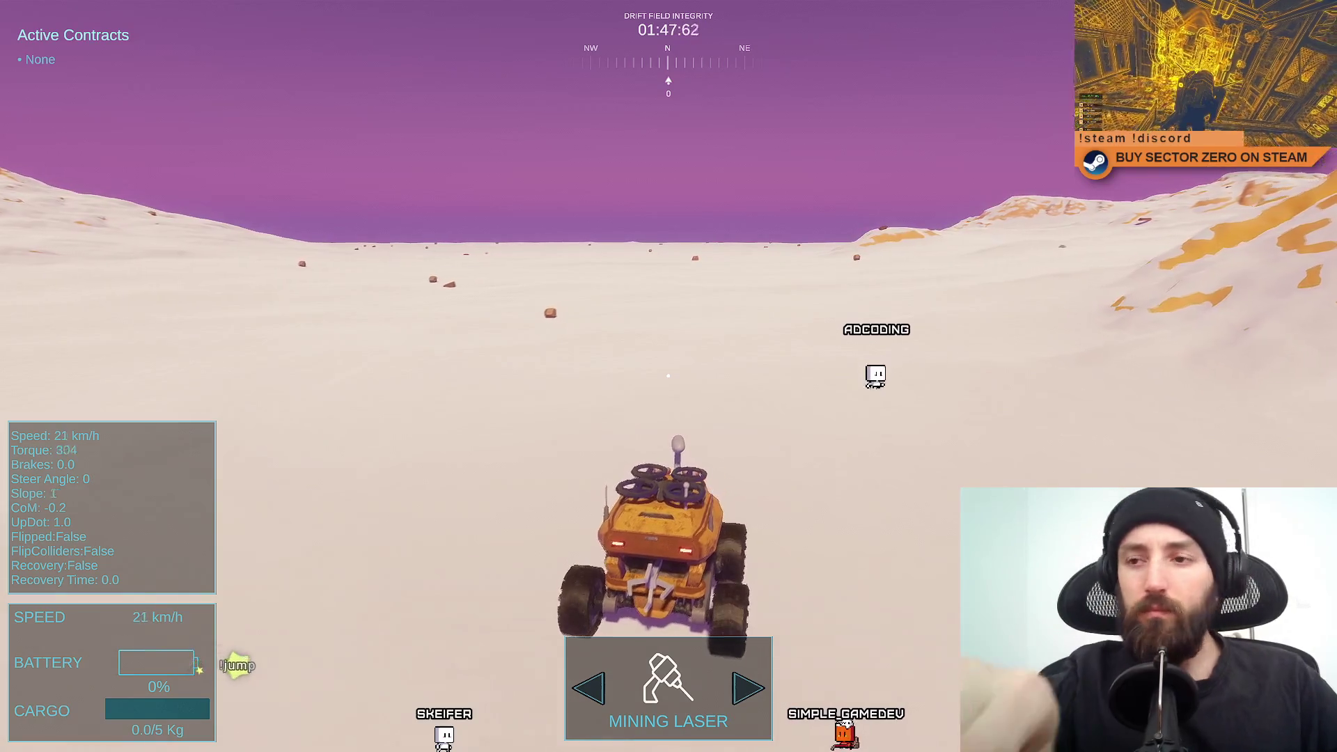
key("w")
key("w")
key("w")
key("w")
key("w")
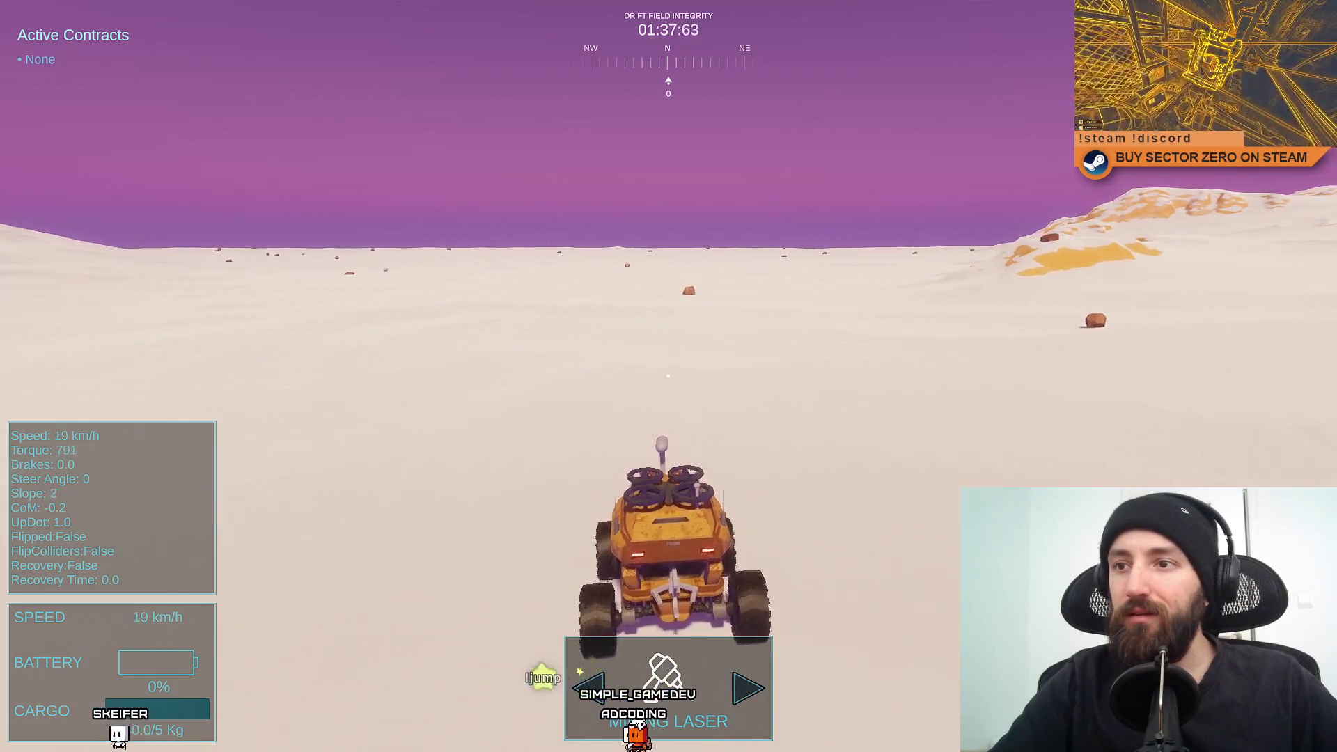
key("w")
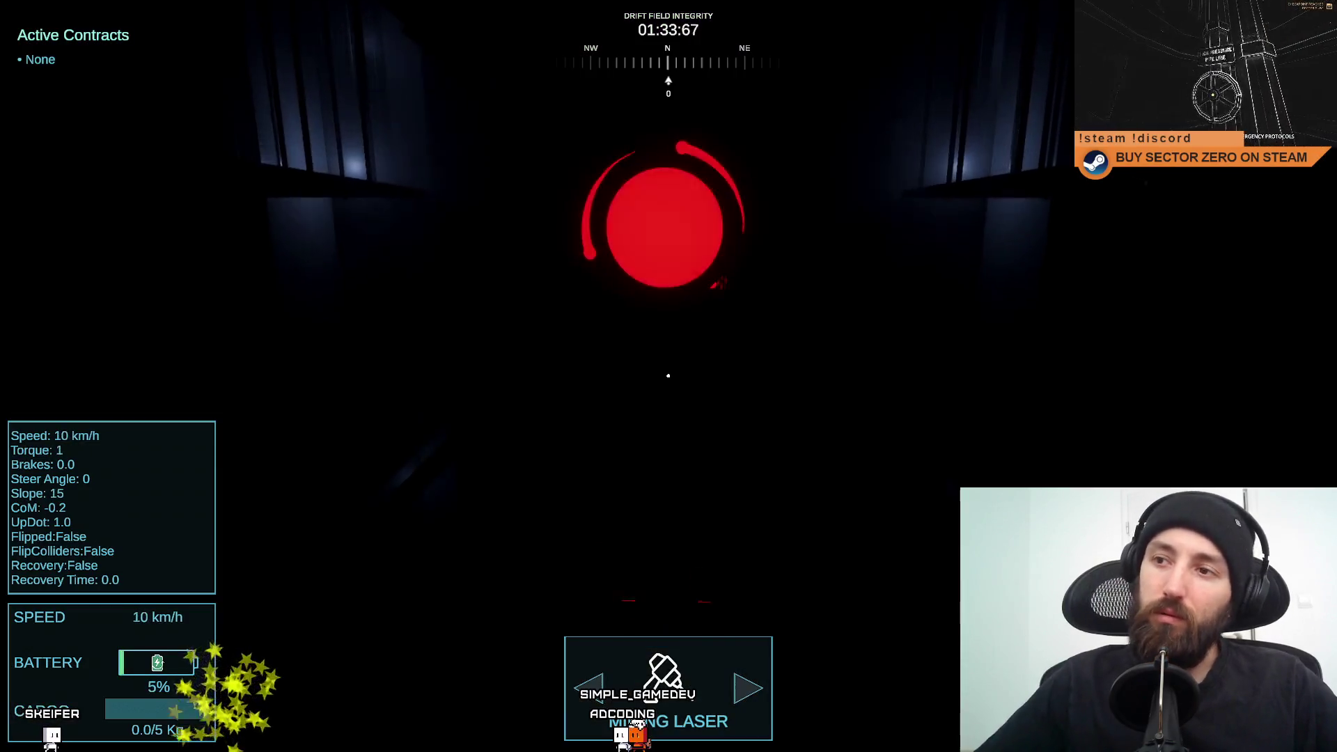
Drive through the tunnel and out the red portal, resetting the drift timer to 03:00.
key("s")
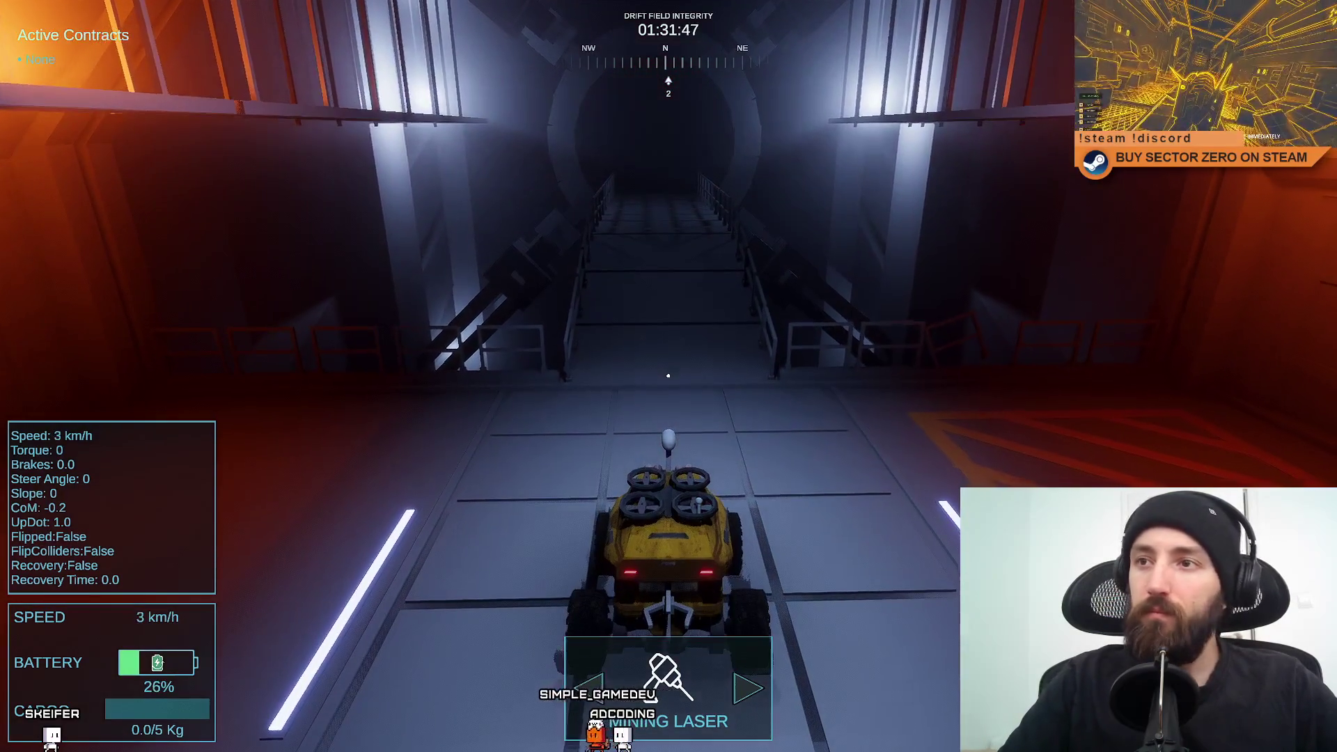
key("w")
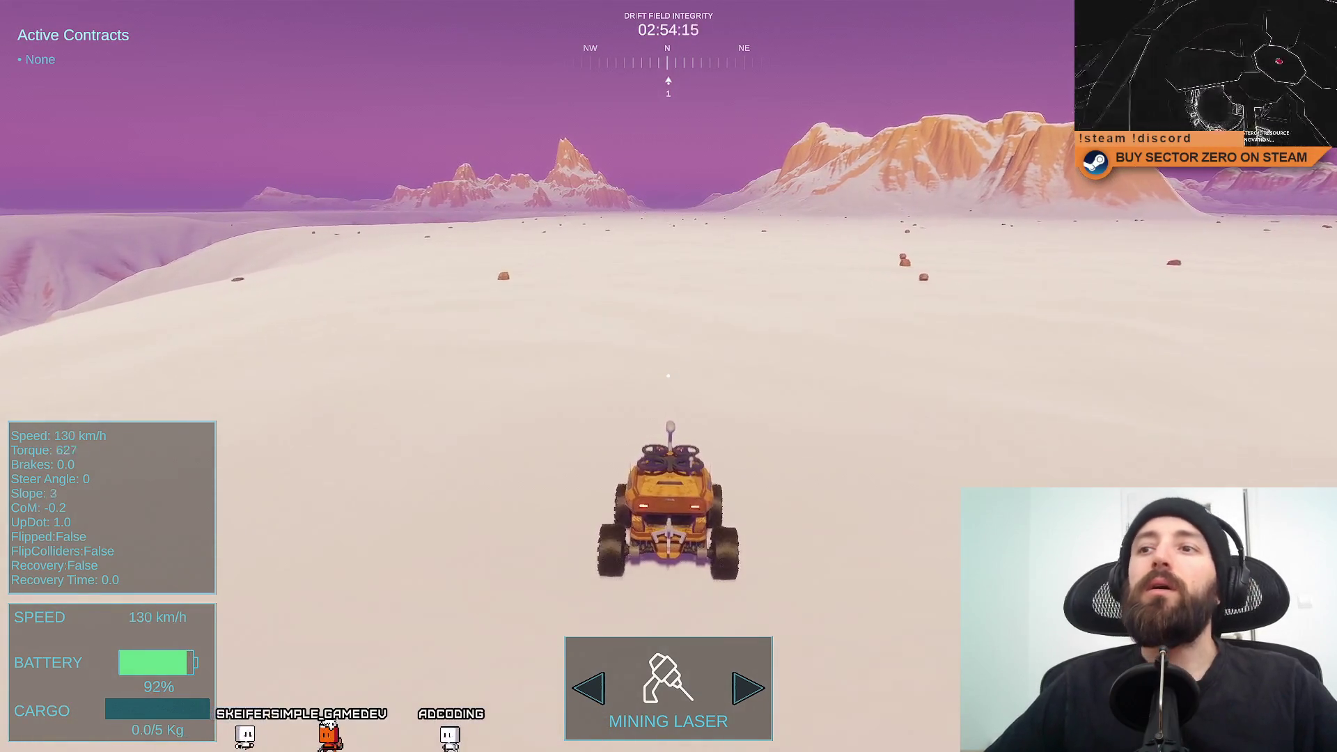
key("d")
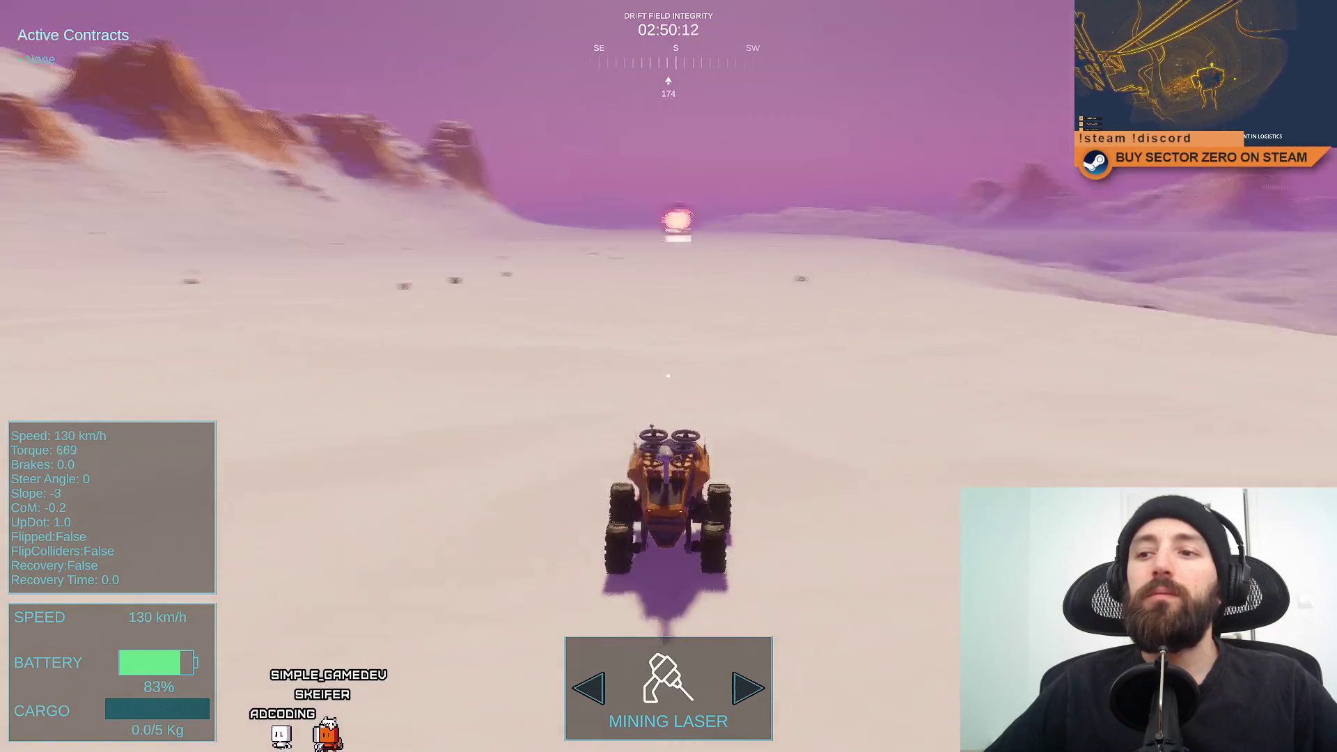
Swing the view from the pink beacon back north and keep driving across the snowfield.
key("d")
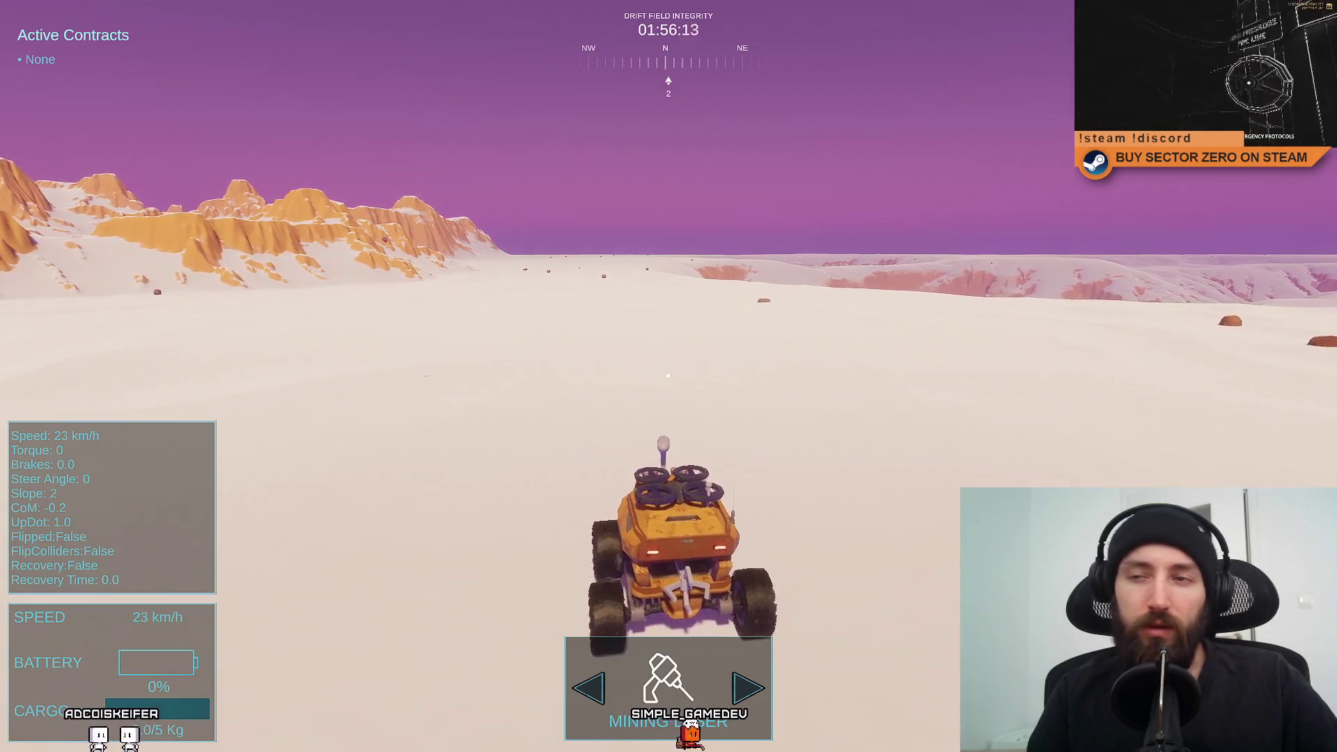
key("w")
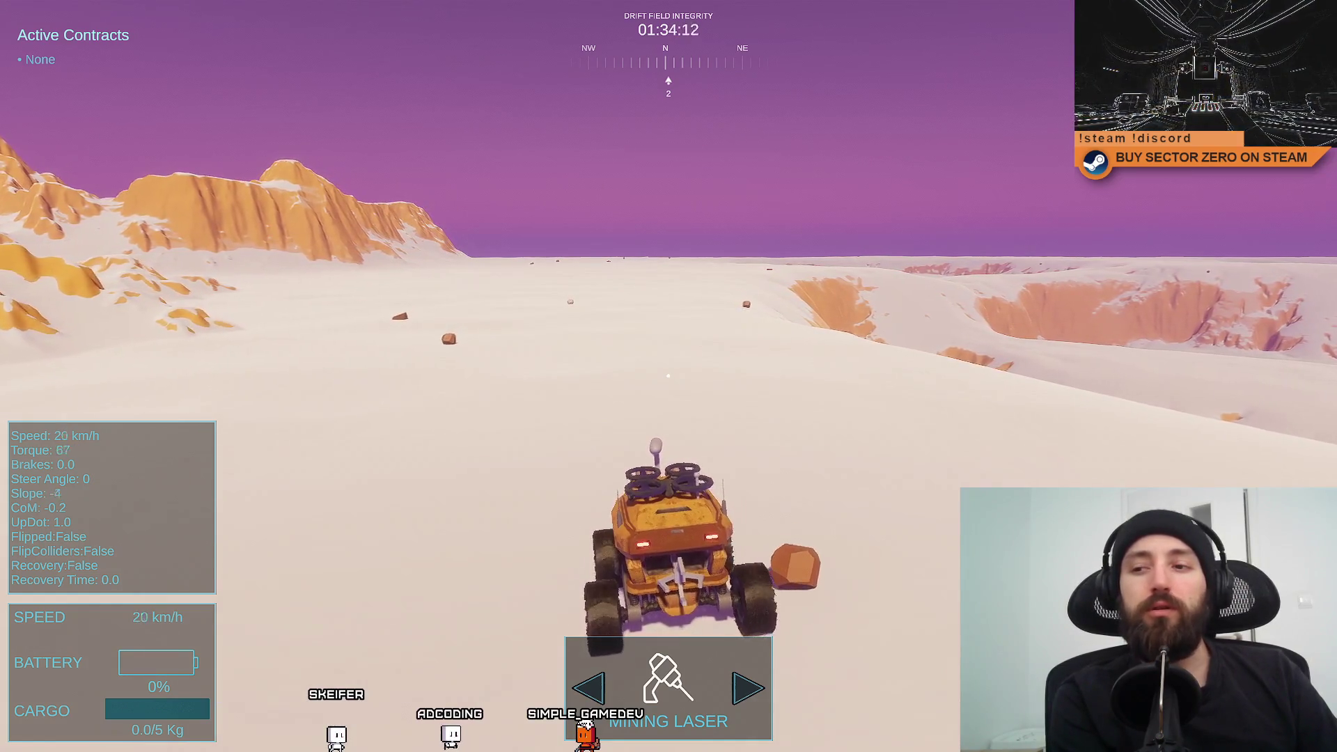
Drive the rover north across the snow, past rocks and over rises, to the purple boundary edge.
key("w")
key("w")
key("w")
key("d")
key("w")
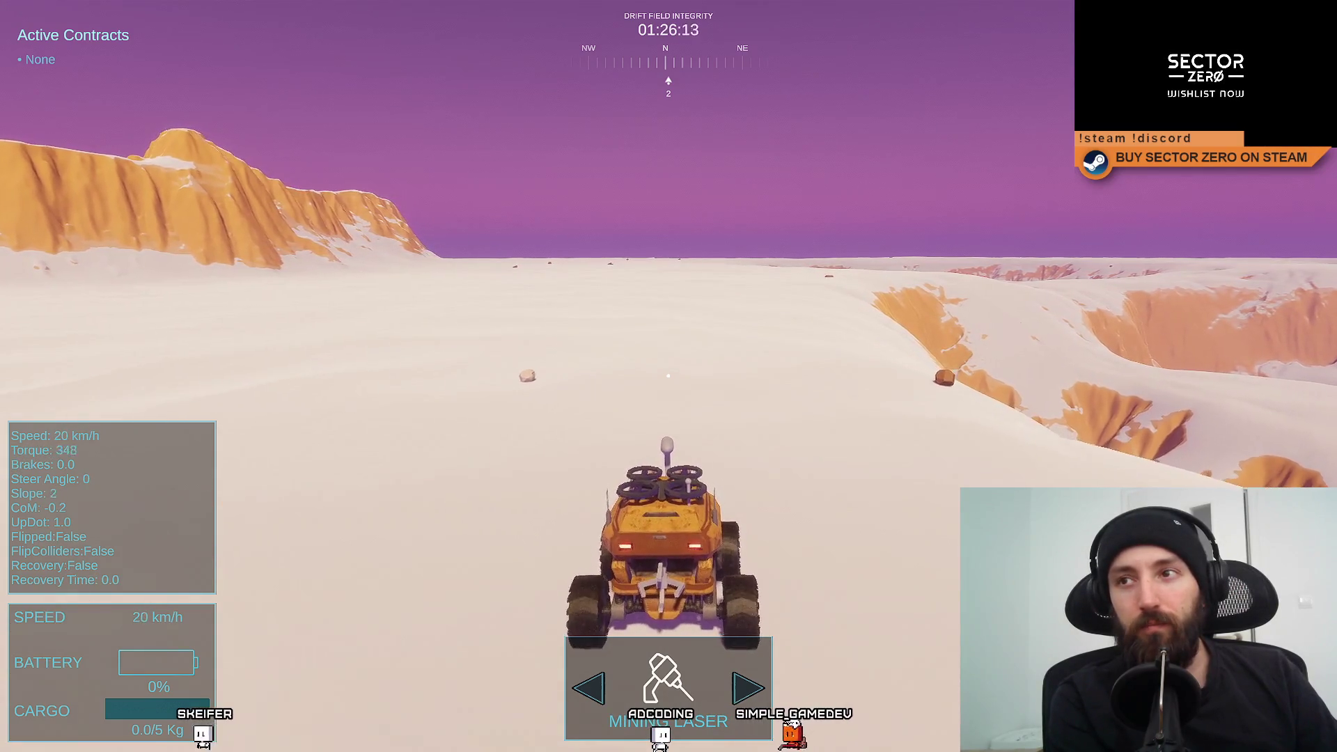
key("w")
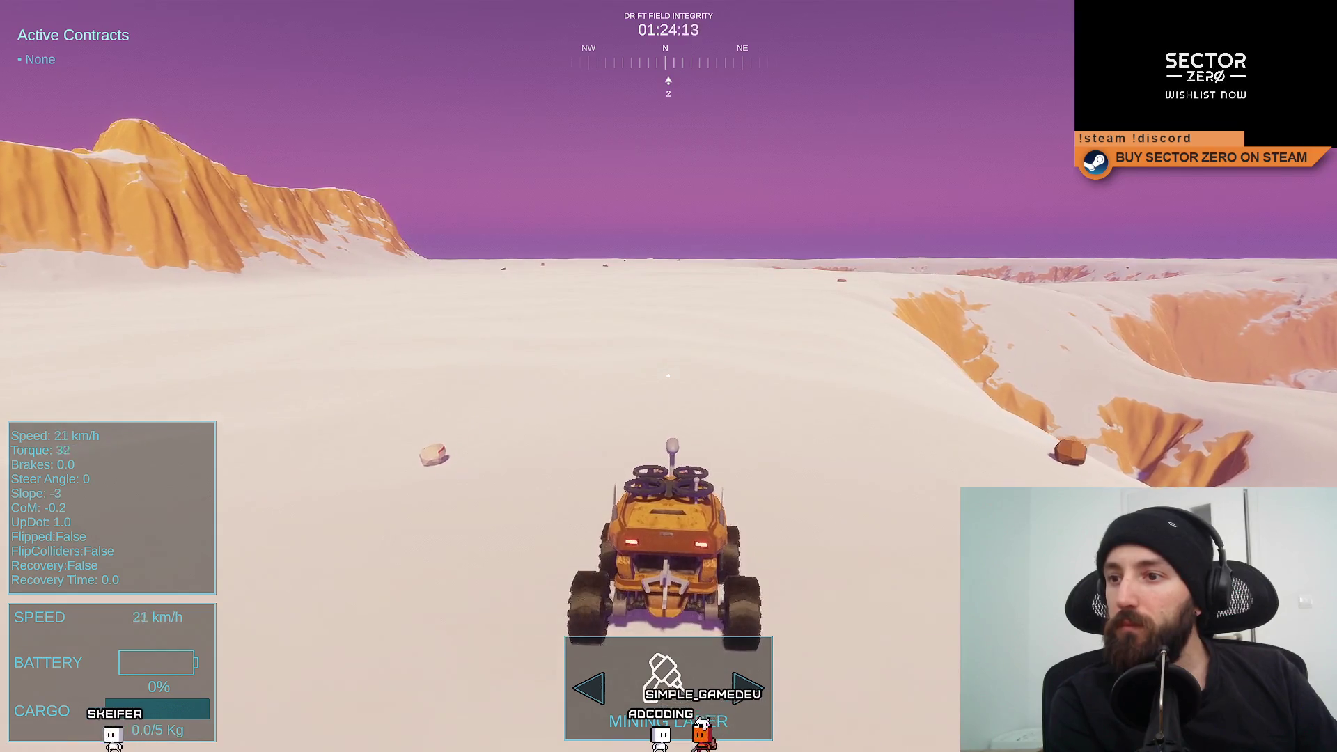
key("w")
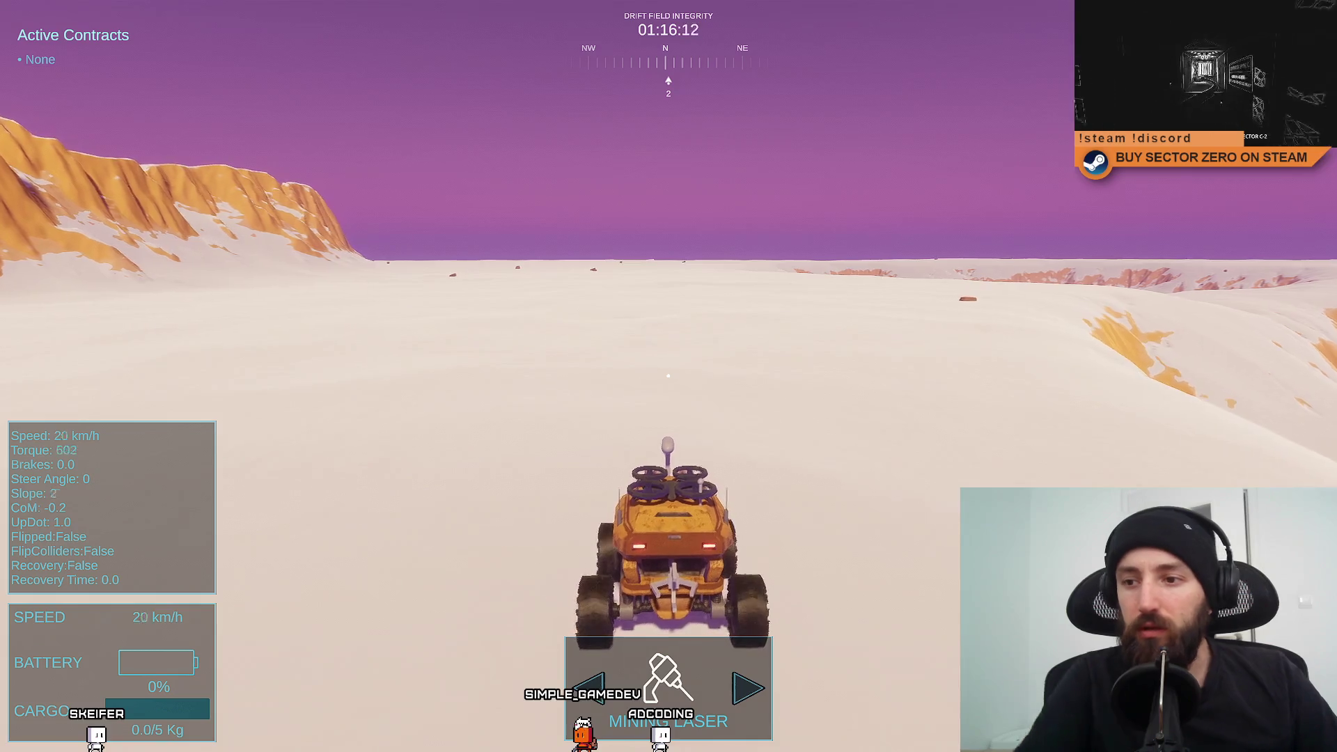
mouse_move(668, 376)
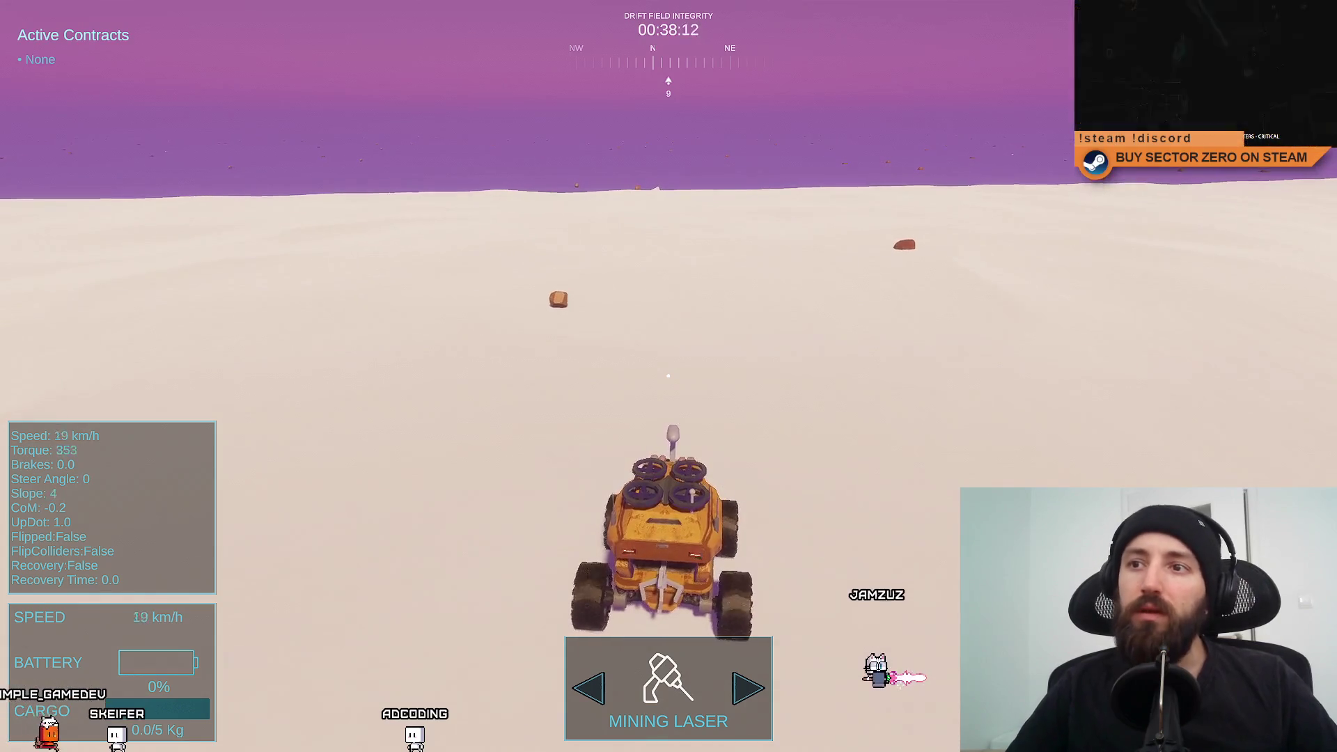
key("w")
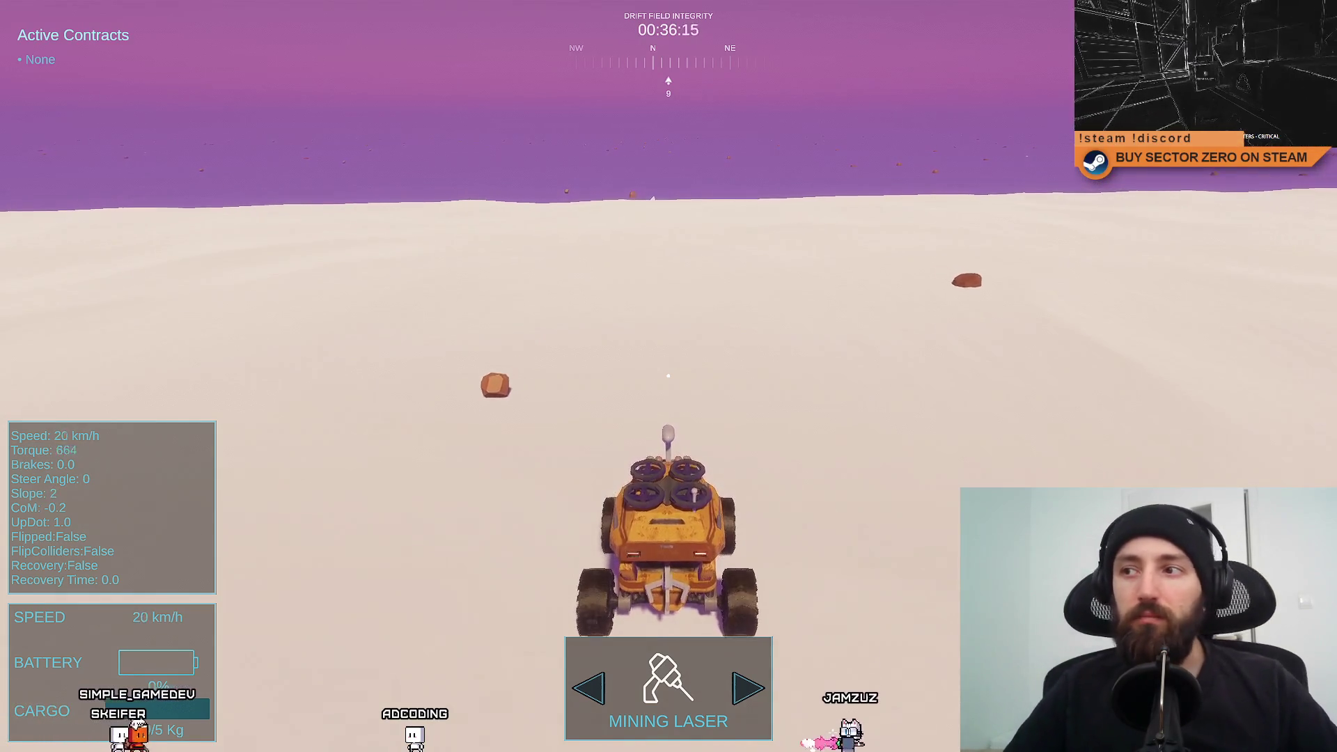
Turn the rover left and drive west along the boundary wall.
key("a")
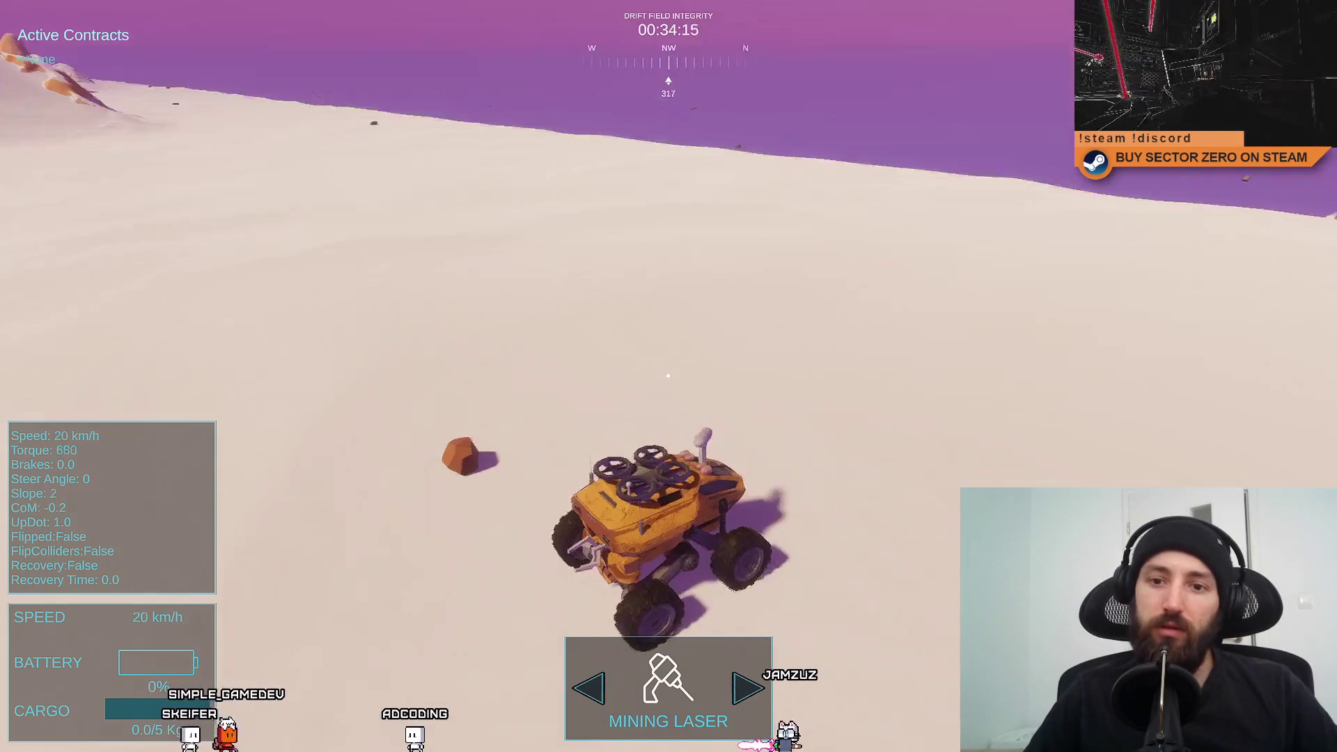
key("a")
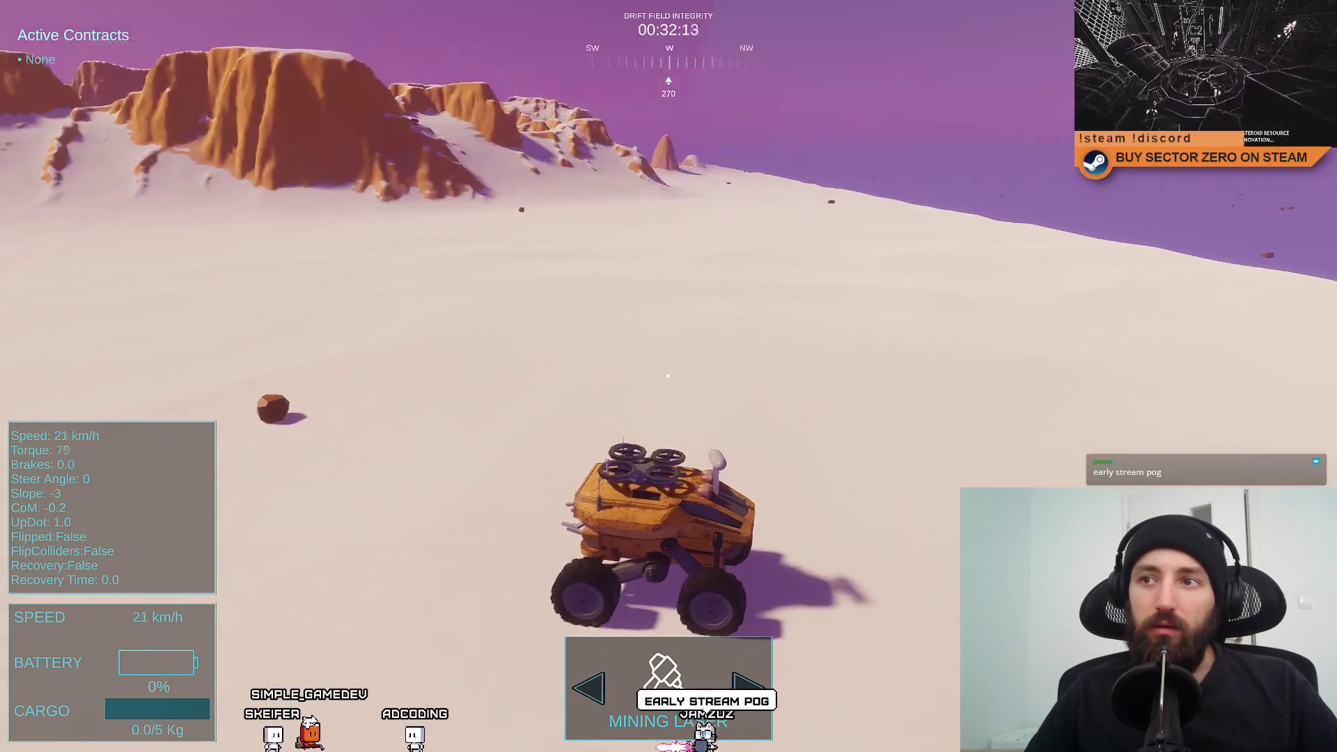
key("w")
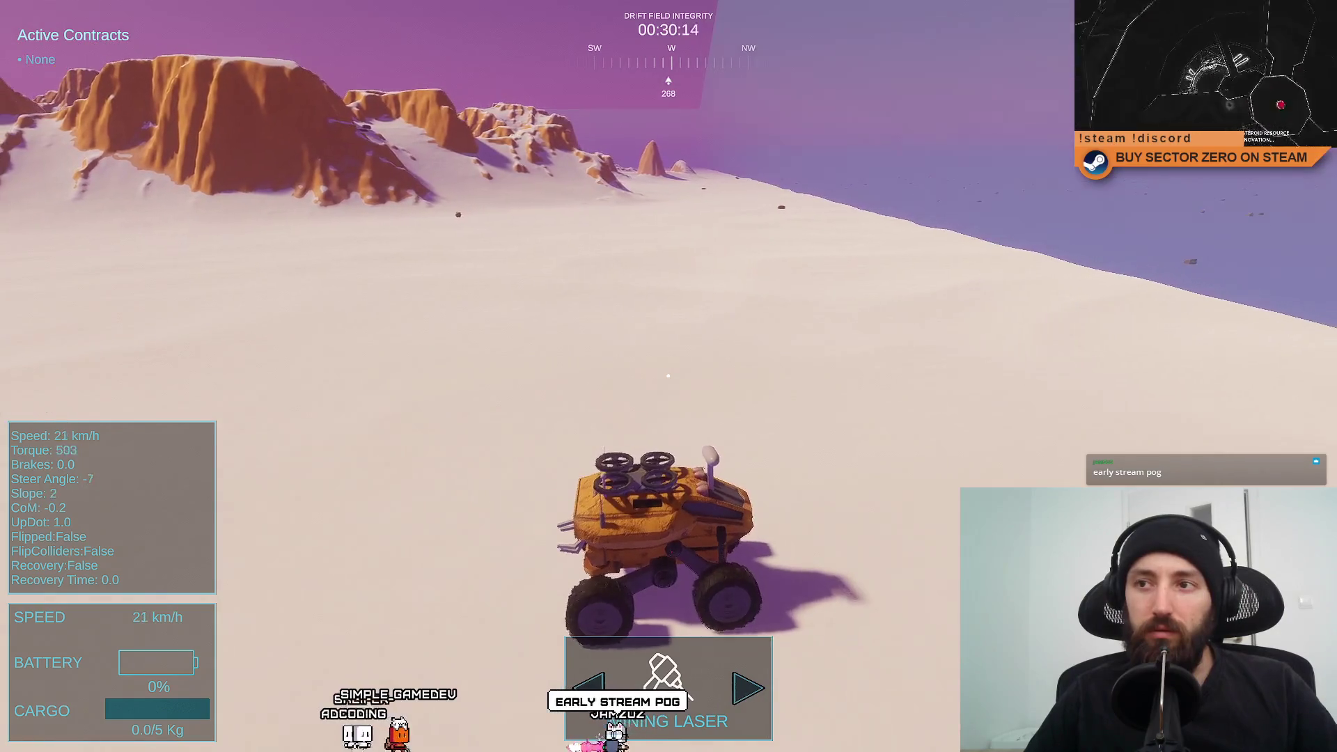
key("w")
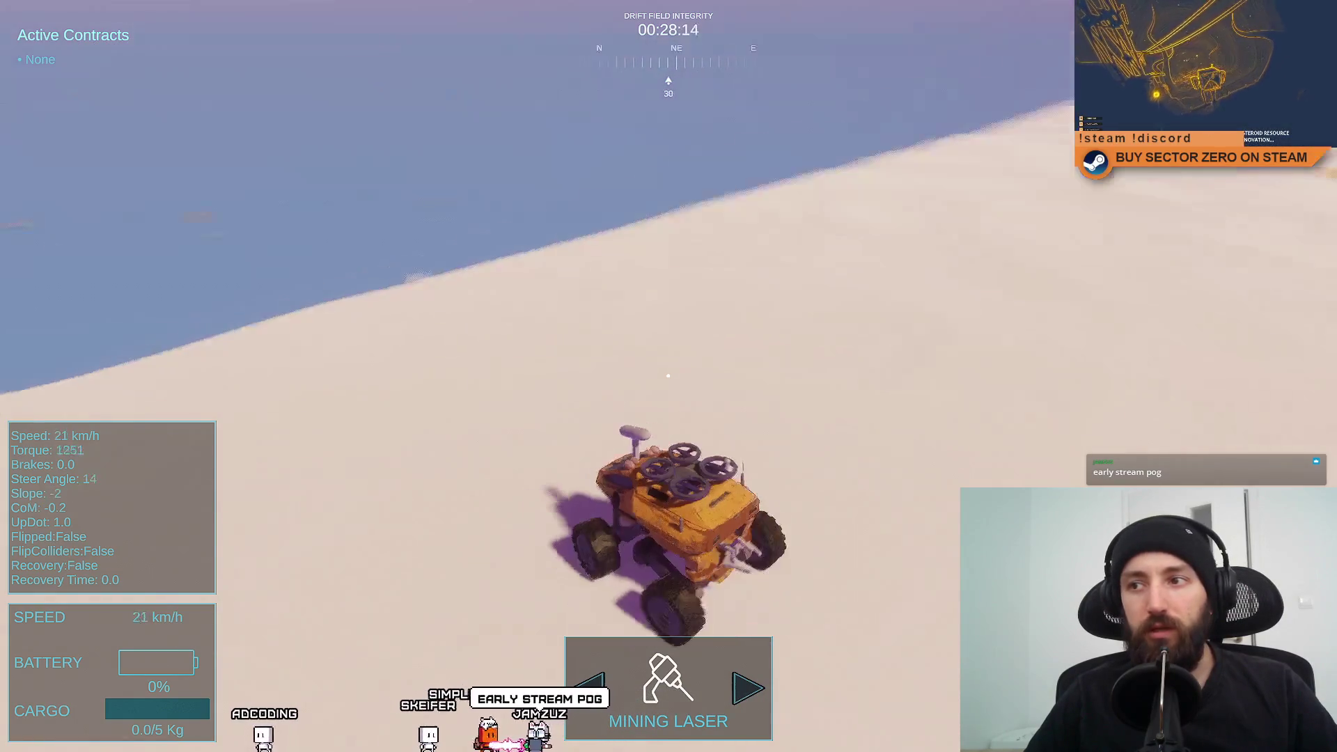
key("d")
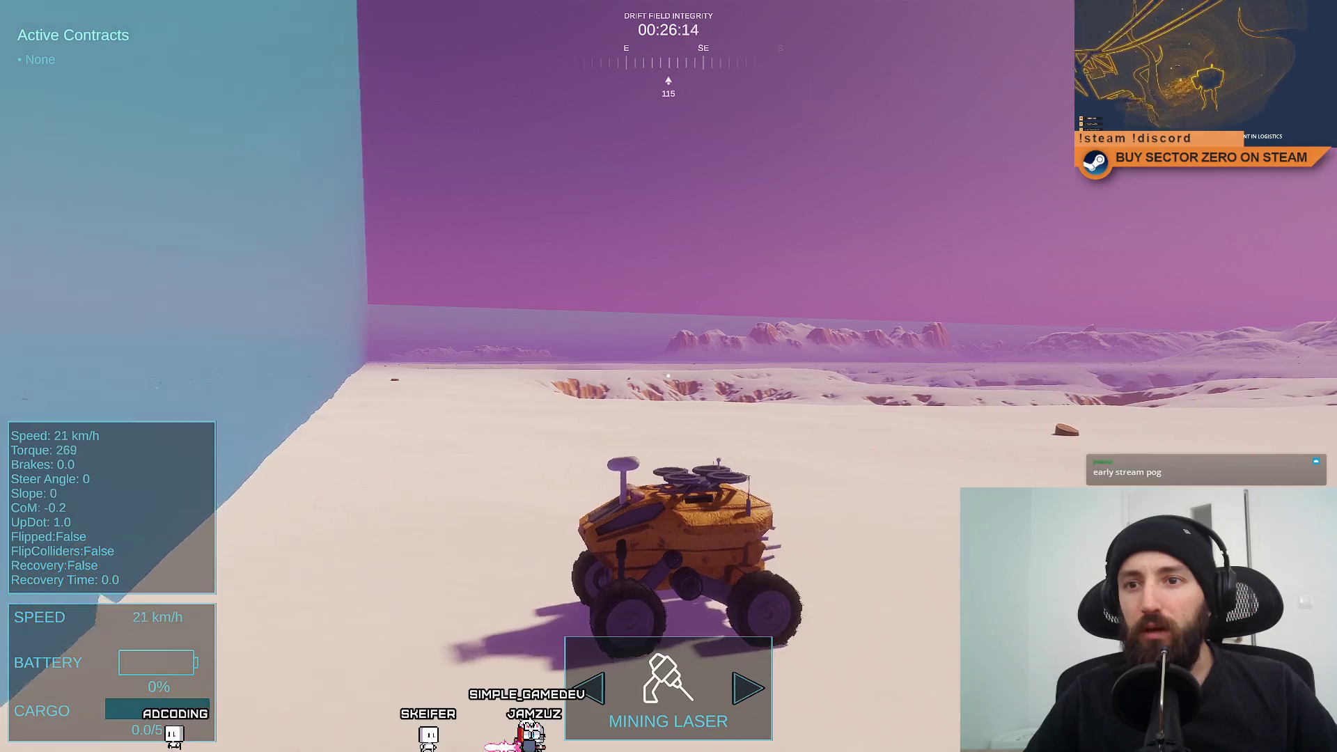
key("a")
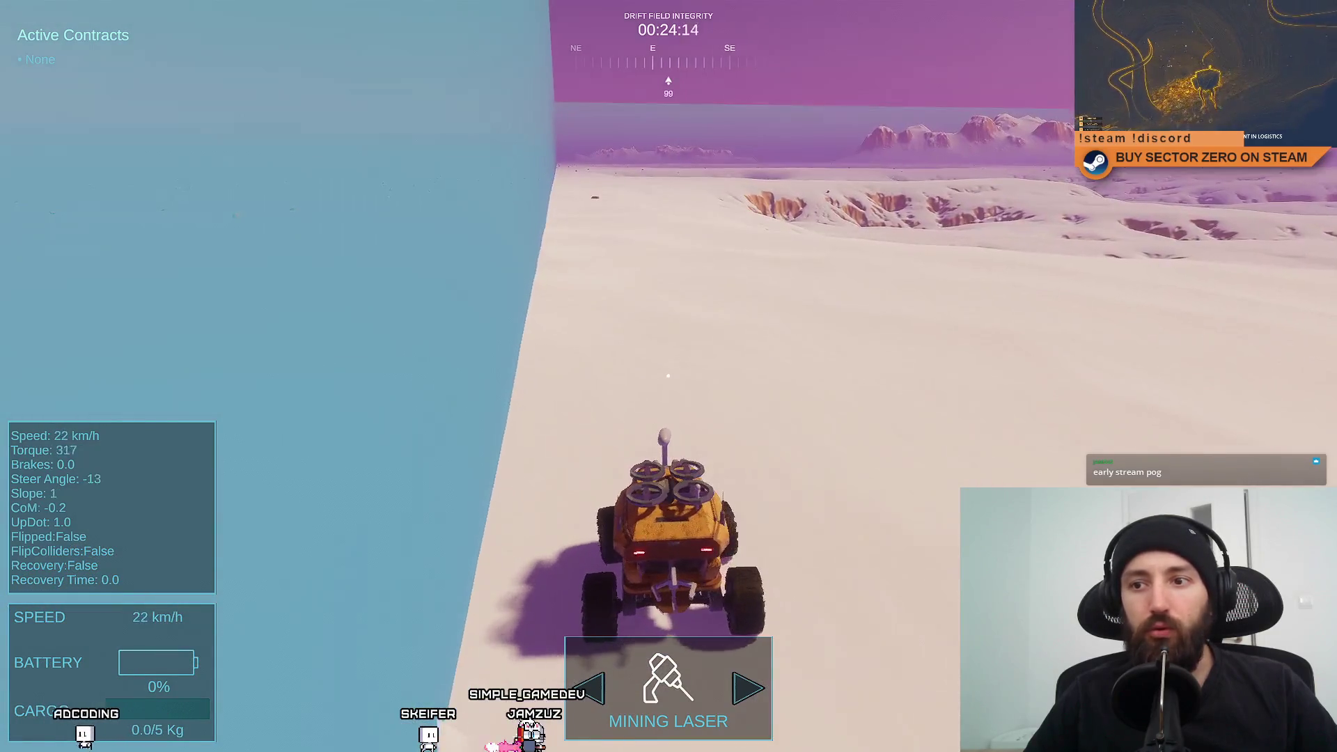
Slow down near the wall, look toward the crater, and exit fullscreen play with F11.
key("s")
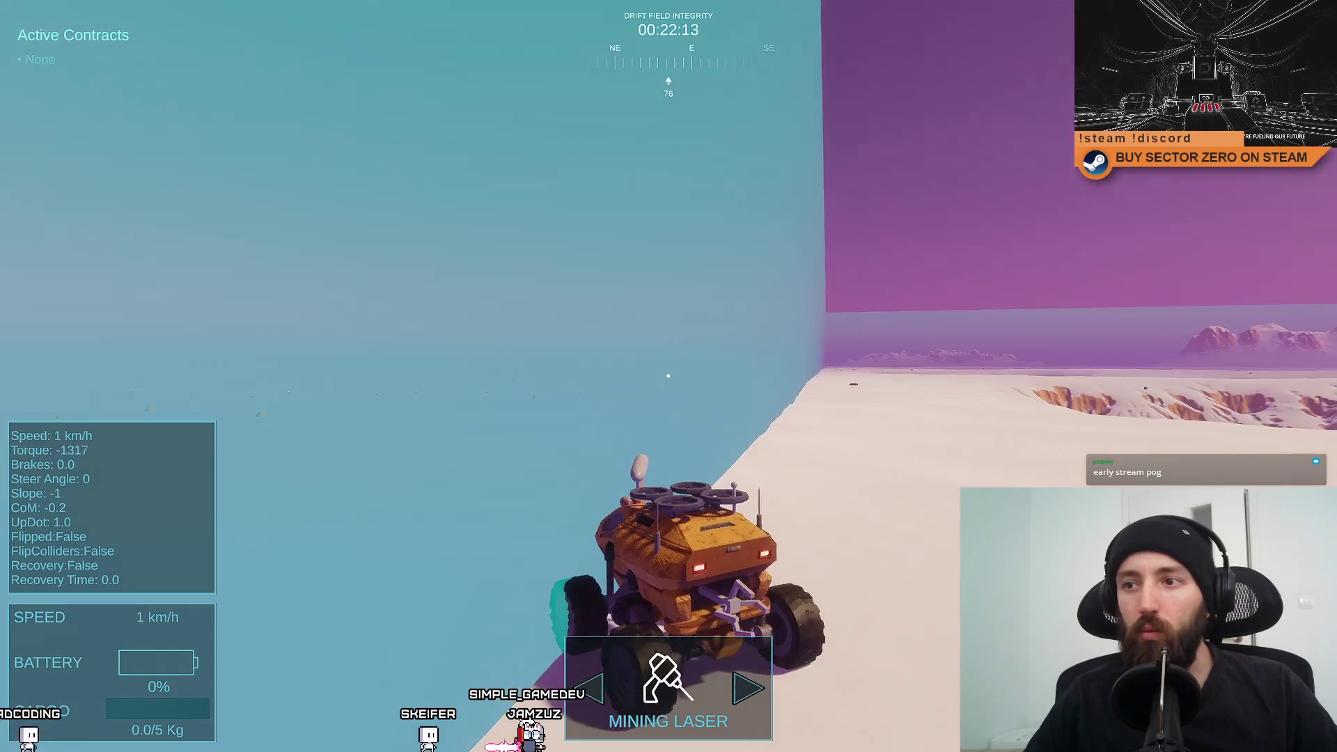
key("s")
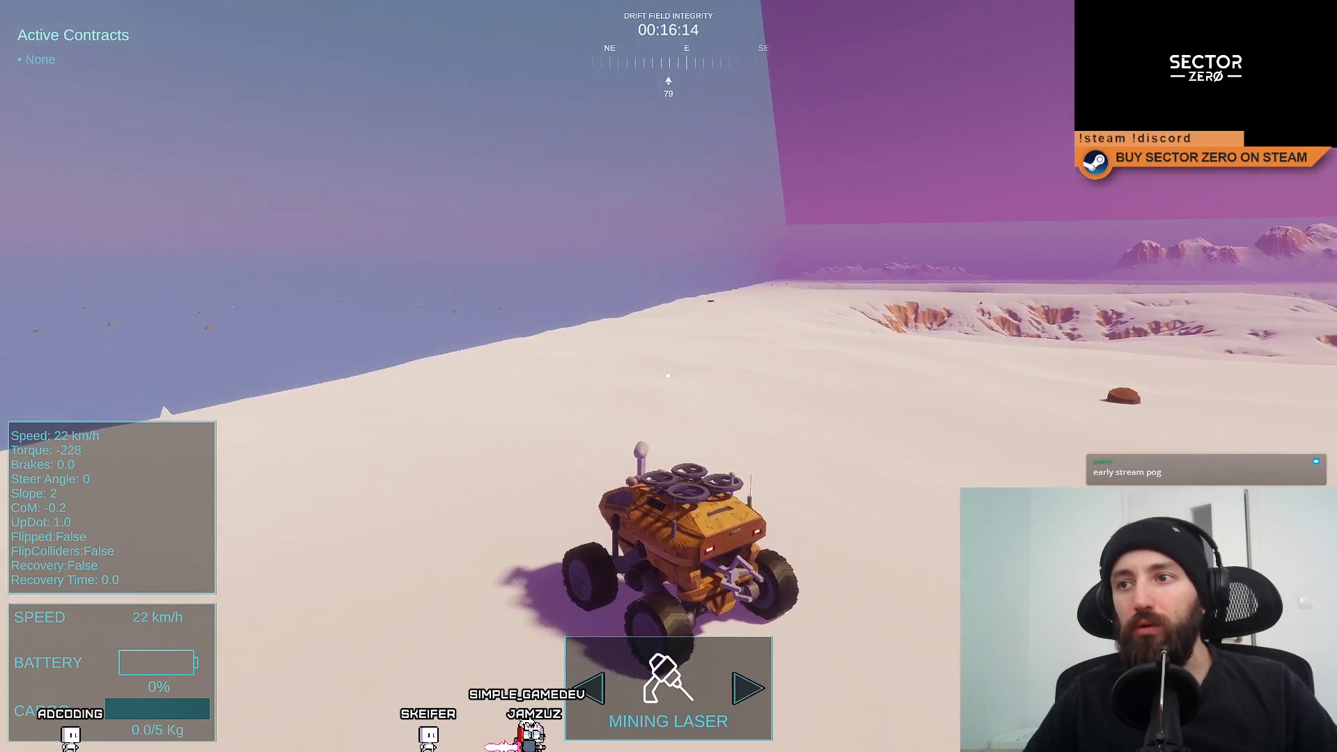
key("s")
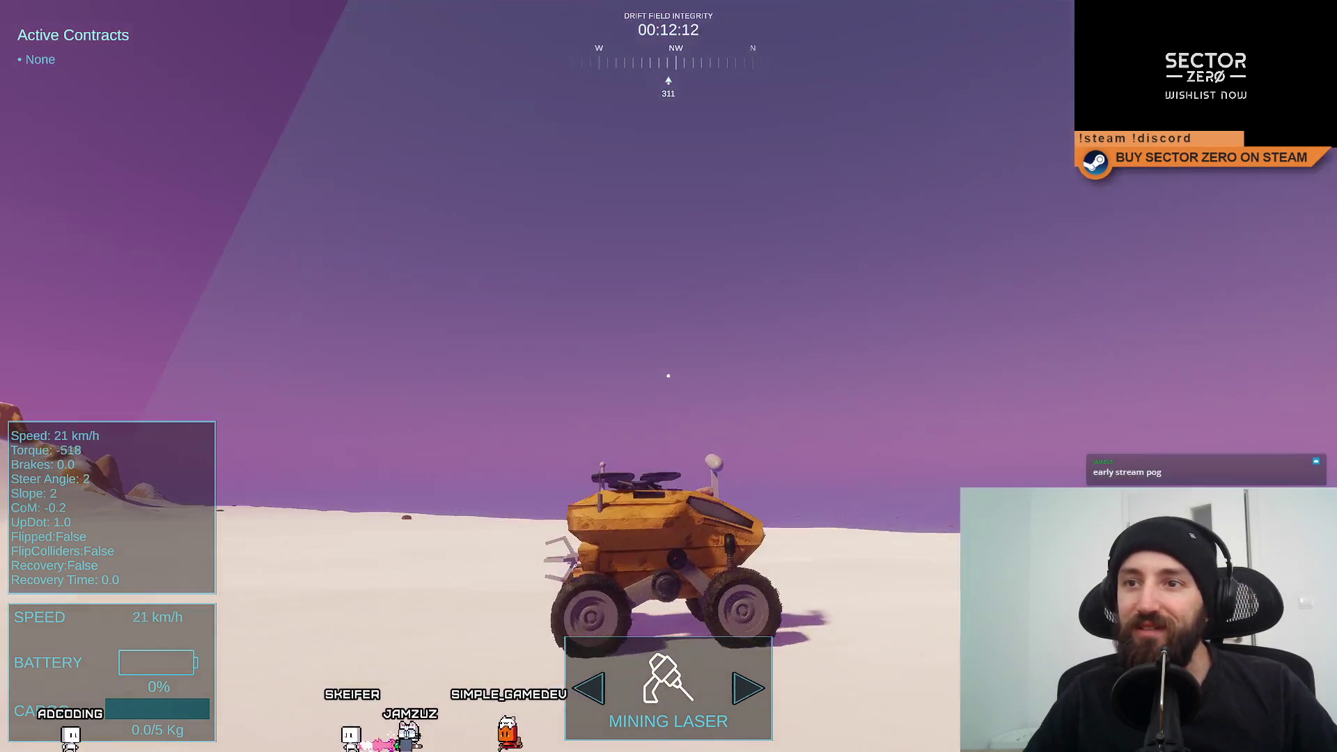
key("w")
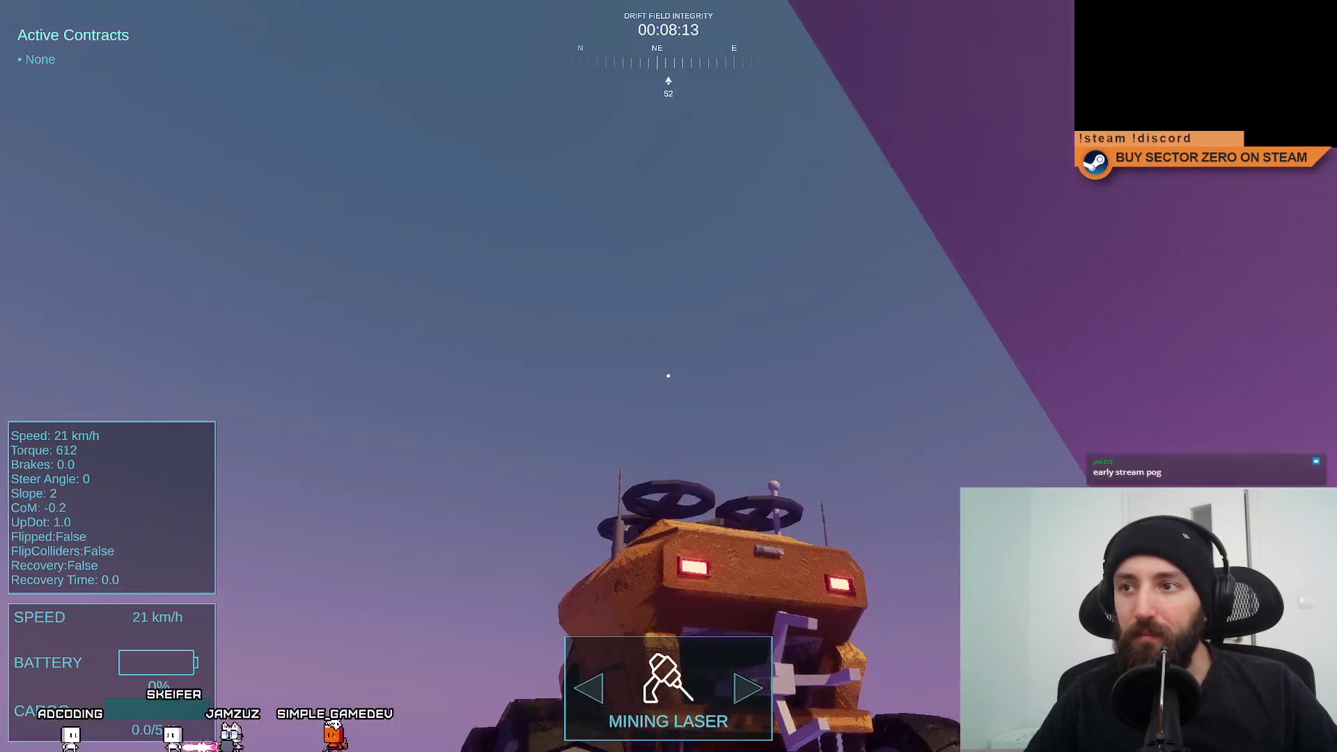
key("F11")
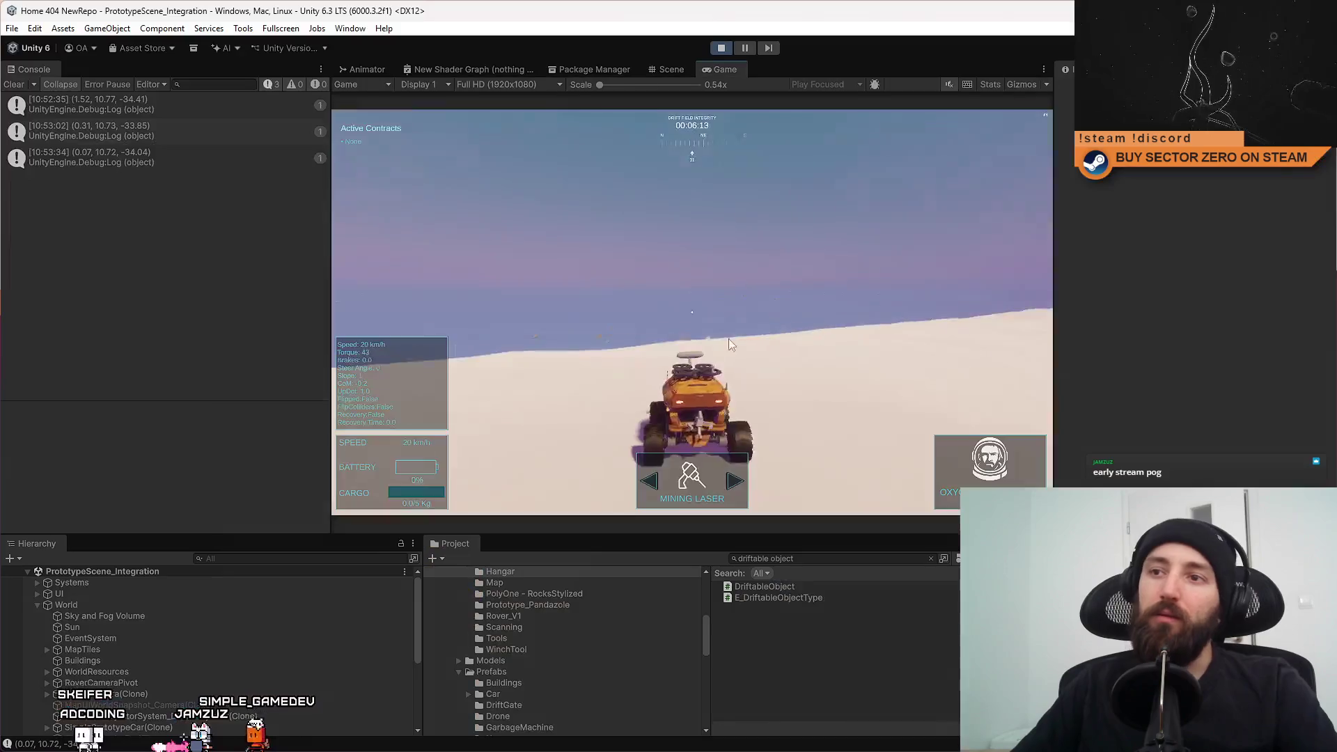
In the Scene view, orbit around and select the cyan boundary wall.
left_click(671, 69)
mouse_move(654, 181)
left_mouse_down()
mouse_move(625, 160)
mouse_move(685, 313)
left_mouse_up()
left_click(685, 313)
left_click(746, 50)
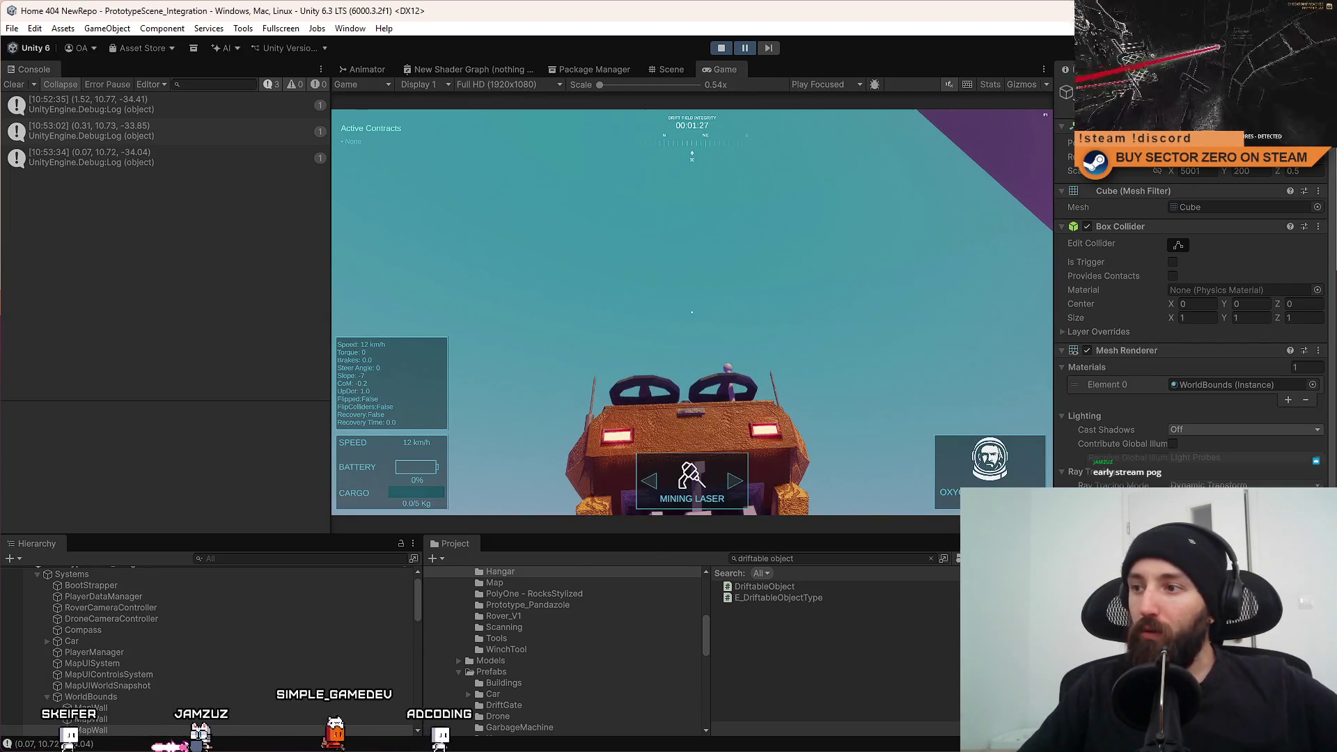
scroll(1278, 374, "down", 3)
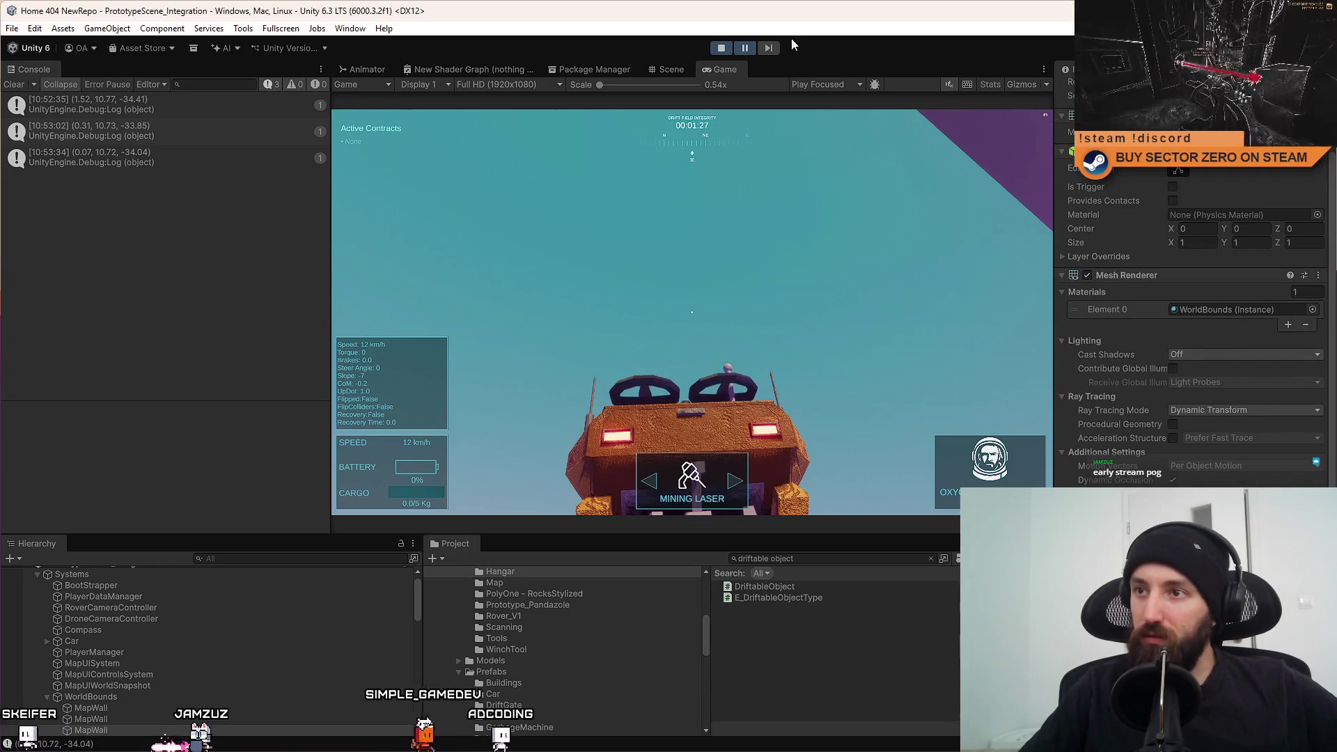
Frame the selected MapWall in the Scene view and focus its WorldBounds material in the Inspector.
left_click(684, 72)
mouse_move(752, 230)
left_mouse_down()
mouse_move(786, 213)
mouse_move(774, 217)
left_mouse_up()
double_click(112, 731)
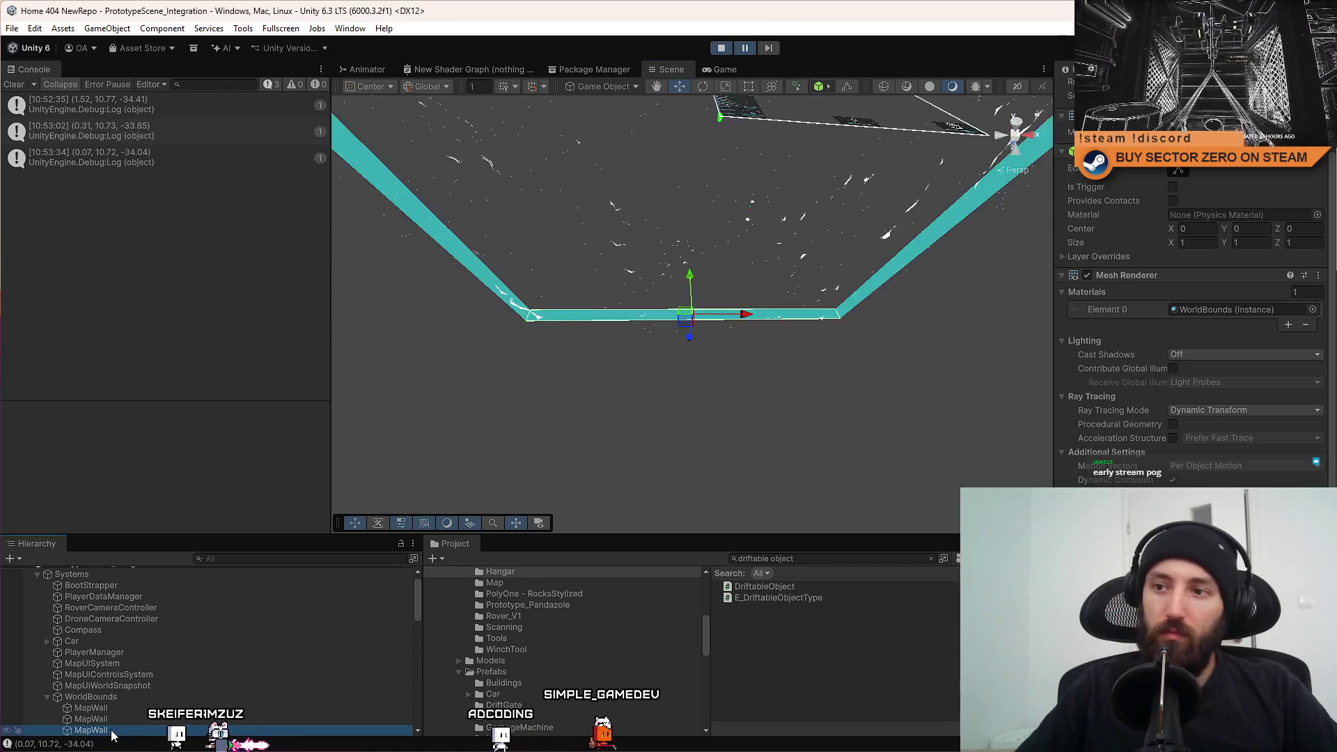
left_click(1244, 309)
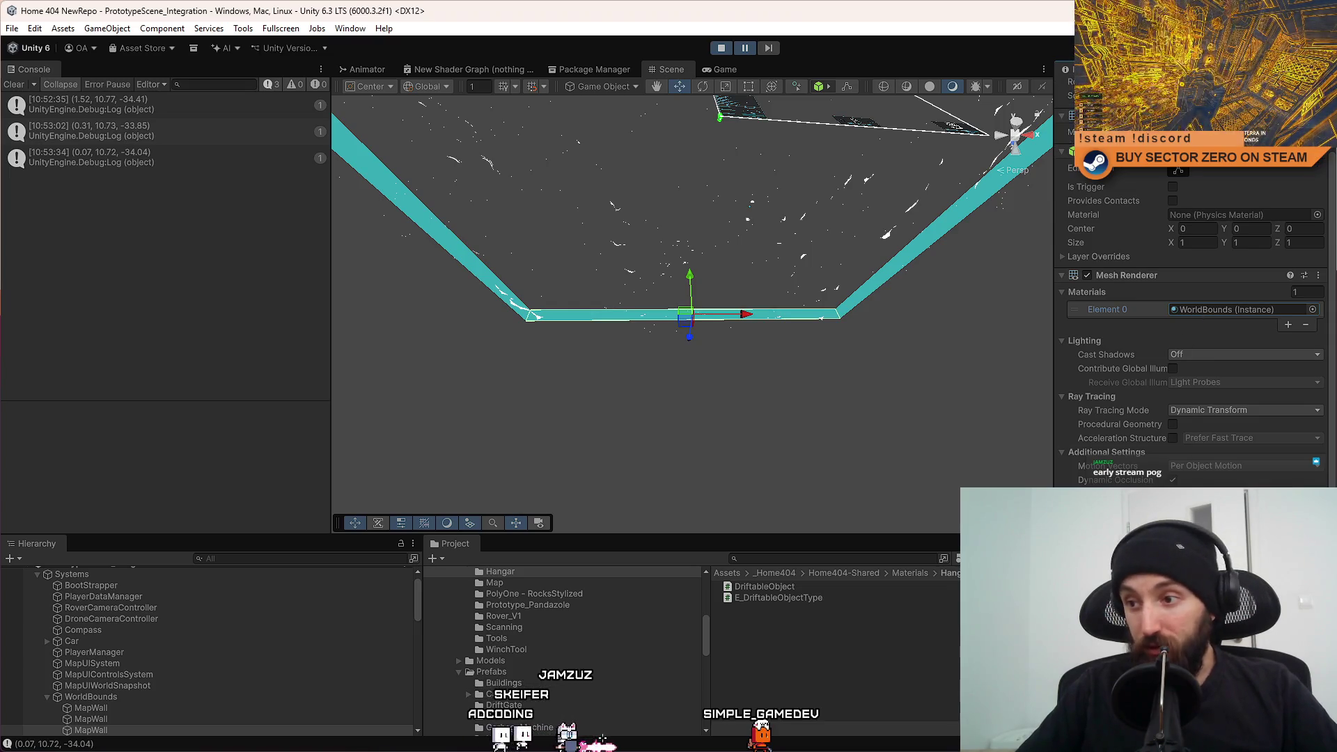
scroll(1191, 314, "down", 10)
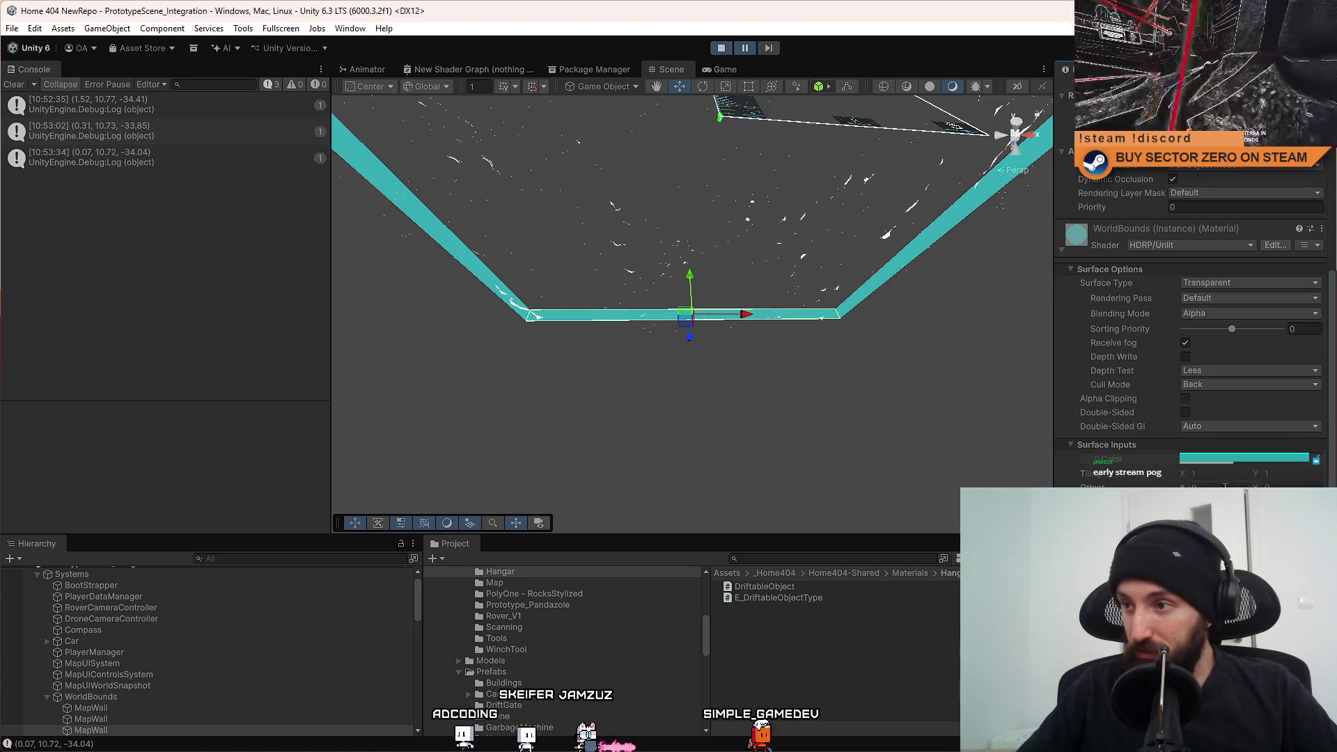
Change the WorldBounds Rendering Pass from Default to Low resolution, keeping Alpha blending.
left_click(1209, 313)
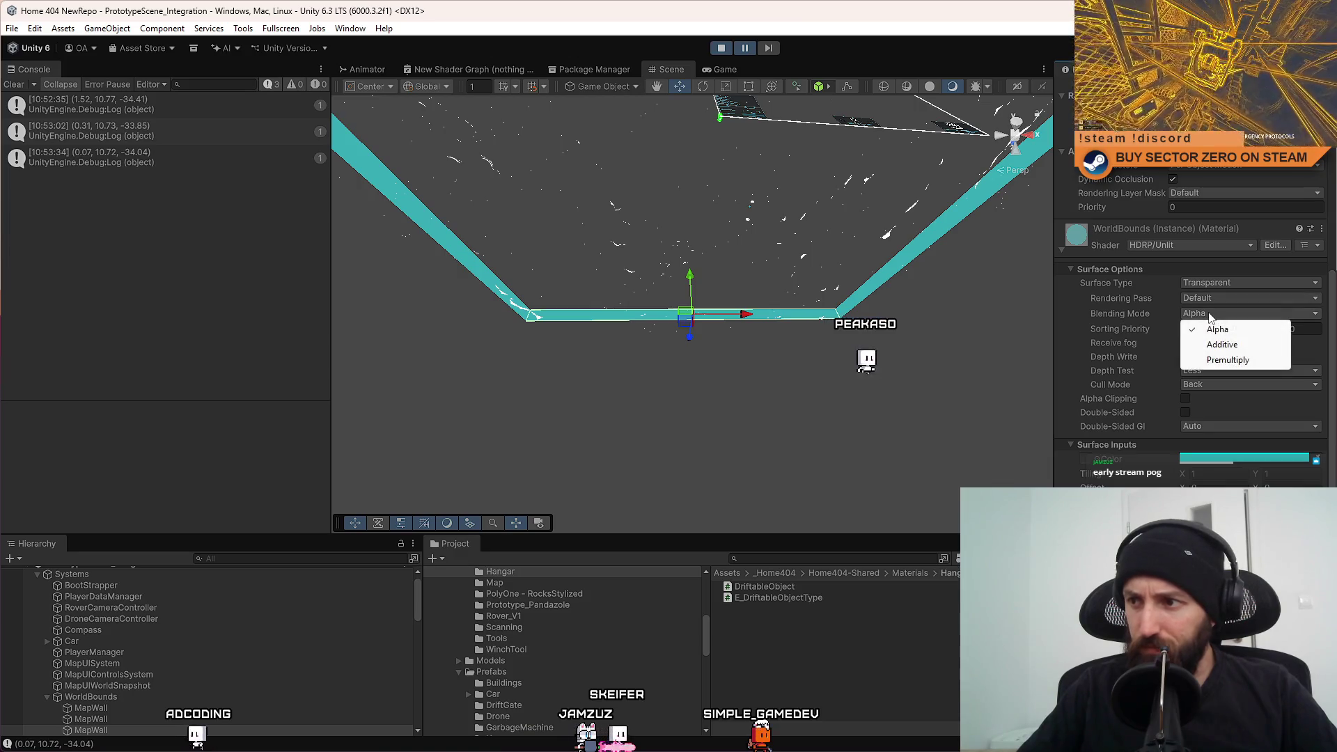
left_click(1208, 298)
left_click(1207, 298)
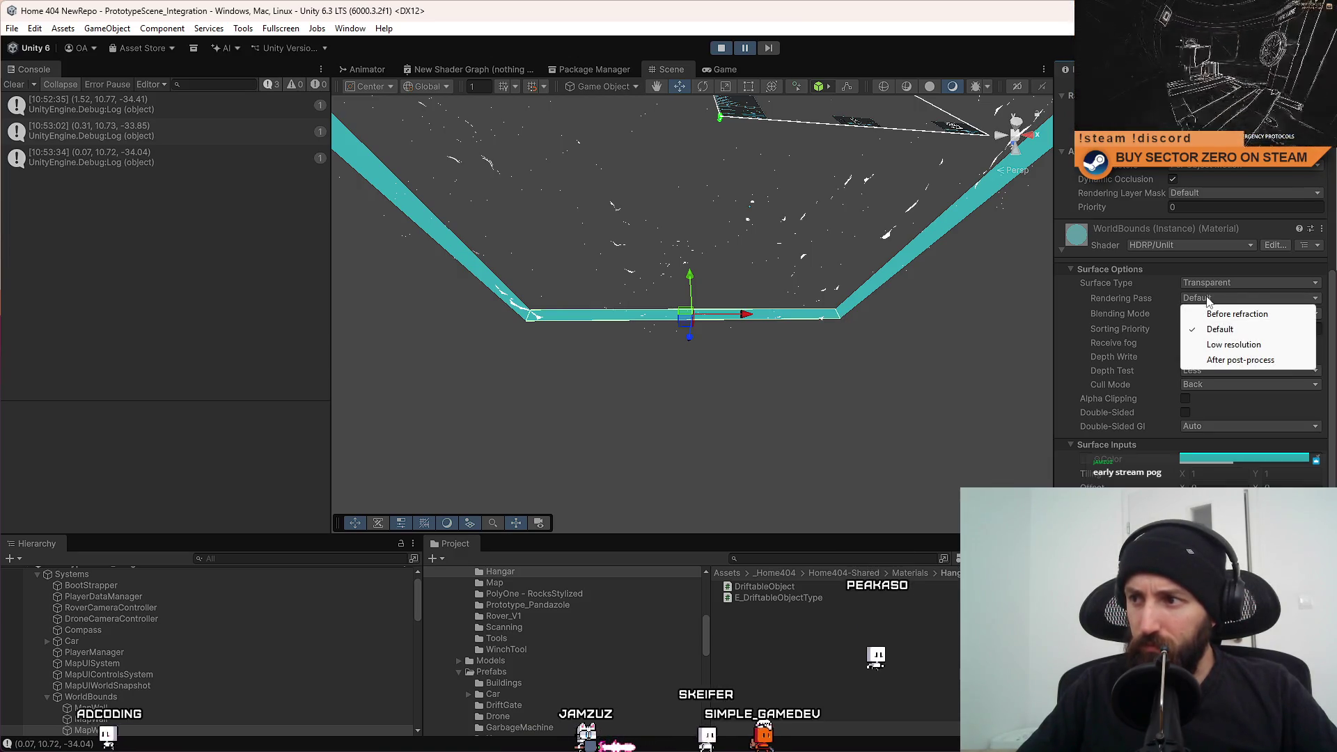
left_click(1222, 345)
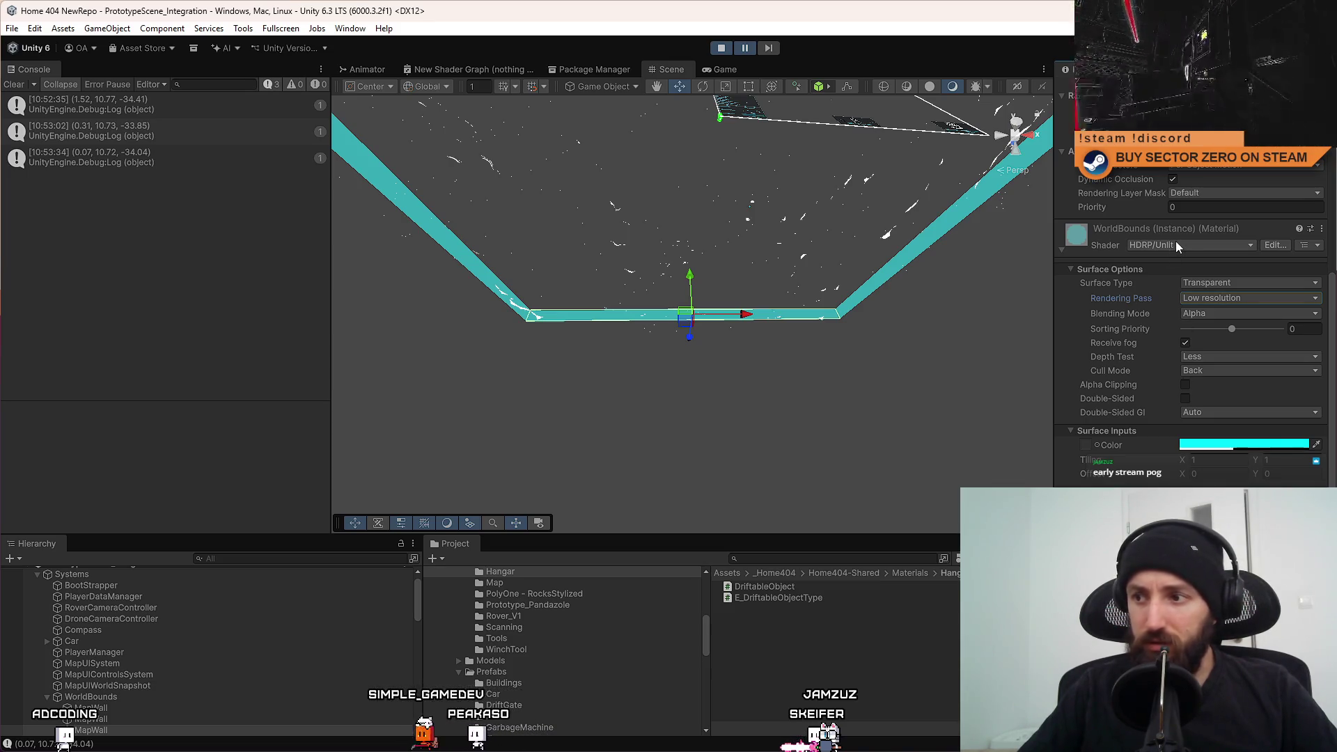
Assign the SurfaceScanGrid texture to the WorldBounds Color input and view the wall in the Game tab.
left_click(1096, 444)
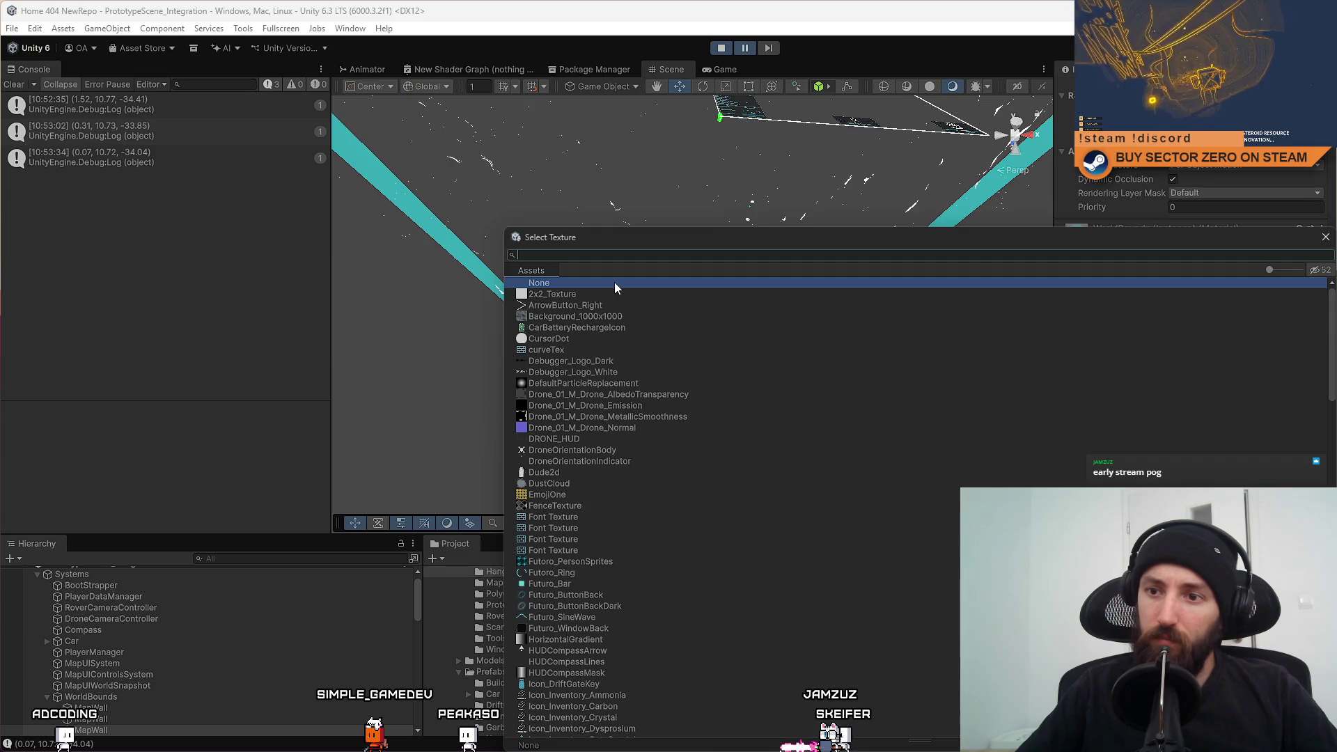
type("grid")
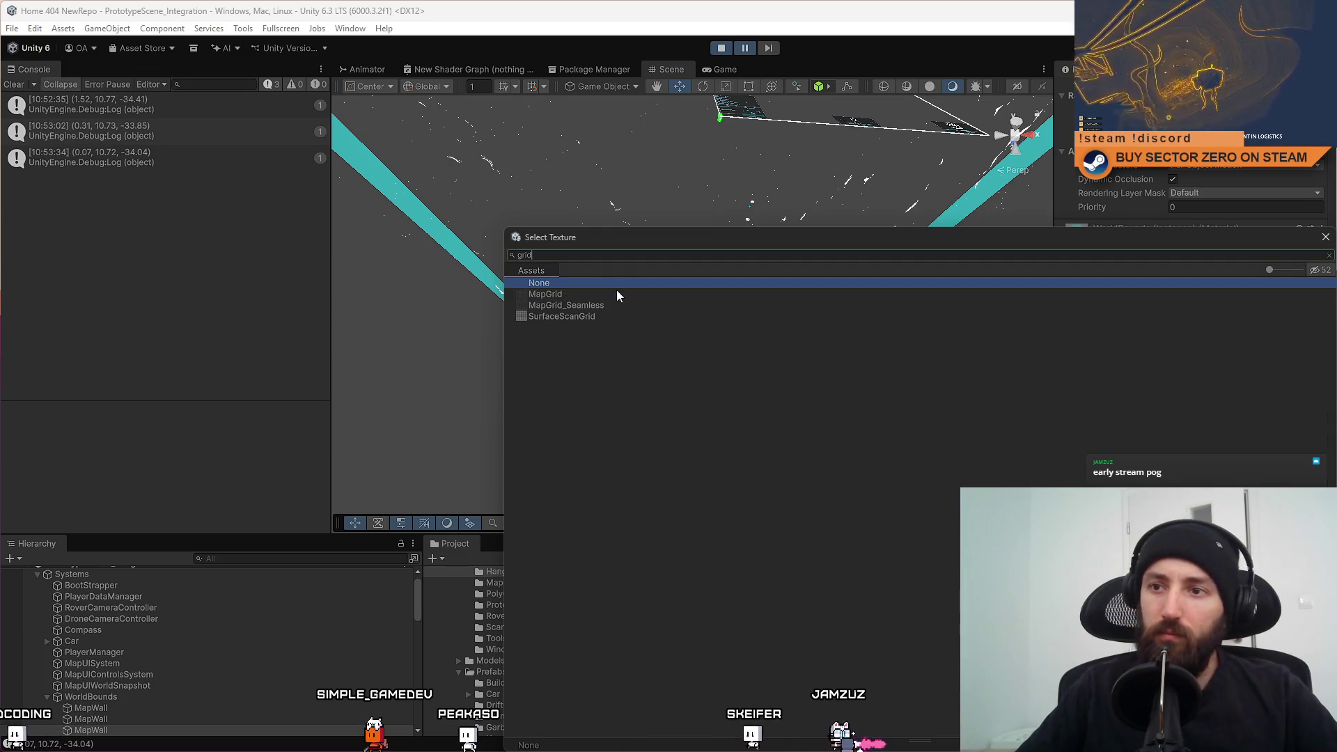
double_click(584, 316)
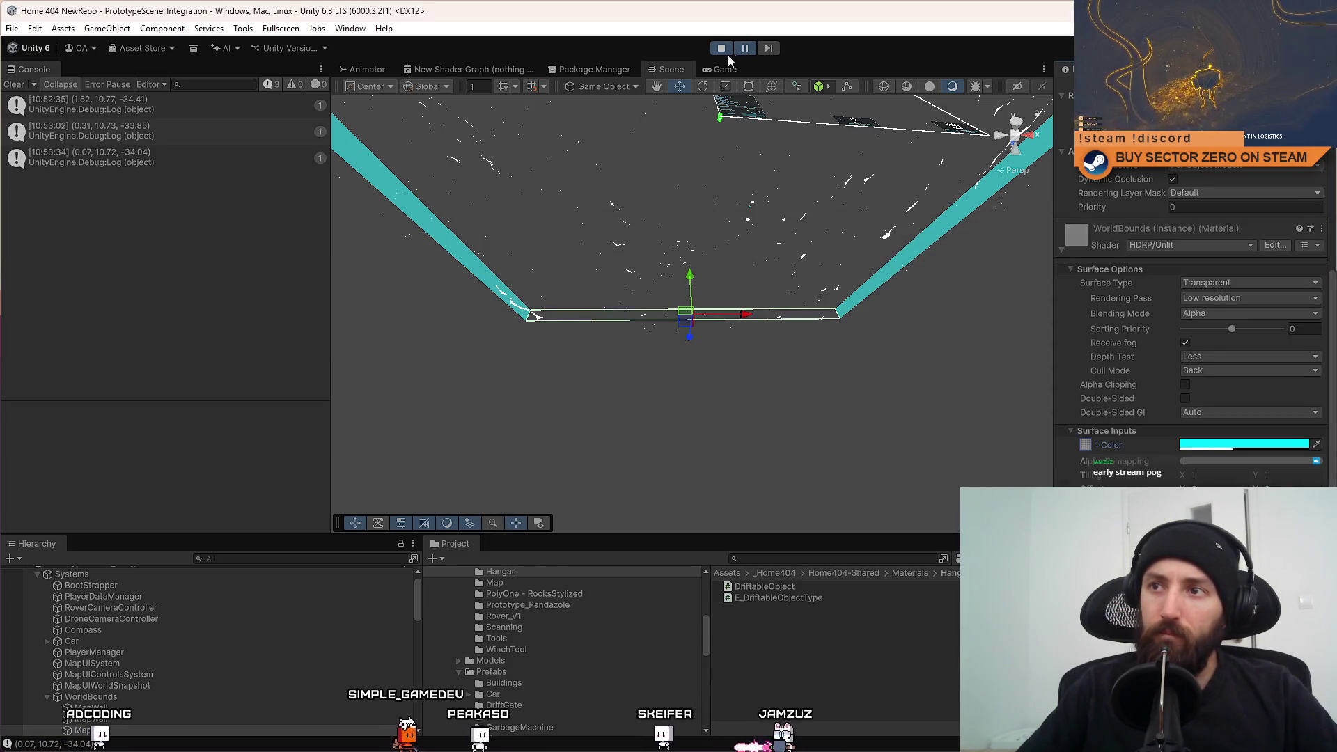
left_click(717, 73)
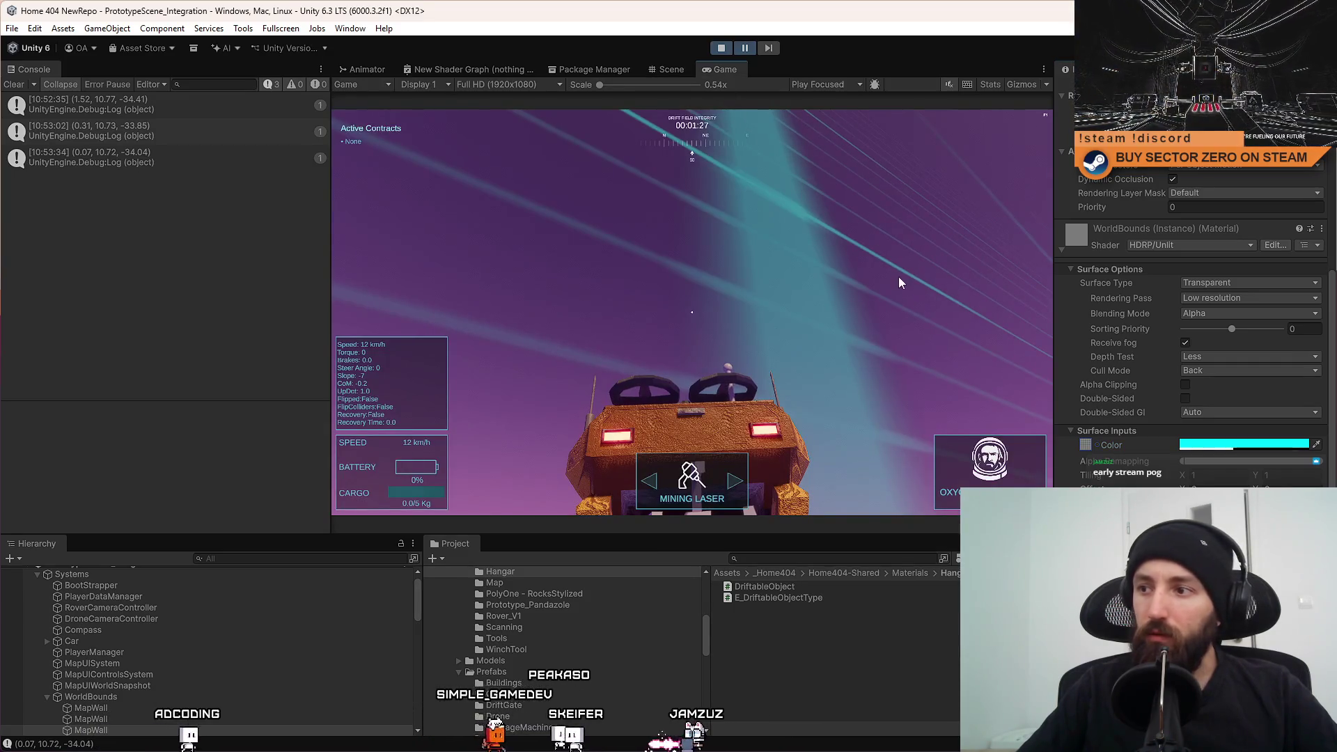
scroll(1126, 342, "down", 5)
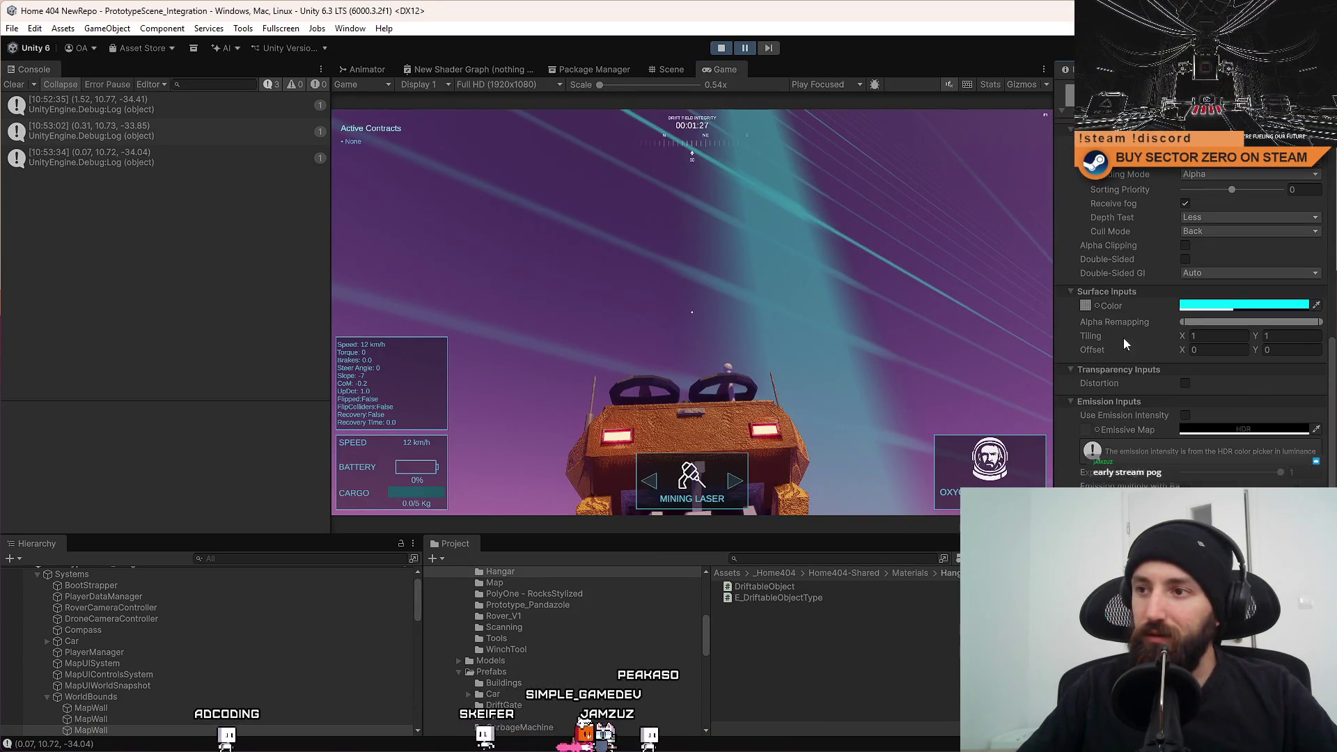
Revert a trial Tiling Y edit and begin raising the material's Tiling X value.
left_click(769, 170)
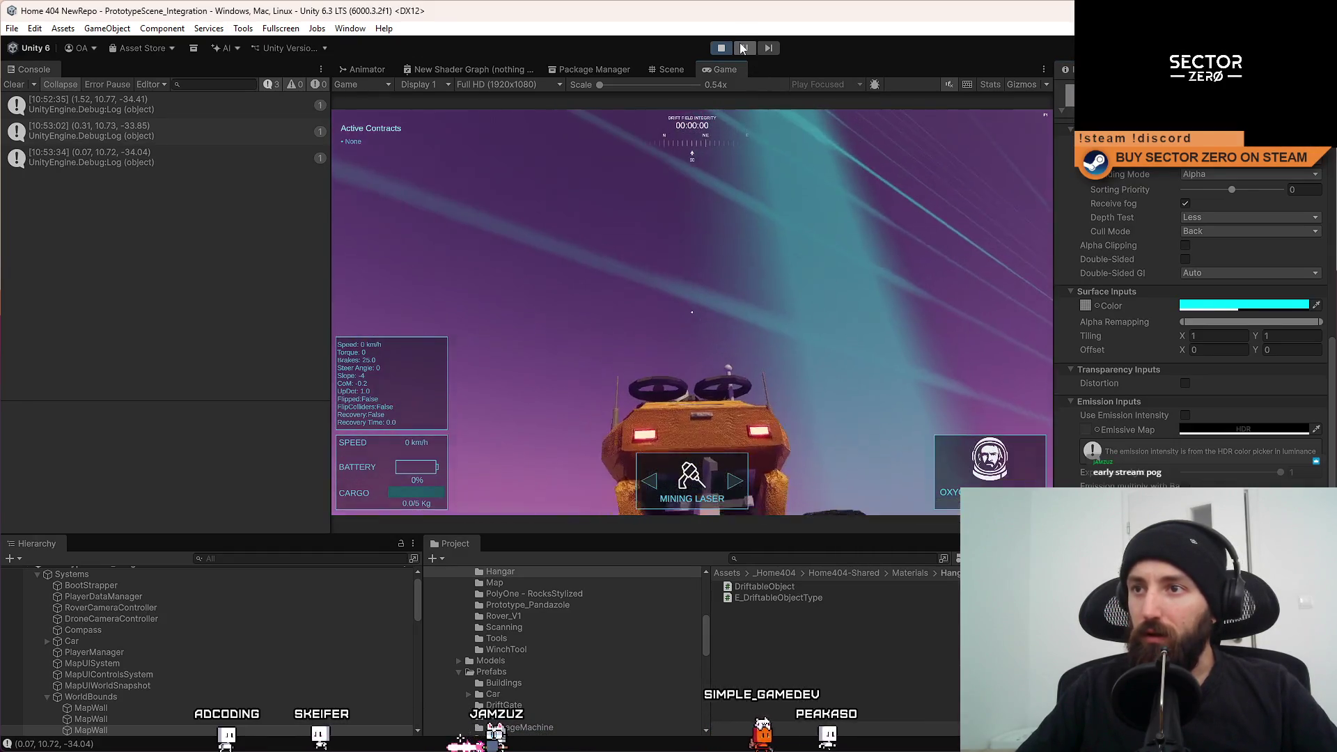
type("5")
key("Escape")
left_click(1213, 337)
type("5")
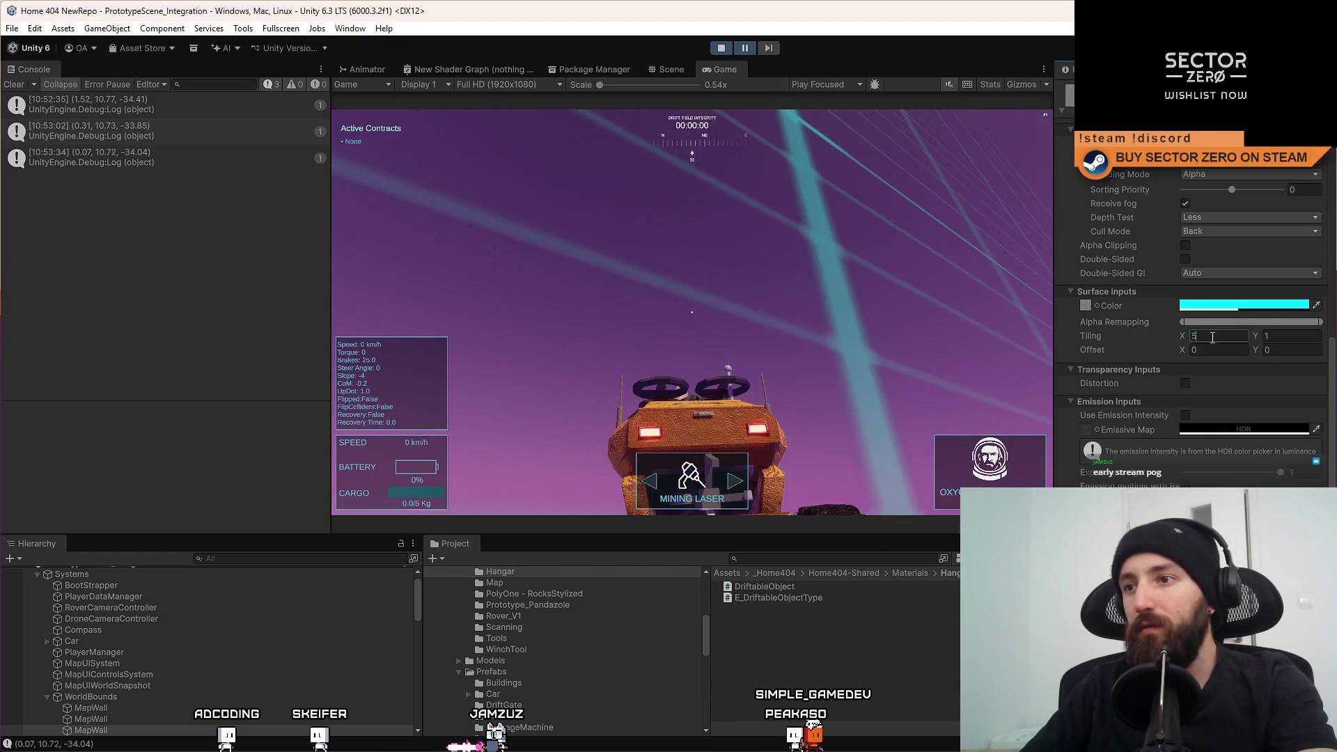
type("0")
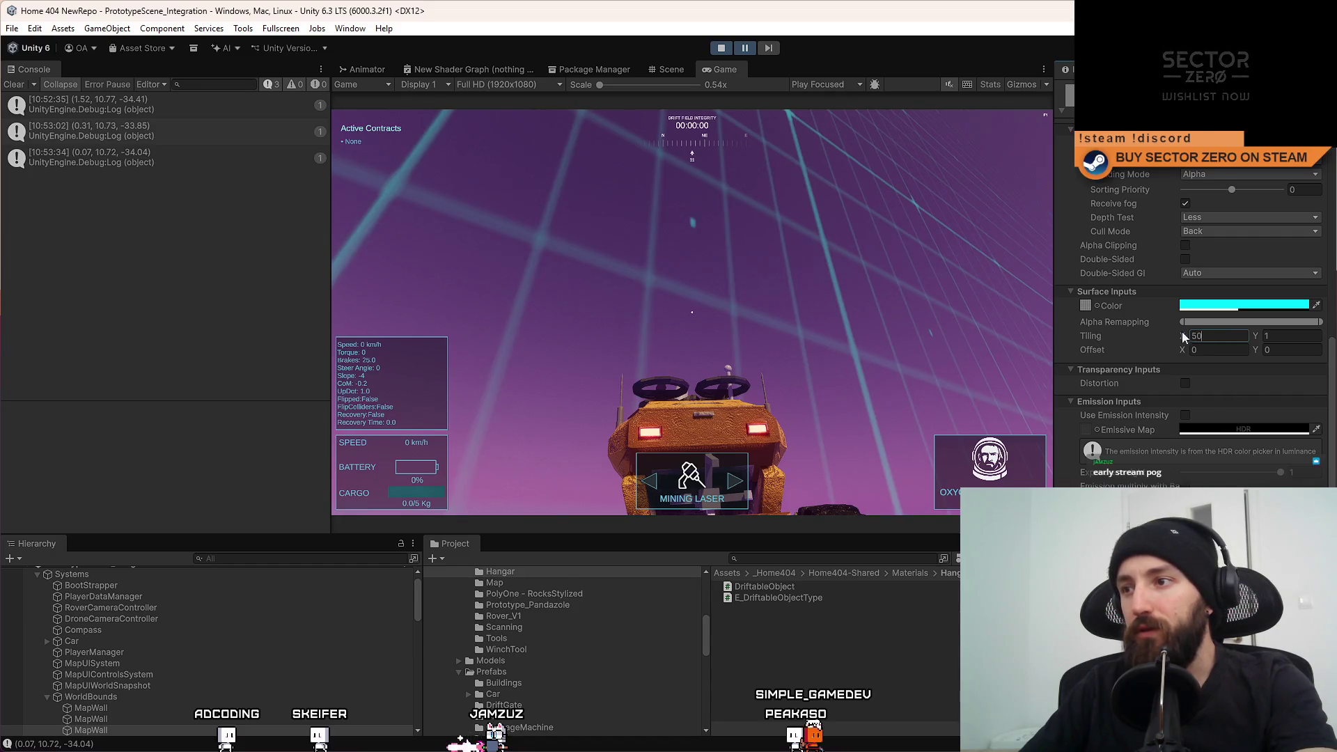
type("10")
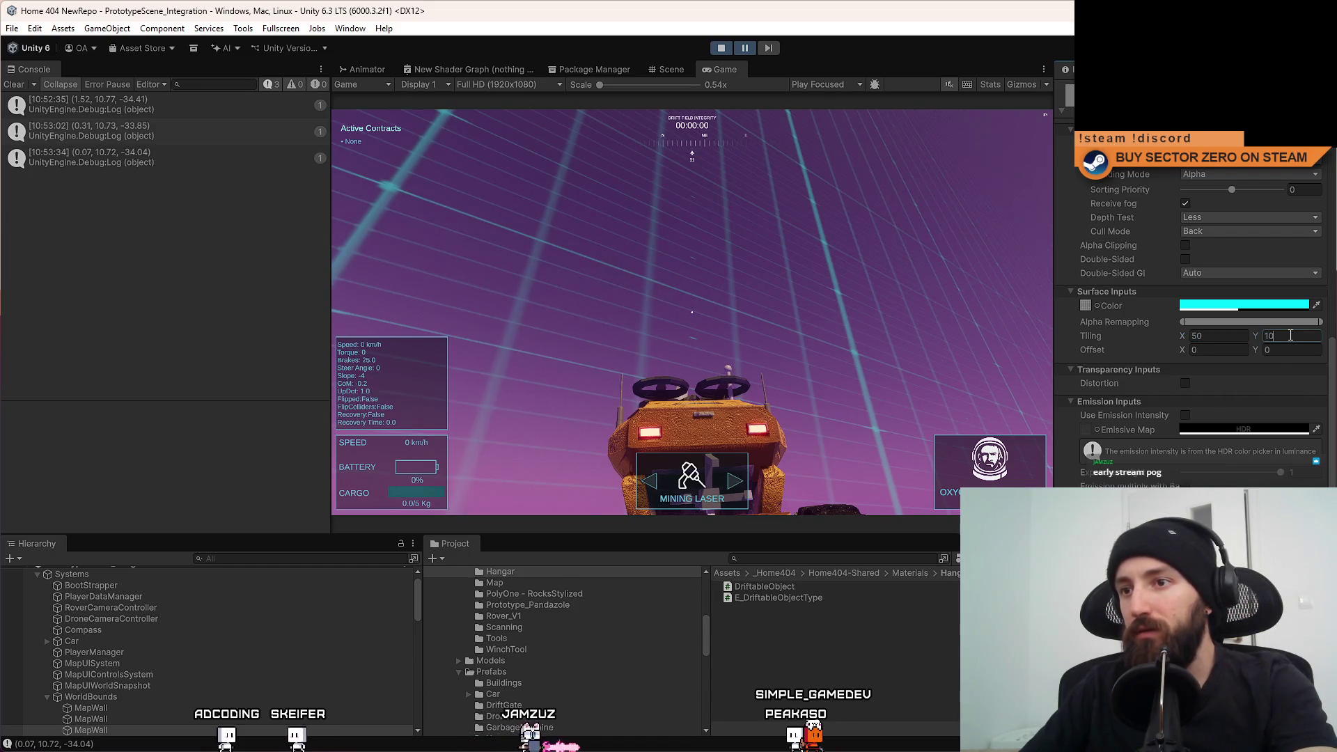
type("100")
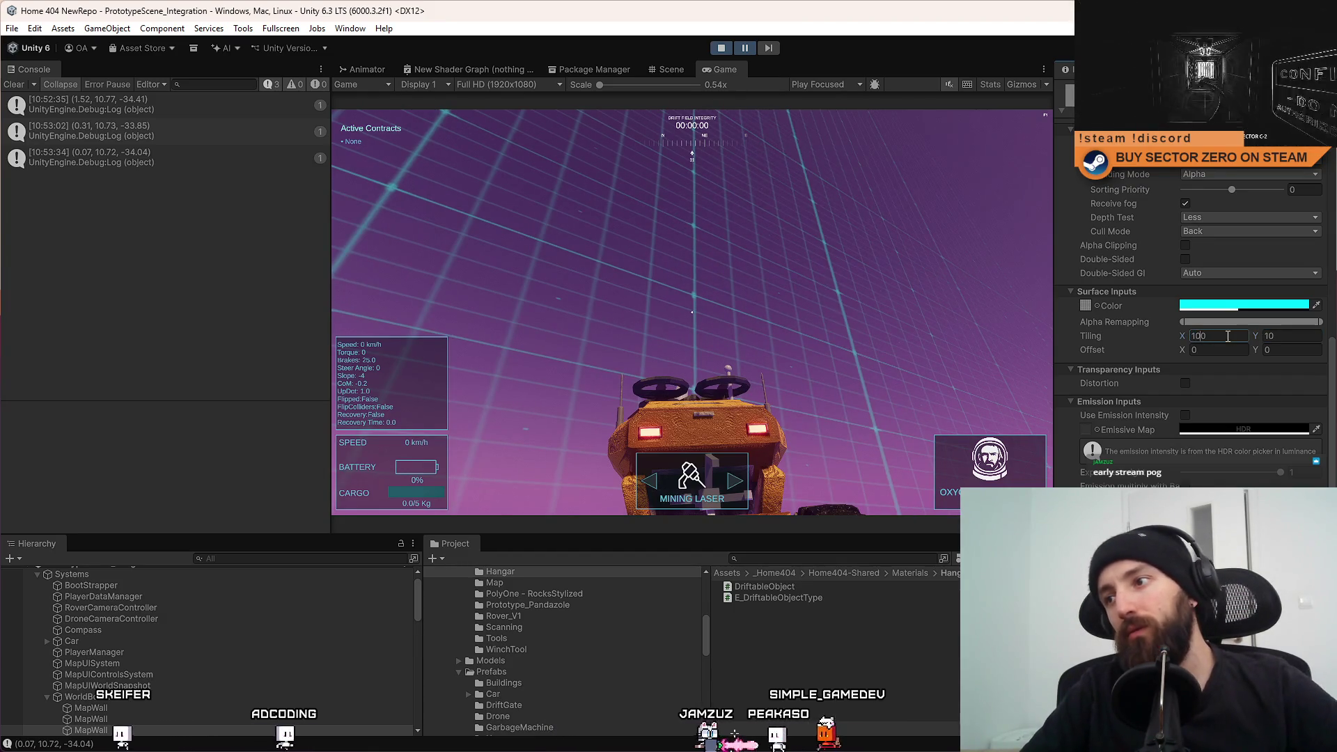
Raise Tiling X stepwise through 120, 130, 150 and 160 to 180, keeping Y at 10.
key("BackSpace")
key("BackSpace")
type("20")
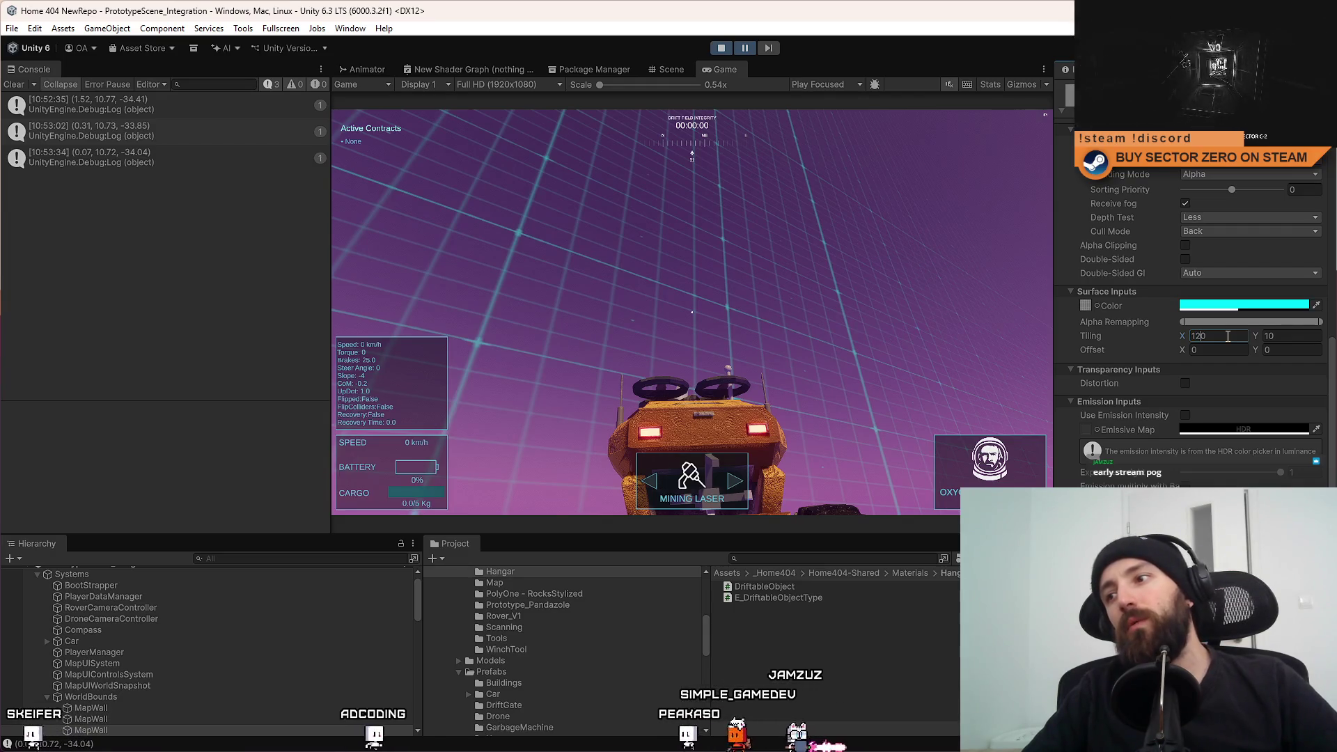
key("BackSpace")
key("BackSpace")
type("30")
key("BackSpace")
key("BackSpace")
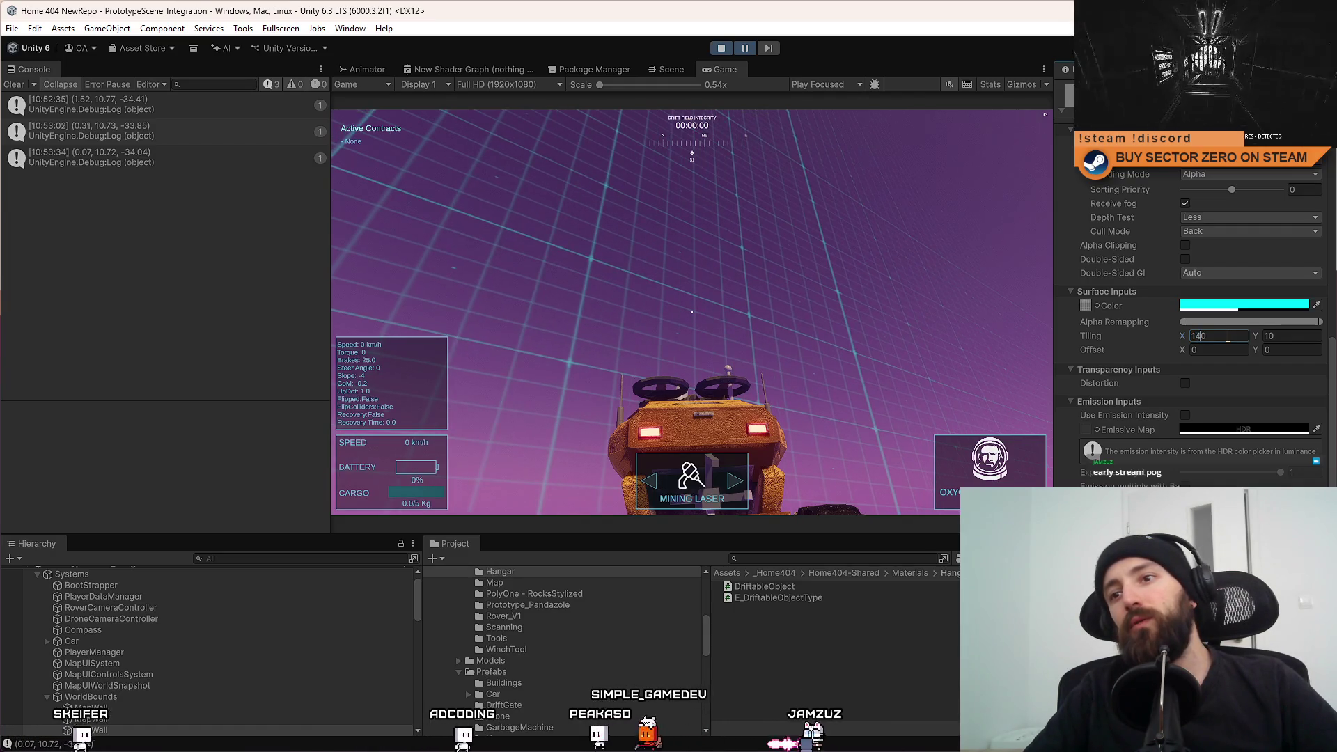
type("50")
key("BackSpace")
type("6")
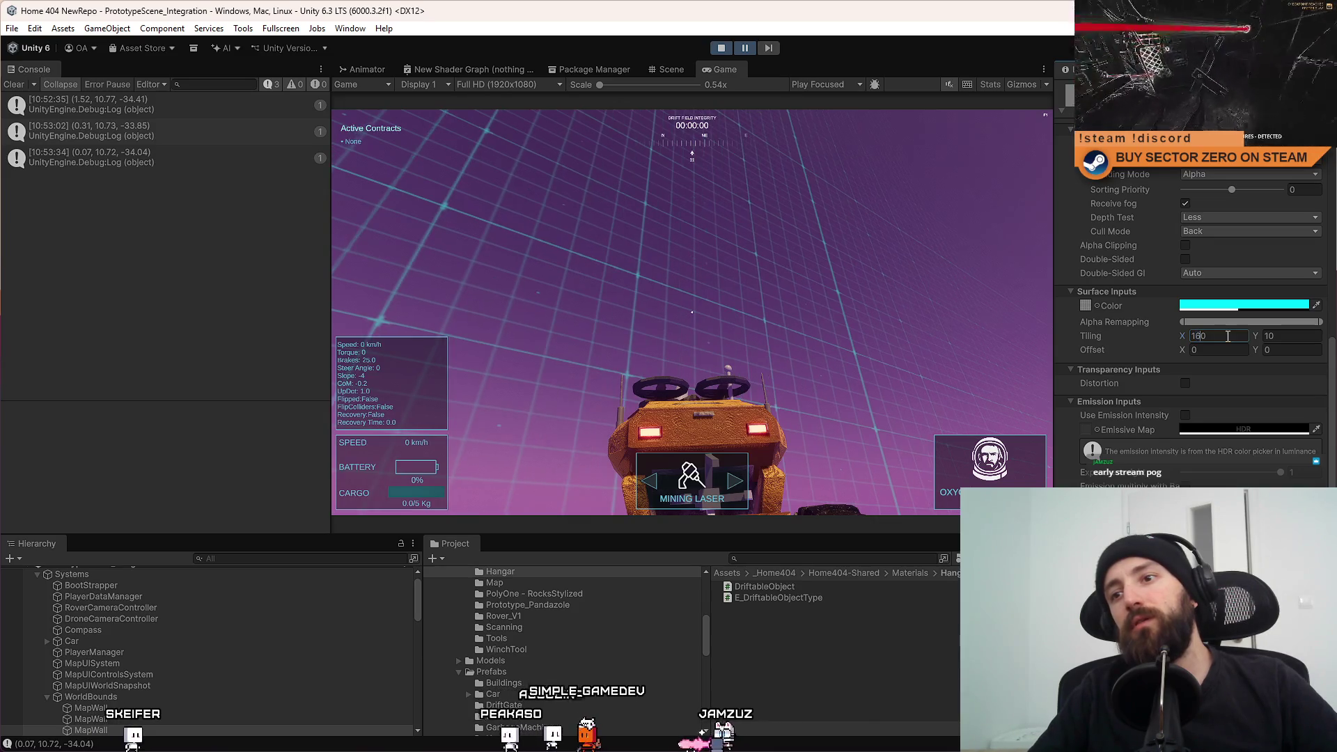
type("17")
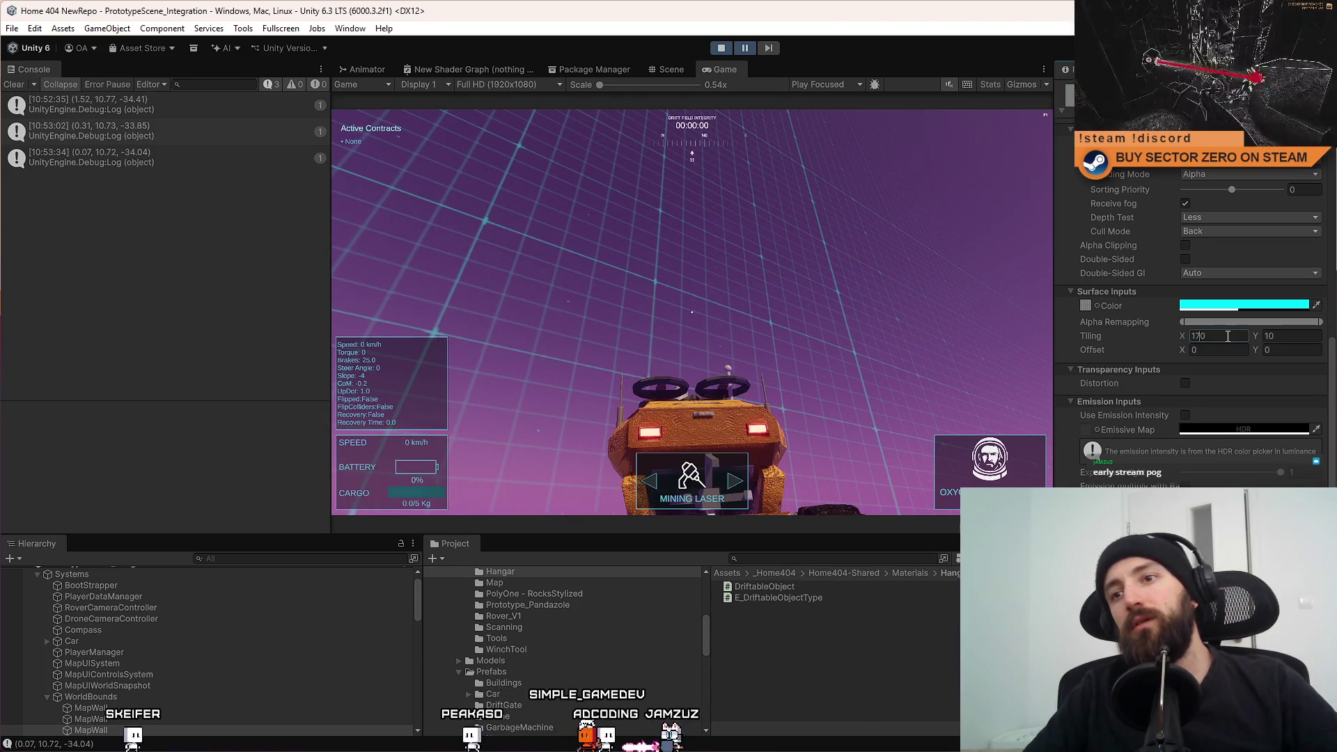
type("18")
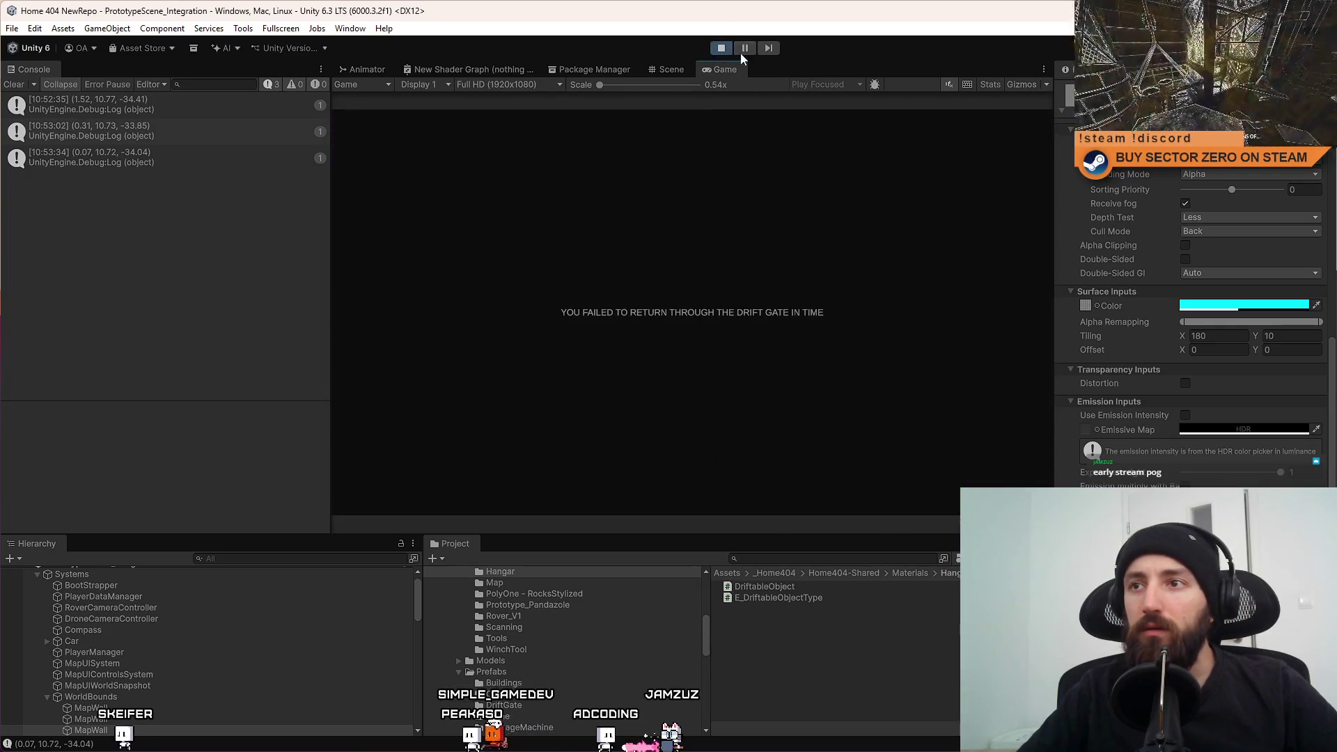
Pause, stop, and start a fresh Play mode session.
left_click(745, 49)
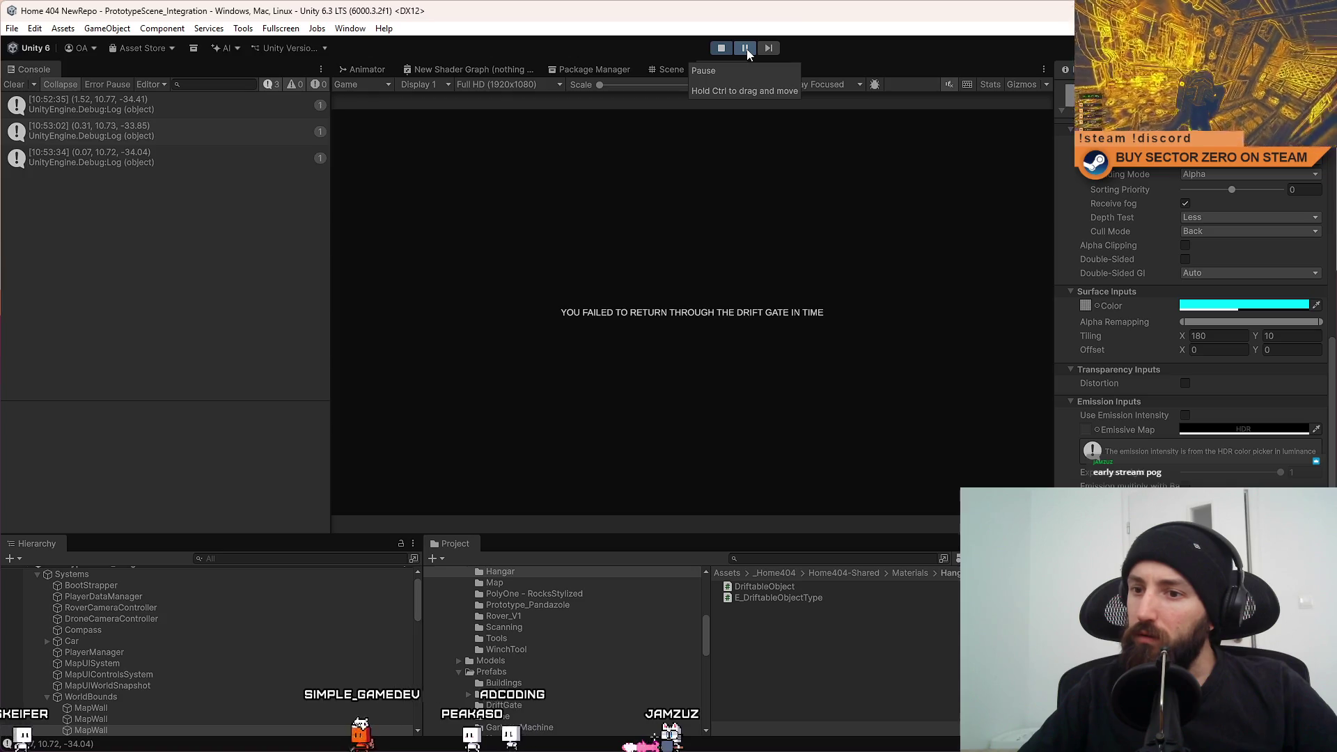
left_click(725, 48)
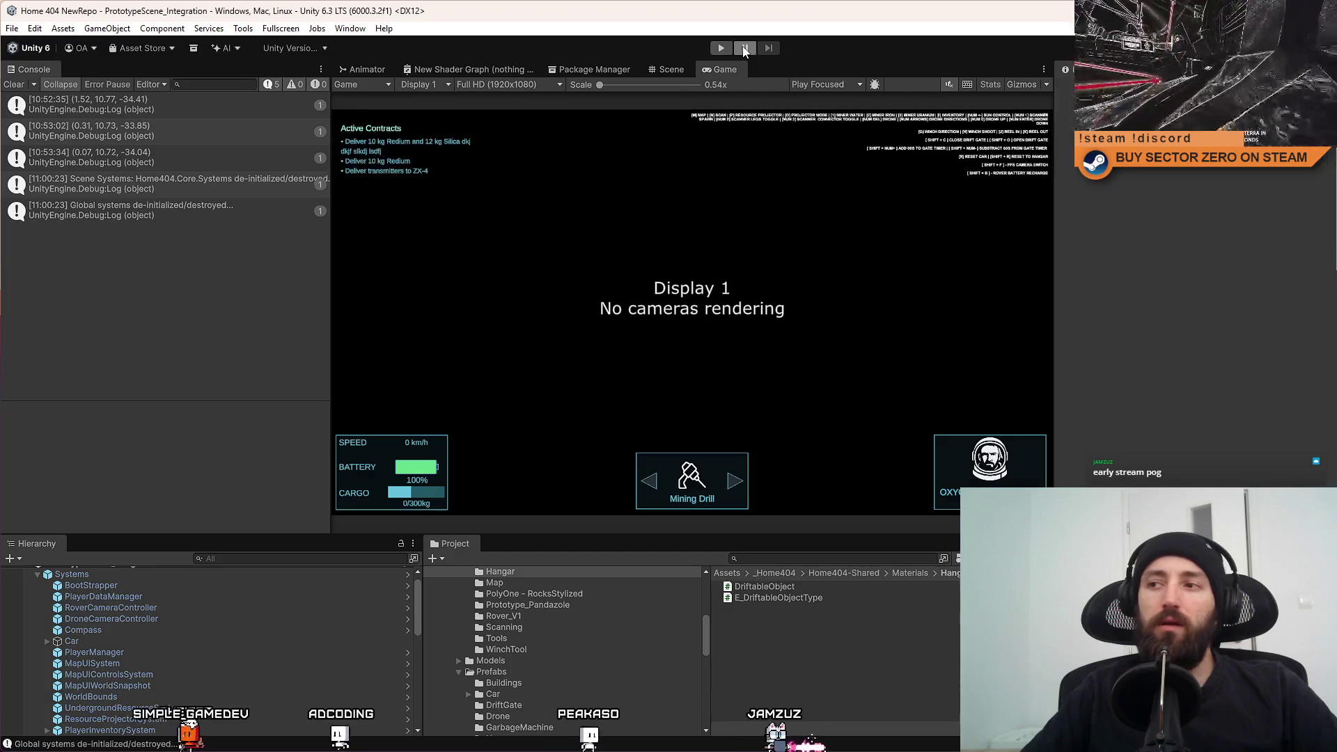
left_click(722, 49)
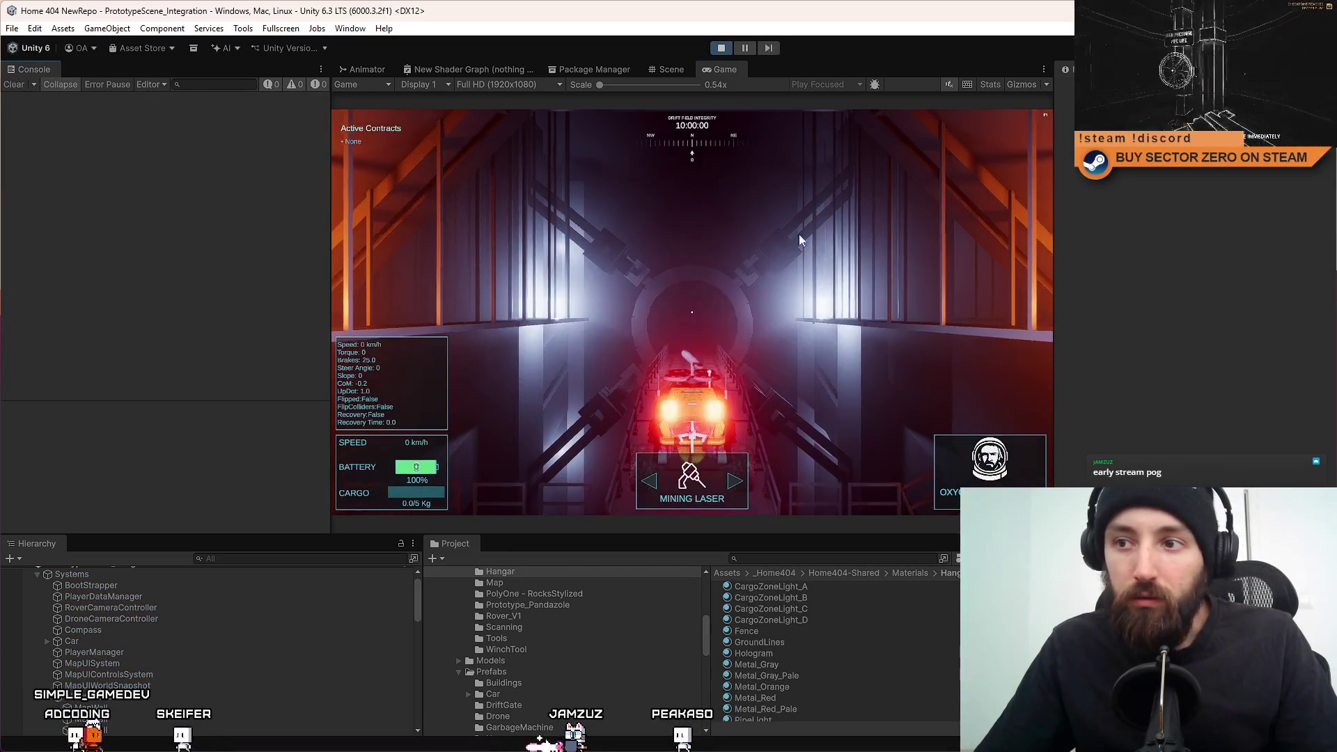
Drive the rover out of the hangar with W, then view the map in the Scene tab.
left_click(13, 85)
key("w")
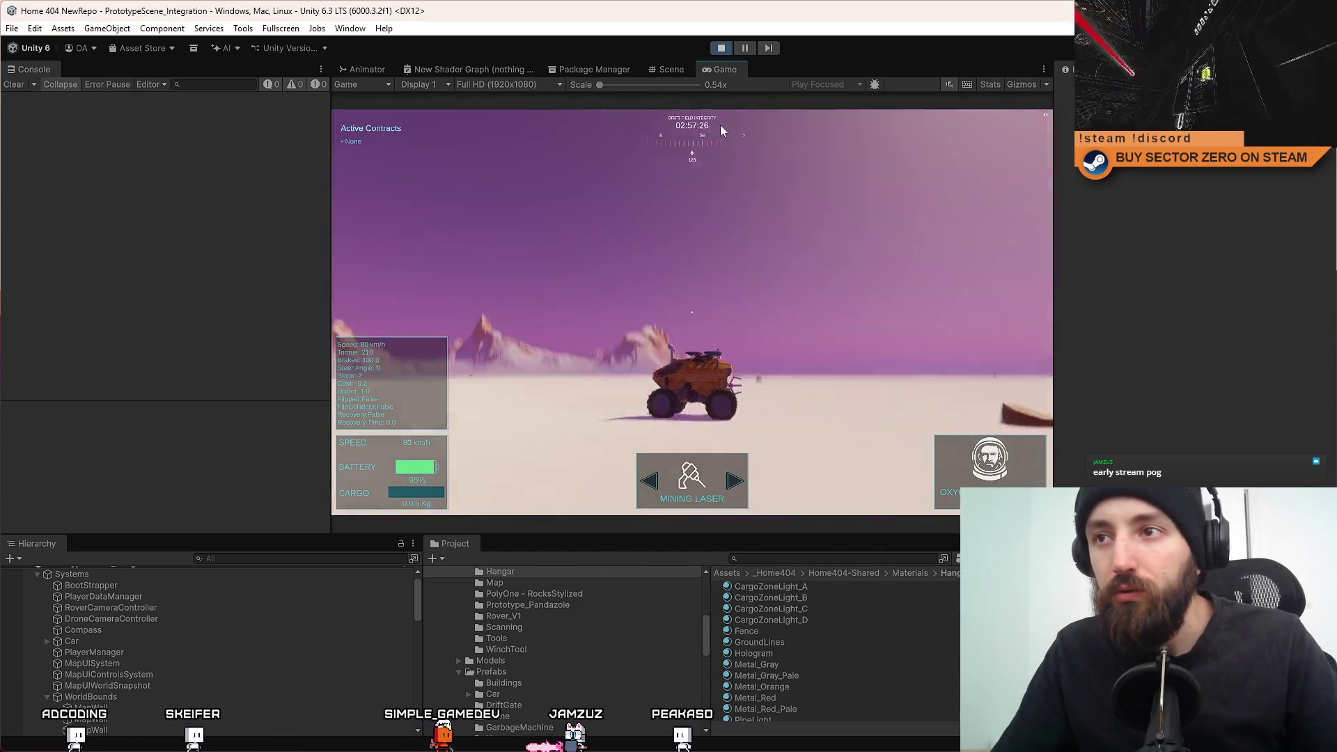
left_click(679, 70)
left_click_drag(742, 104, 752, 119)
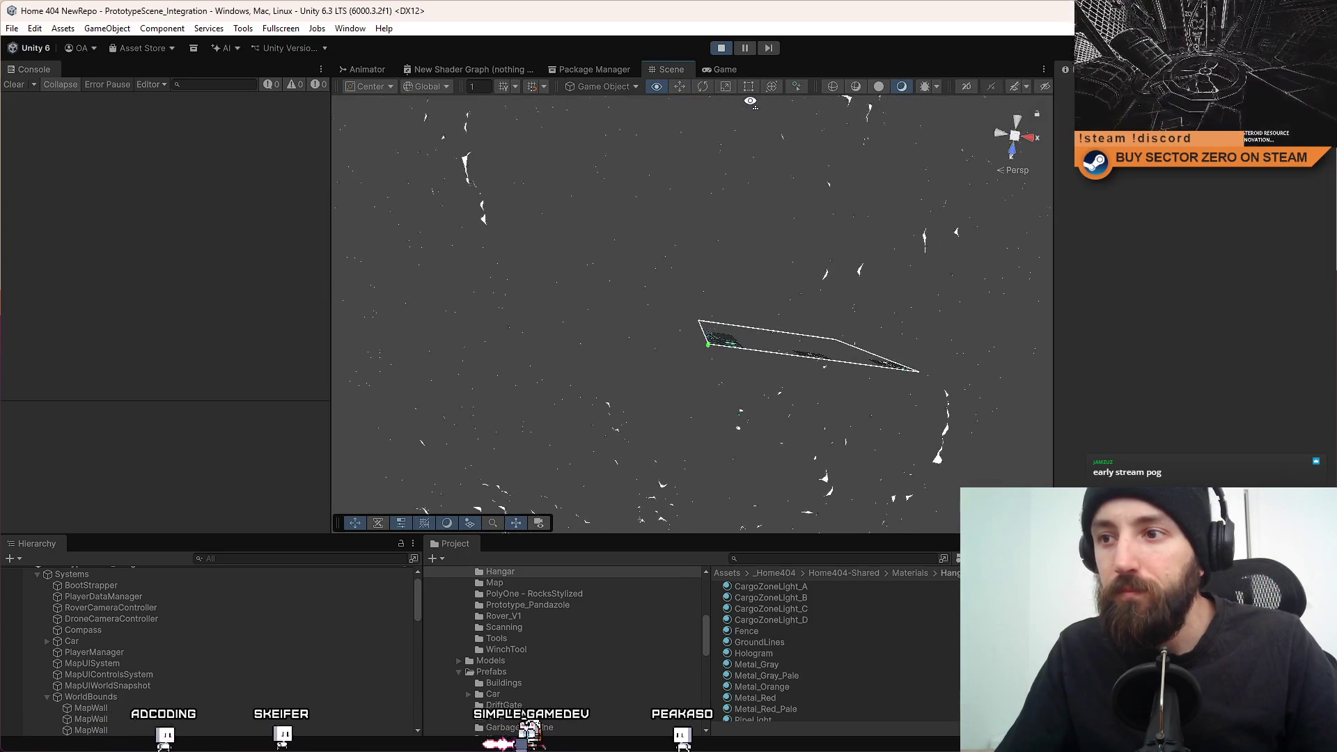
Select the first MapWall and then WorldBounds in the Hierarchy, orbiting the Scene view to inspect them.
left_click(110, 708)
left_click_drag(755, 306, 769, 311)
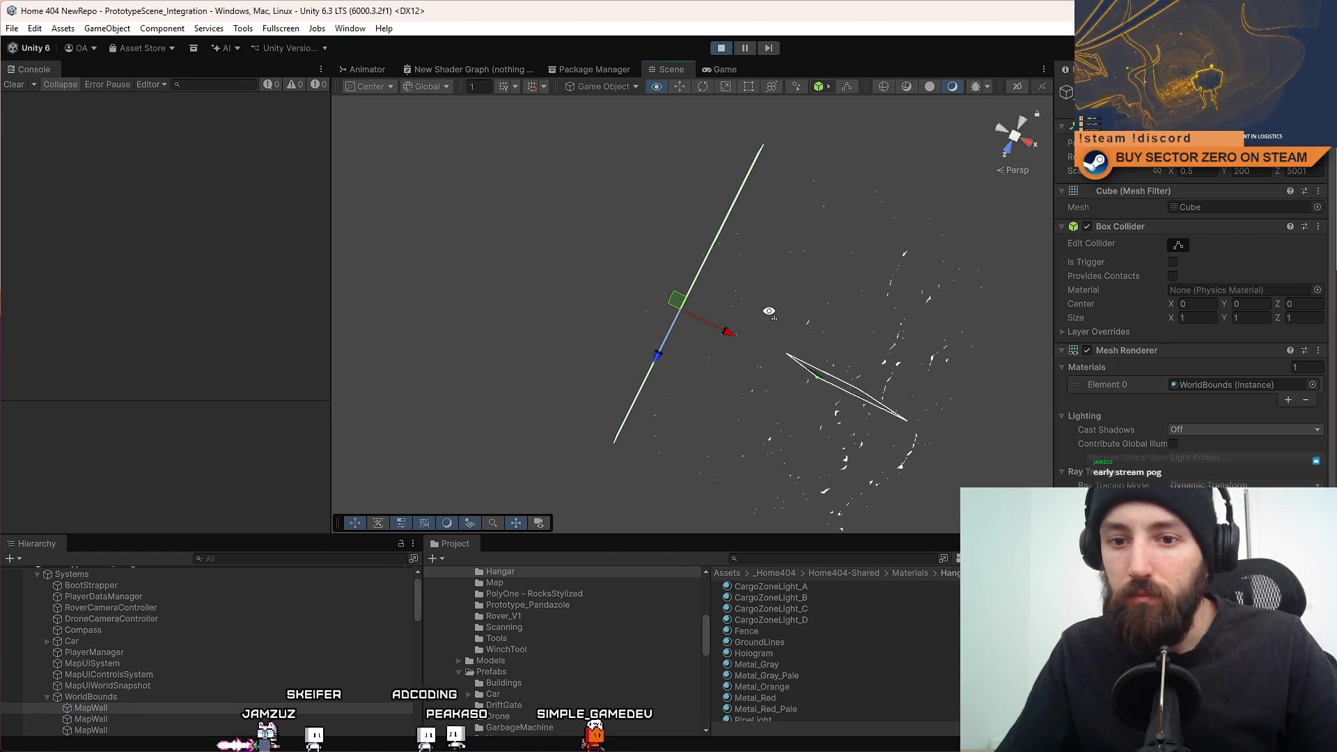
scroll(769, 311, "up", 1)
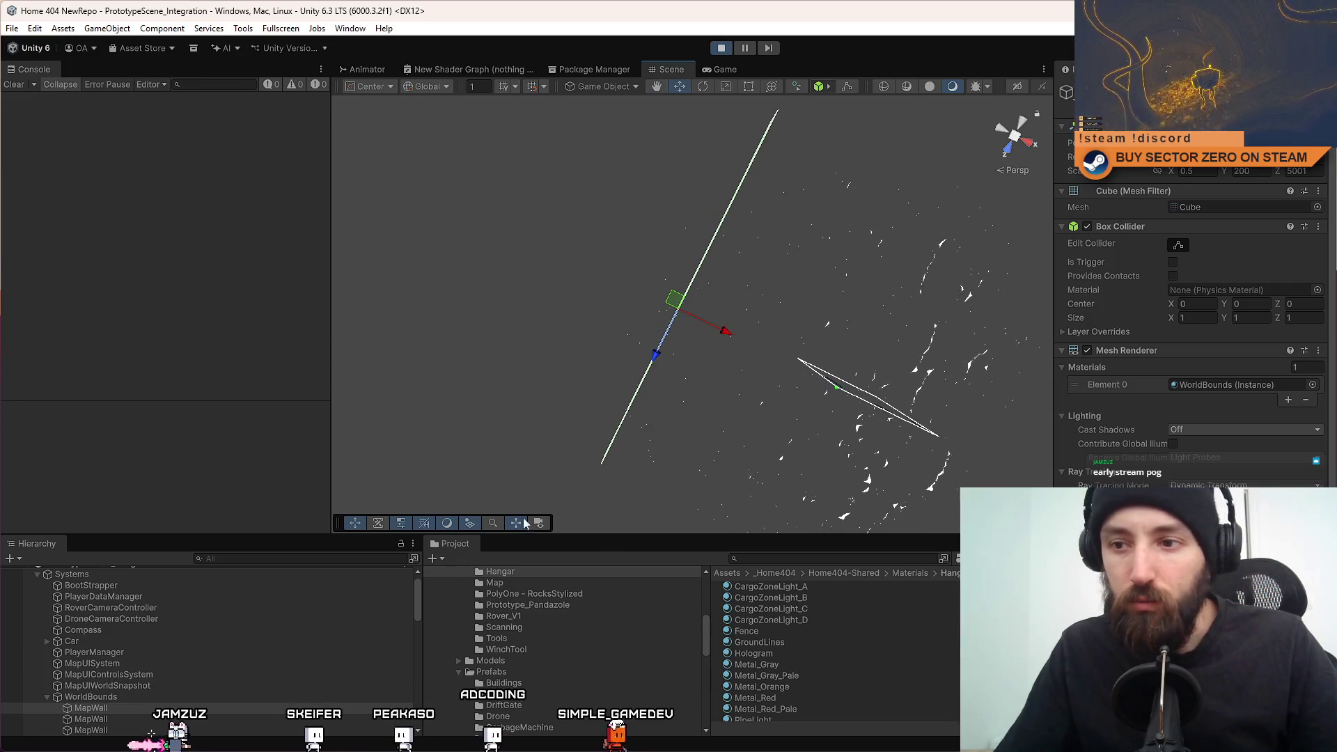
left_click(166, 708)
mouse_move(631, 394)
left_mouse_down()
mouse_move(518, 685)
mouse_move(362, 678)
left_mouse_up()
scroll(1279, 467, "down", 3)
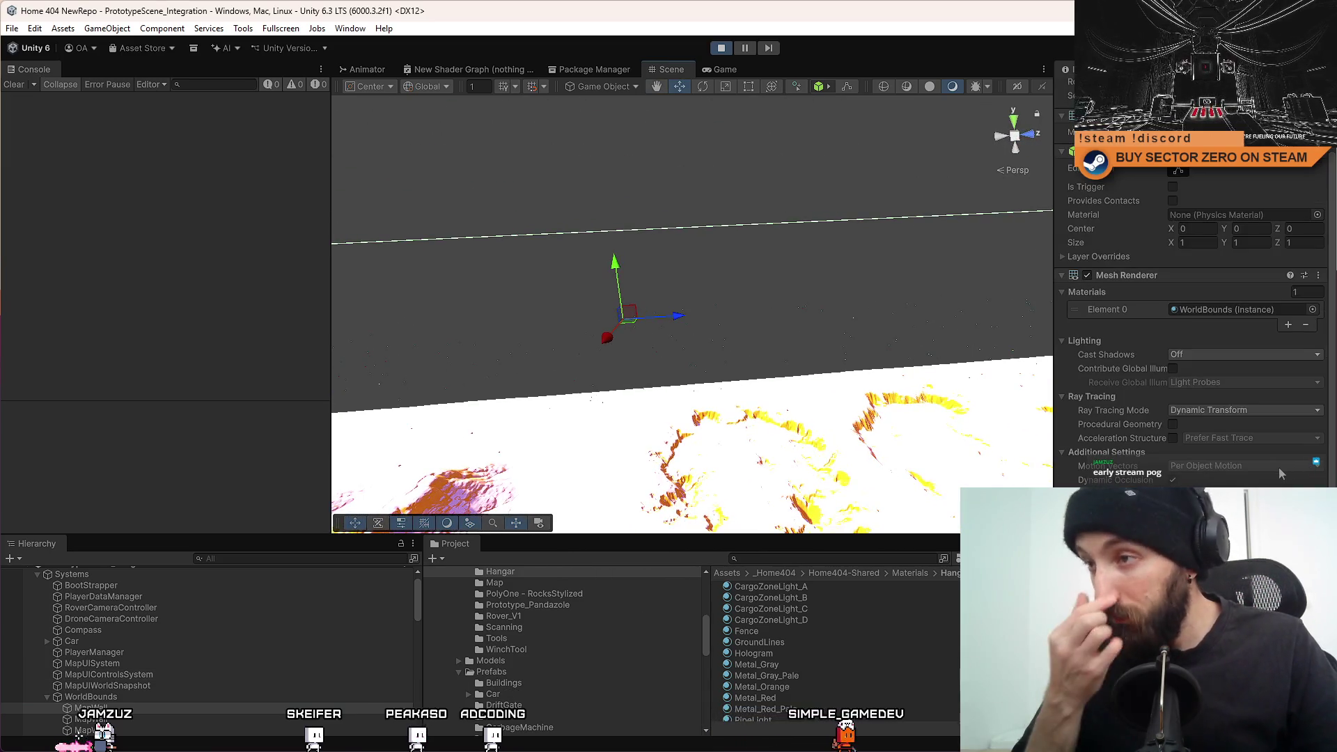
left_click(208, 695)
mouse_move(872, 261)
left_mouse_down()
mouse_move(794, 301)
mouse_move(836, 293)
left_mouse_up()
mouse_move(989, 229)
left_mouse_down()
mouse_move(848, 236)
mouse_move(806, 330)
mouse_move(745, 341)
left_mouse_up()
Filter the Hierarchy to 'prototype', frame SimplePrototypeCar(Clone), and make its Rigidbody kinematic.
left_click(254, 559)
type("prototype")
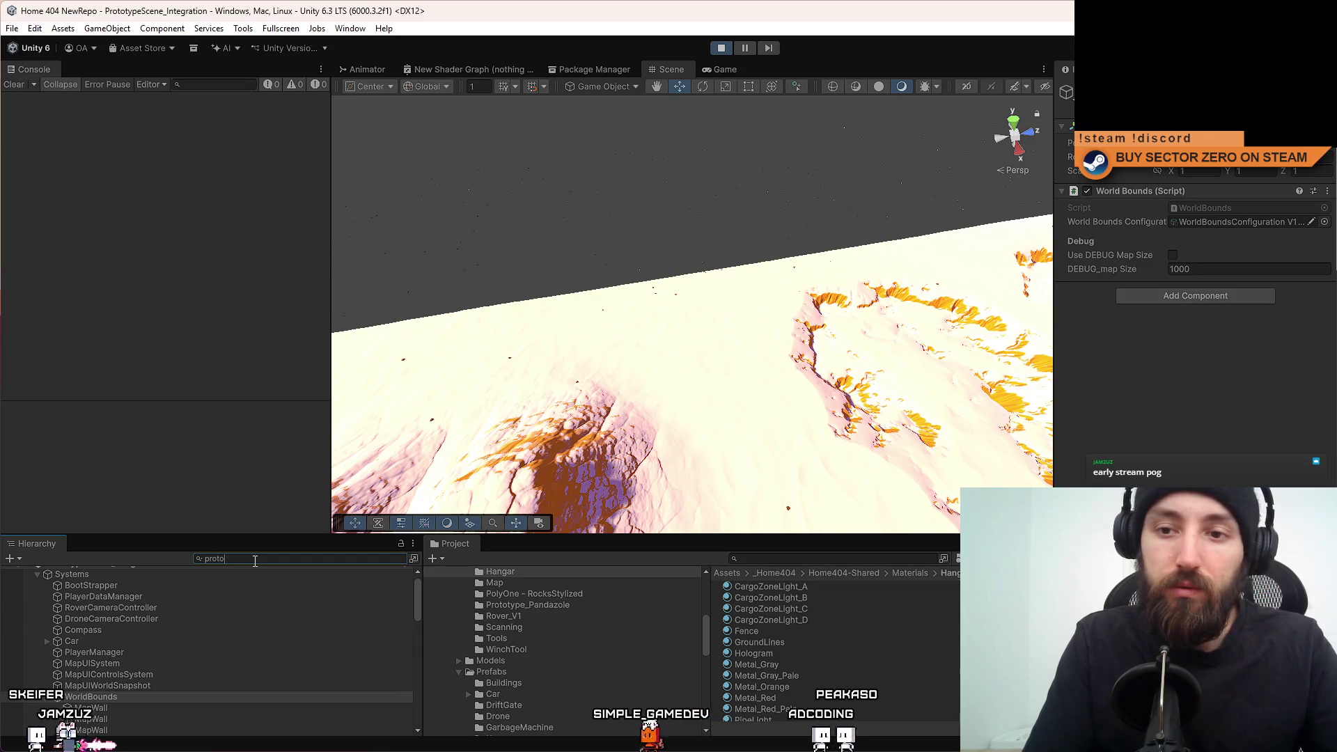
double_click(207, 583)
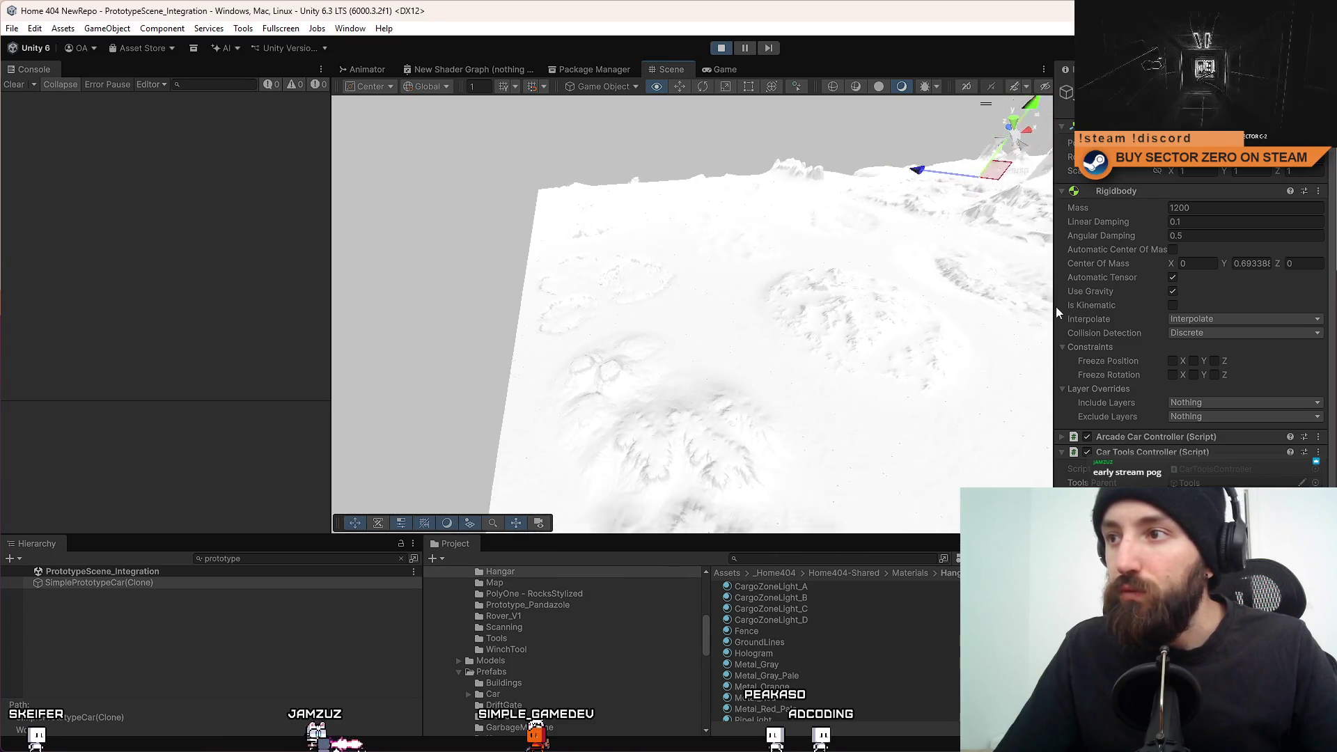
left_click(1172, 306)
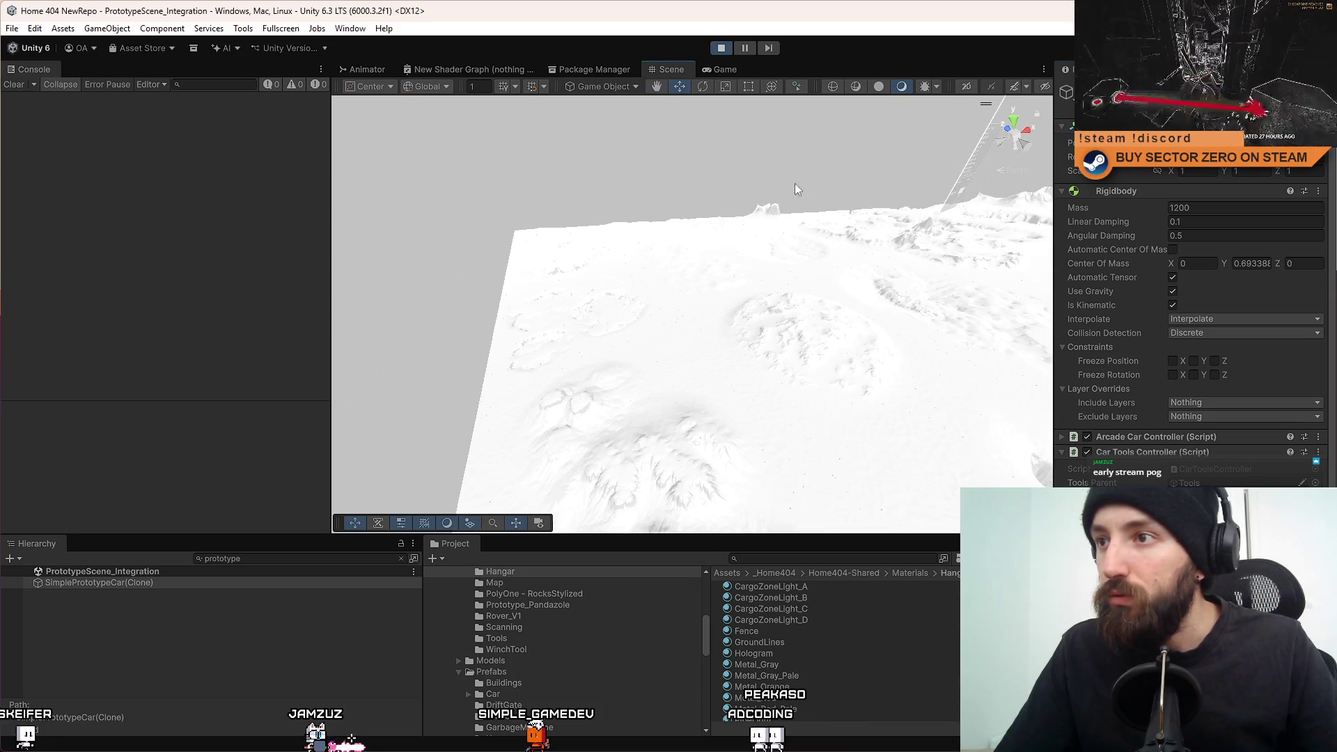
Move close to the car, untick Is Kinematic so it drops onto the terrain, and view the Game tab.
mouse_move(716, 280)
left_mouse_down()
mouse_move(707, 172)
mouse_move(611, 290)
mouse_move(557, 399)
mouse_move(507, 450)
mouse_move(651, 290)
mouse_move(791, 194)
mouse_move(812, 174)
mouse_move(780, 168)
mouse_move(830, 140)
mouse_move(754, 197)
left_mouse_up()
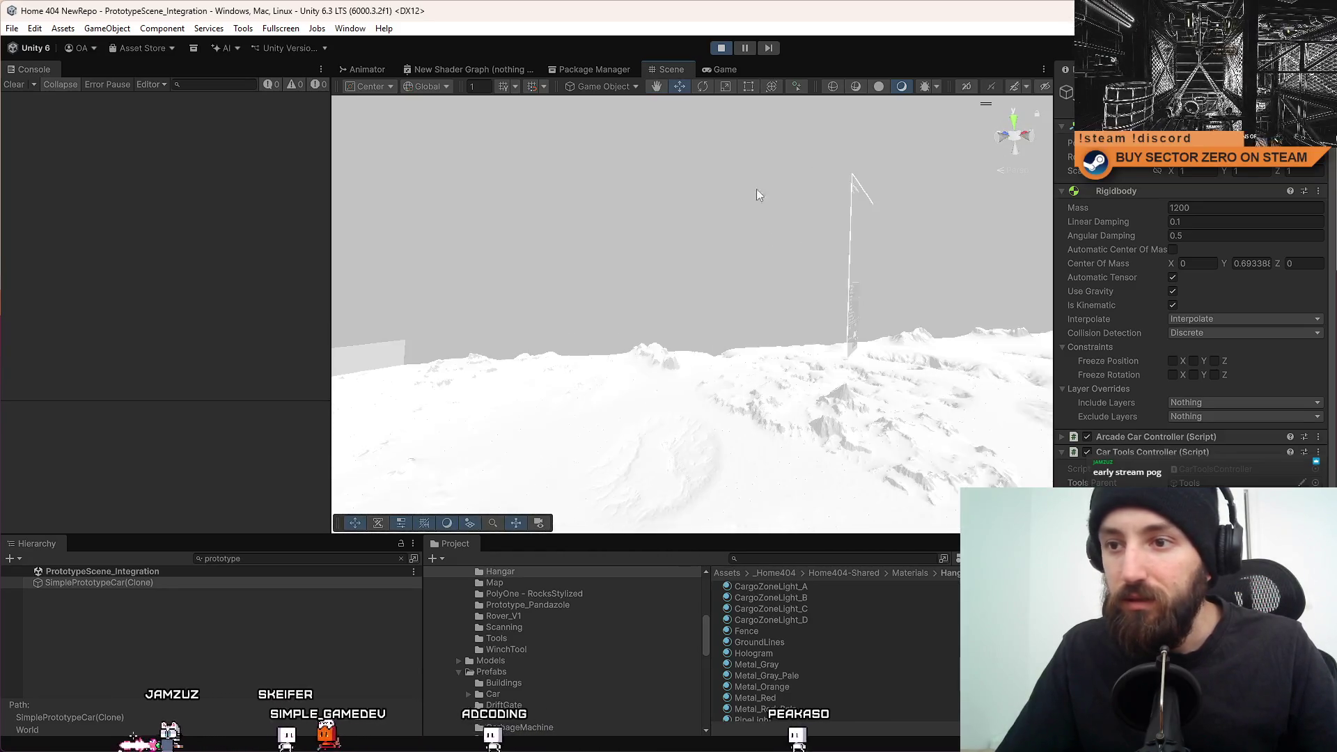
double_click(177, 585)
mouse_move(606, 446)
left_mouse_down()
mouse_move(704, 415)
mouse_move(743, 283)
mouse_move(707, 188)
mouse_move(676, 175)
left_mouse_up()
mouse_move(675, 174)
left_mouse_down()
mouse_move(636, 170)
mouse_move(757, 320)
mouse_move(773, 400)
mouse_move(806, 388)
mouse_move(931, 179)
mouse_move(804, 181)
mouse_move(571, 144)
mouse_move(781, 209)
mouse_move(806, 274)
mouse_move(828, 254)
mouse_move(773, 131)
left_mouse_up()
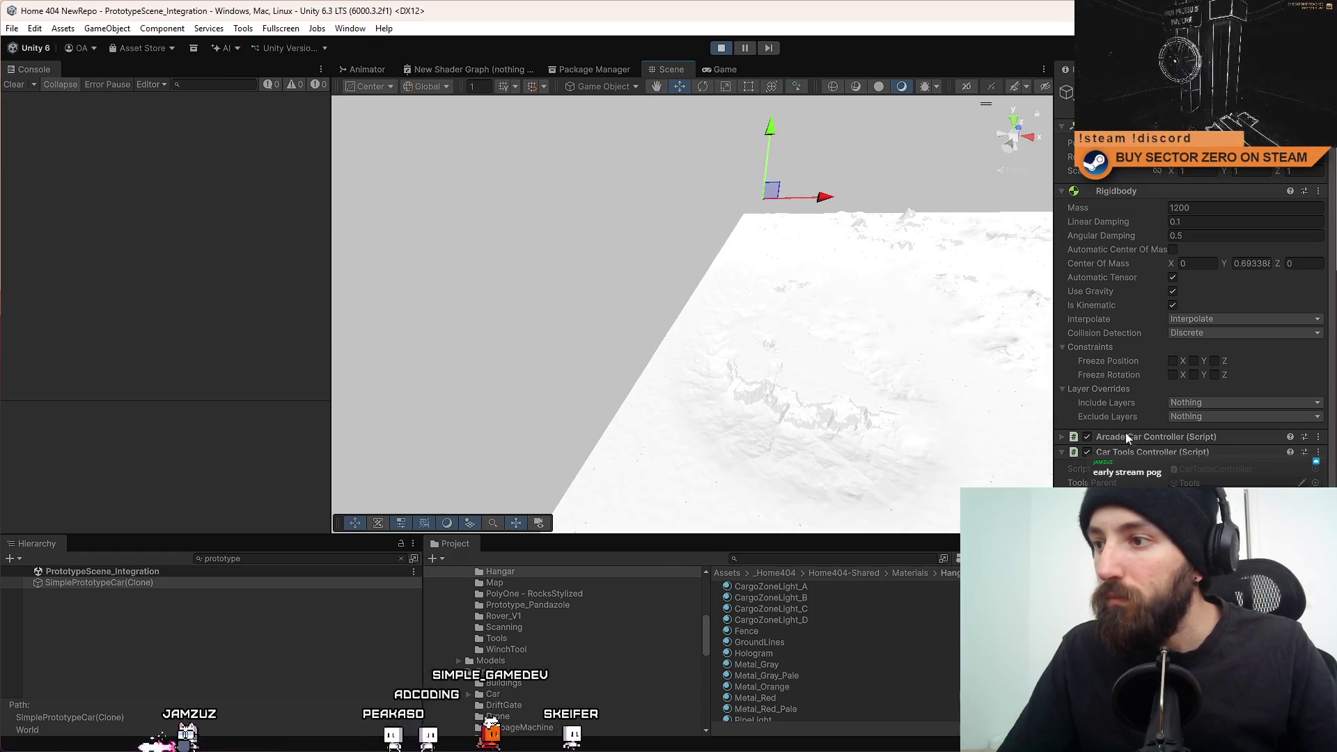
scroll(1174, 298, "down", 4)
scroll(1174, 298, "up", 4)
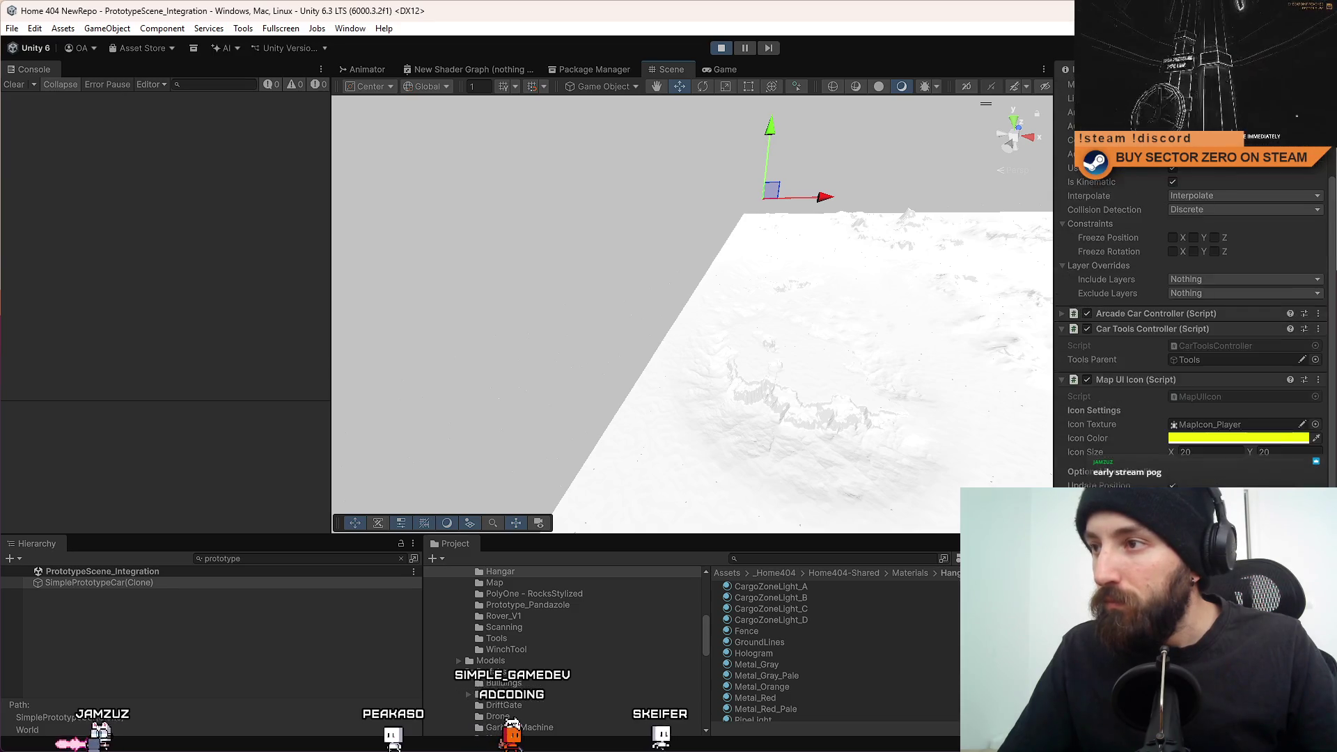
left_click(1172, 295)
left_click(725, 69)
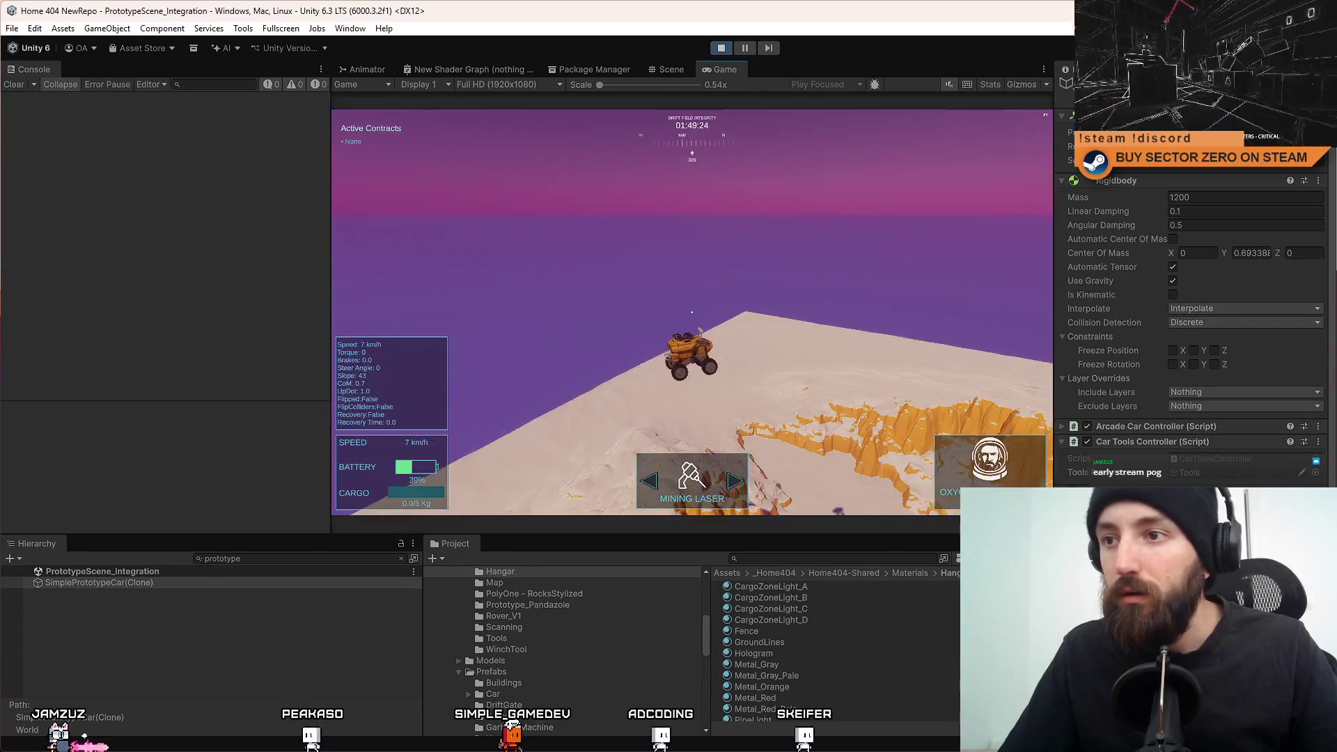
Drive the rover left across the orange terrain, jump off the ridge, and brake near the teal wall.
key("w")
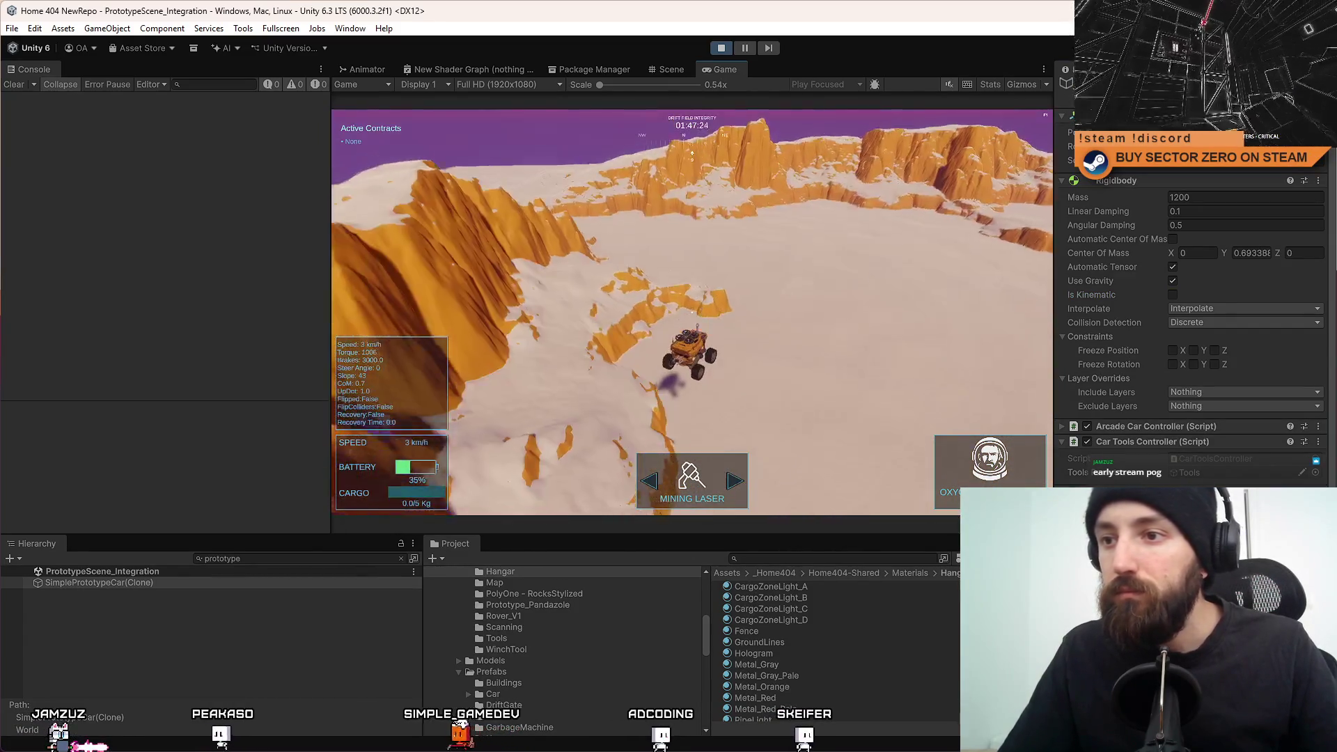
key("a")
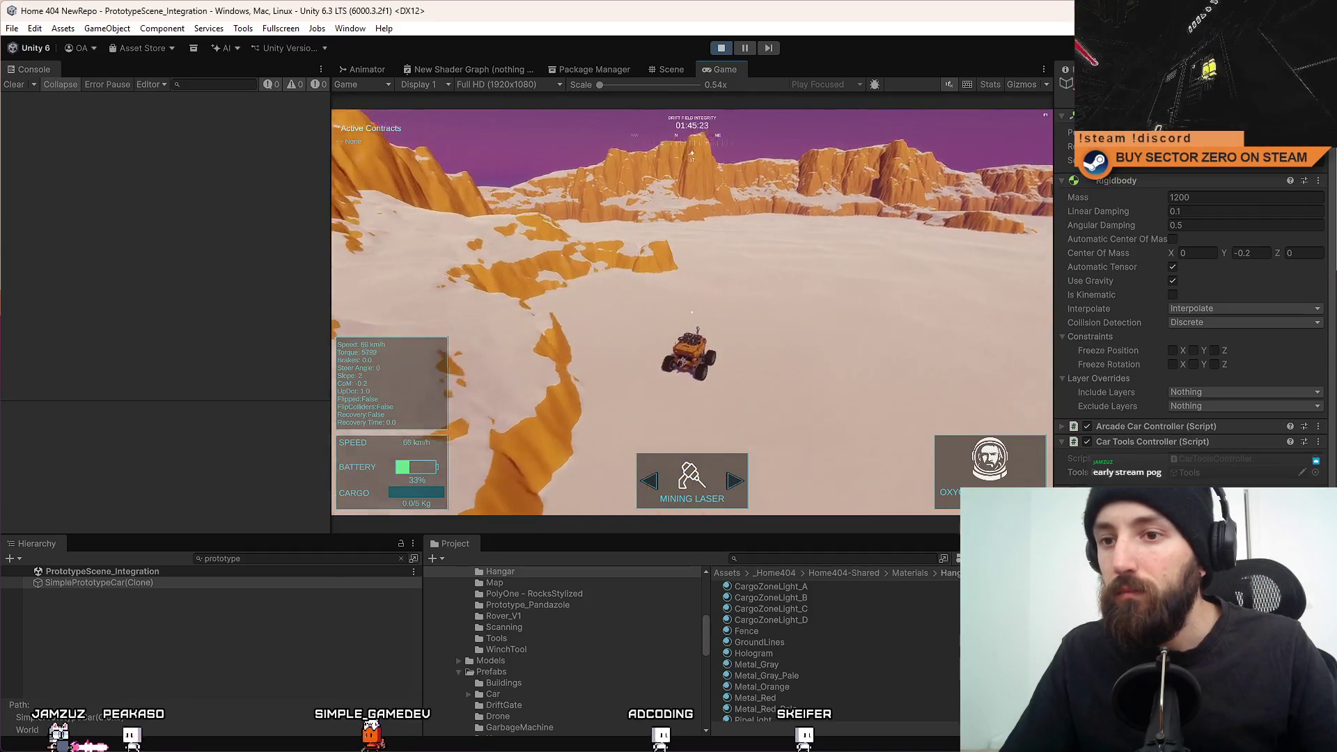
key("a")
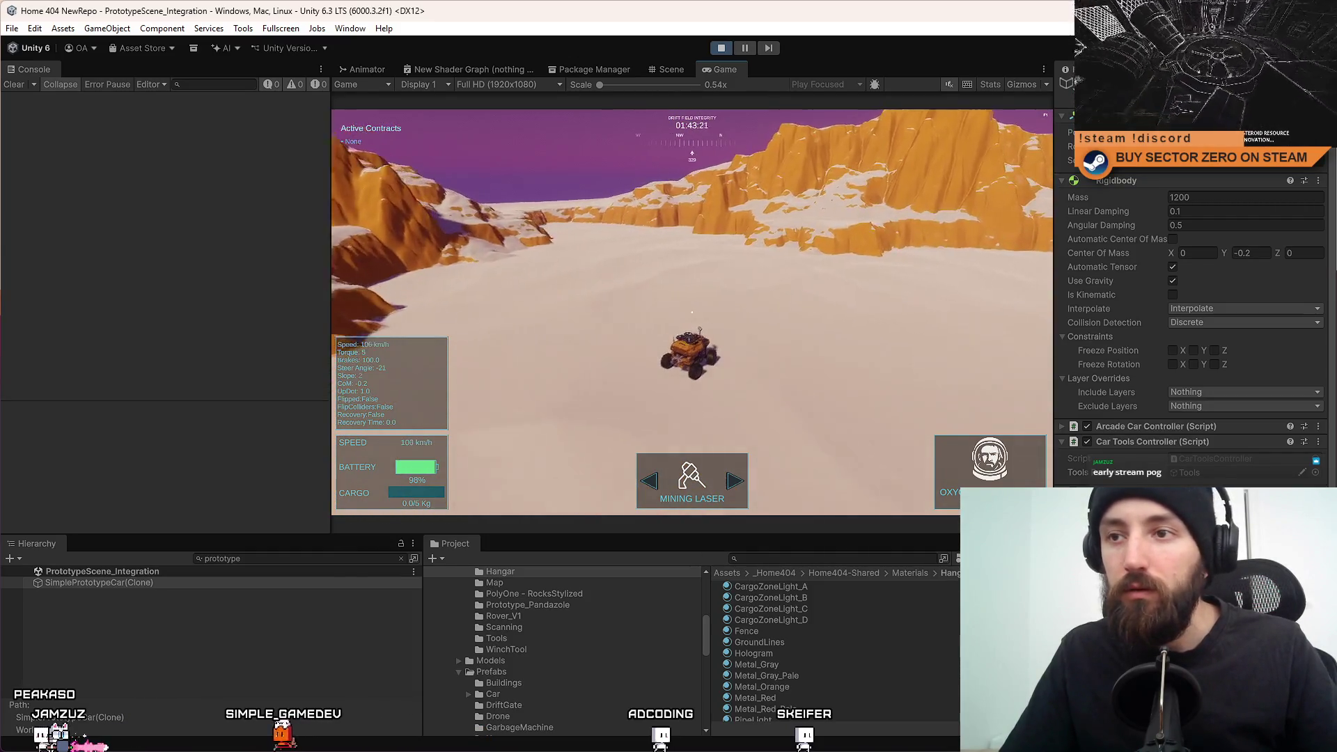
key("w")
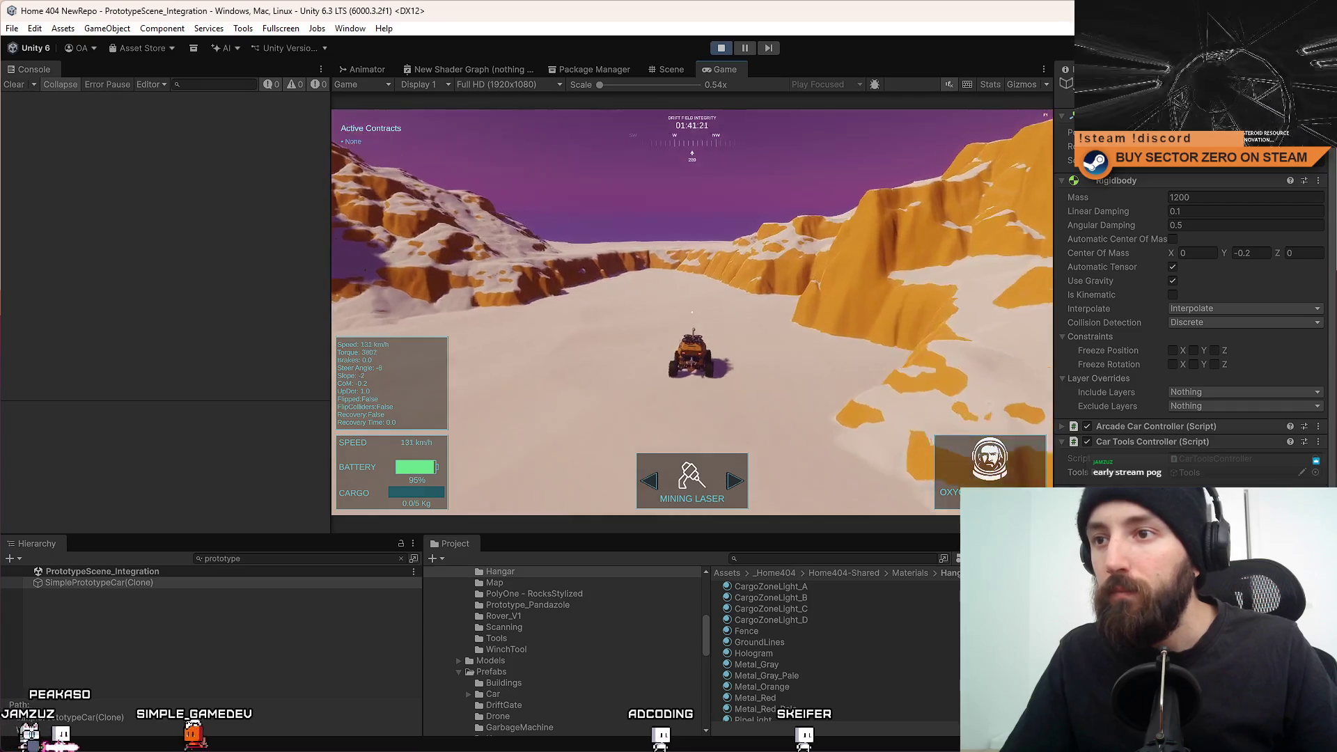
key("space")
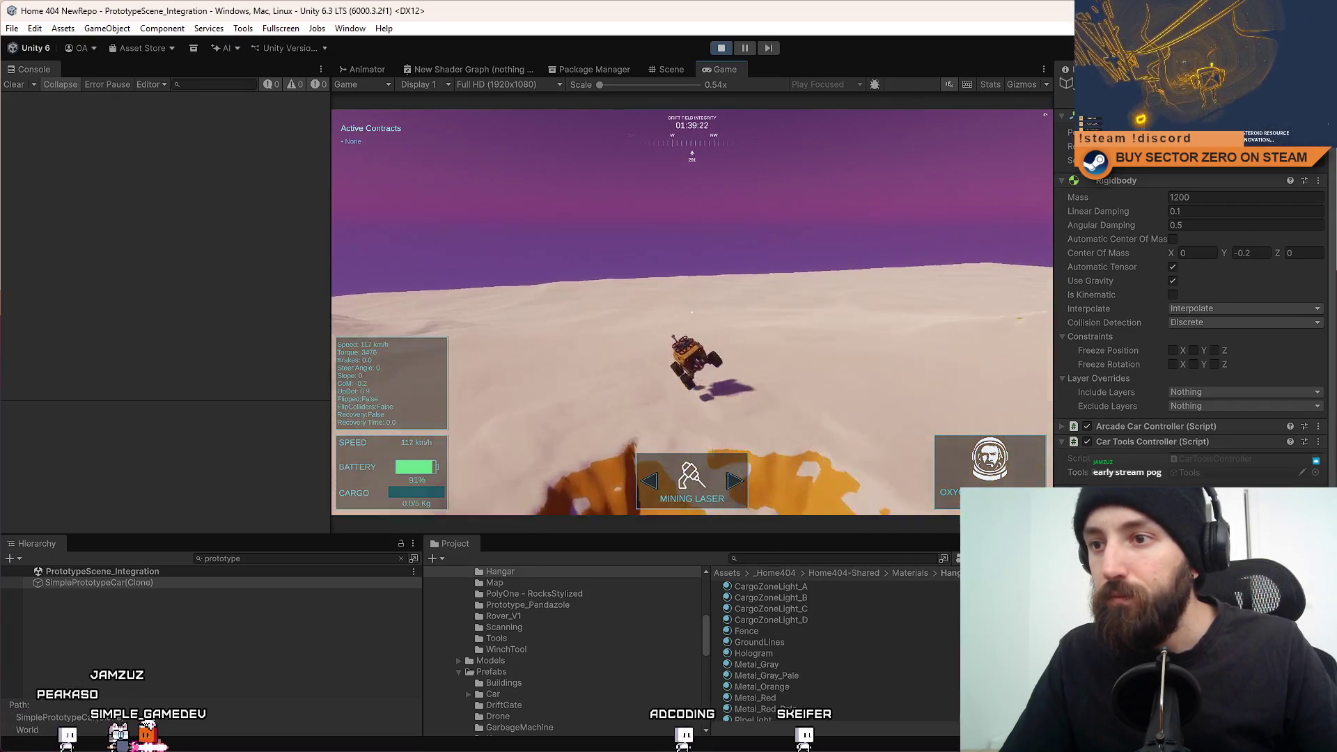
key("s")
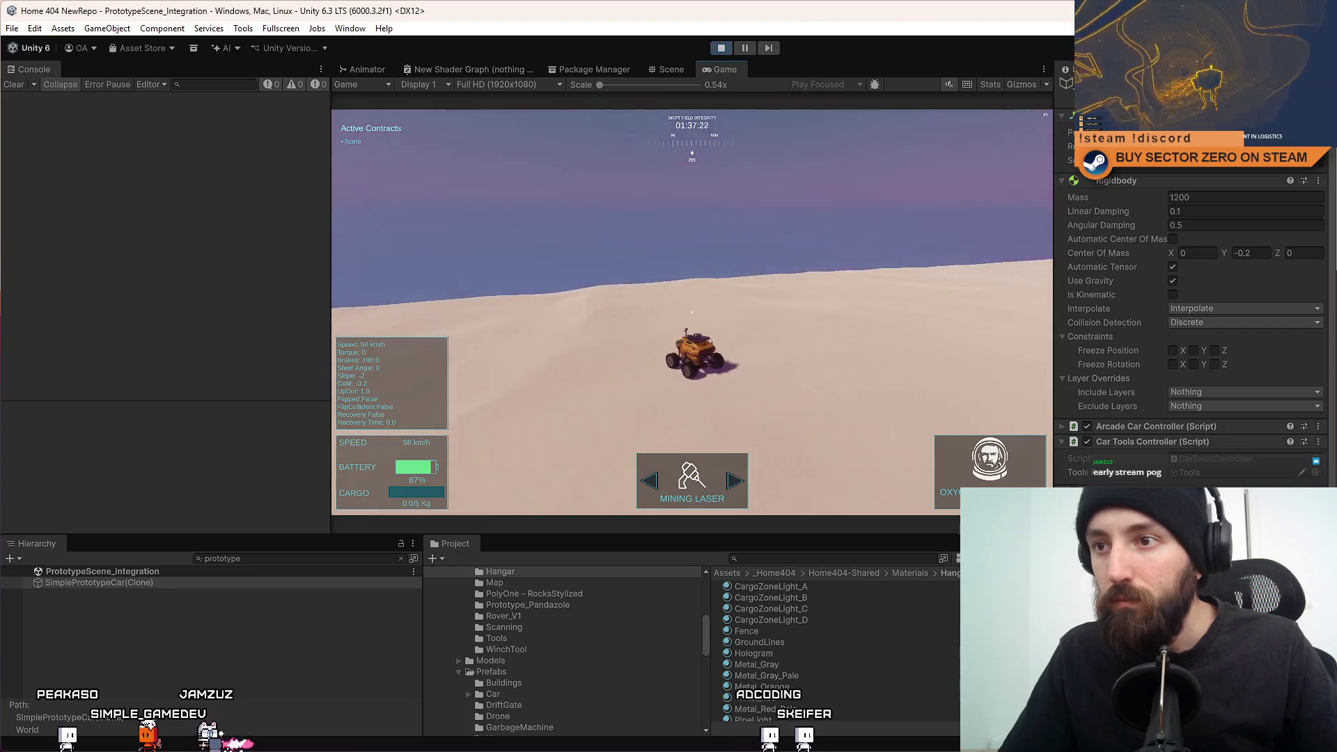
key("s")
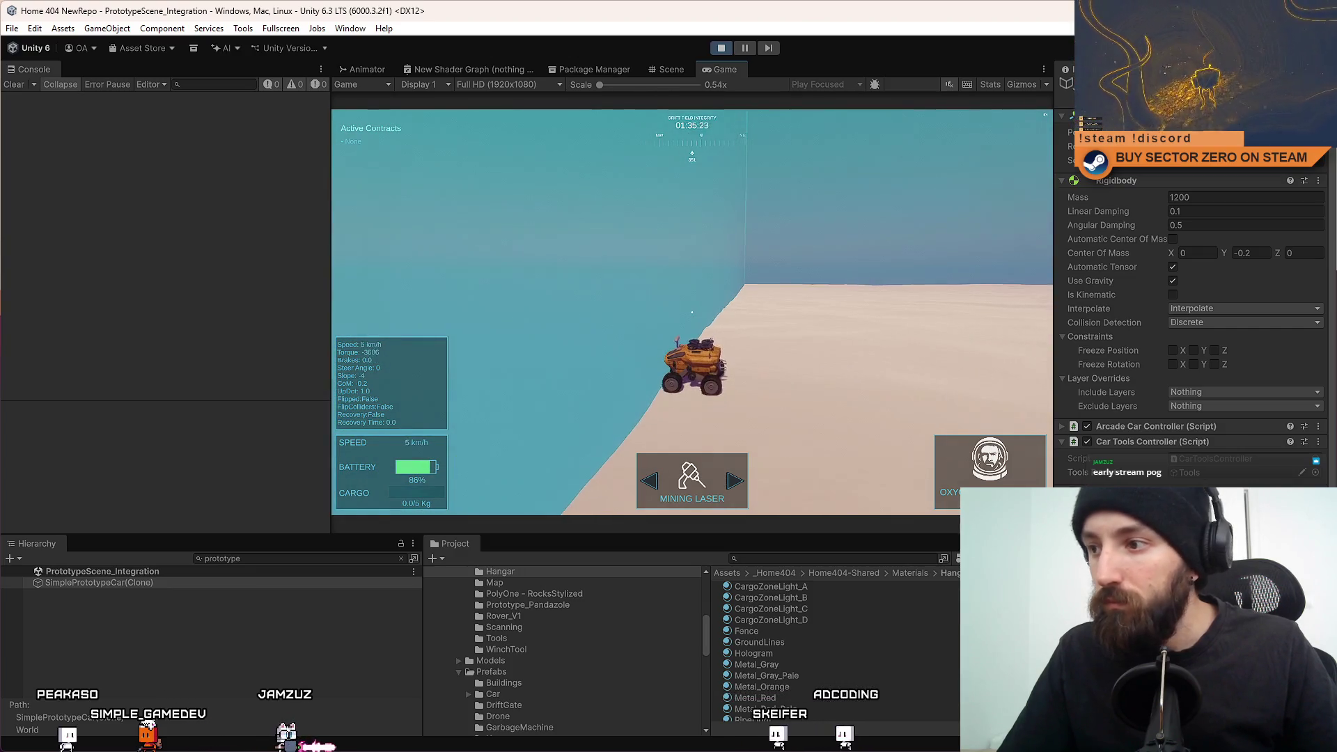
Search the Project panel for 'map', clear the search, and return to the Scene view.
left_click(796, 559)
type("map")
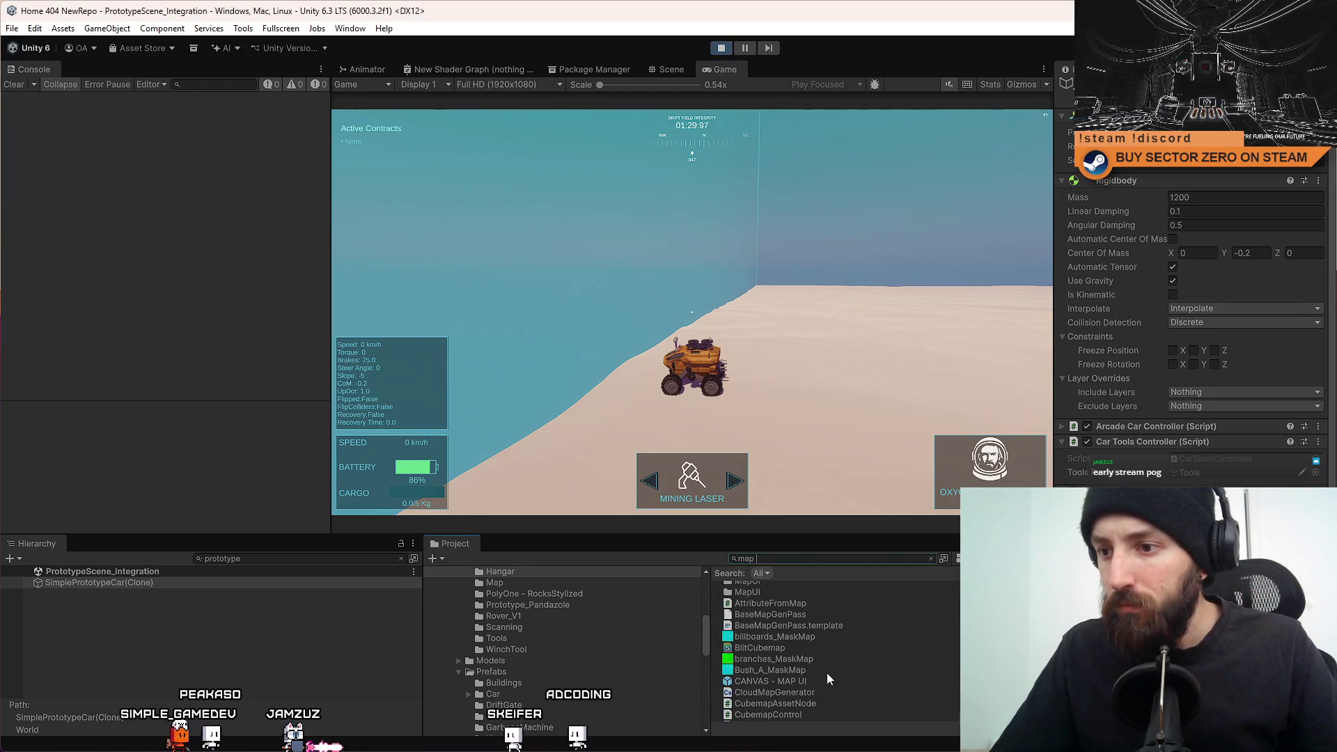
left_click(815, 456)
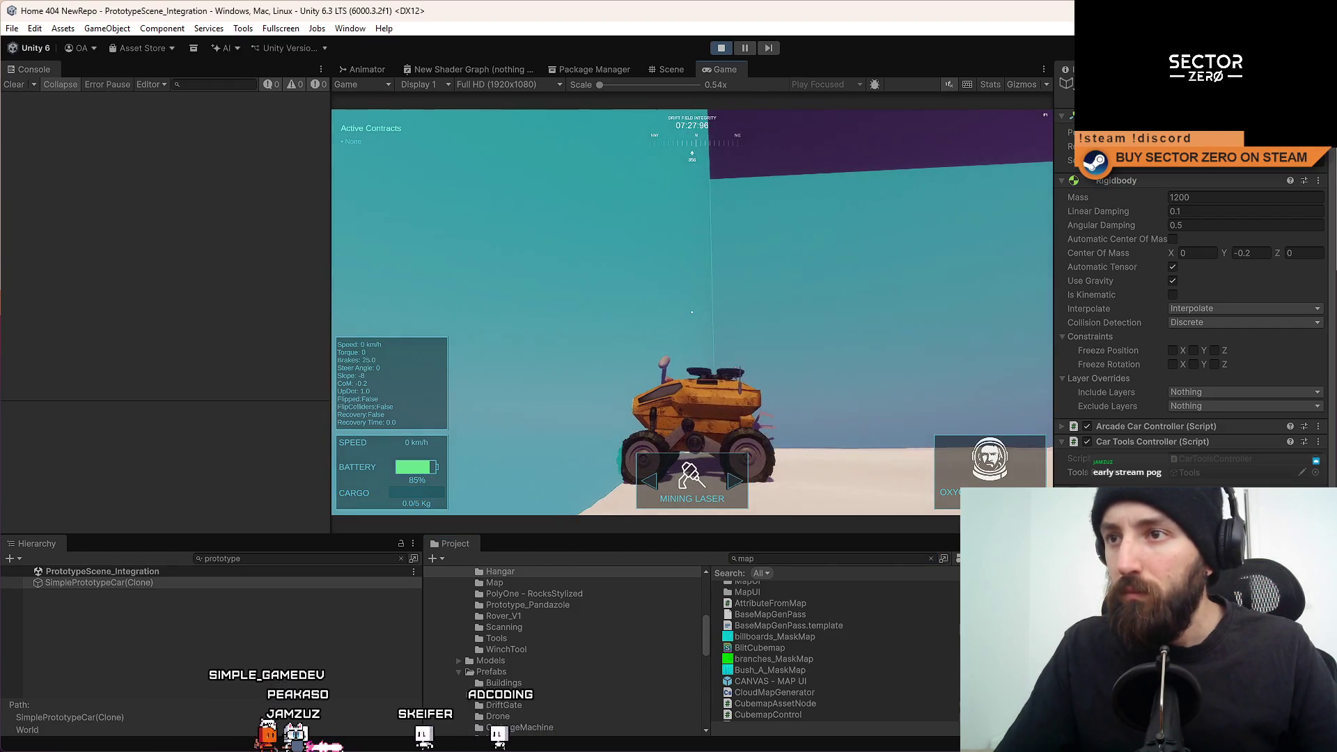
left_click(787, 563)
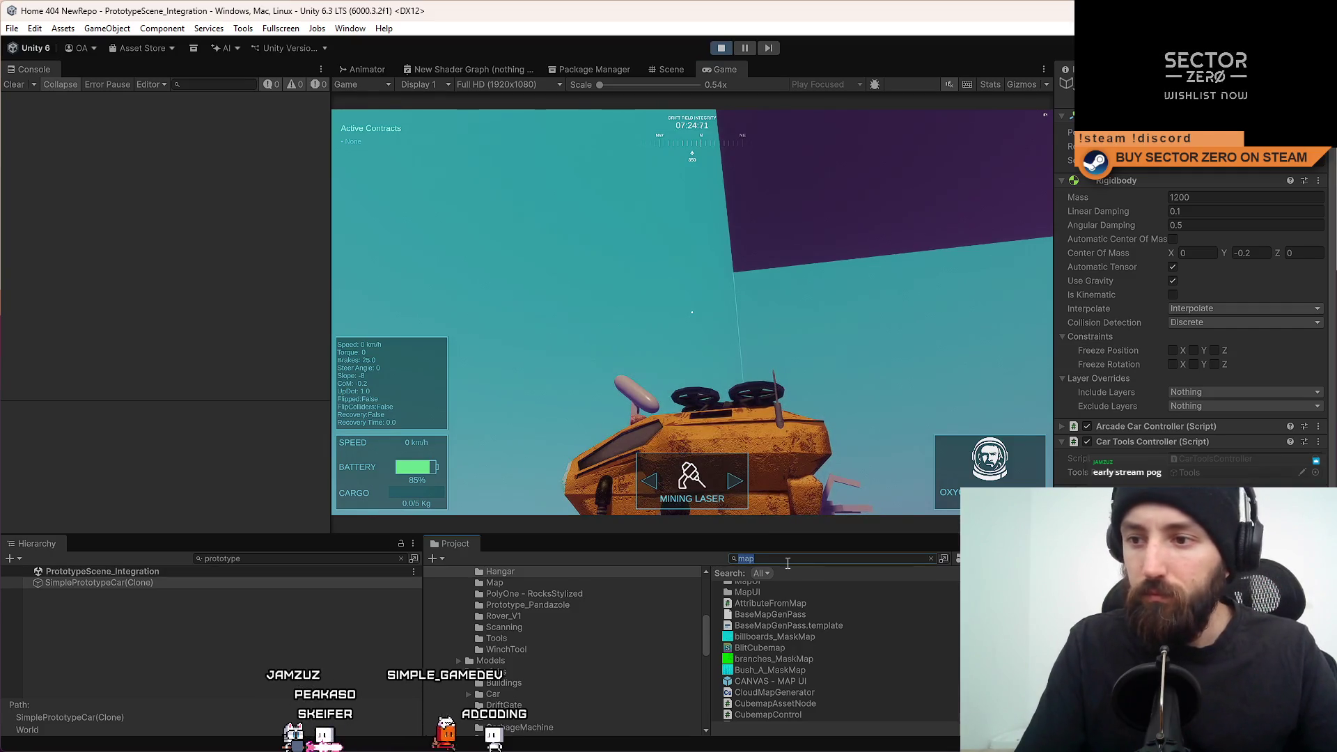
type("uima")
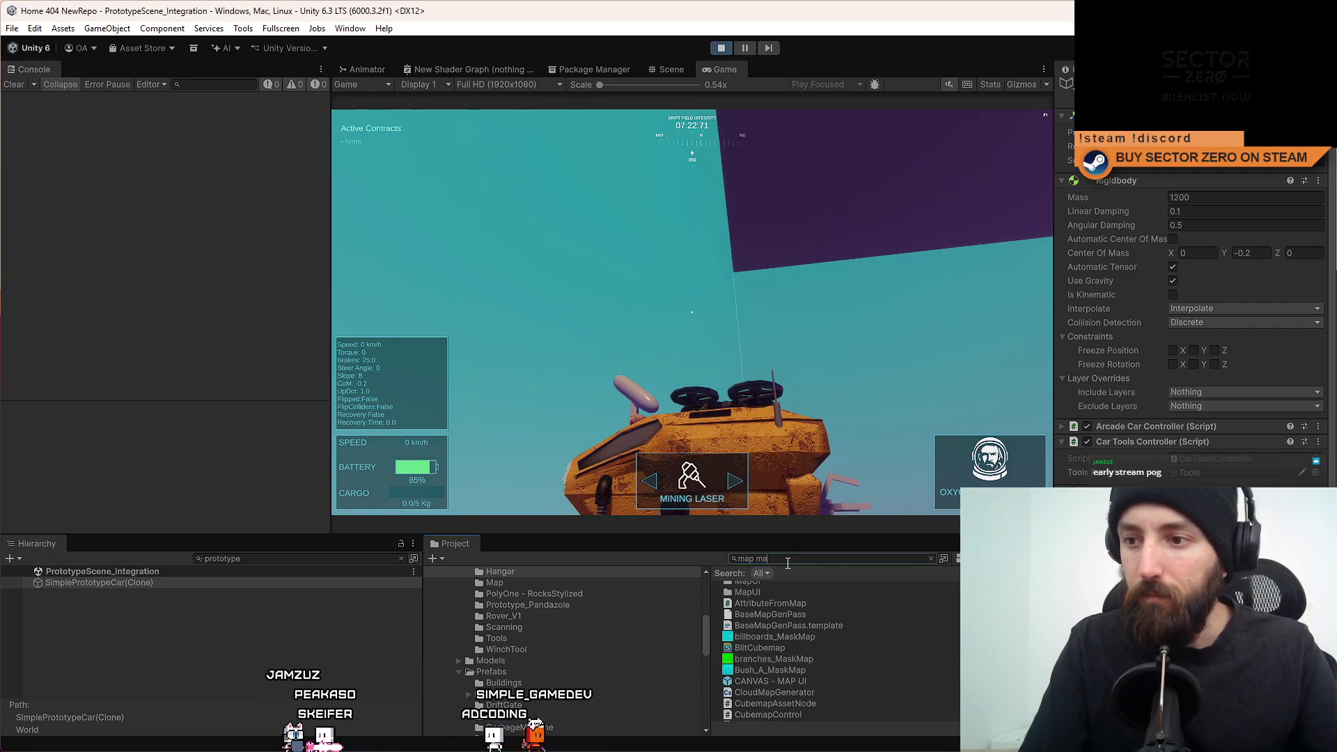
key("BackSpace")
key("BackSpace")
type("e")
key("BackSpace")
key("BackSpace")
key("BackSpace")
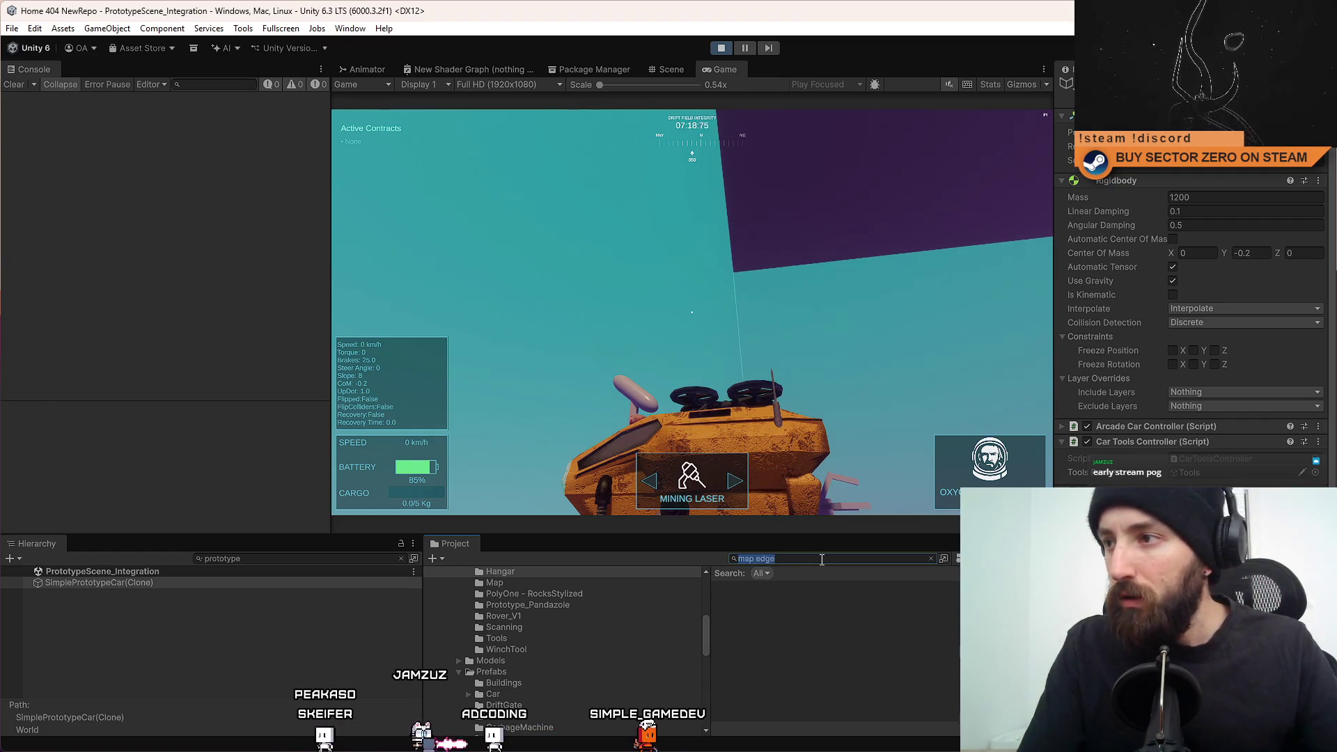
left_click(671, 69)
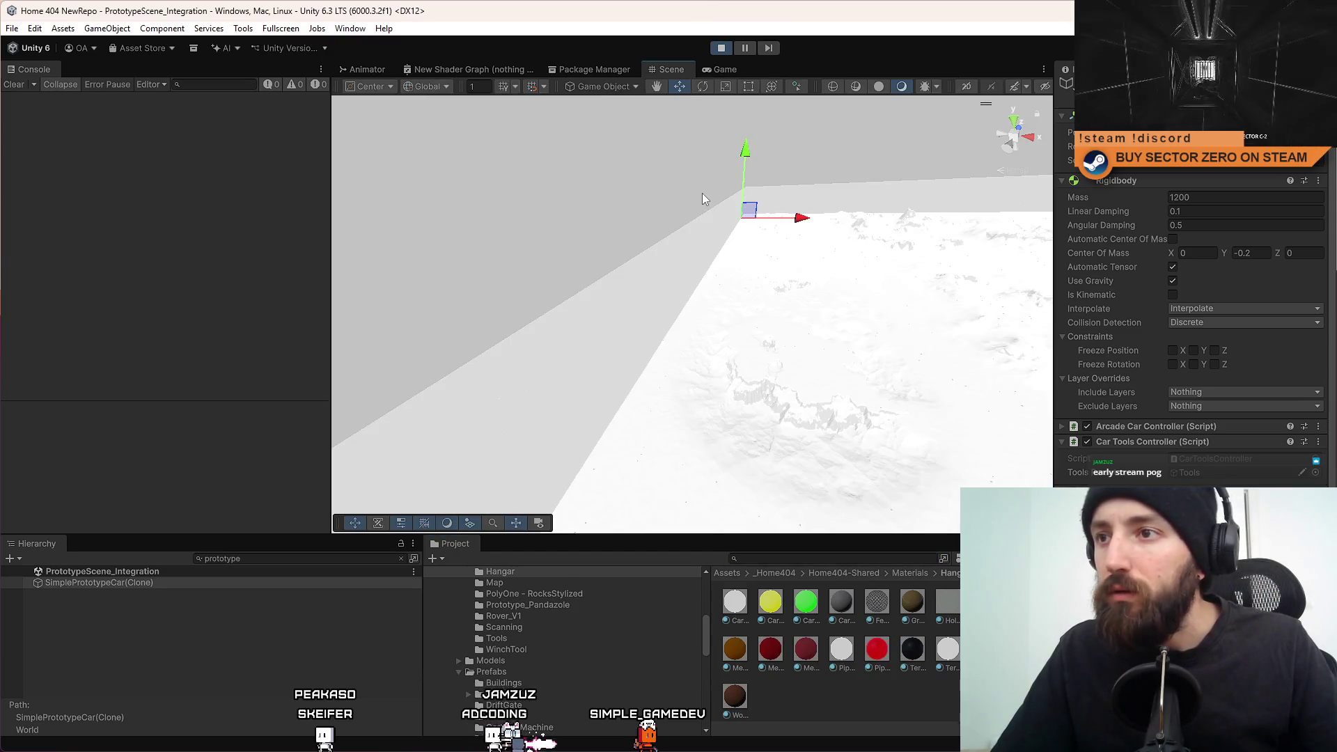
Clear the Hierarchy filter and select the MapWall boundary wall.
left_click(711, 248)
left_click(711, 249)
left_click(220, 558)
key("BackSpace")
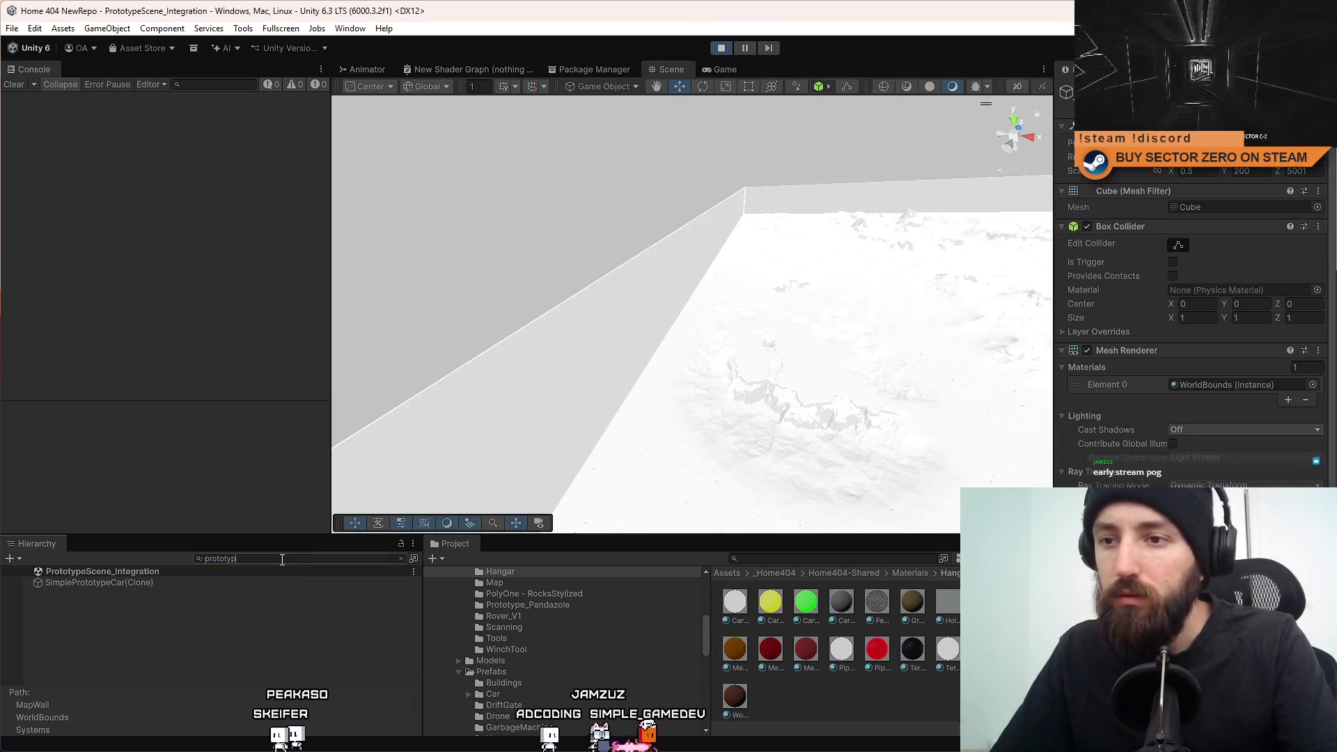
key("BackSpace")
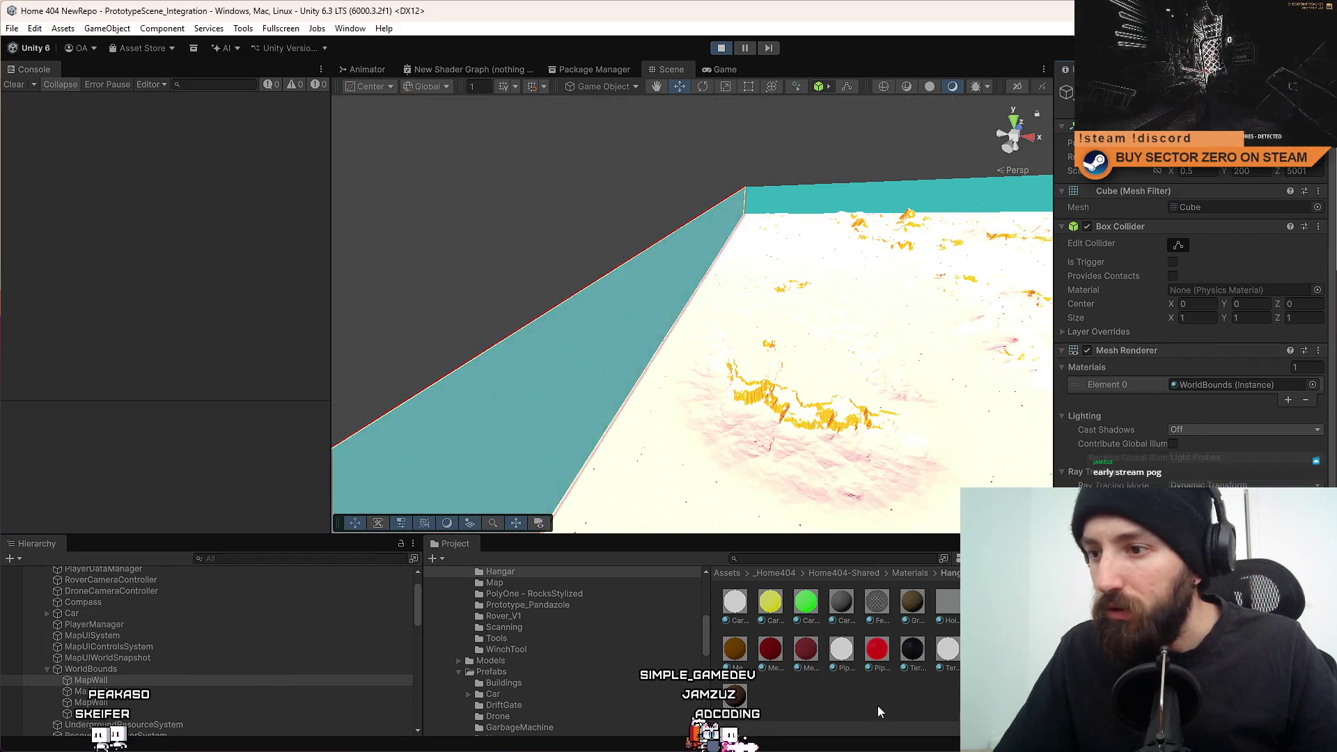
scroll(780, 352, "down", 1)
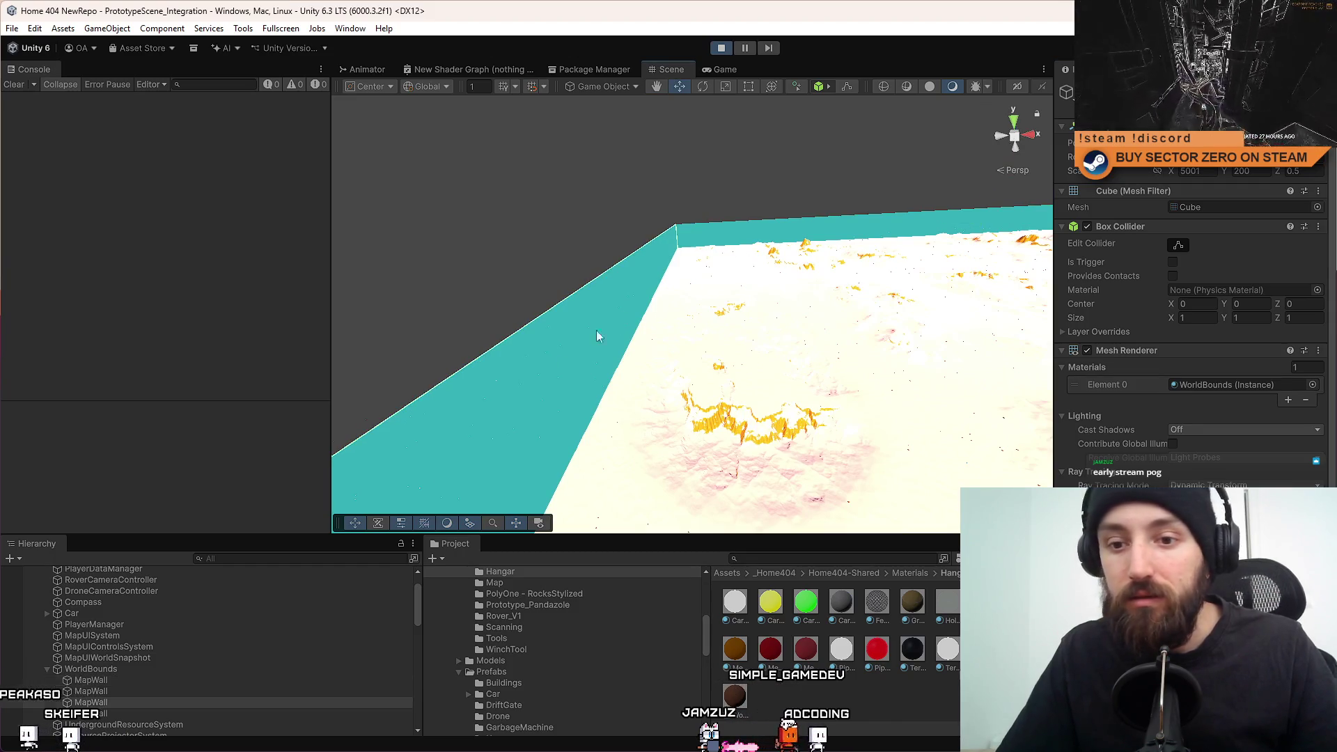
left_click(131, 681)
scroll(1179, 357, "down", 2)
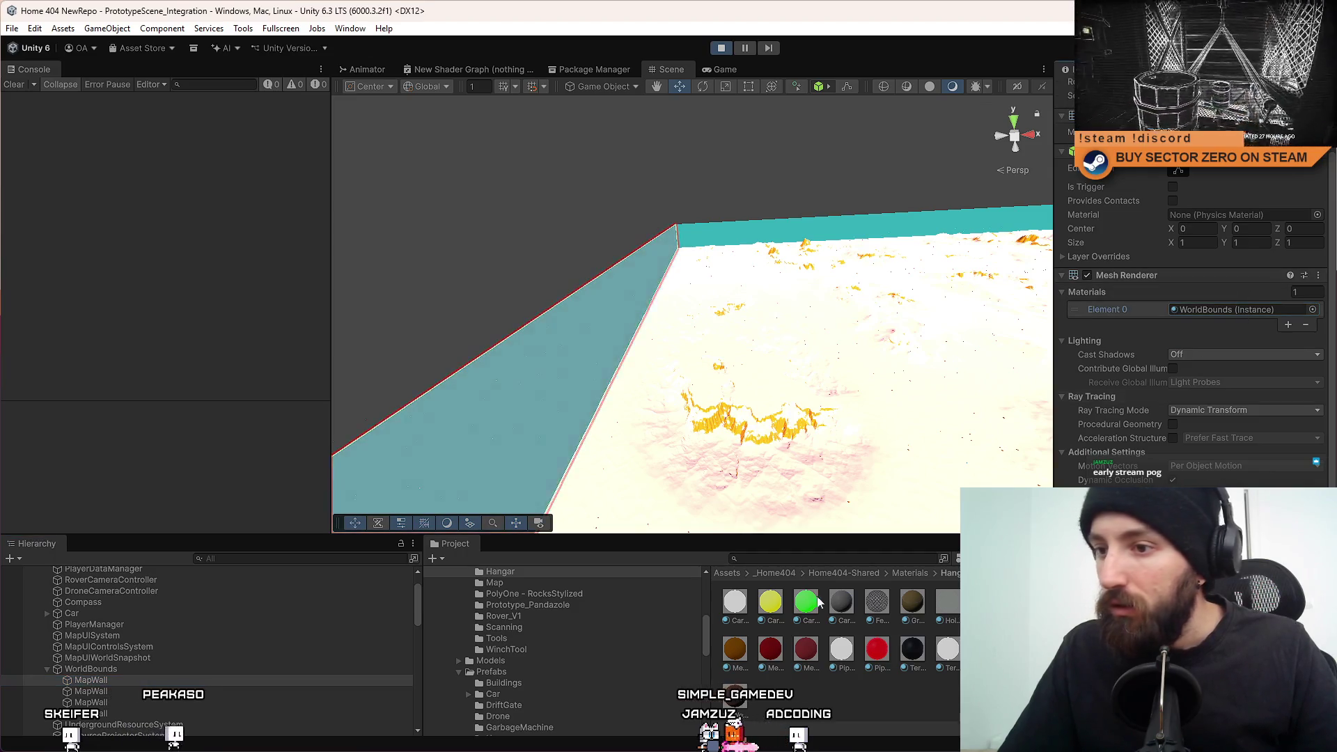
Search the Project for 'world bounds', select the WorldBounds material, and assign SurfaceScanGrid to its Color.
left_click(776, 559)
type("world bounds")
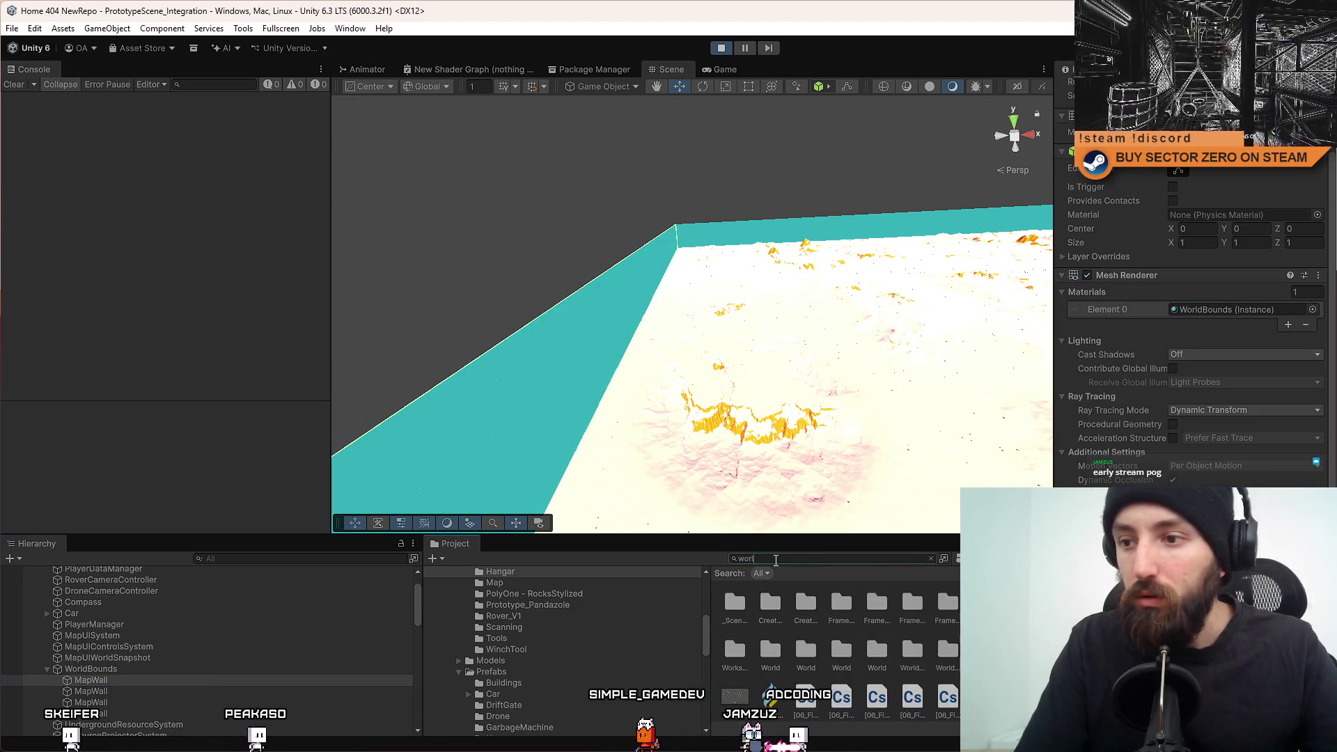
left_click(805, 607)
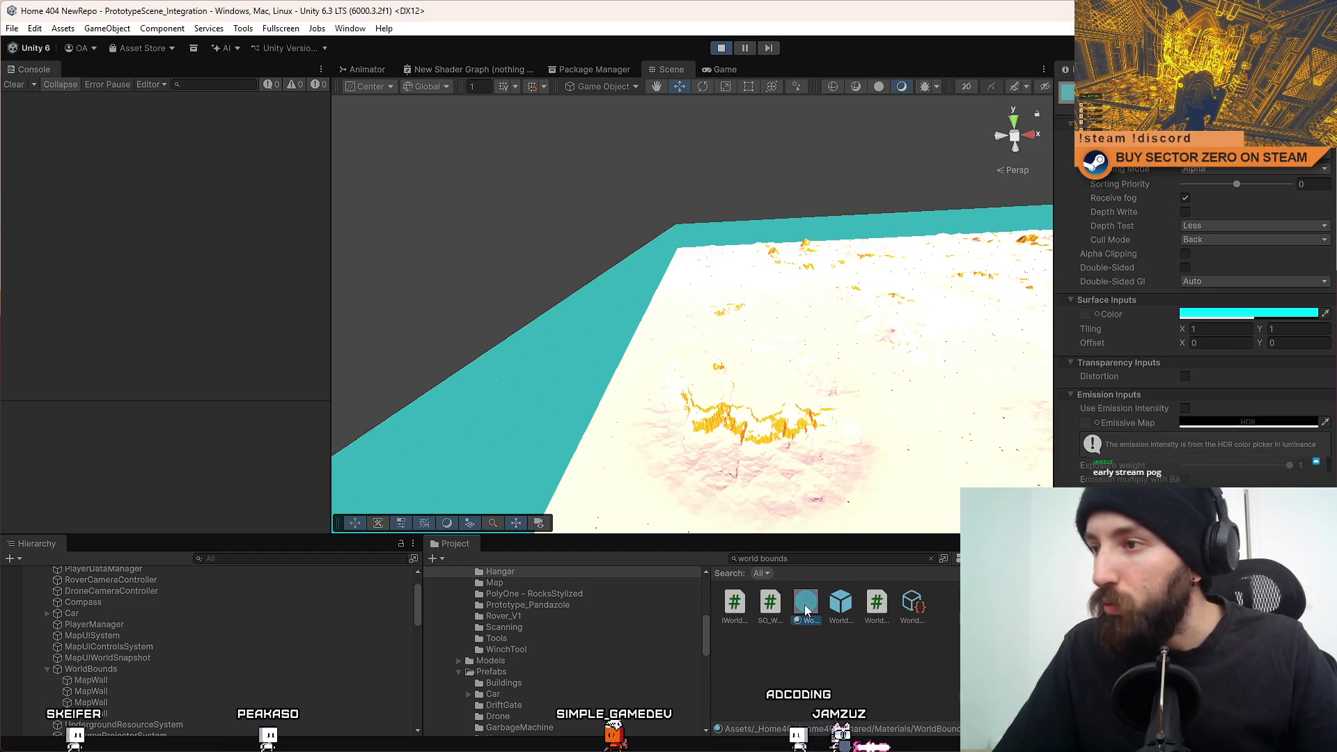
left_click(1091, 317)
type("grid")
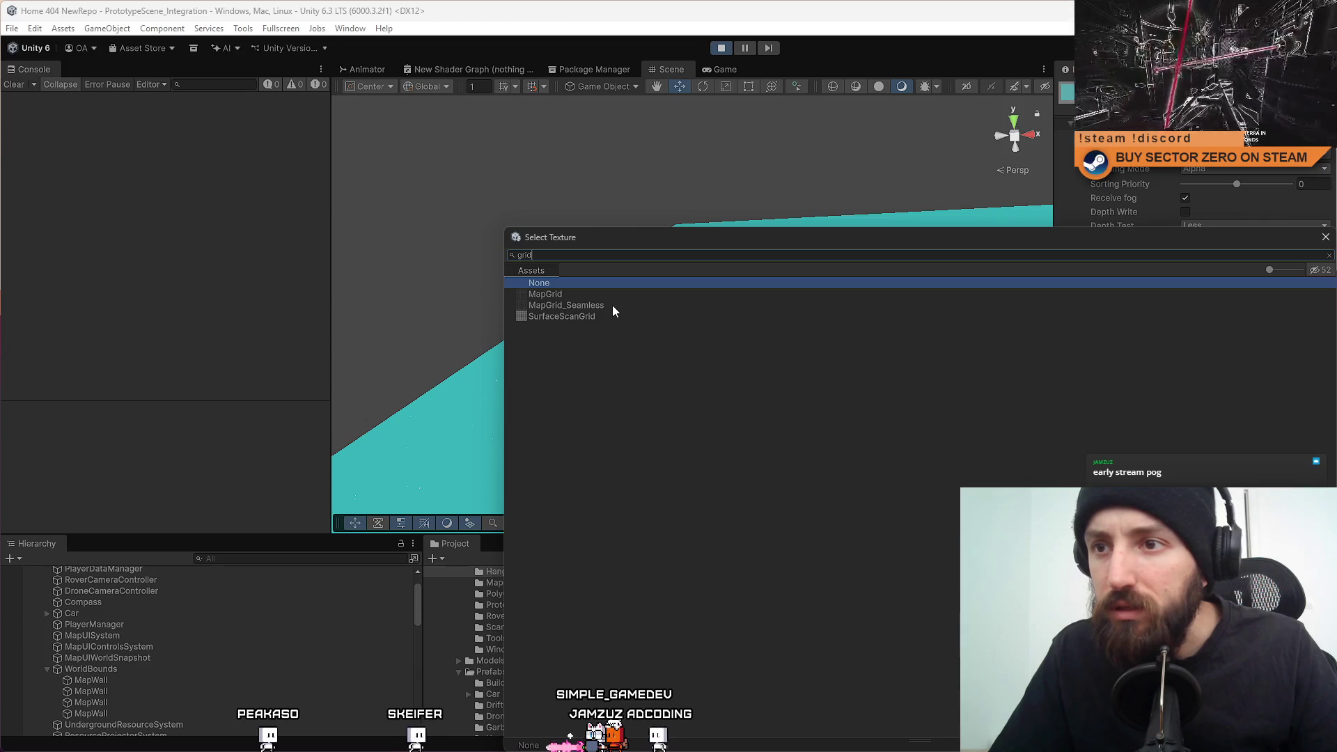
left_click(588, 318)
double_click(589, 318)
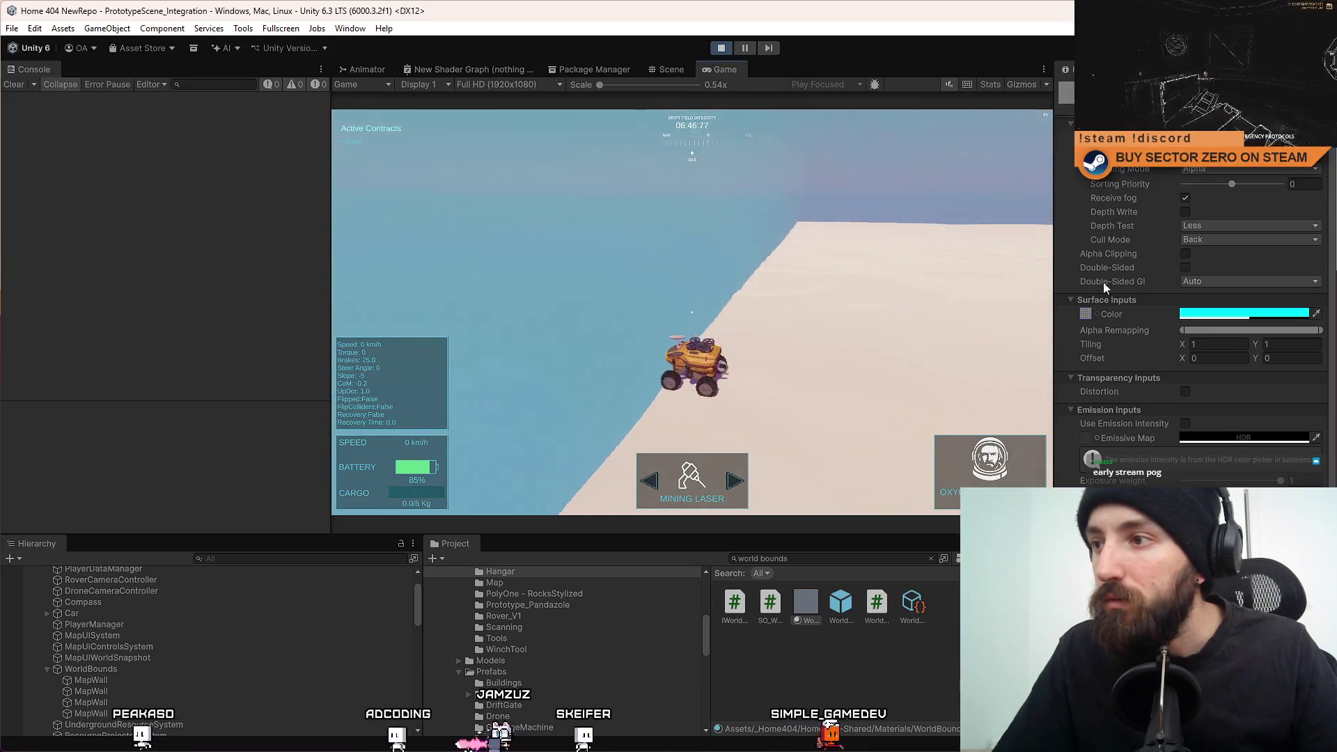
Reselect a MapWall in the scene and set its material's Rendering Pass to Low resolution.
left_click(669, 69)
left_click(597, 319)
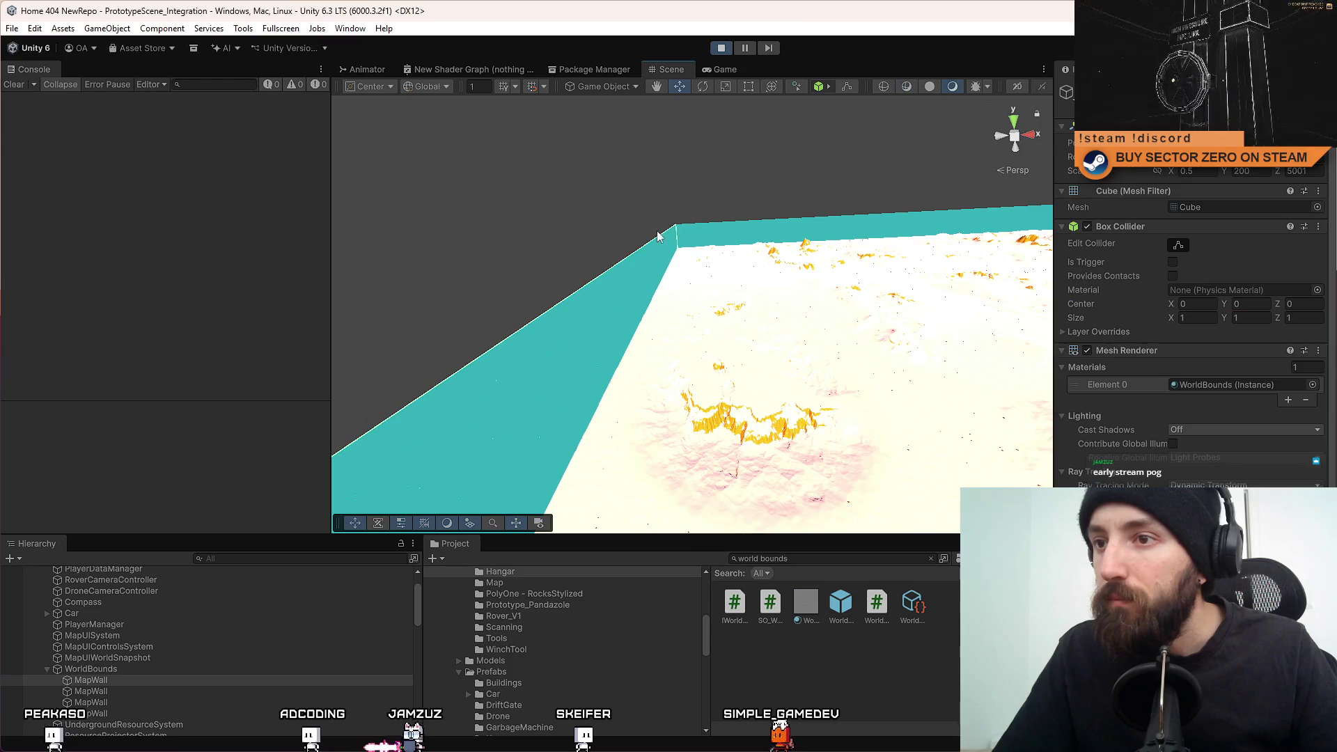
left_click(705, 71)
scroll(1211, 322, "down", 3)
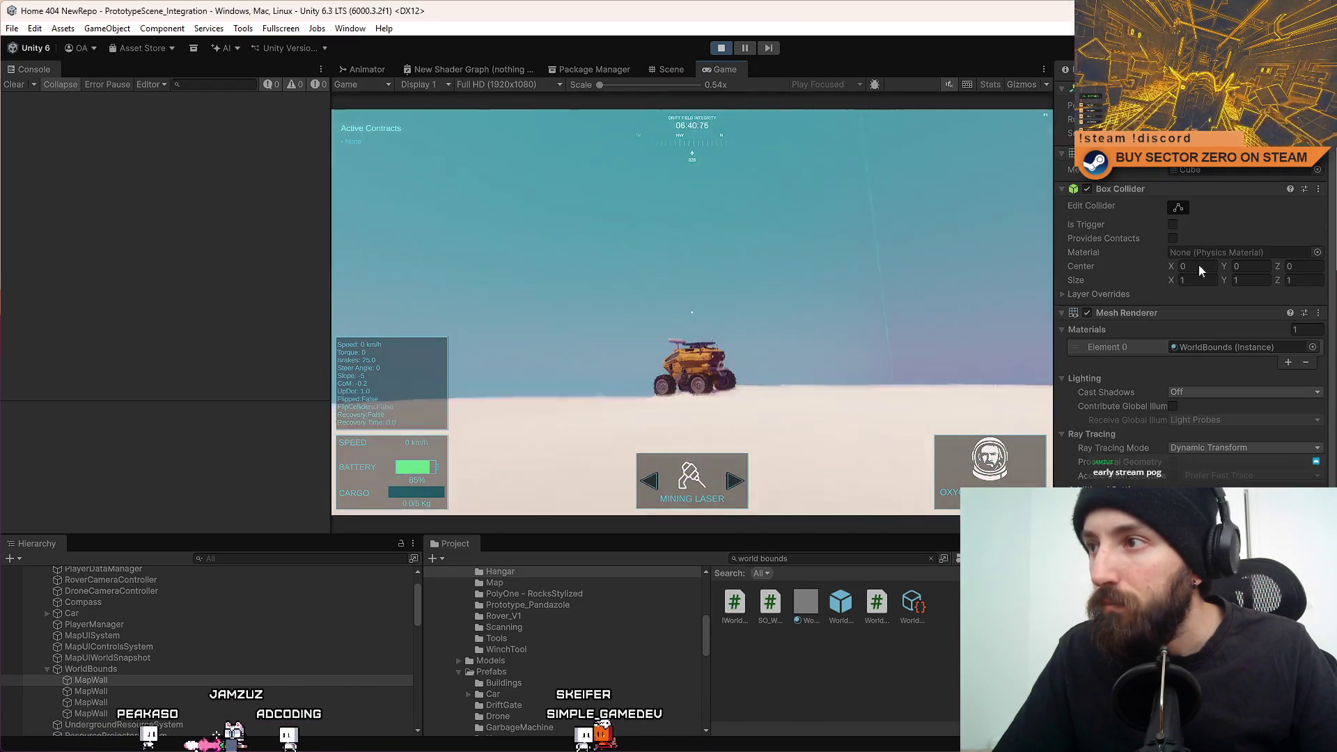
scroll(1217, 414, "down", 12)
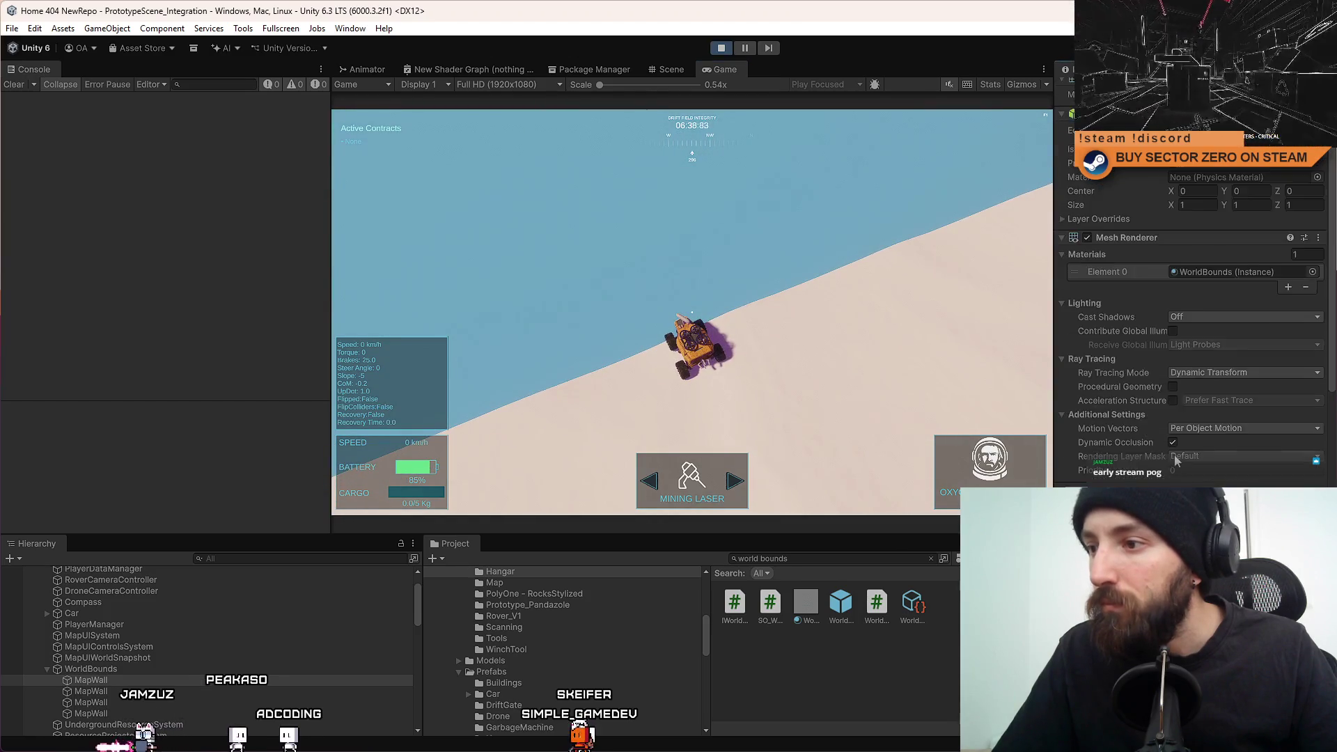
left_click(1213, 298)
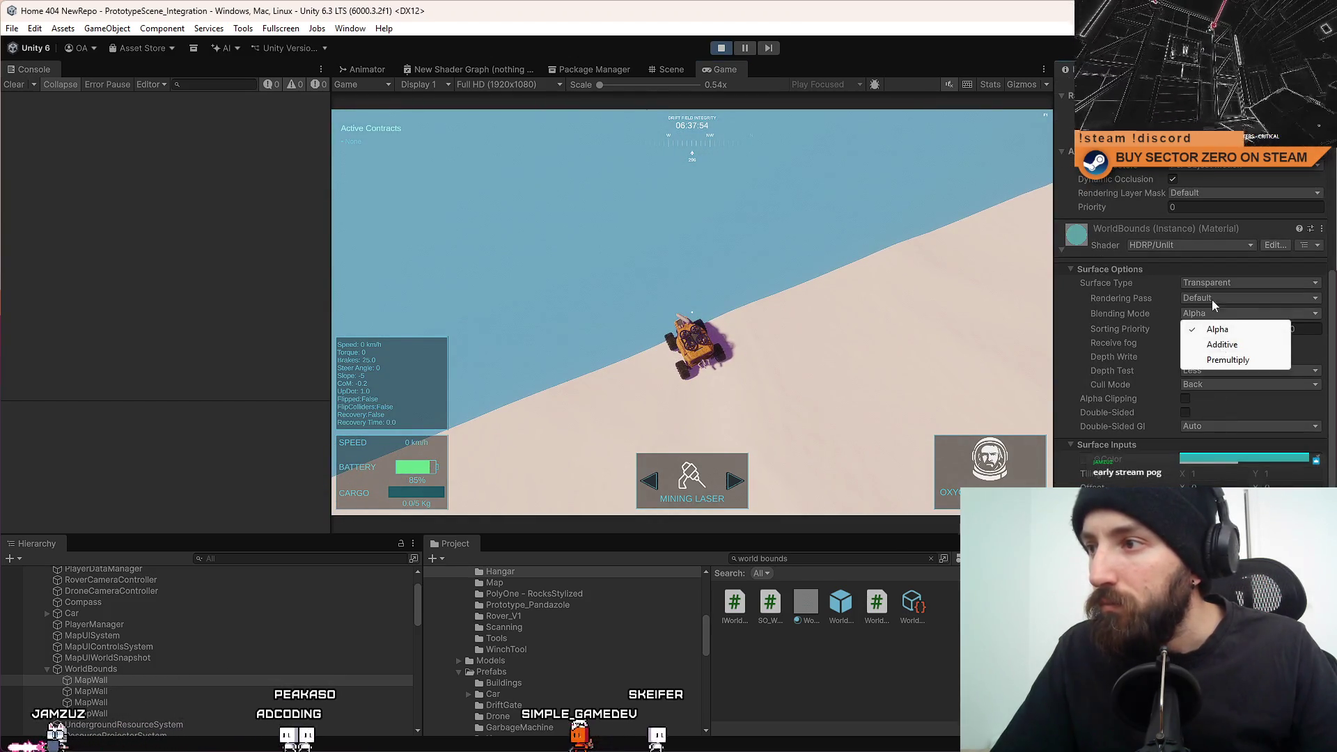
left_click(1215, 305)
left_click(1215, 305)
left_click(1215, 304)
left_click(1218, 346)
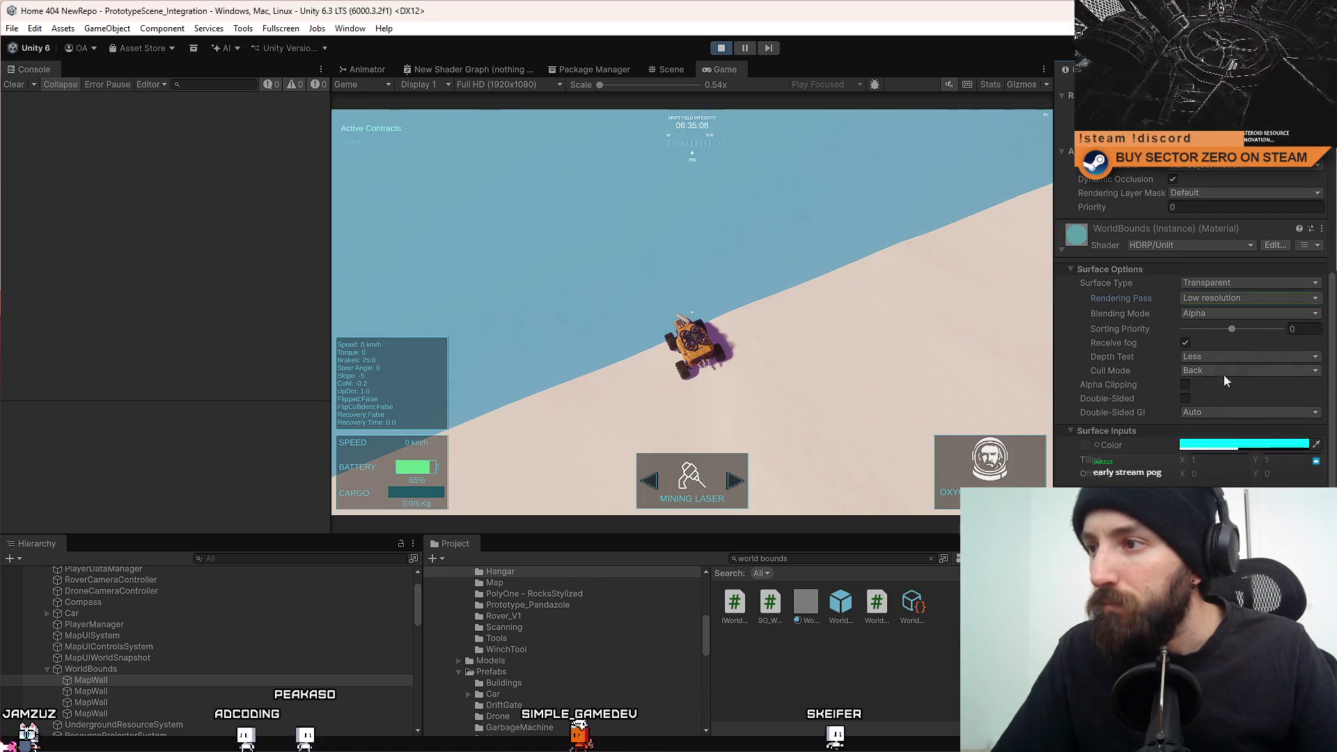
scroll(1217, 409, "down", 1)
scroll(1217, 409, "down", 3)
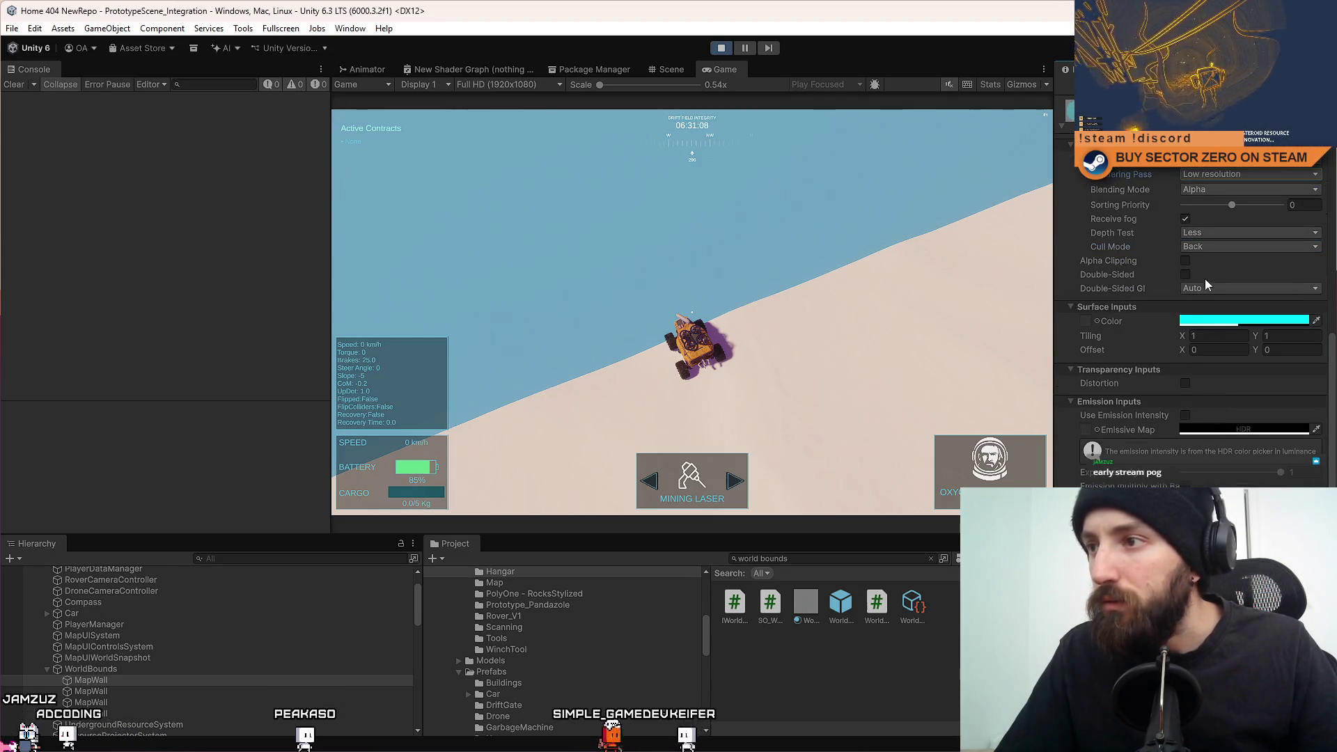
Assign the SurfaceScanGrid texture to the WorldBounds material's Color slot.
left_click(1096, 321)
type("gri")
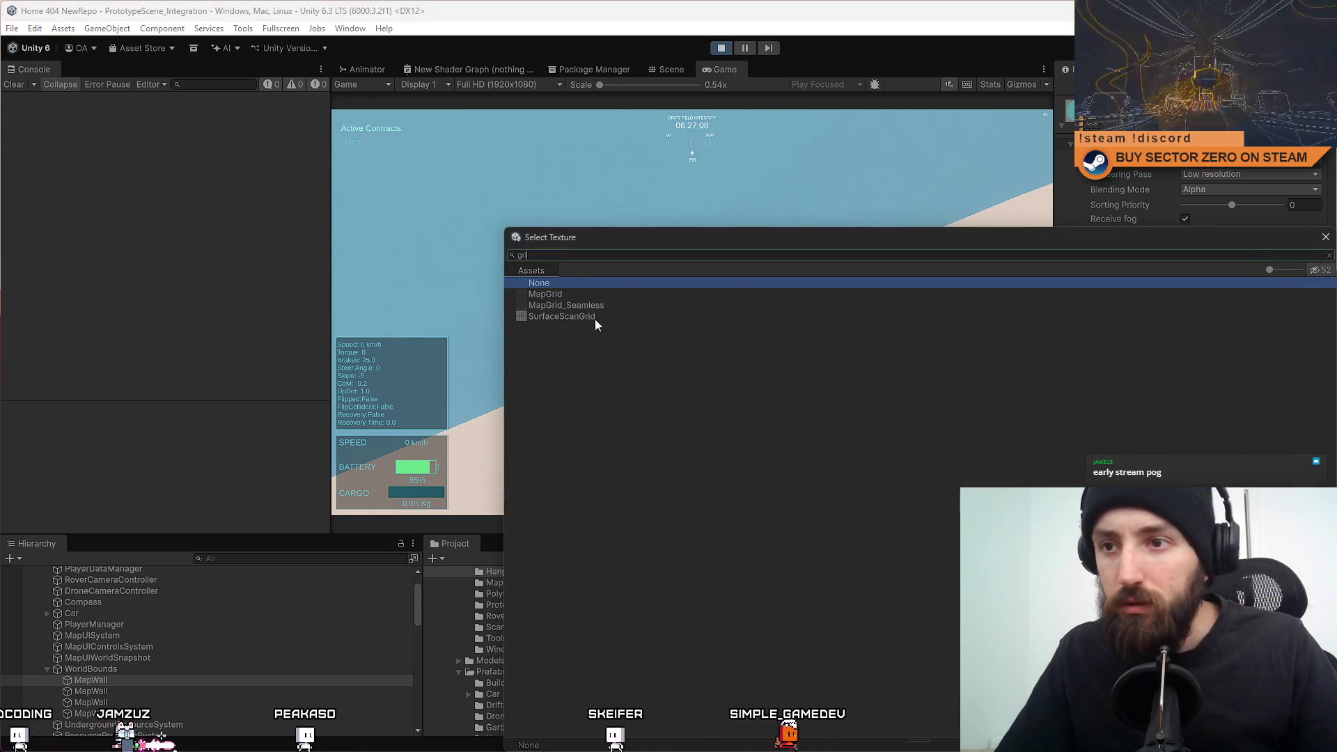
left_click(595, 317)
double_click(595, 318)
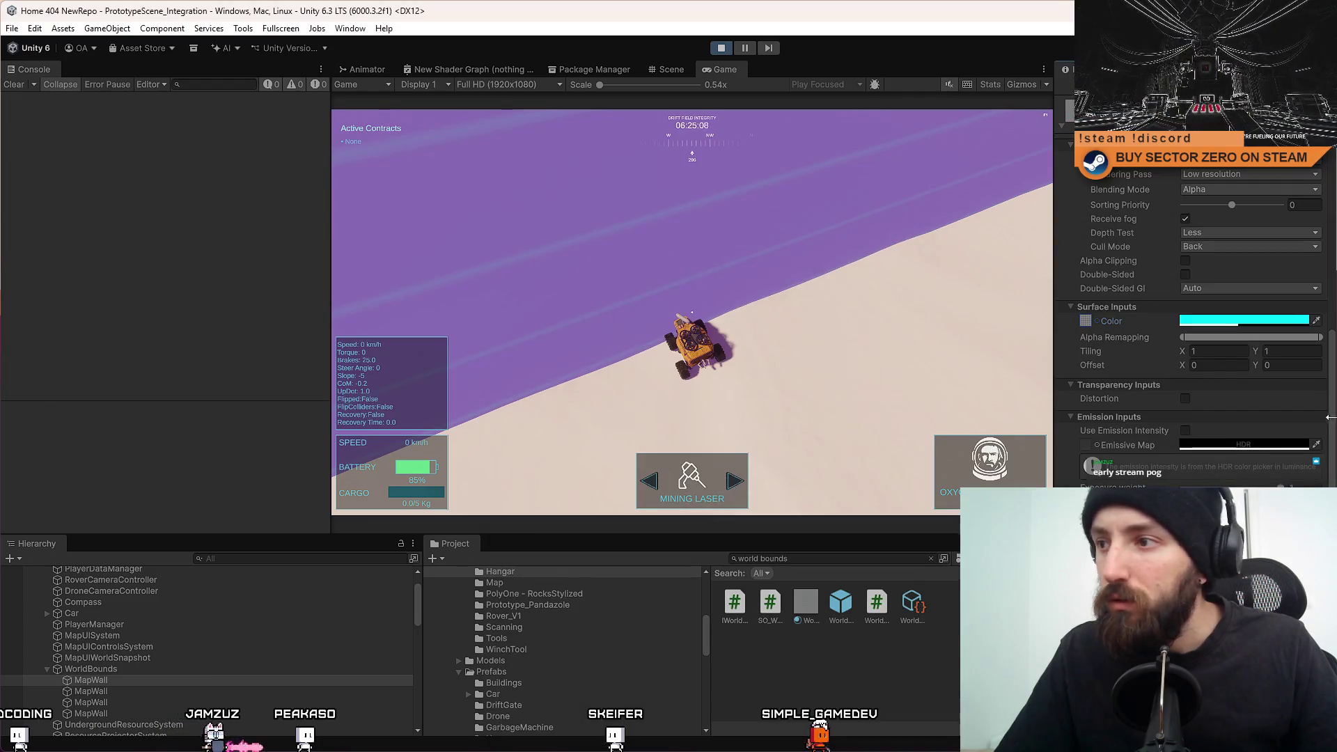
Set the material tiling to 180 by 10 and raise Alpha Remapping to strengthen the grid lines.
left_click(1223, 353)
type("180")
key("Tab")
type("10")
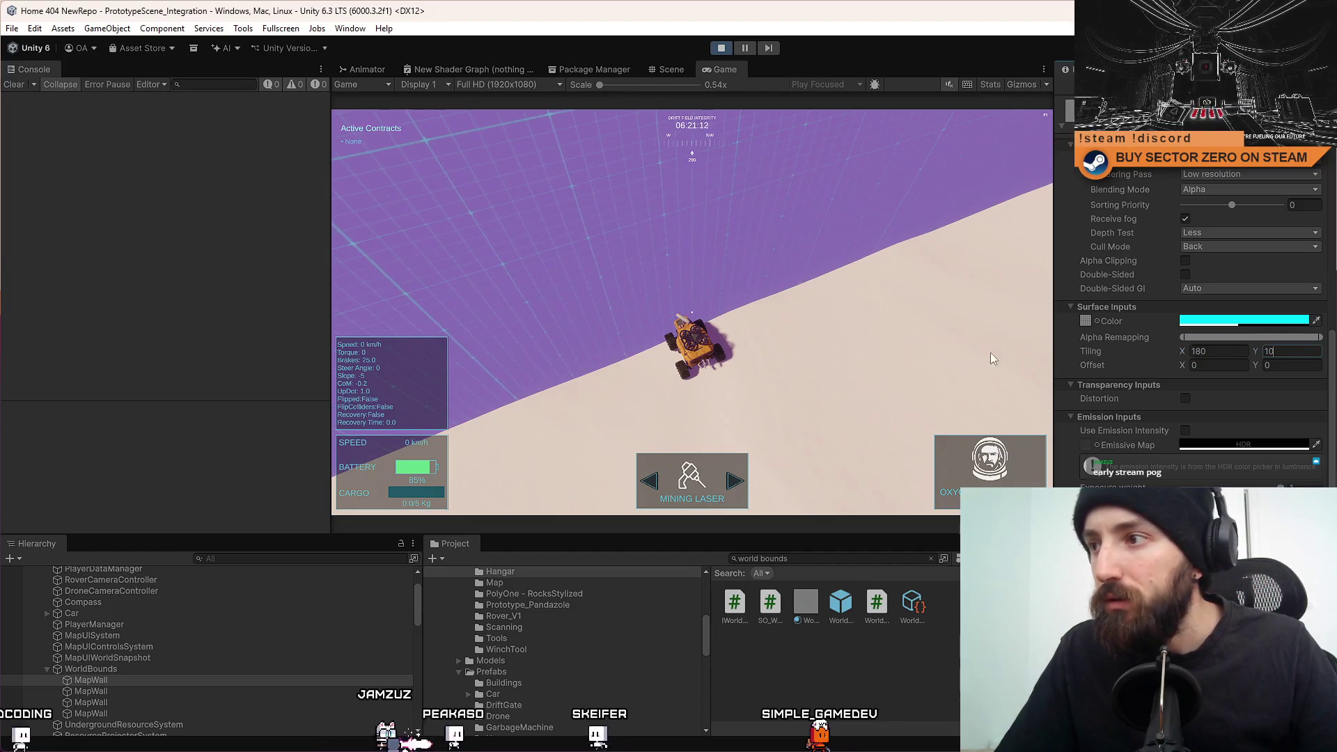
key("Return")
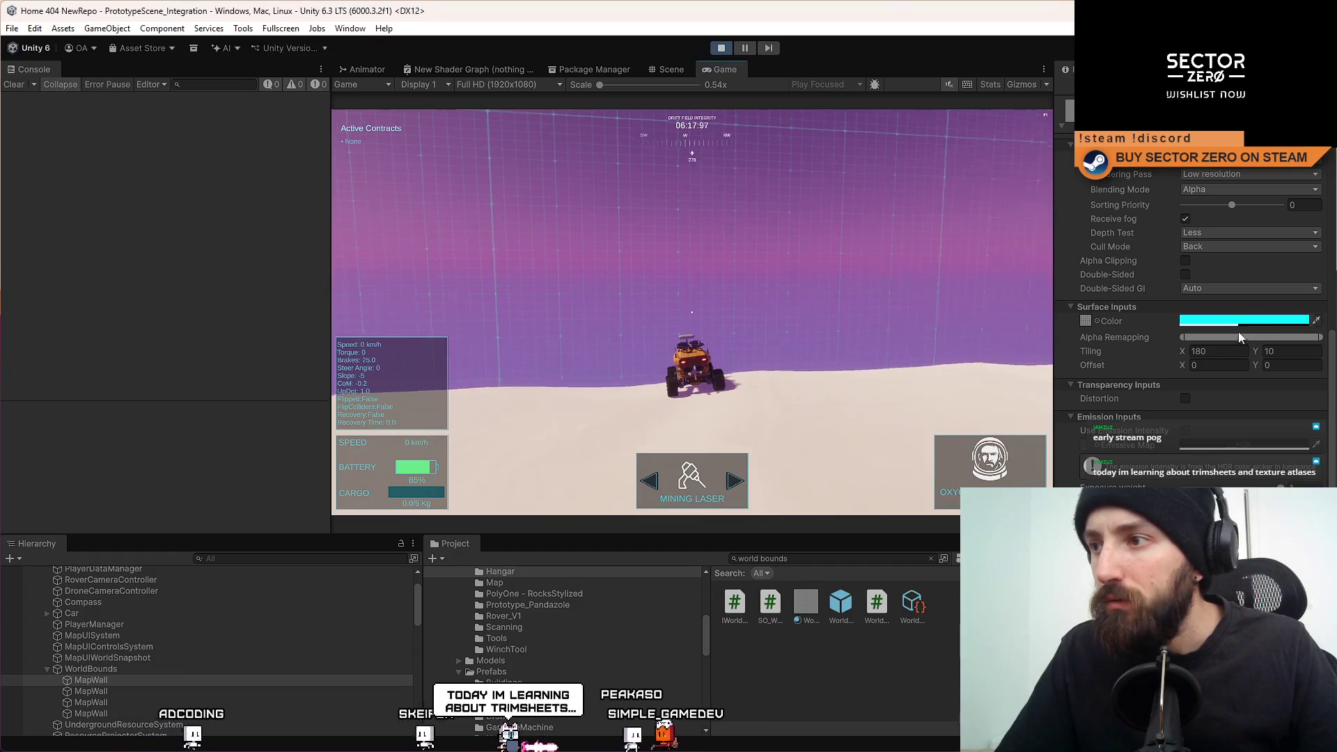
left_click_drag(1181, 339, 1317, 337)
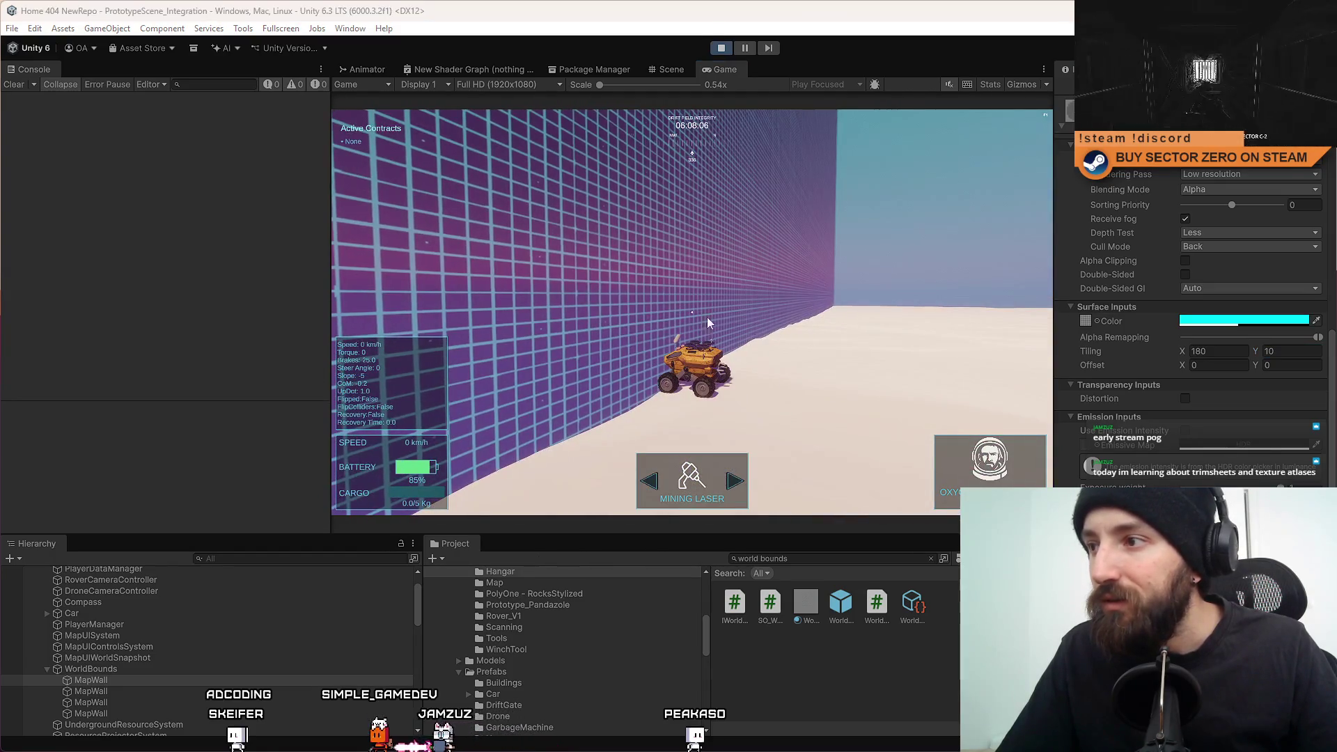
Adjust Alpha Remapping and lower the tiling to 90 by 5.
mouse_move(1317, 337)
left_mouse_down()
mouse_move(1253, 337)
mouse_move(1273, 336)
left_mouse_up()
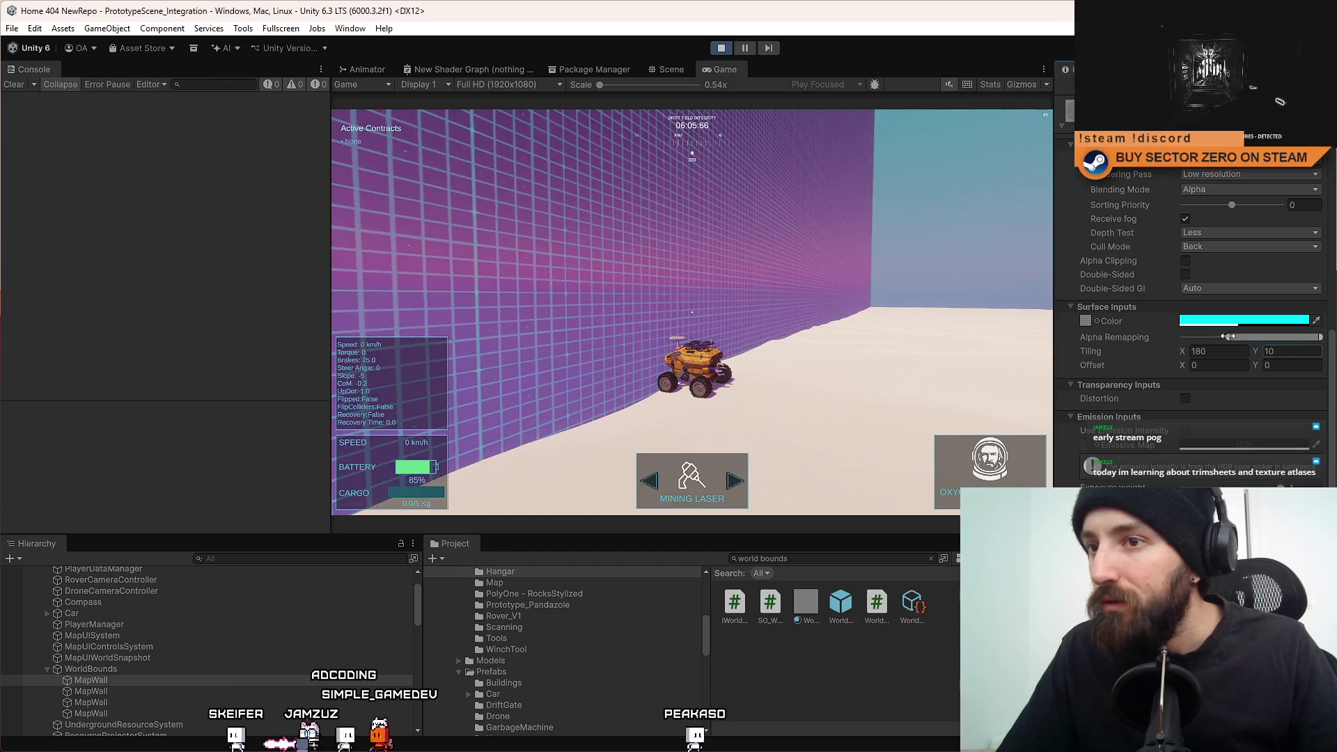
left_click(1261, 352)
type("5")
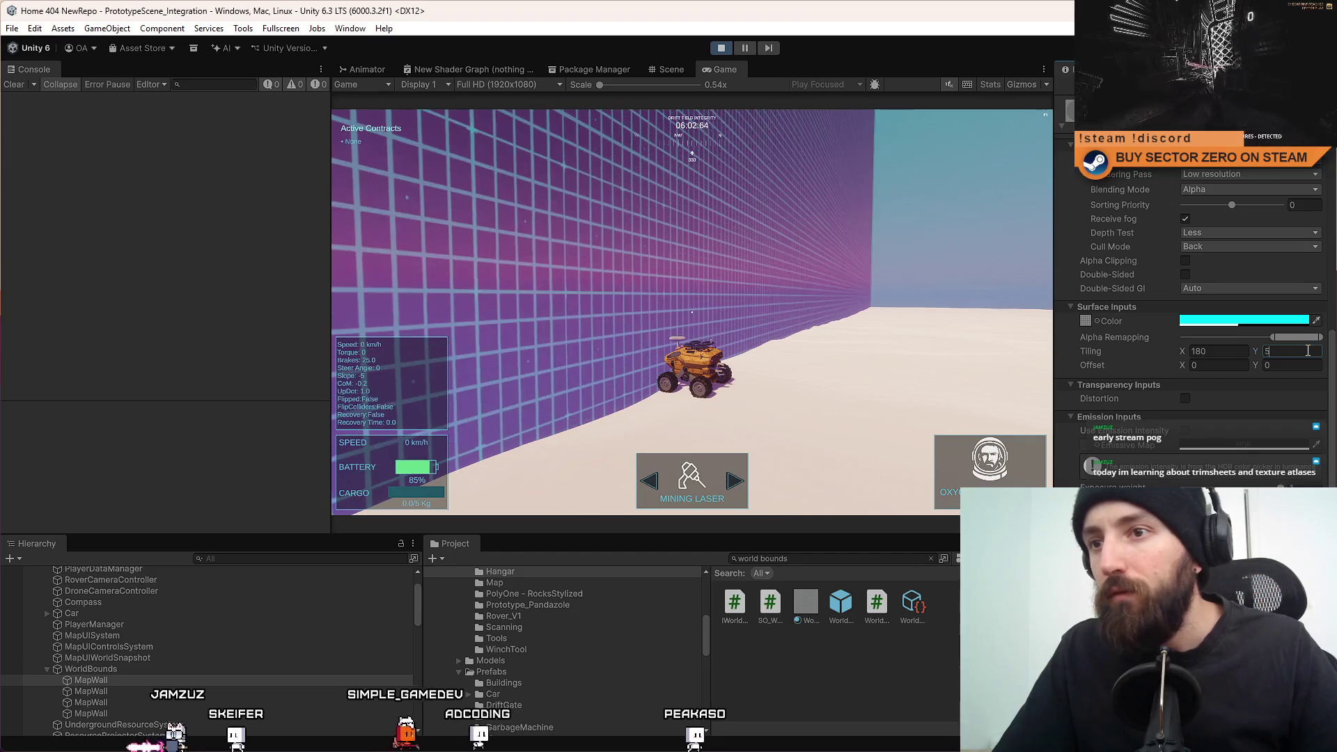
left_click(1234, 352)
type("90")
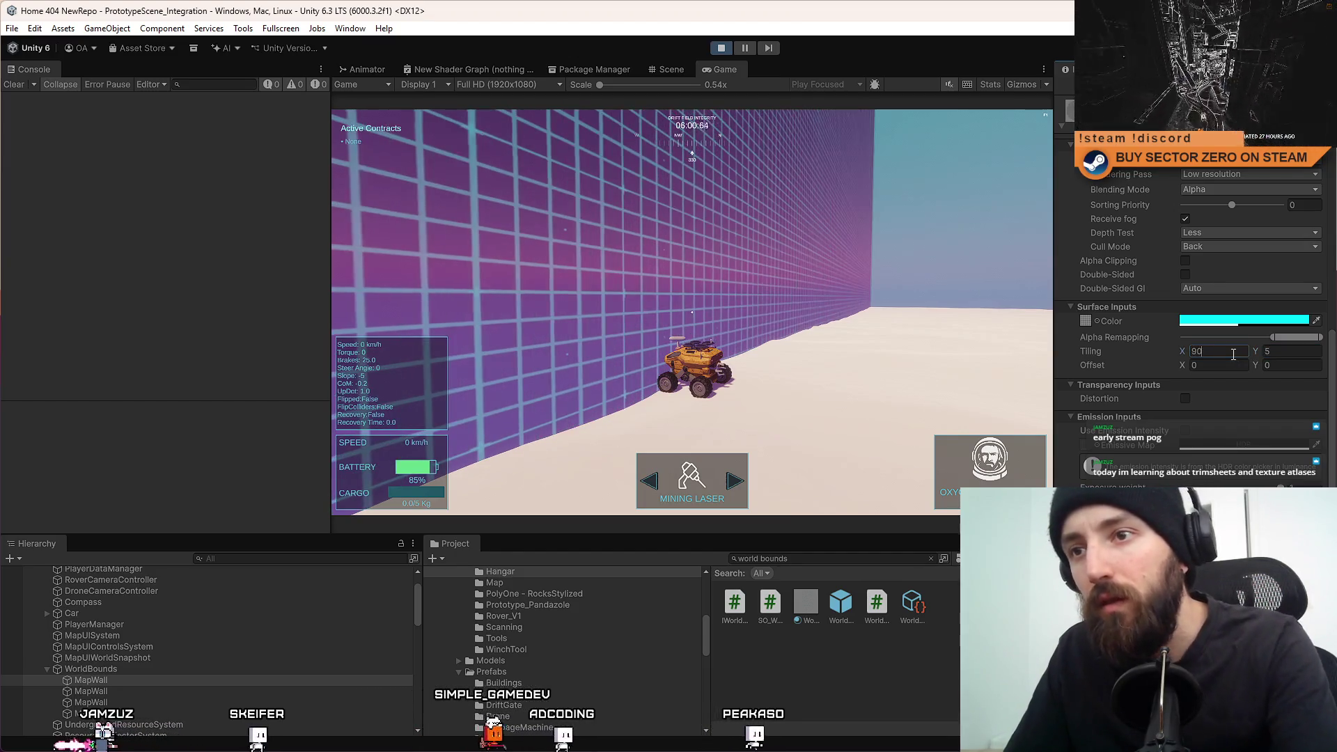
left_click(693, 314)
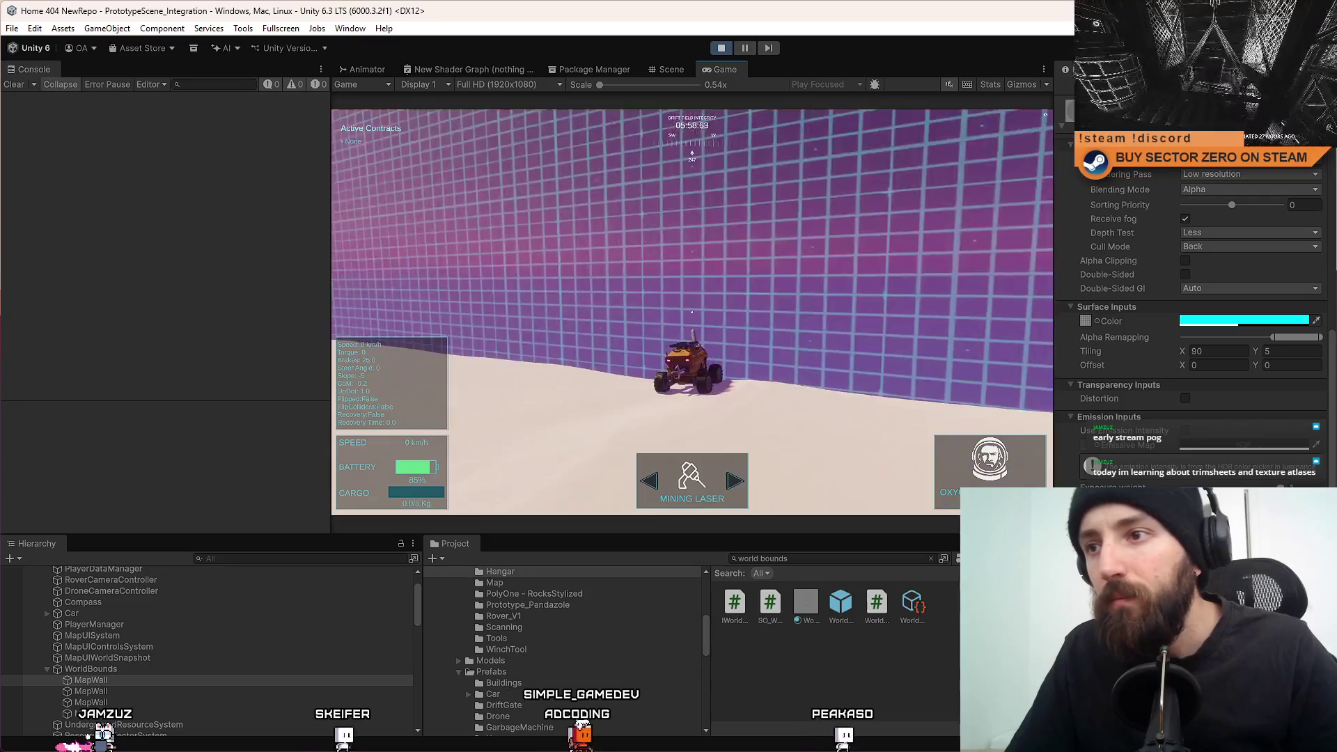
Drive the rover along the wall, fine-tune Alpha Remapping, and keep the cyan colour.
key("w")
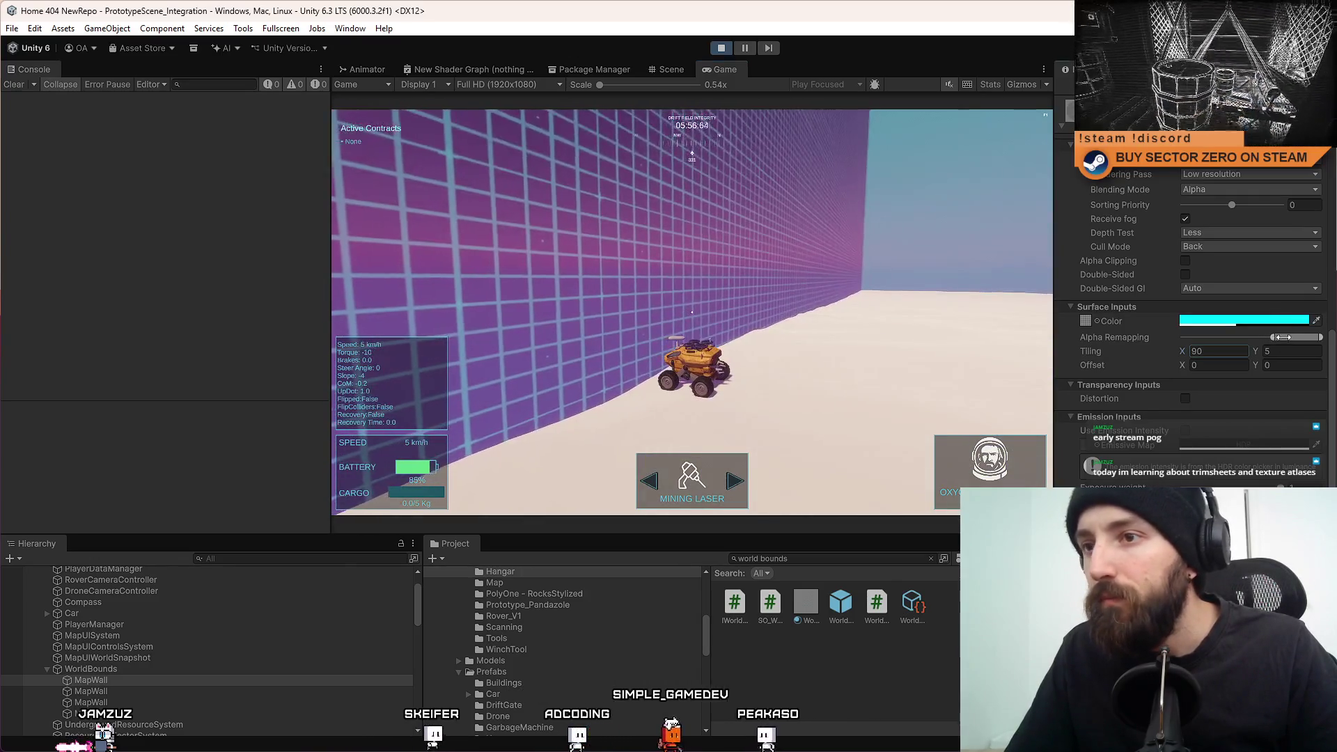
left_click_drag(1318, 337, 1240, 338)
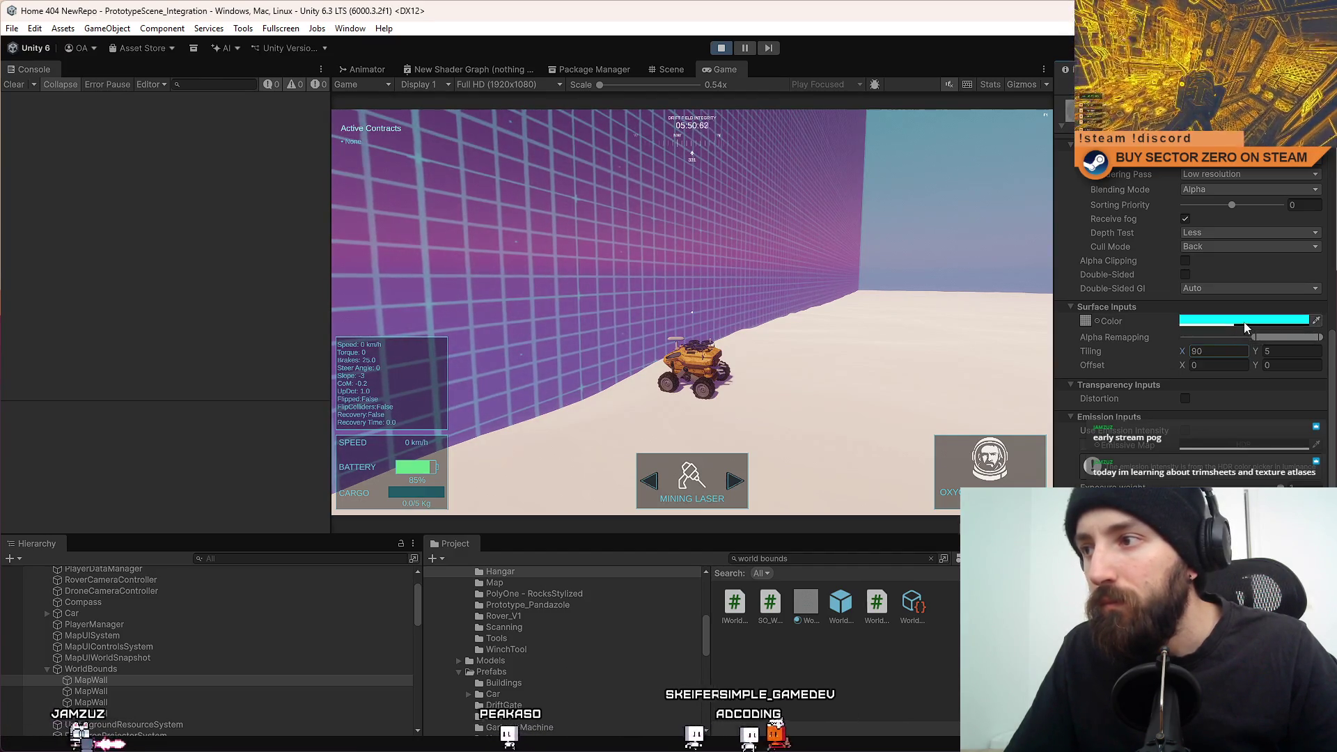
left_click(1239, 320)
left_click(1327, 291)
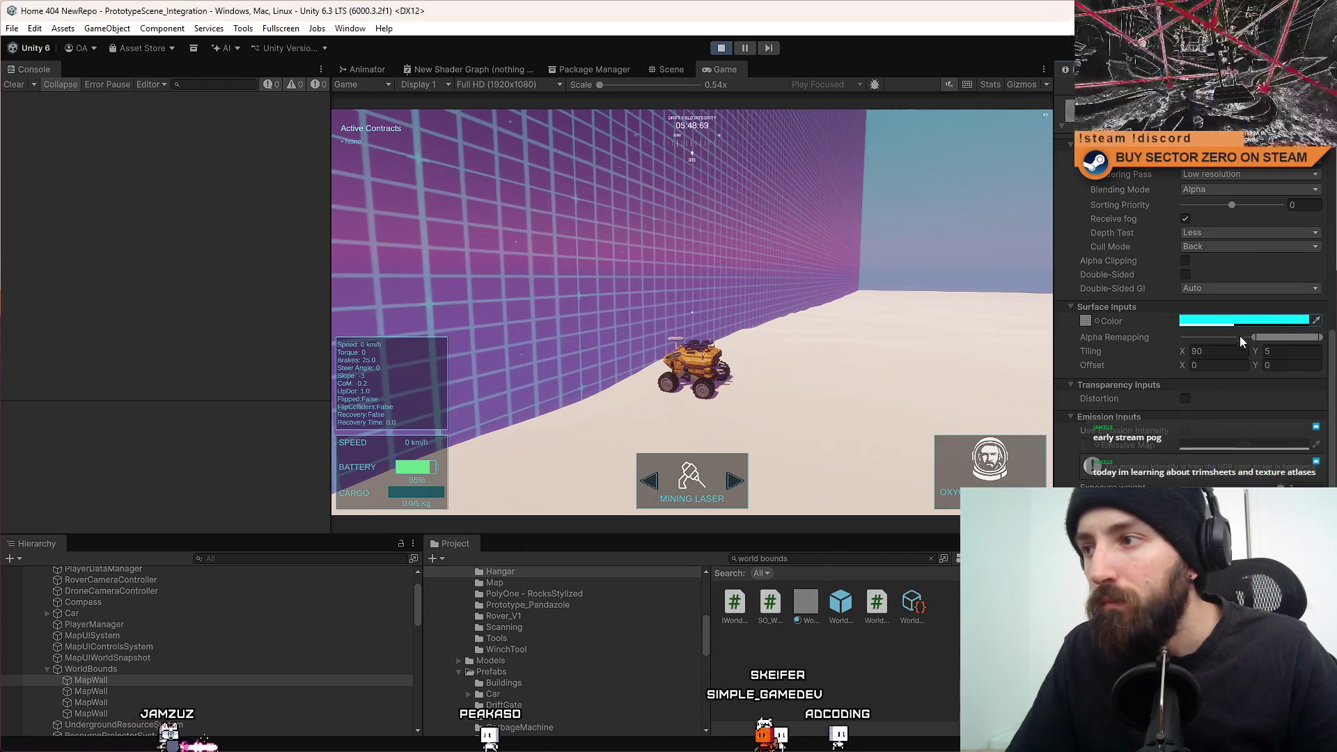
Stop play mode, select the grid texture through the WorldBounds material, and view the Textures folder.
left_click(724, 49)
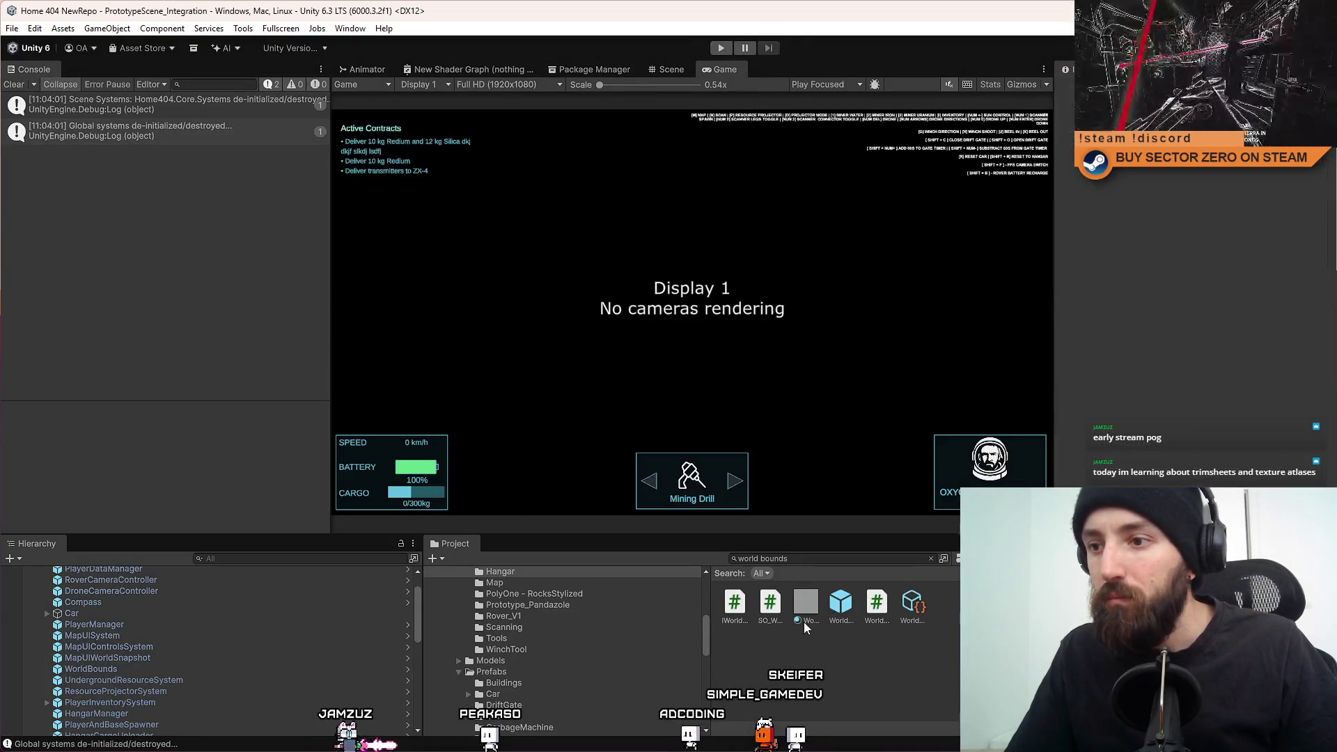
left_click(808, 604)
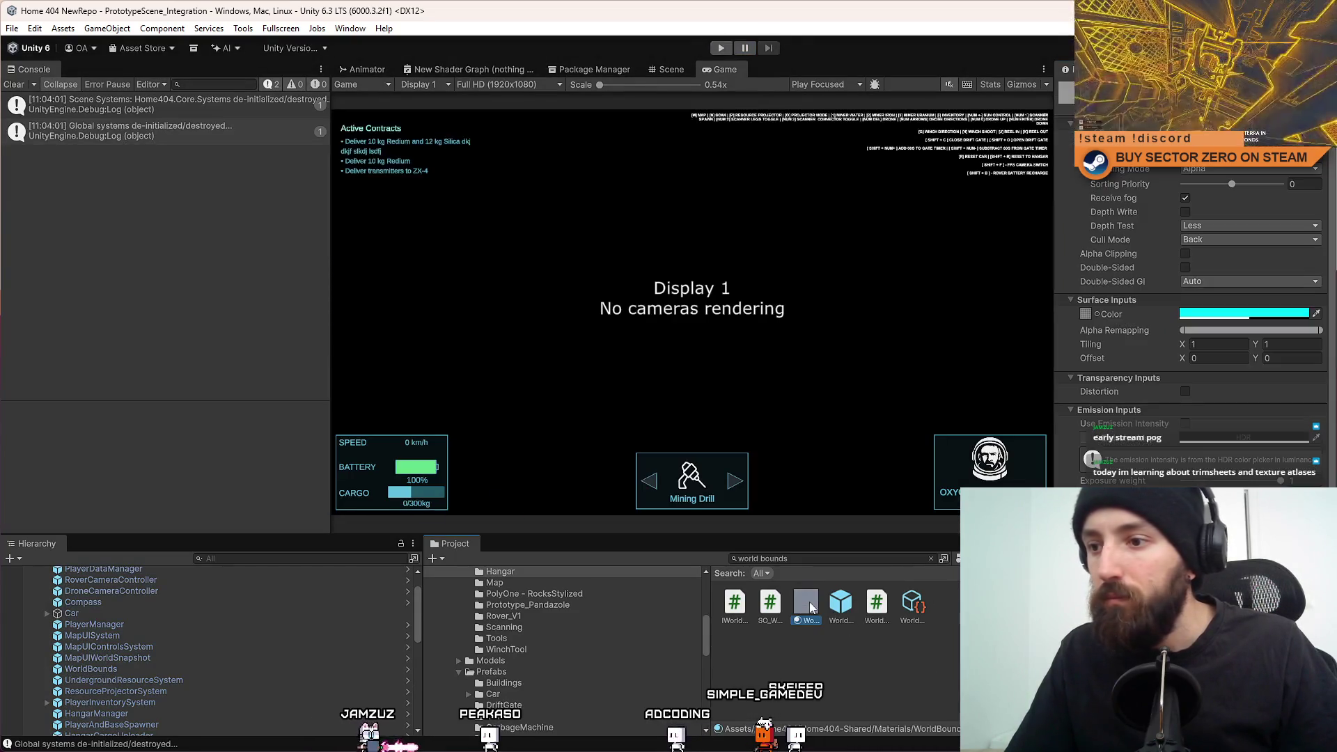
left_click(1084, 314)
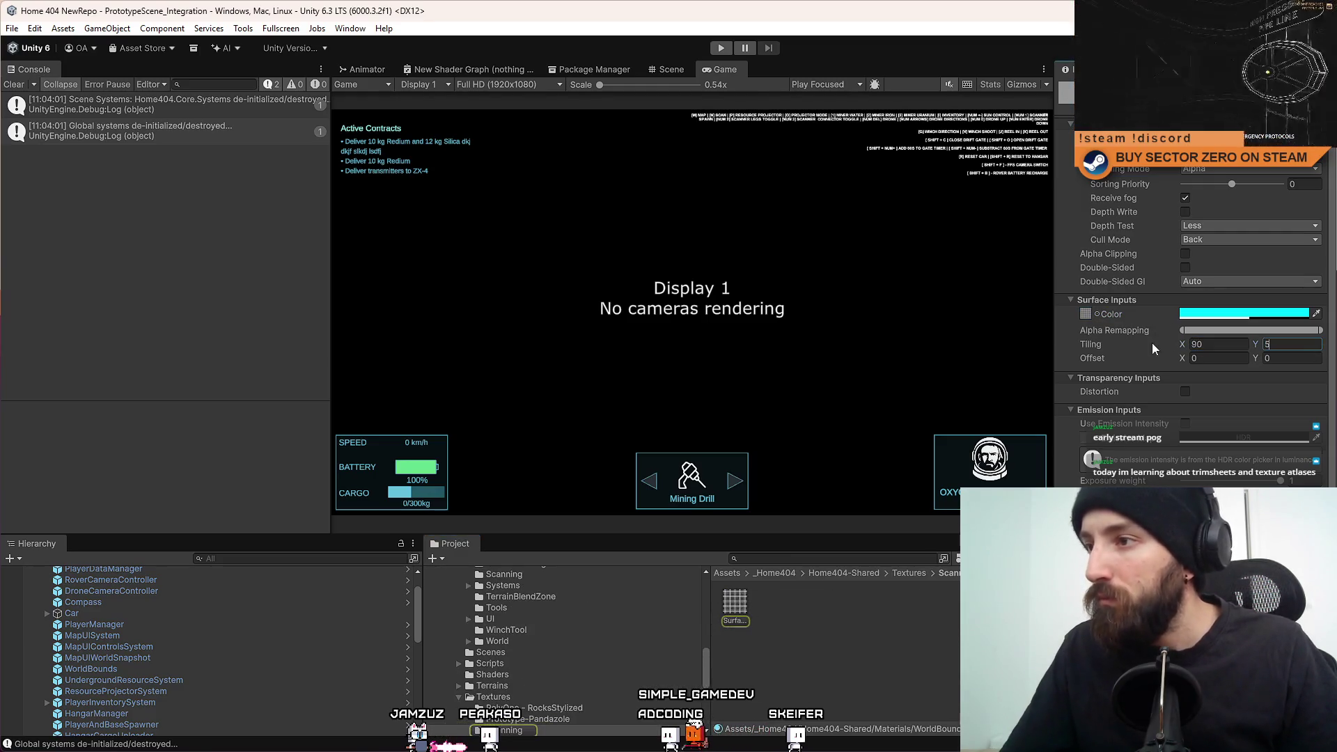
left_click(946, 614)
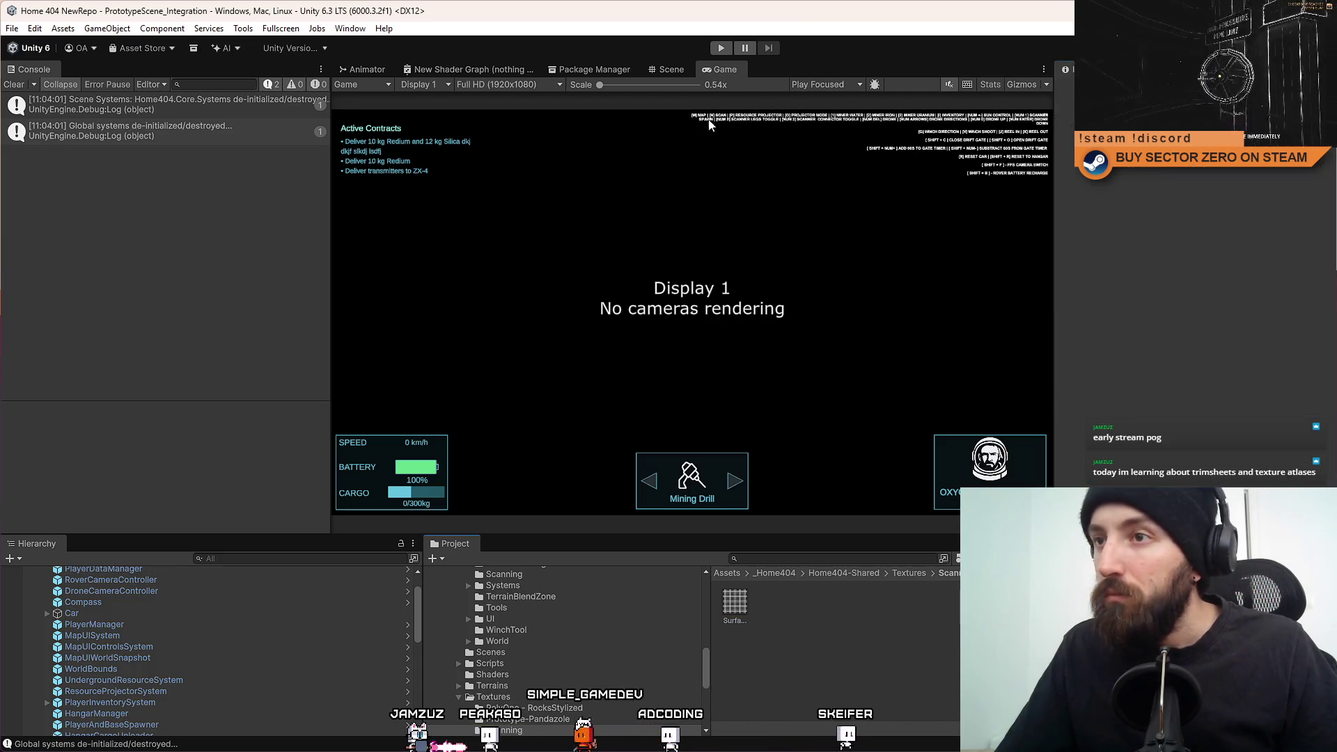
left_click(733, 605)
left_click(917, 573)
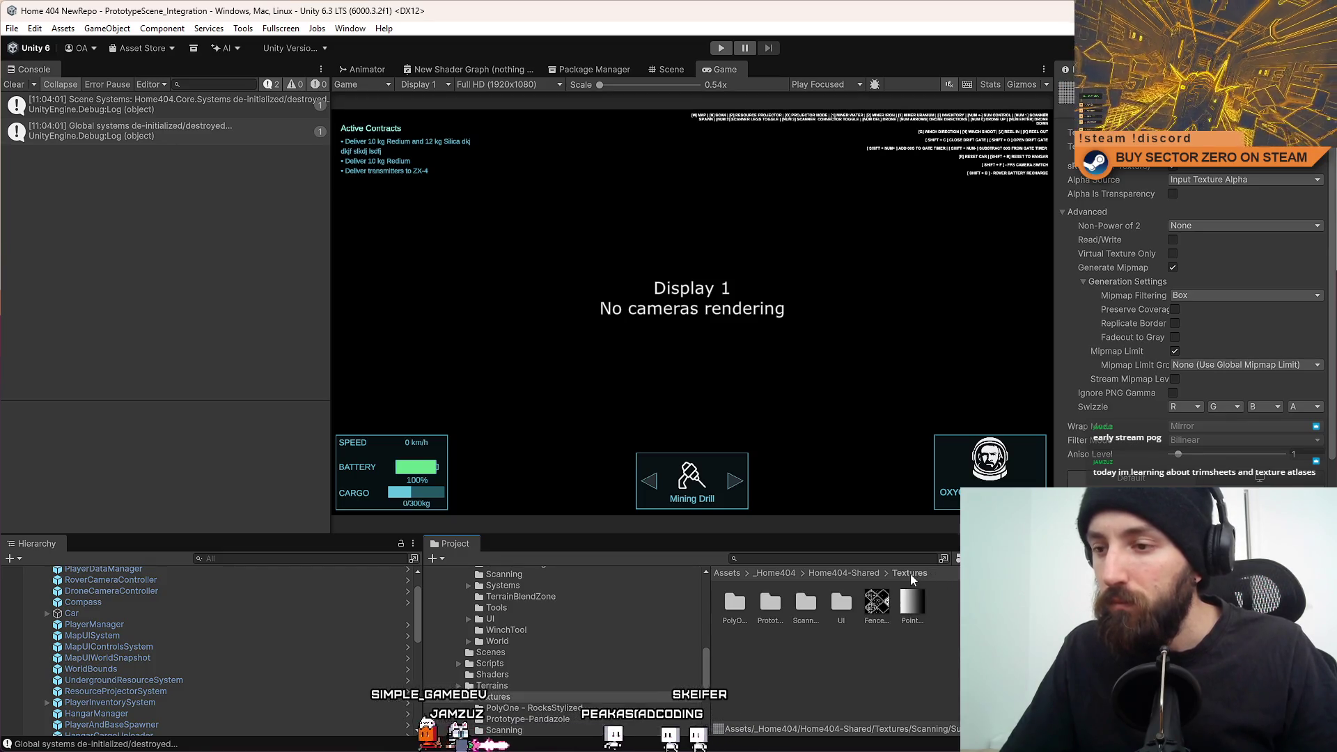
Start the game fullscreen and drive the rover down the tunnel toward the red portal.
left_click(721, 47)
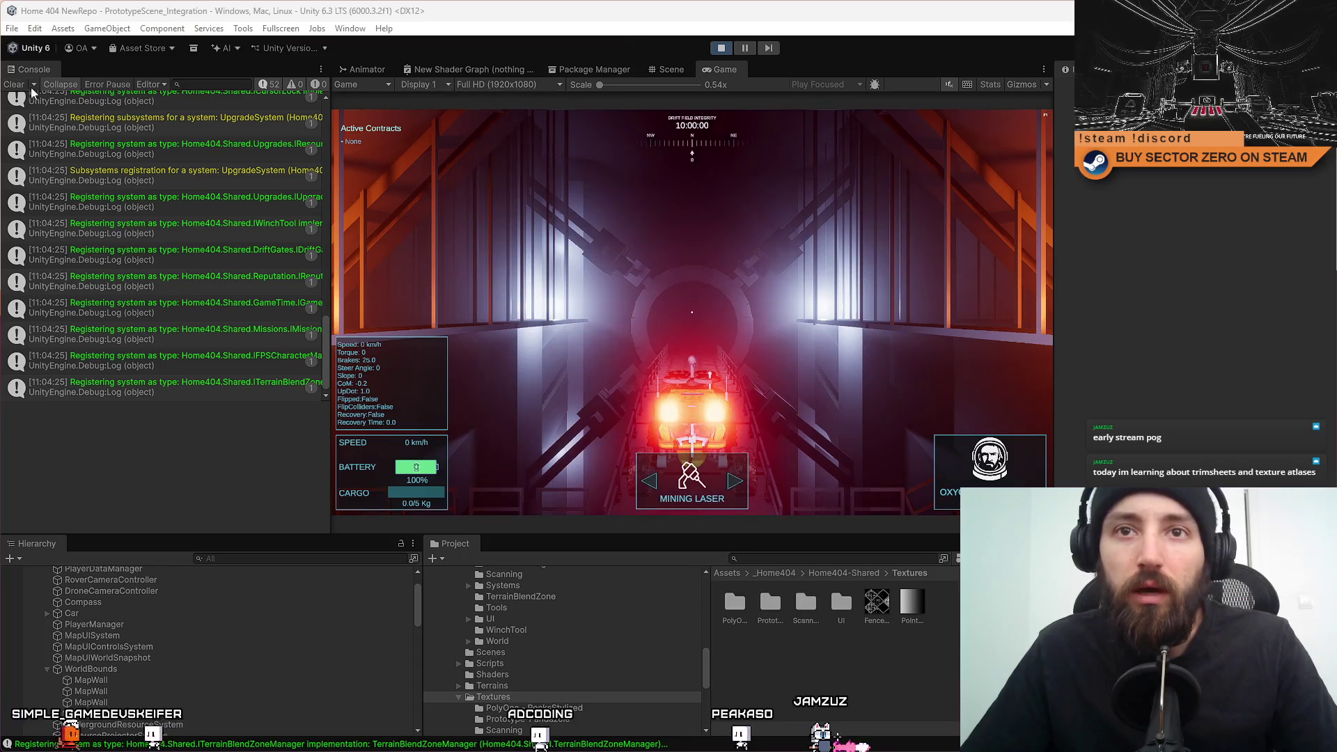
key("F11")
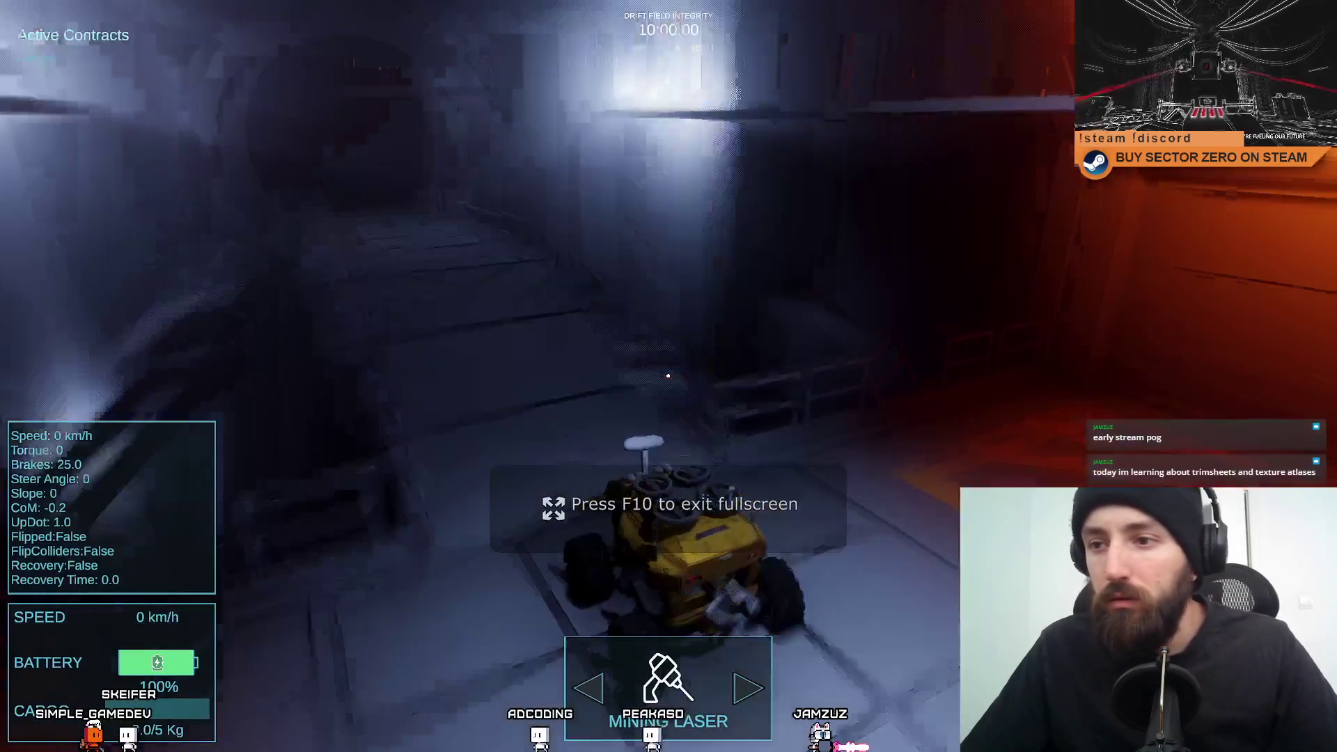
key("w")
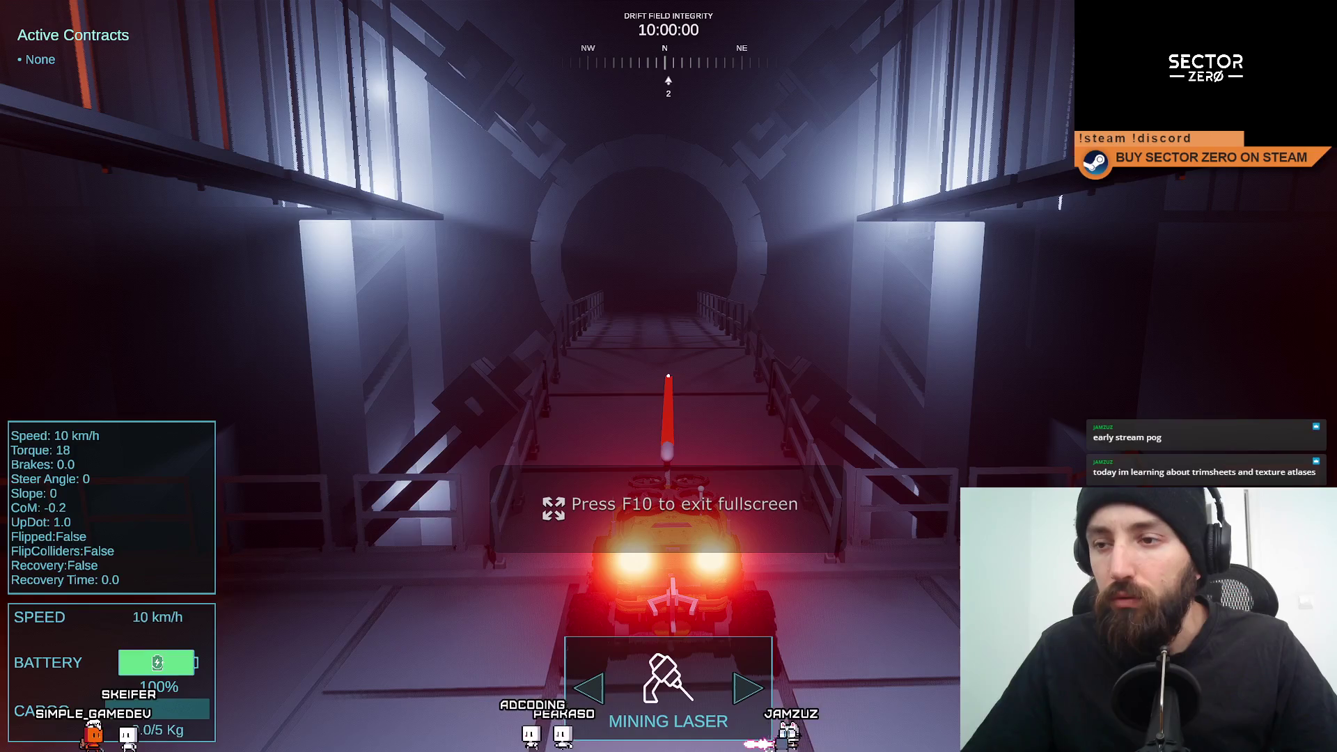
key("w")
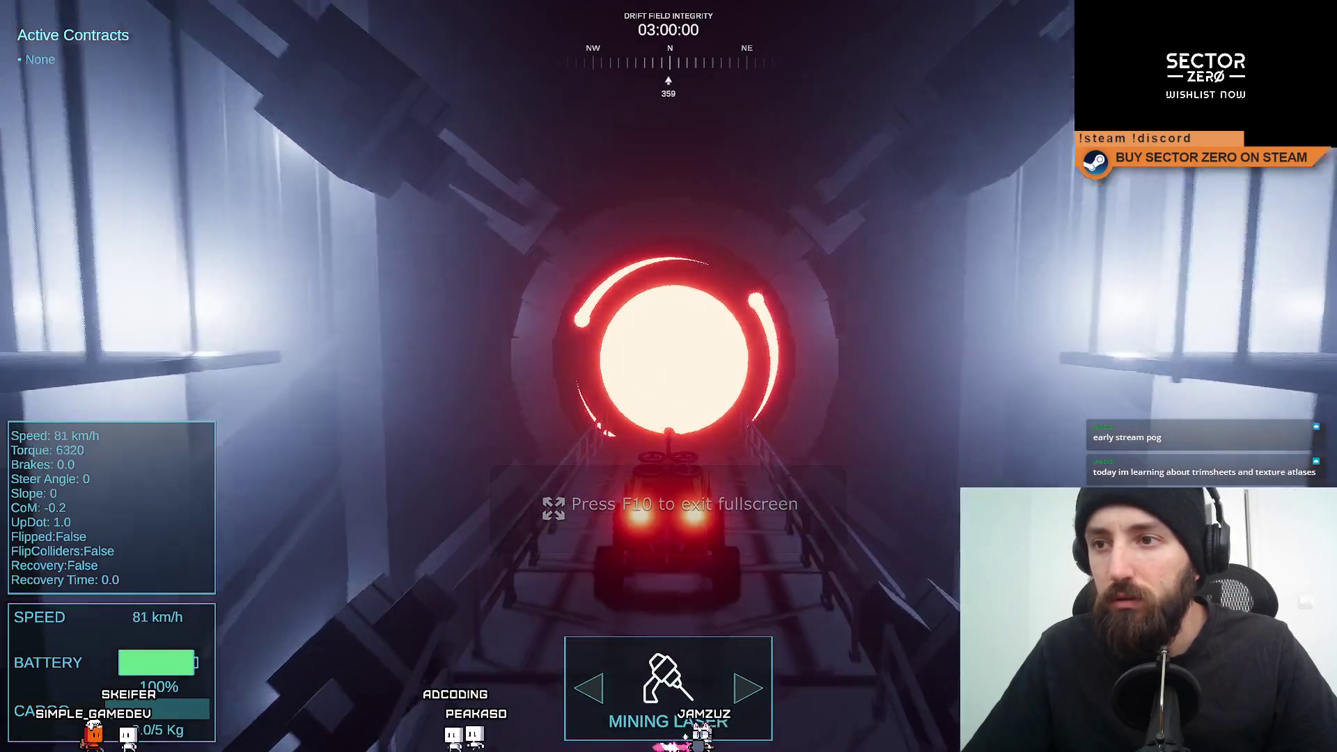
key("F10")
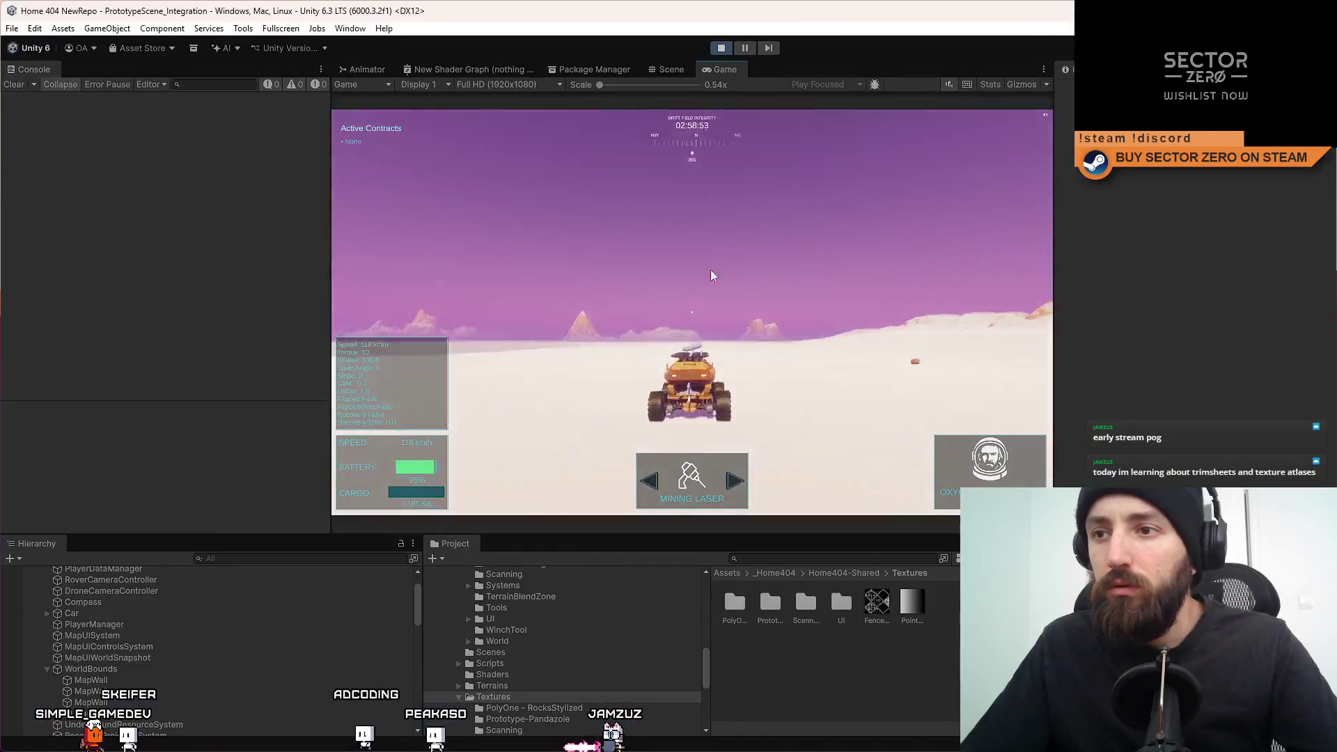
Back in the editor's Game view, keep driving the rover across the snowy plain.
left_click(665, 68)
mouse_move(716, 72)
left_mouse_down()
mouse_move(366, 99)
mouse_move(498, 131)
mouse_move(502, 69)
left_mouse_up()
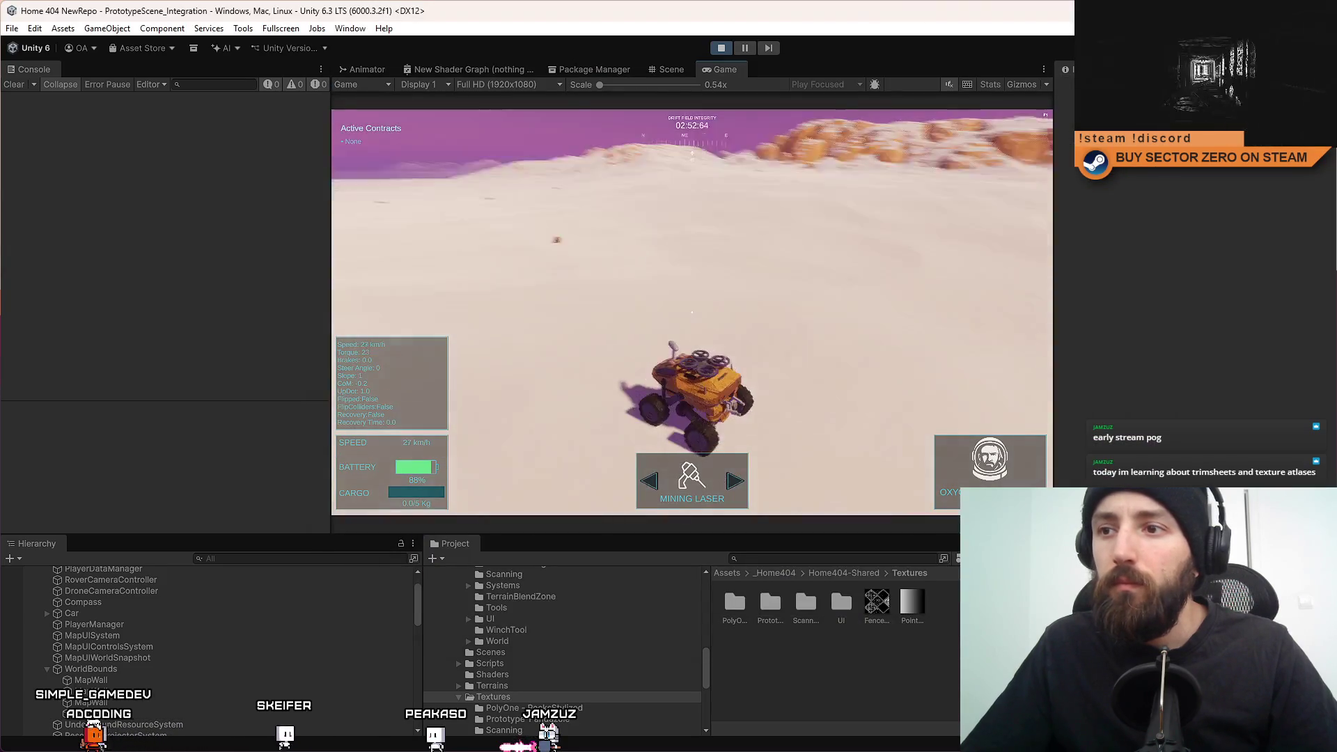
key("w")
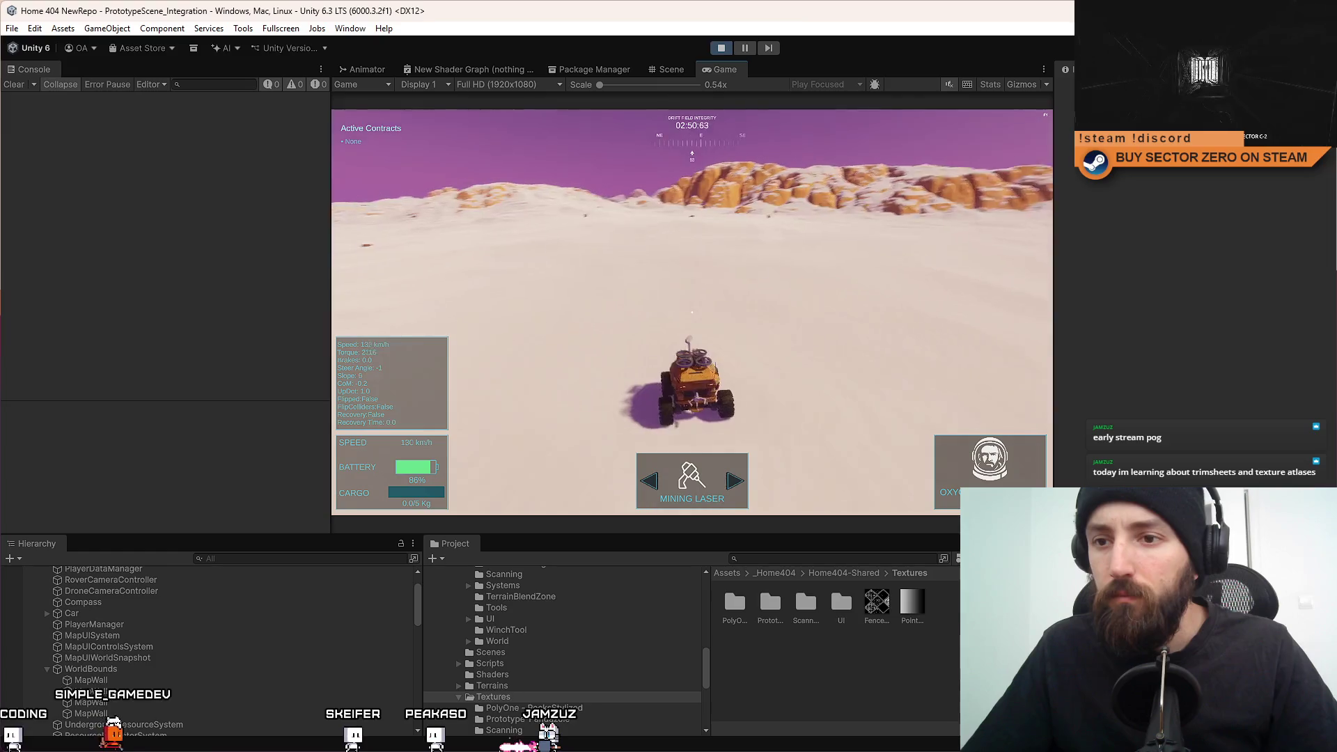
key("a")
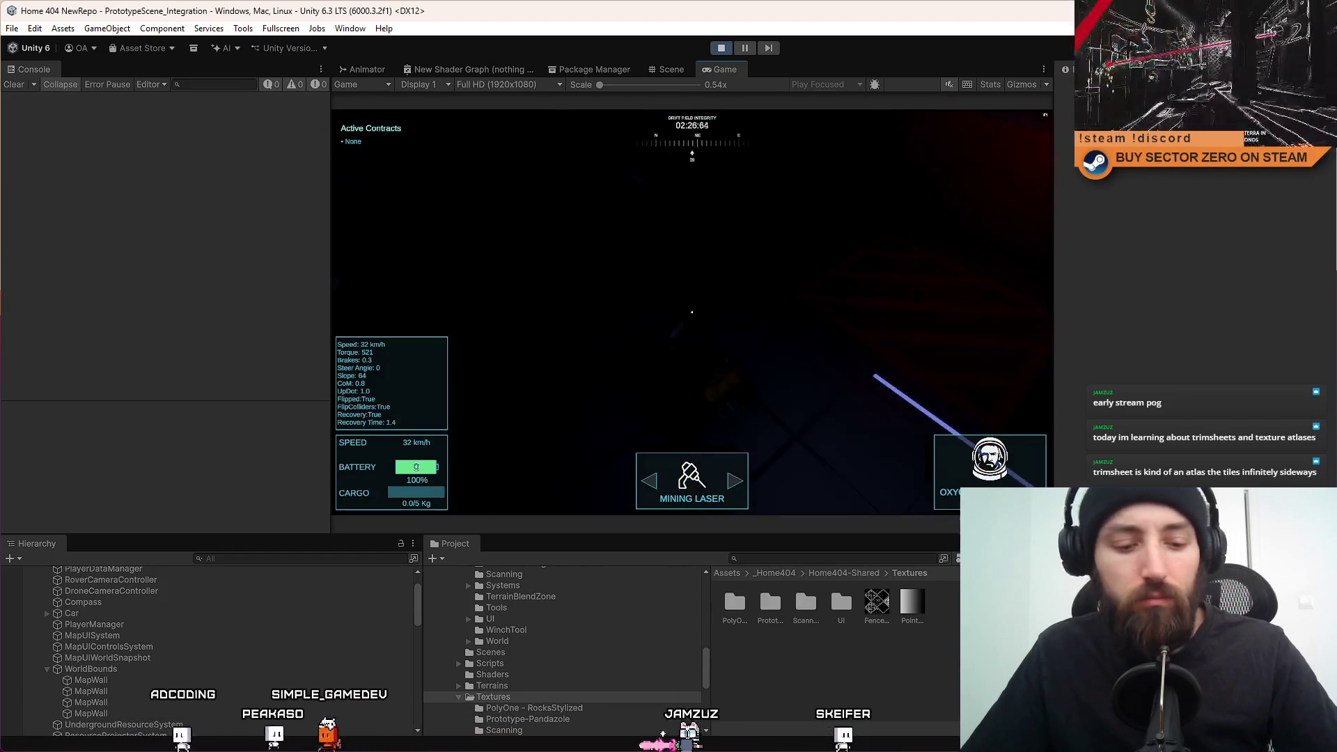
key("w")
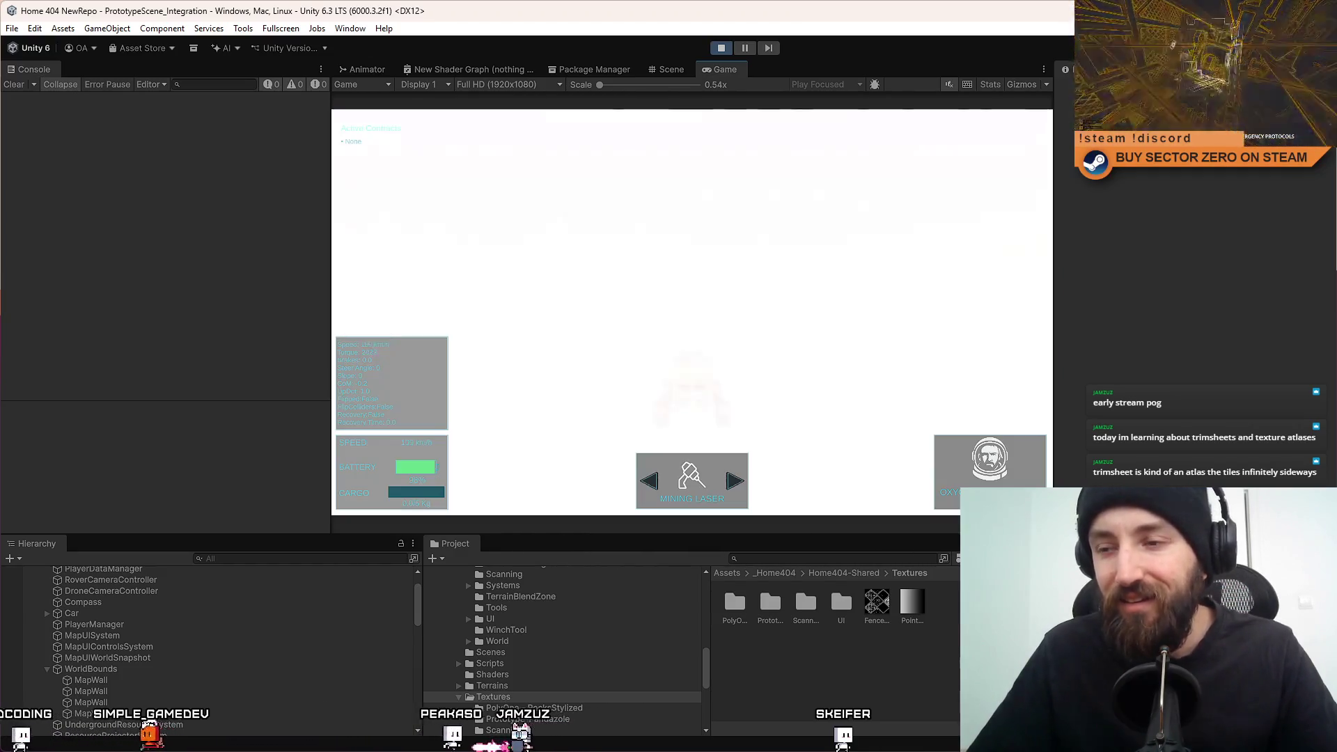
left_click(364, 560)
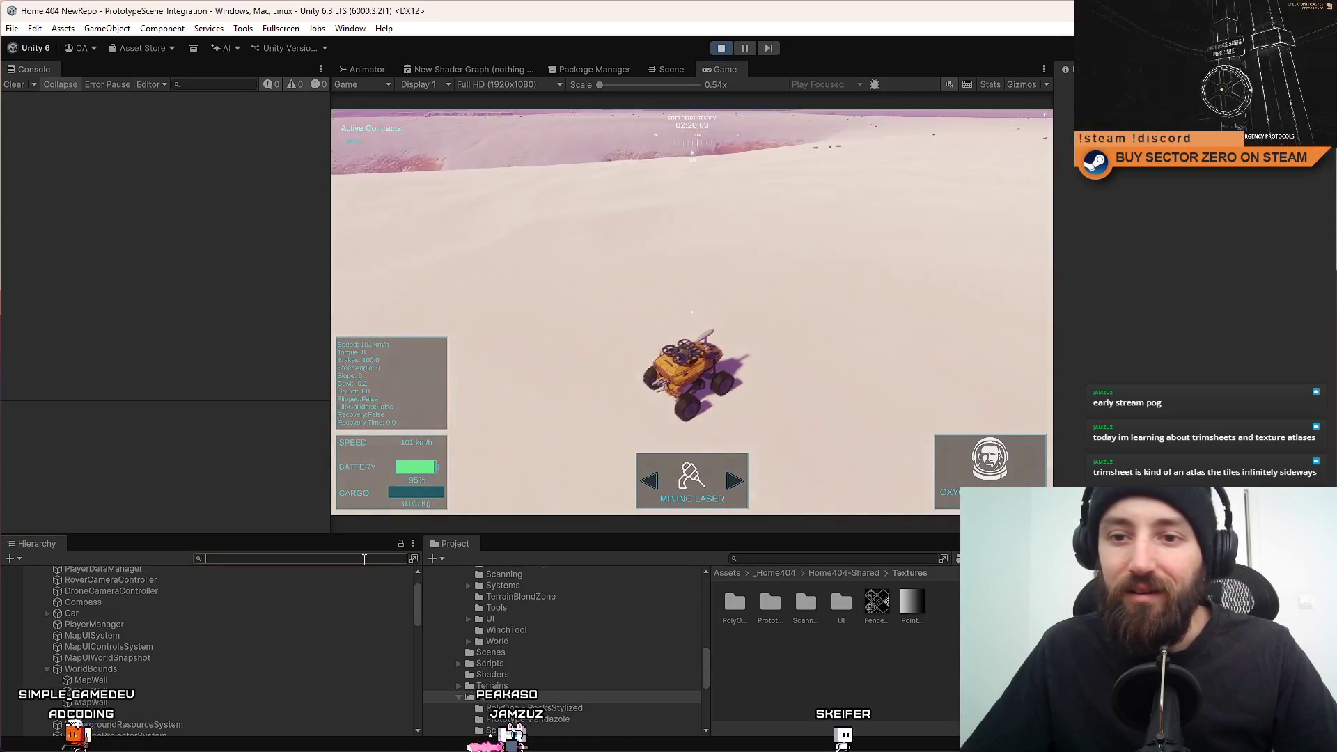
Find SimplePrototypeCar(Clone) in the Hierarchy and tick Is Kinematic on its Rigidbody.
type("proto")
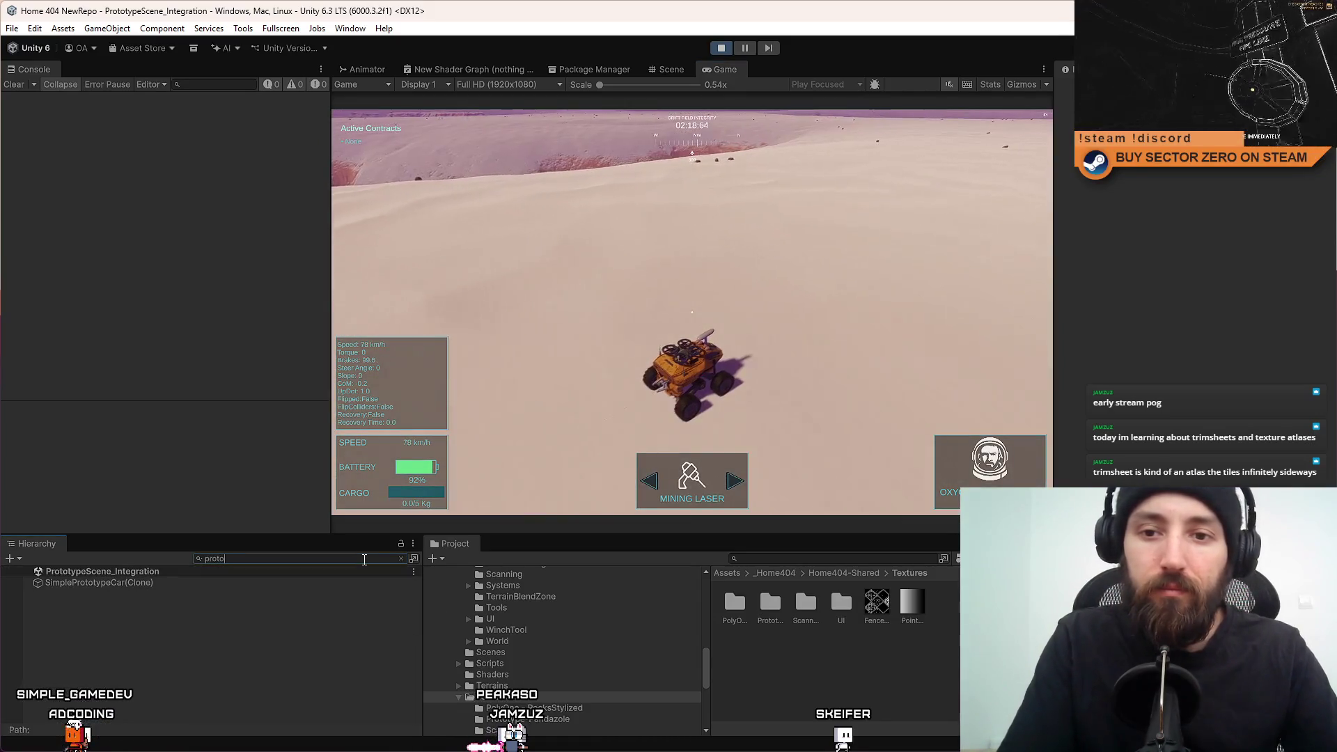
left_click(212, 583)
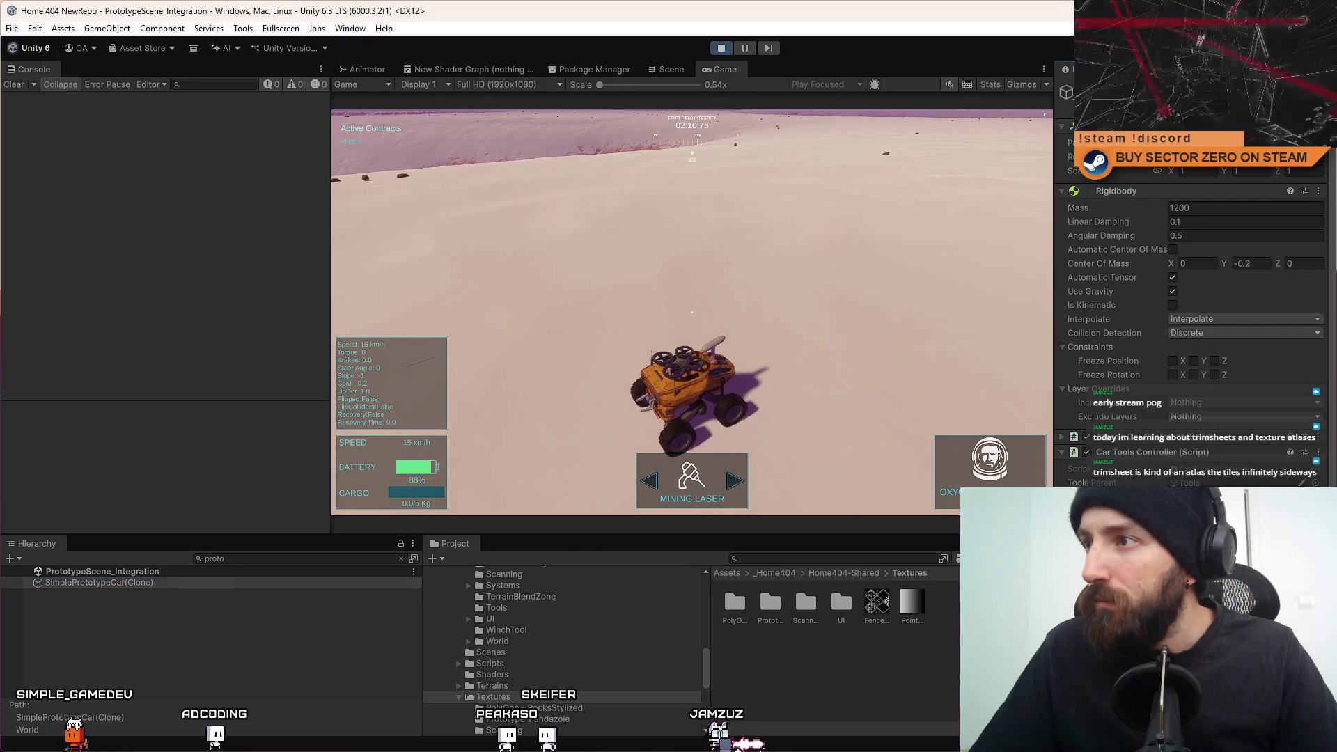
left_click(1189, 356)
left_click(1172, 305)
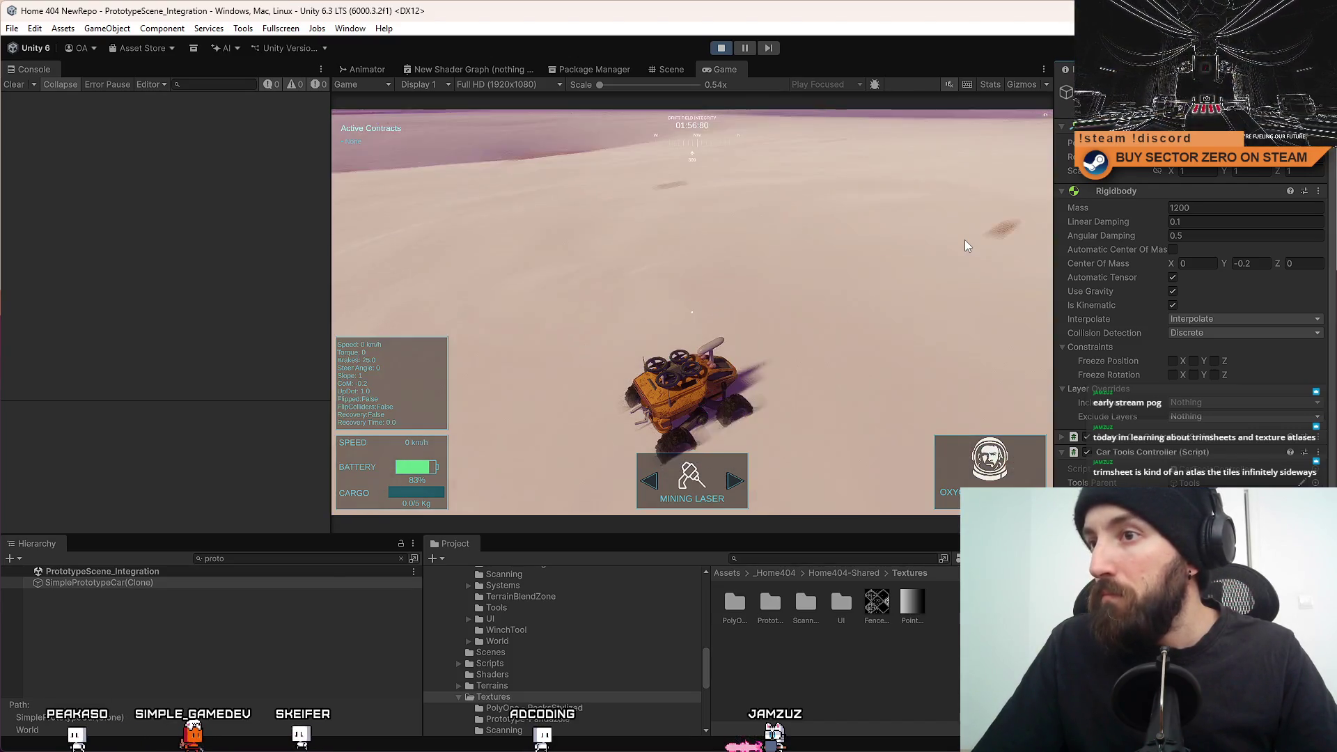
left_click(818, 242)
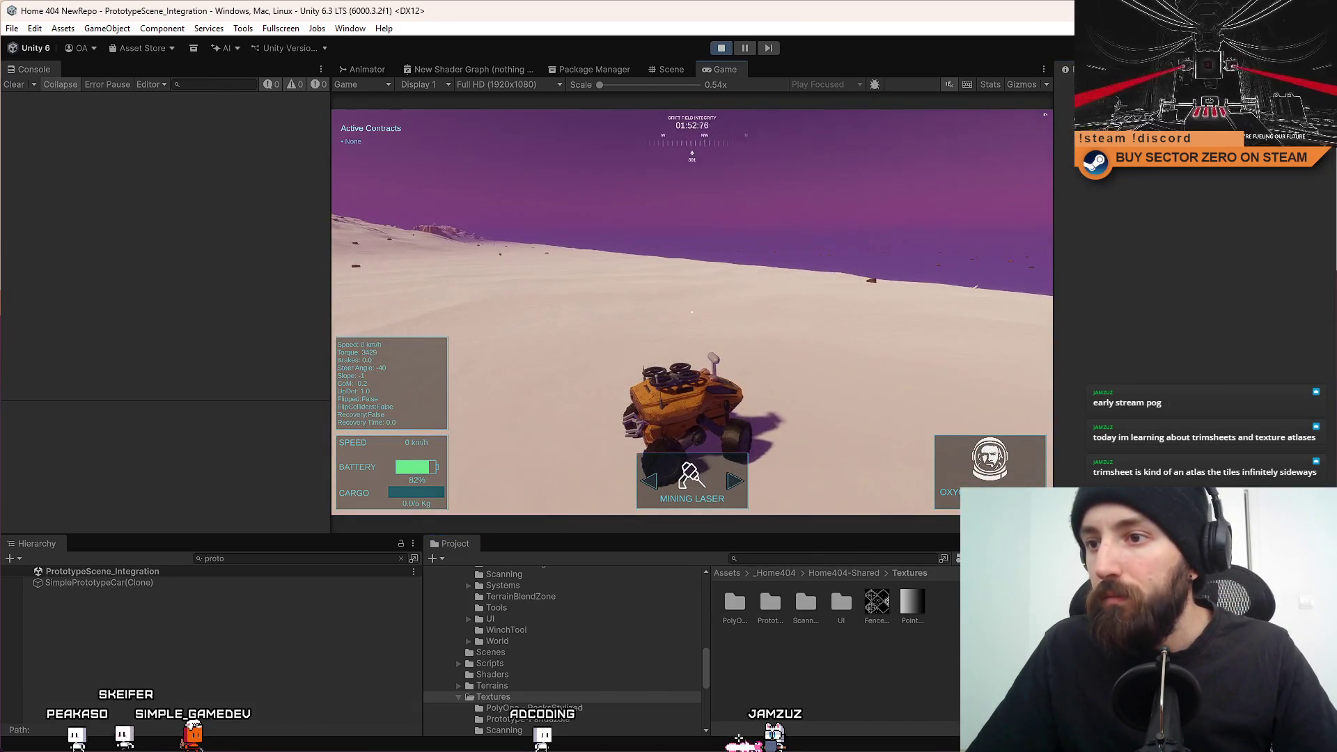
Re-search 'car prototyp', reselect the car clone, untick Is Kinematic, and drive forward.
double_click(215, 558)
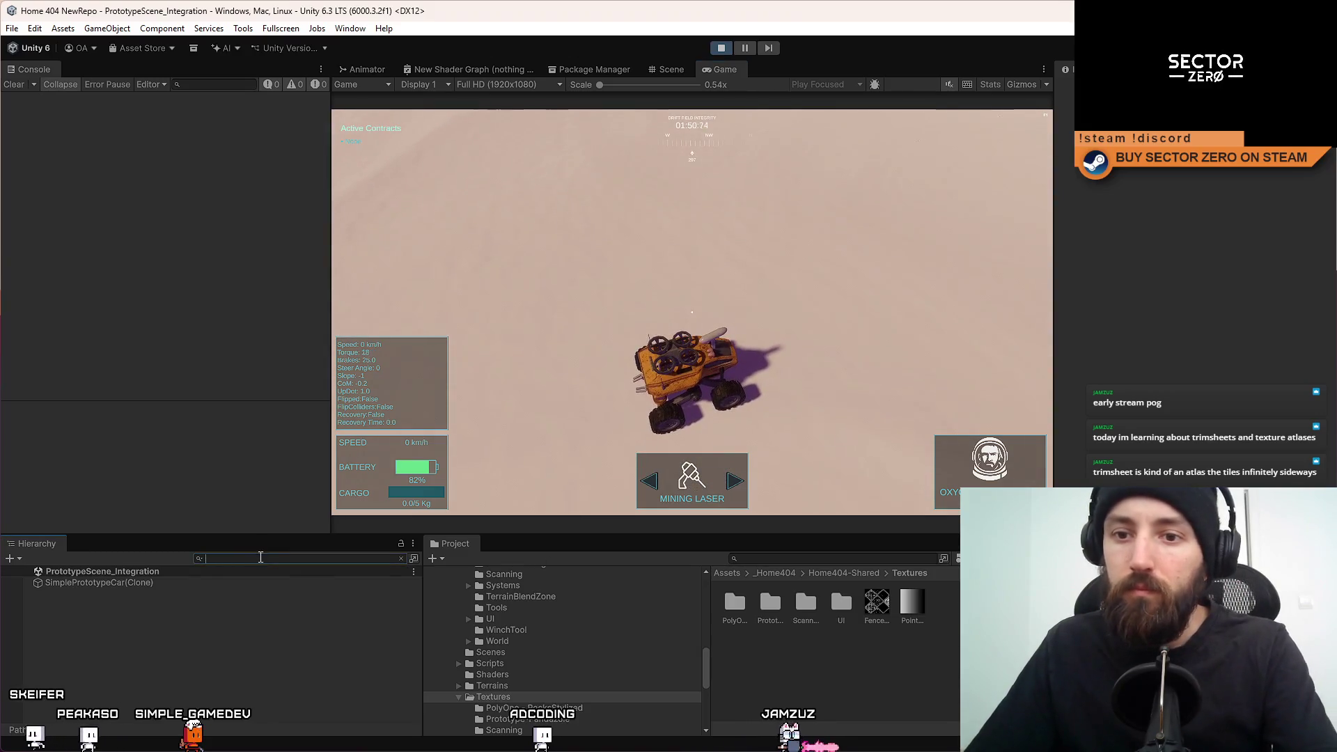
type("car prototuy")
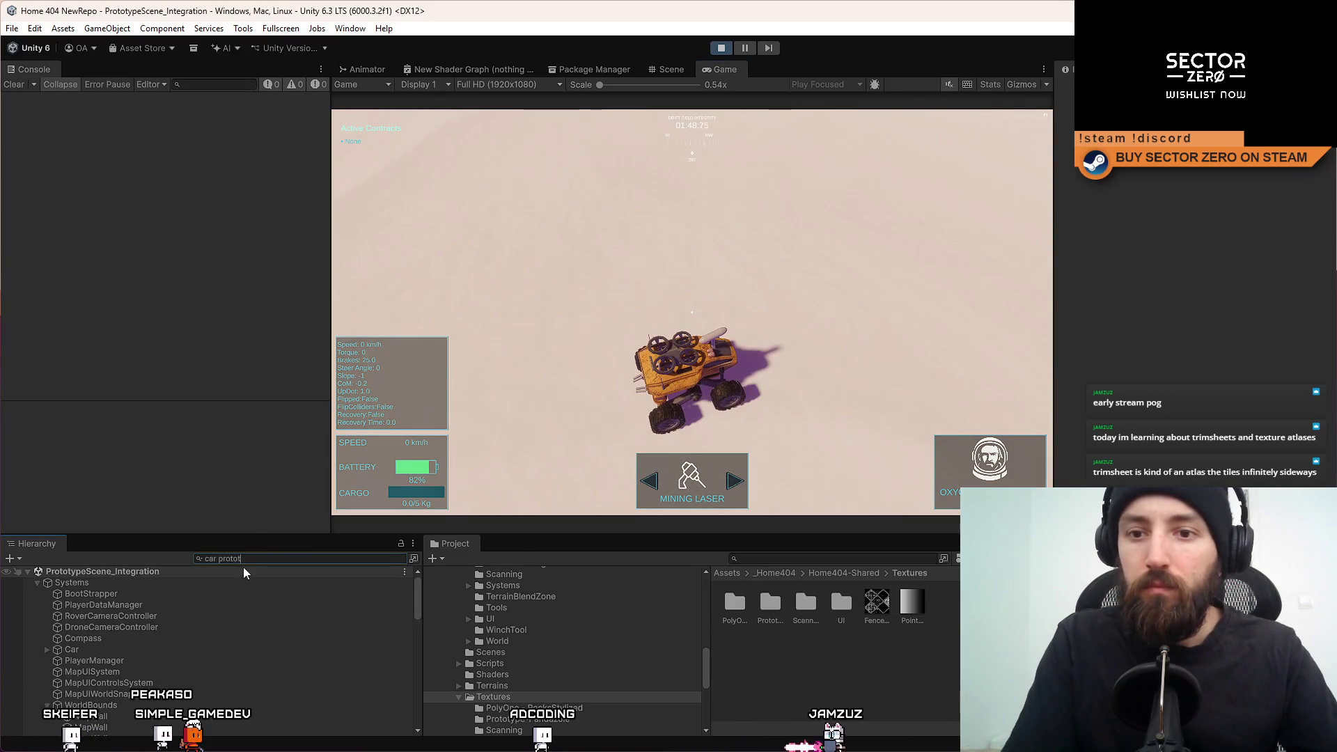
key("BackSpace")
key("BackSpace")
type("yp")
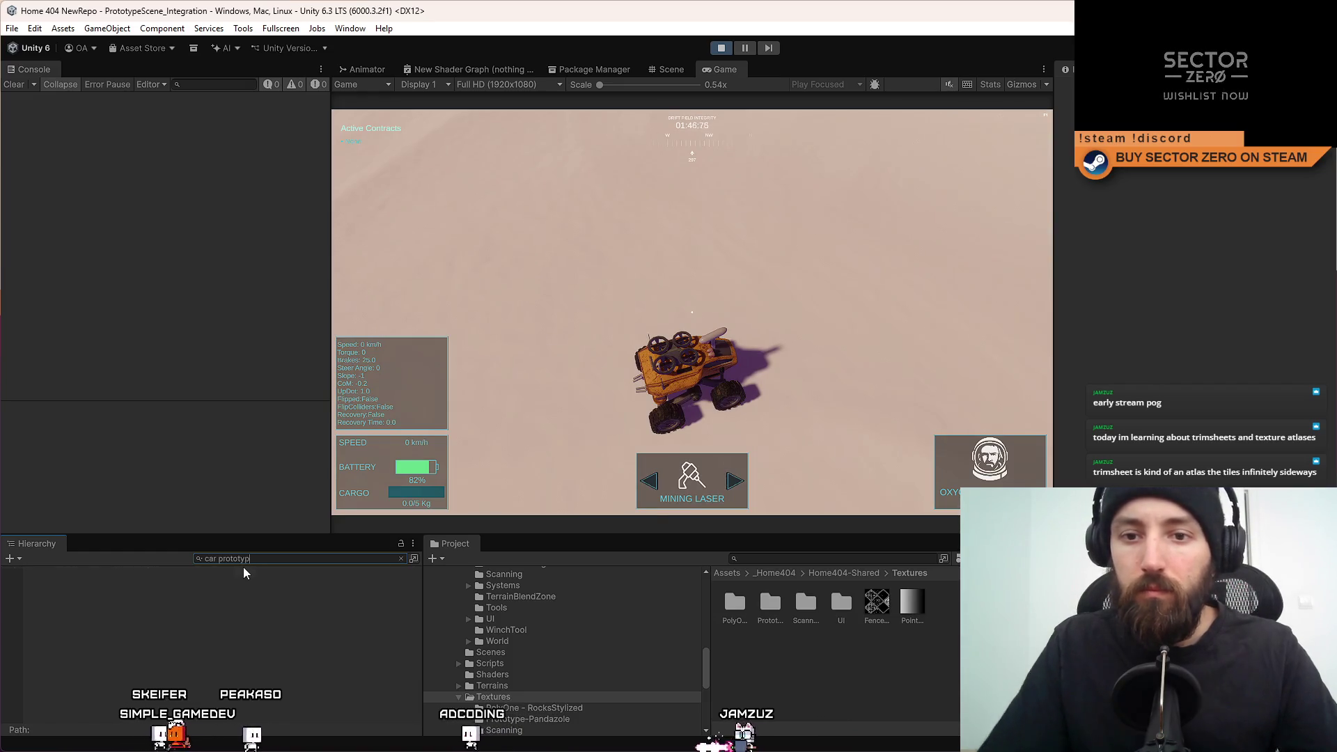
left_click(236, 582)
left_click(293, 558)
key("BackSpace")
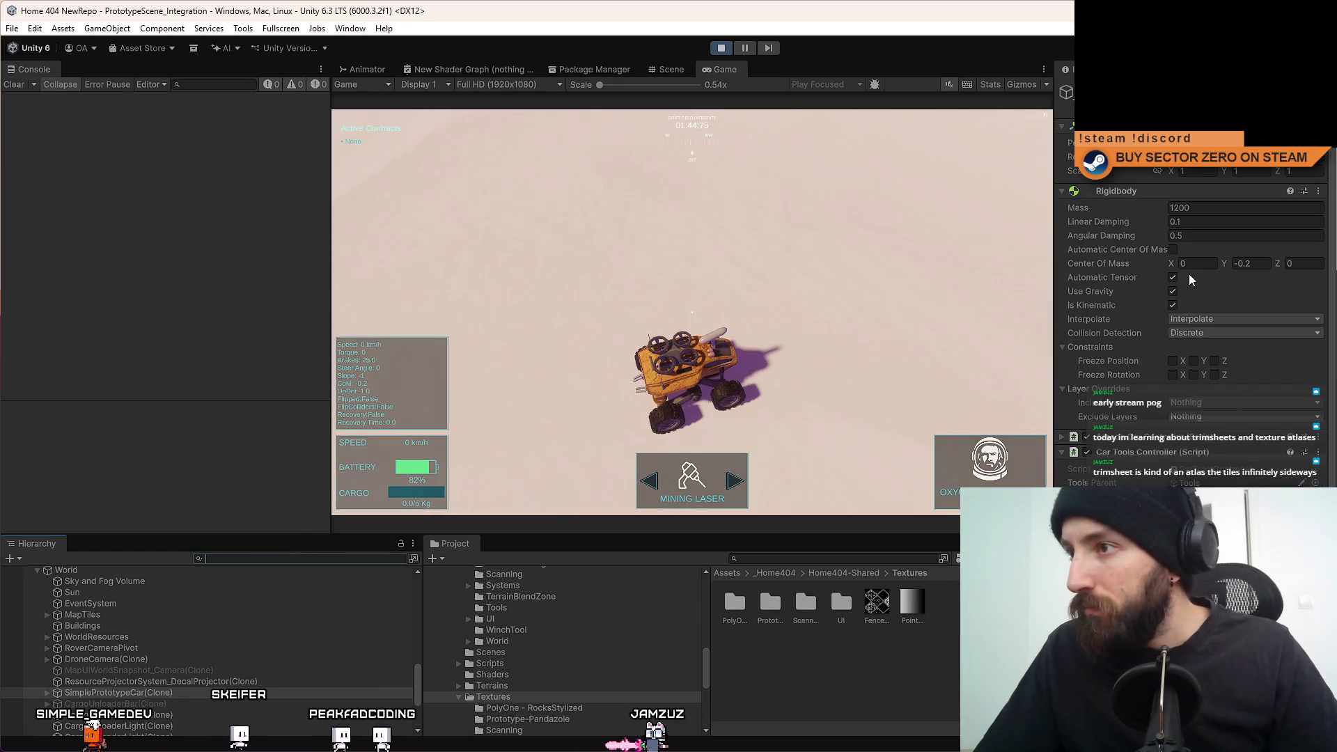
left_click(1172, 305)
left_click(934, 315)
key("w")
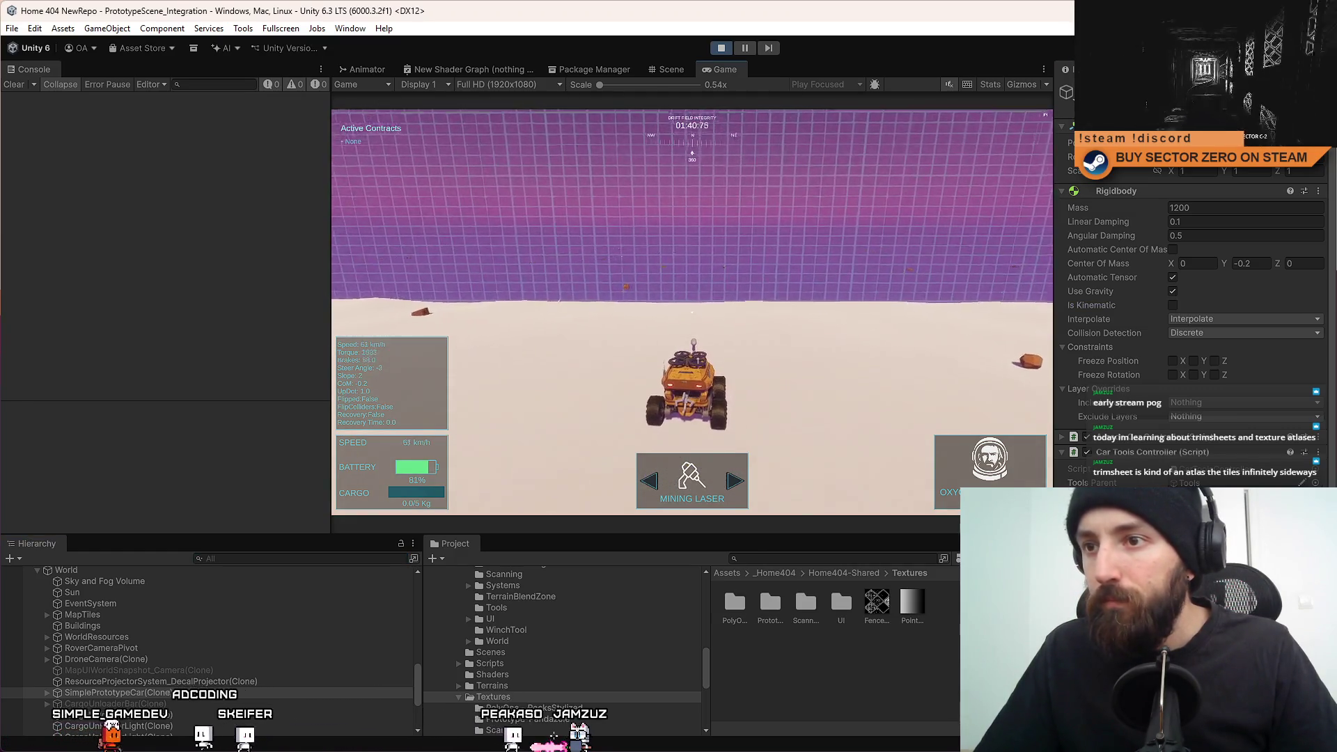
Steer the rover to the purple grid wall, run alongside it, then stop play mode.
key("d")
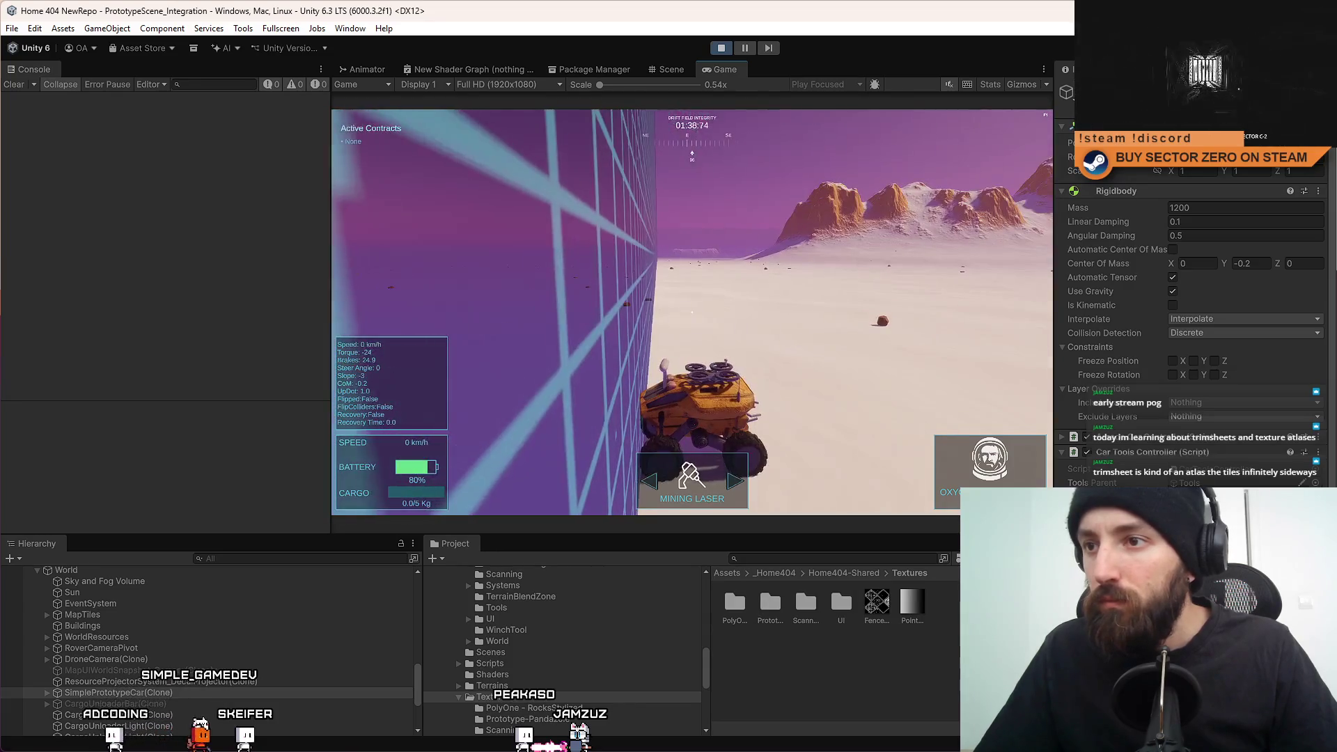
key("s")
key("w")
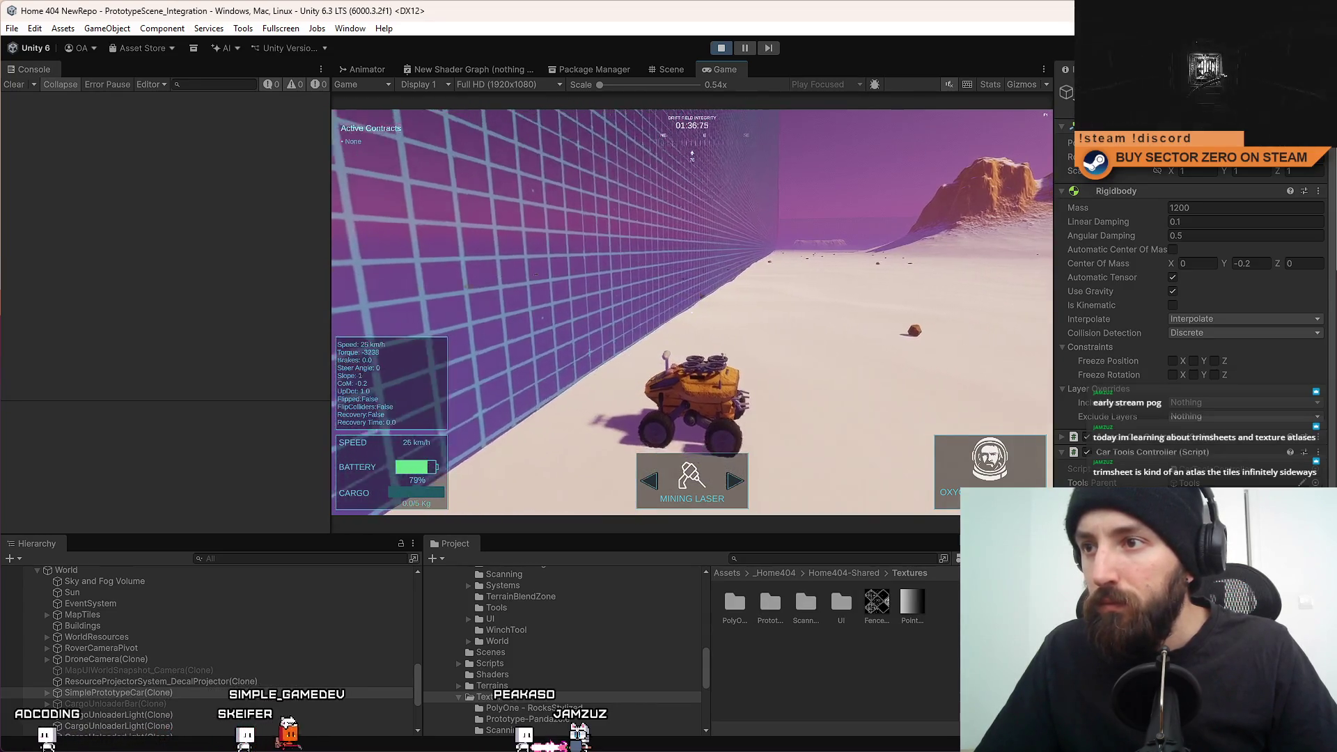
key("w")
key("a")
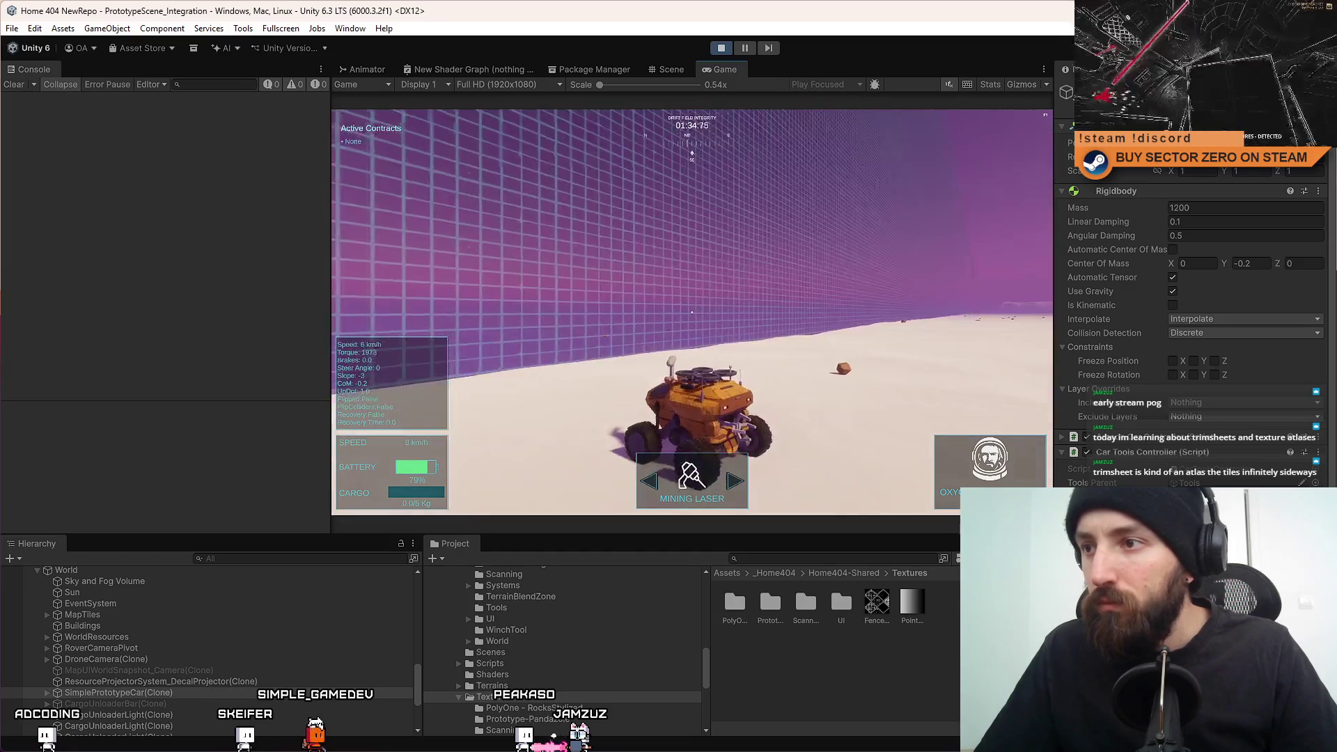
key("s")
key("d")
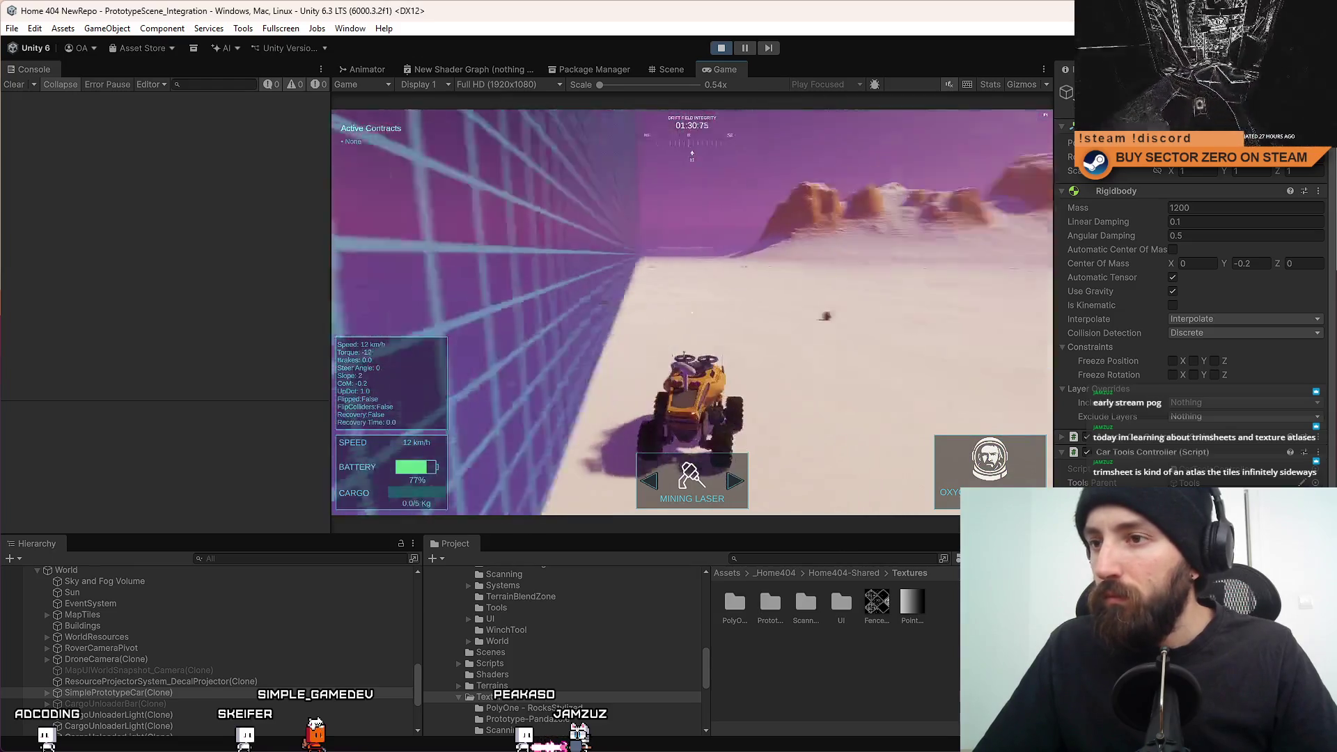
key("w")
key("w")
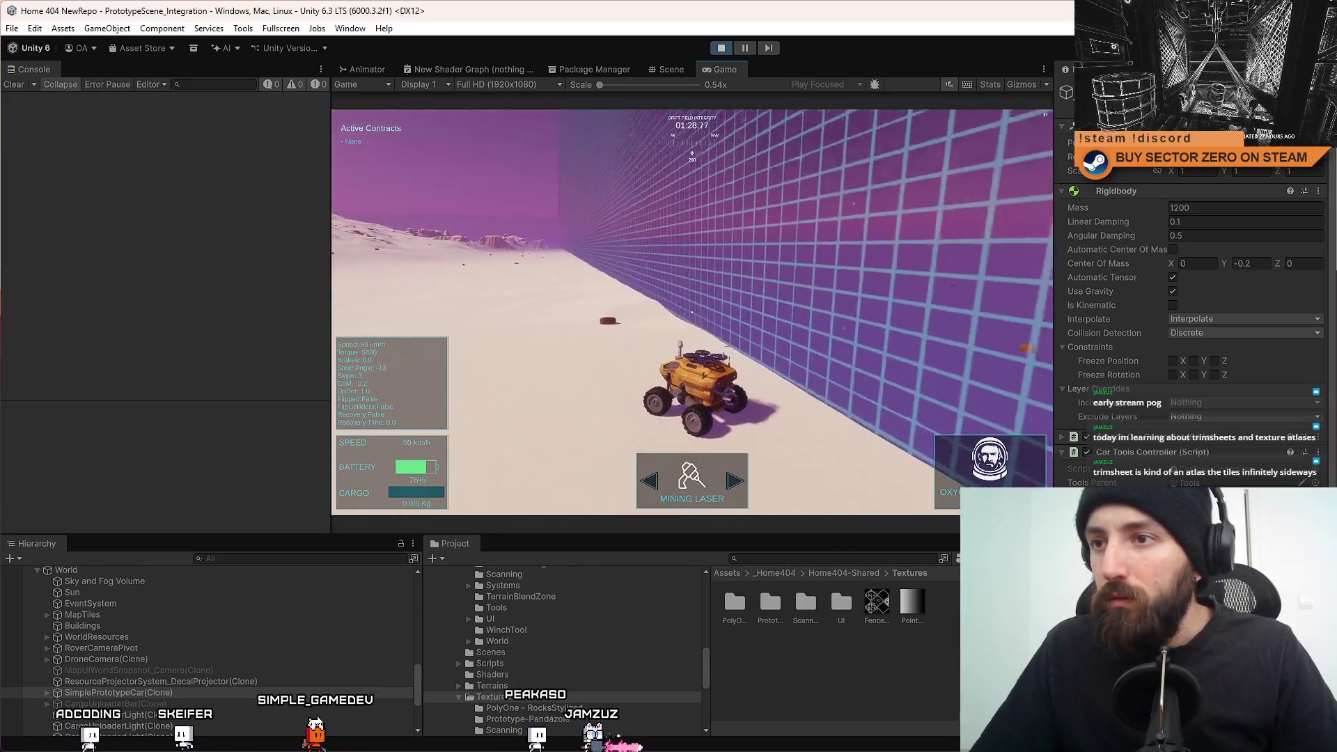
key("a")
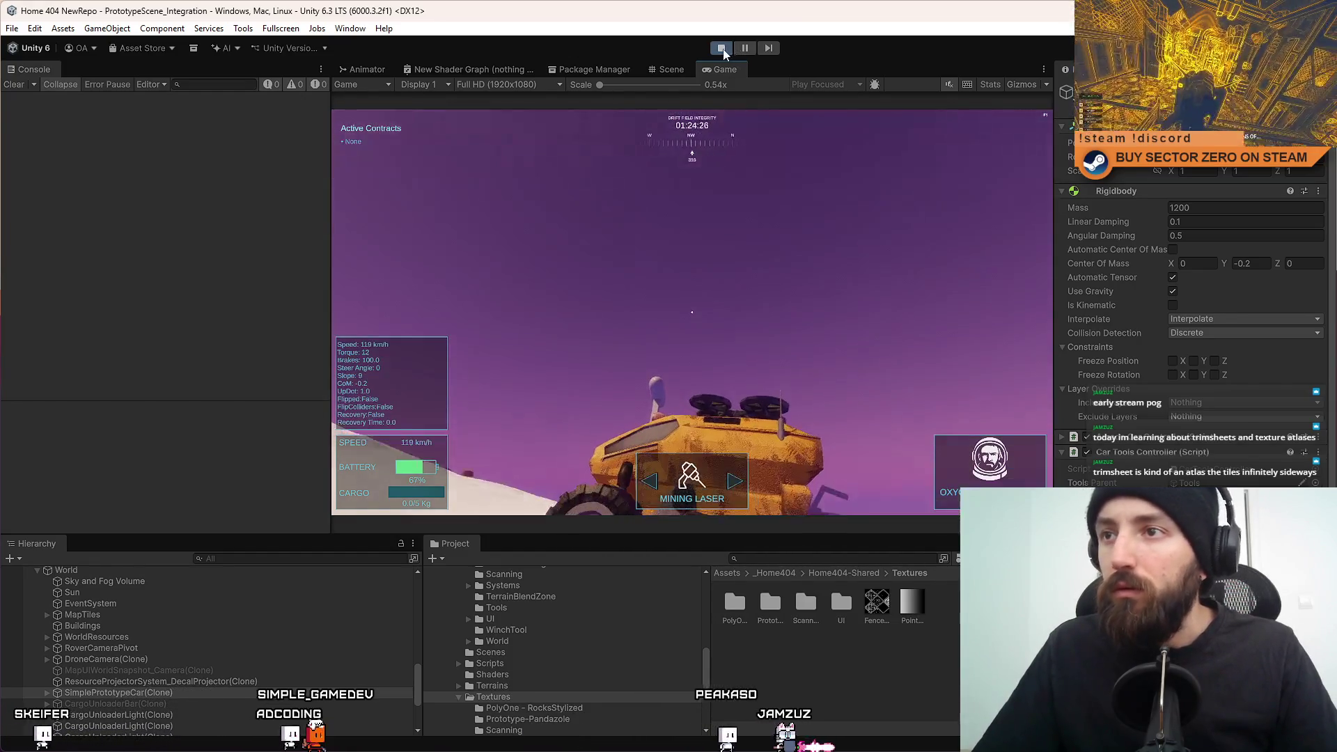
left_click(721, 47)
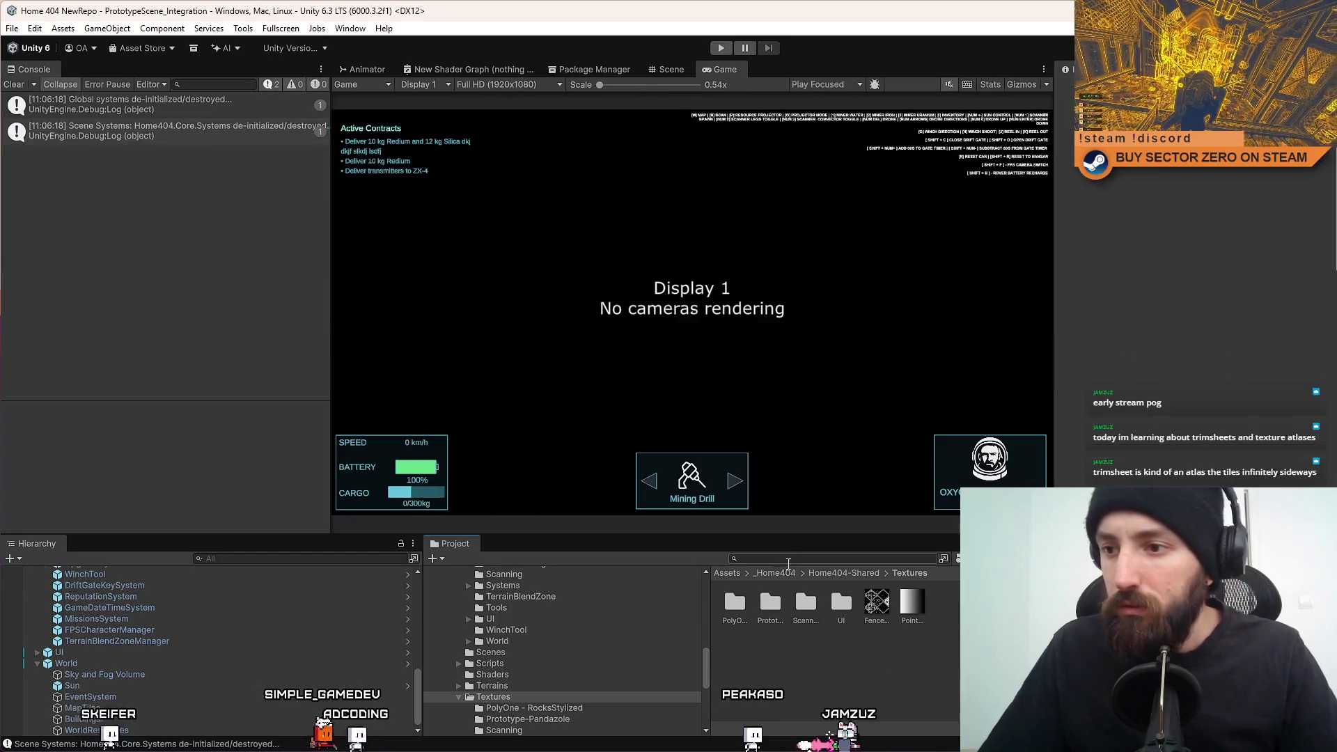
Search the Project for 'worldboun', select the WorldBounds material, then ping and select SurfaceScanGrid.
scroll(863, 661, "down", 3)
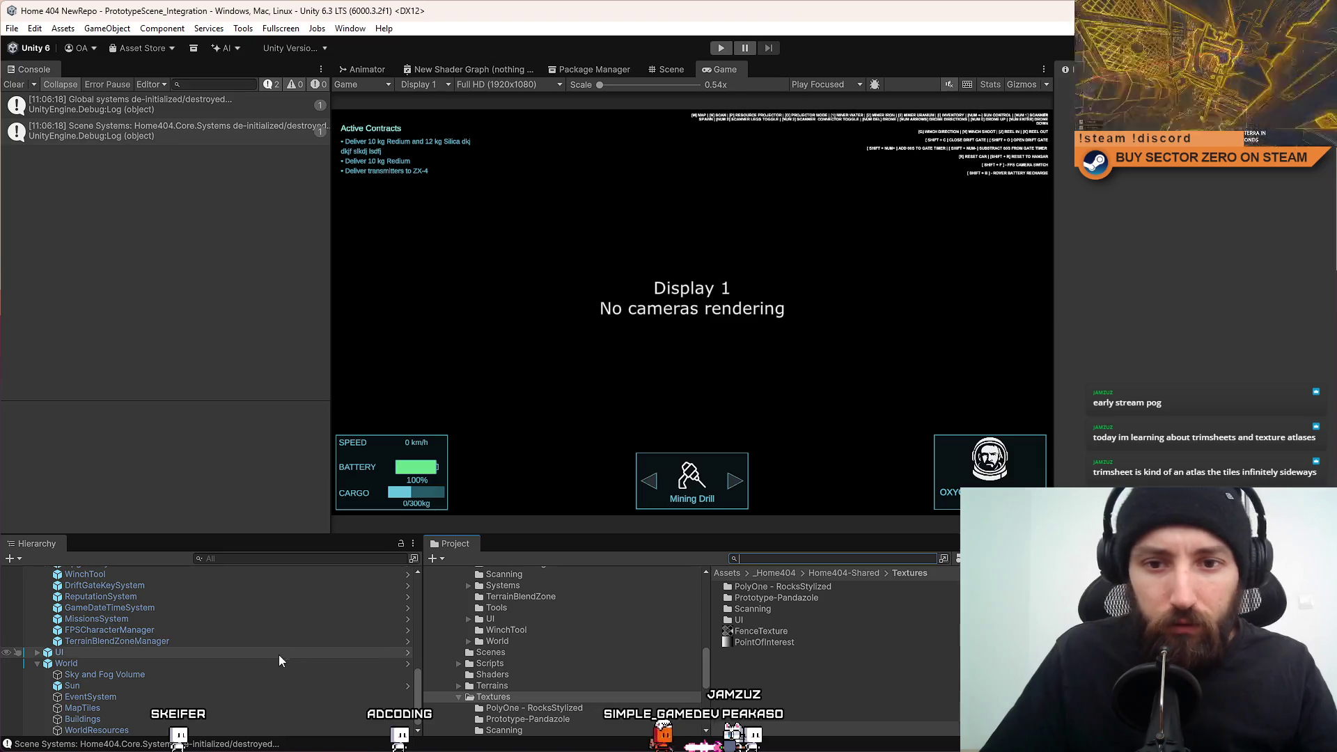
scroll(224, 640, "up", 5)
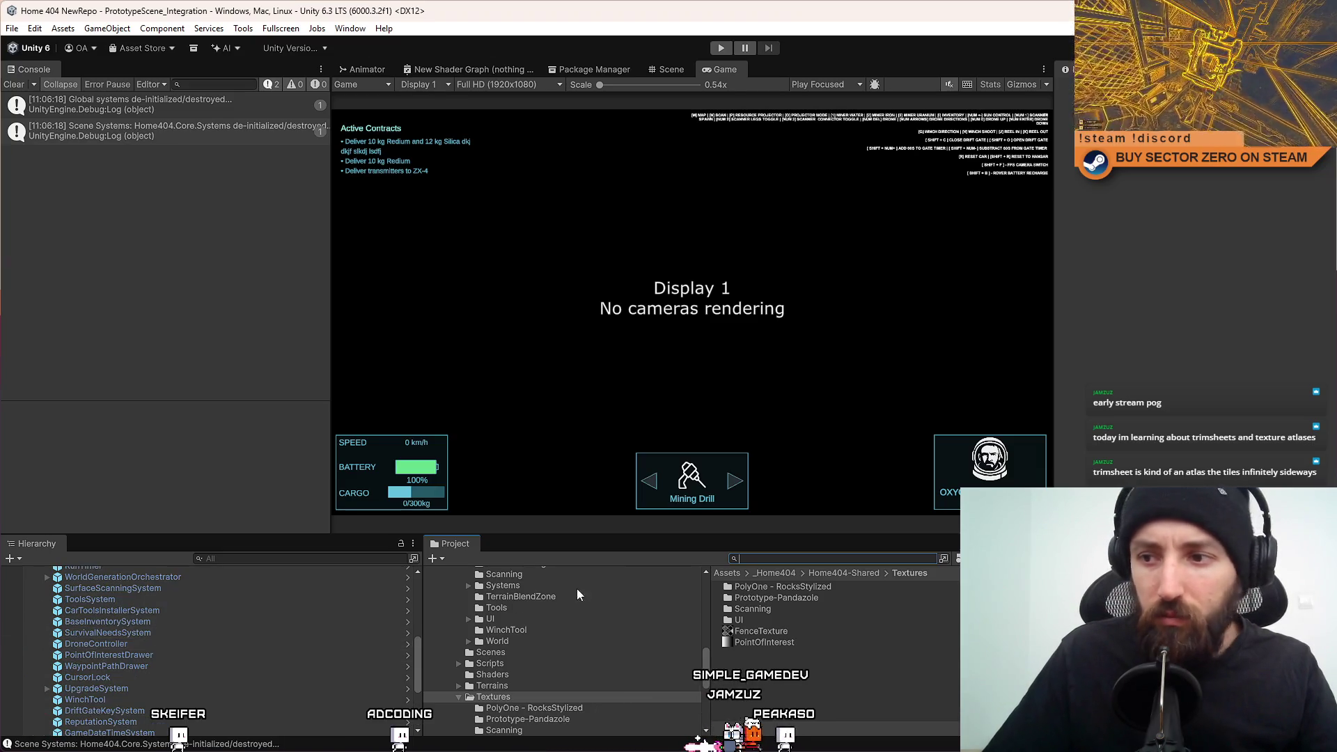
scroll(181, 654, "up", 5)
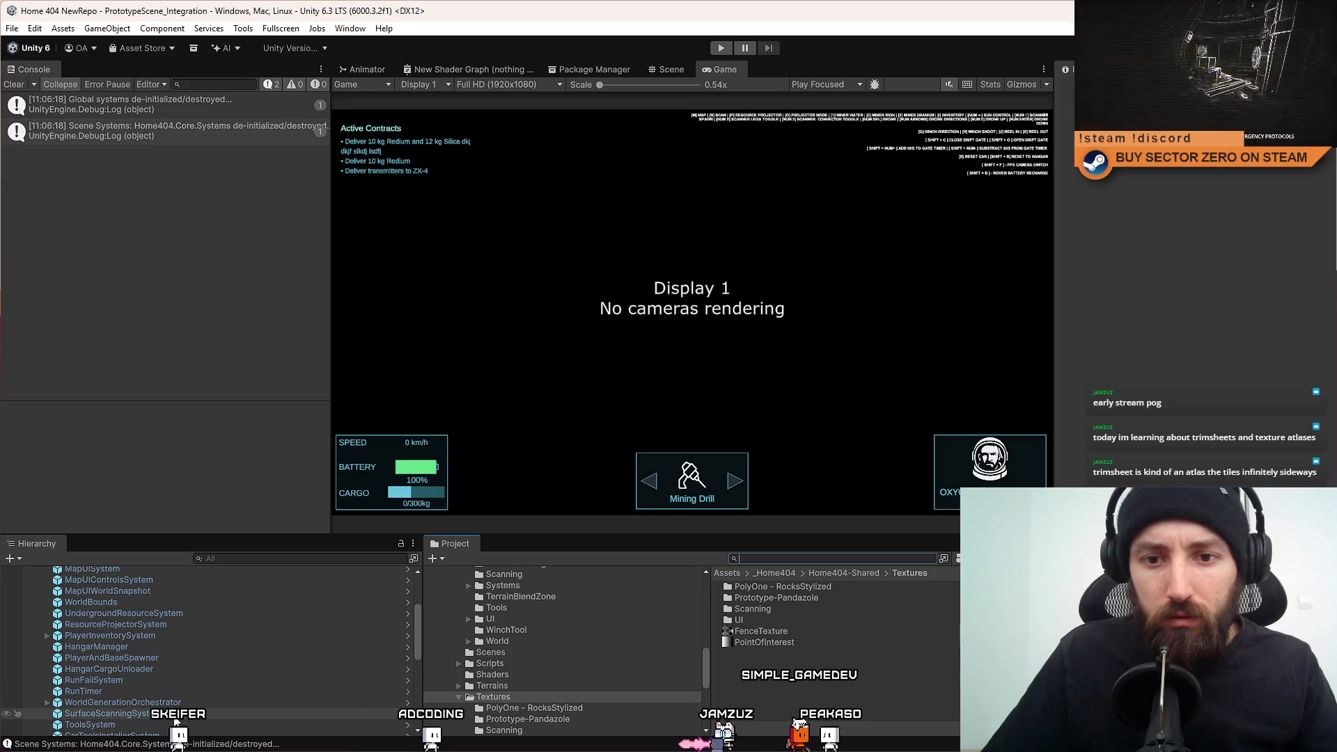
type("worldboun")
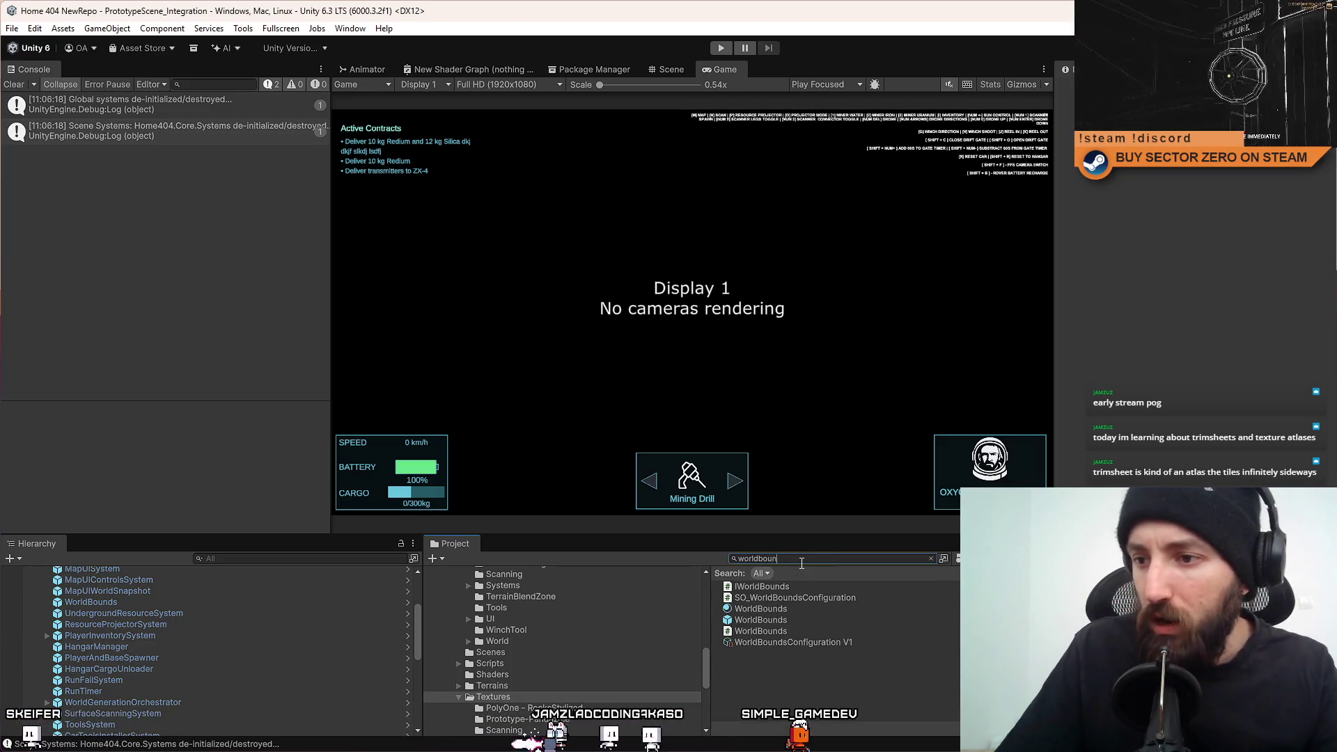
left_click(824, 610)
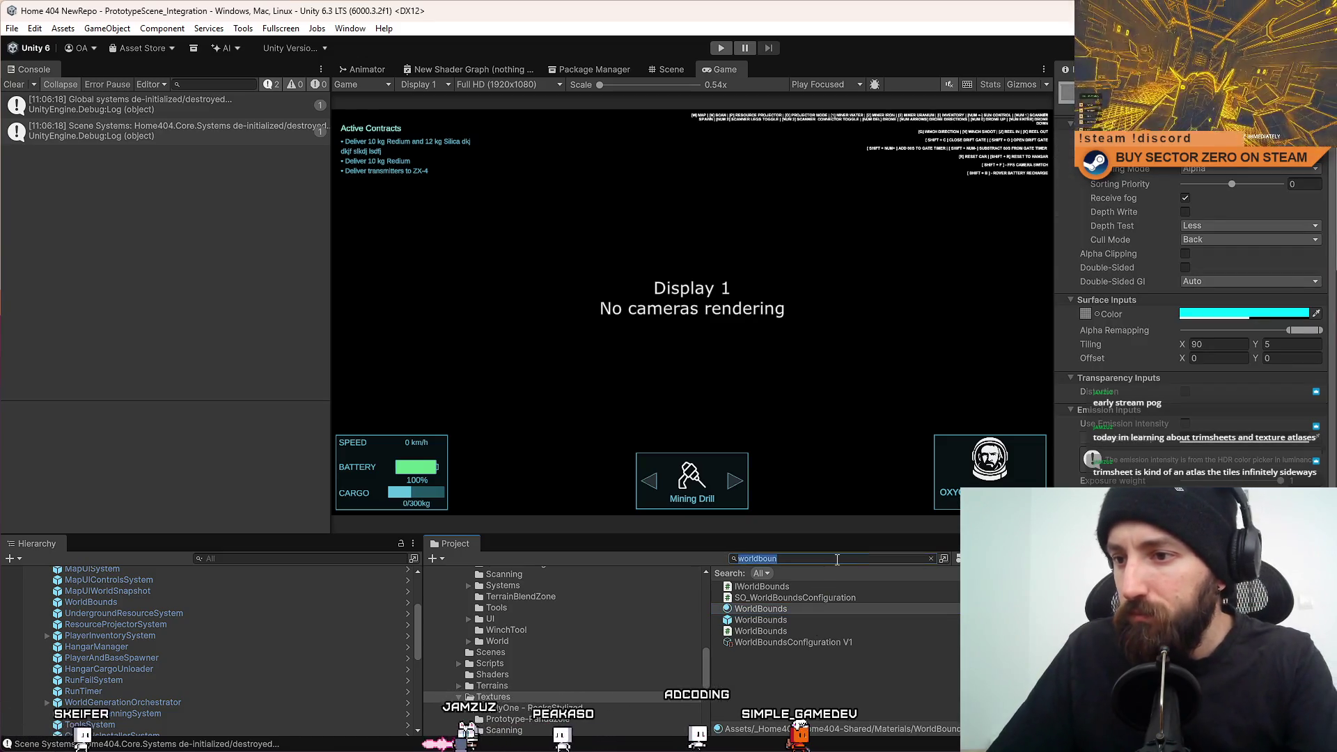
left_click(930, 558)
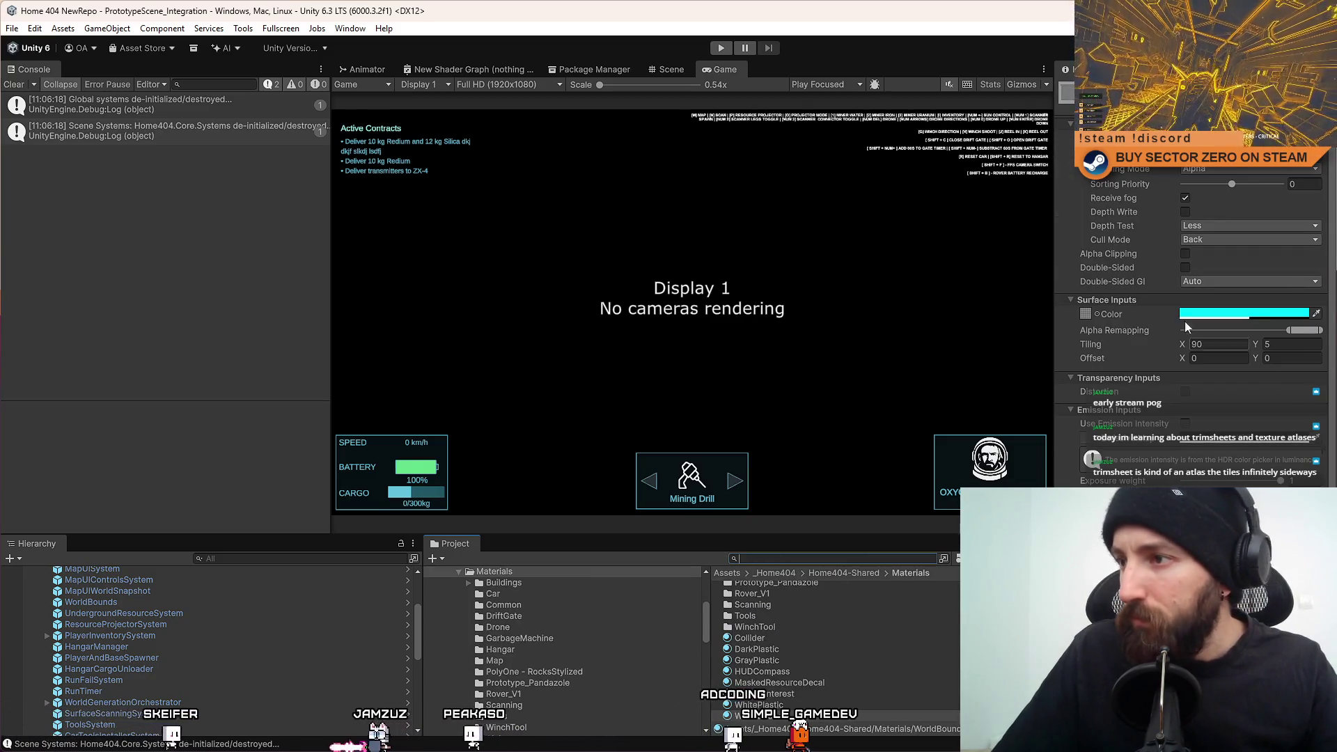
left_click(1086, 314)
left_click(807, 590)
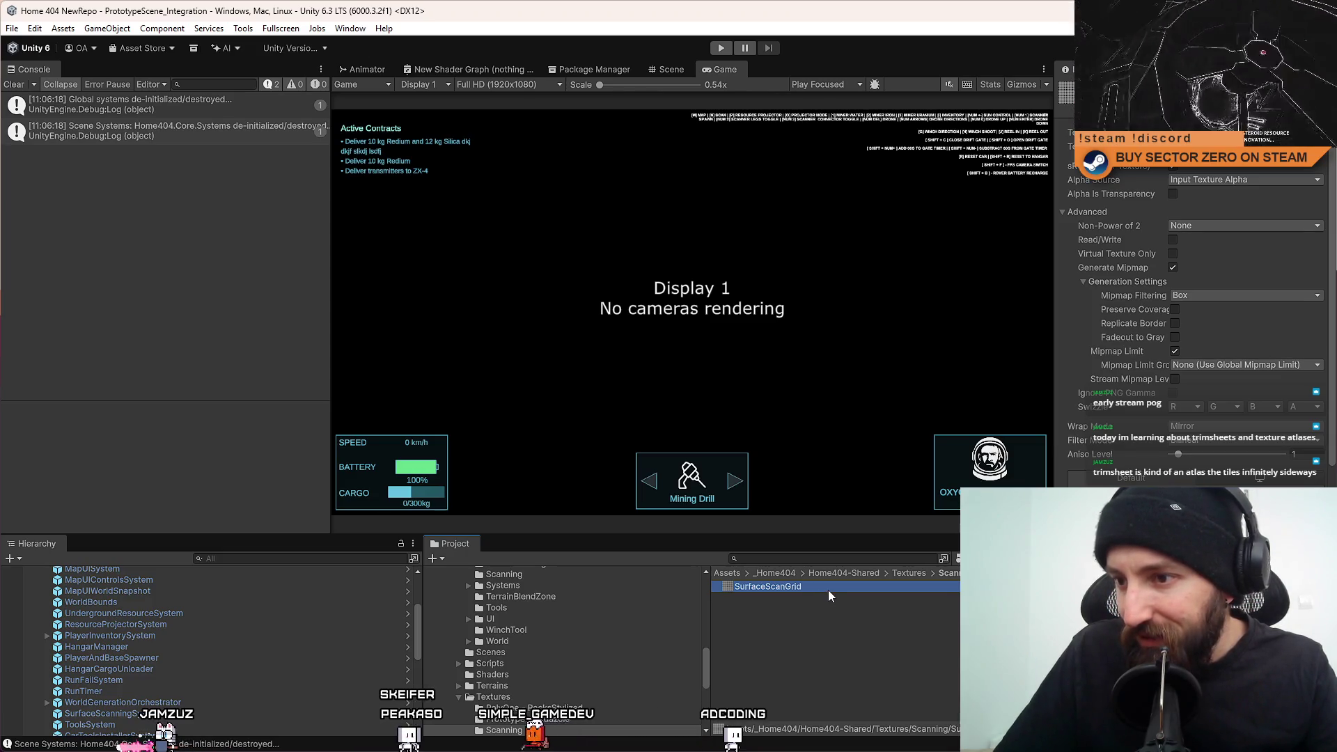
Move SurfaceScanGrid out of the Scanning folder and open the Textures folder.
key("alt+Tab")
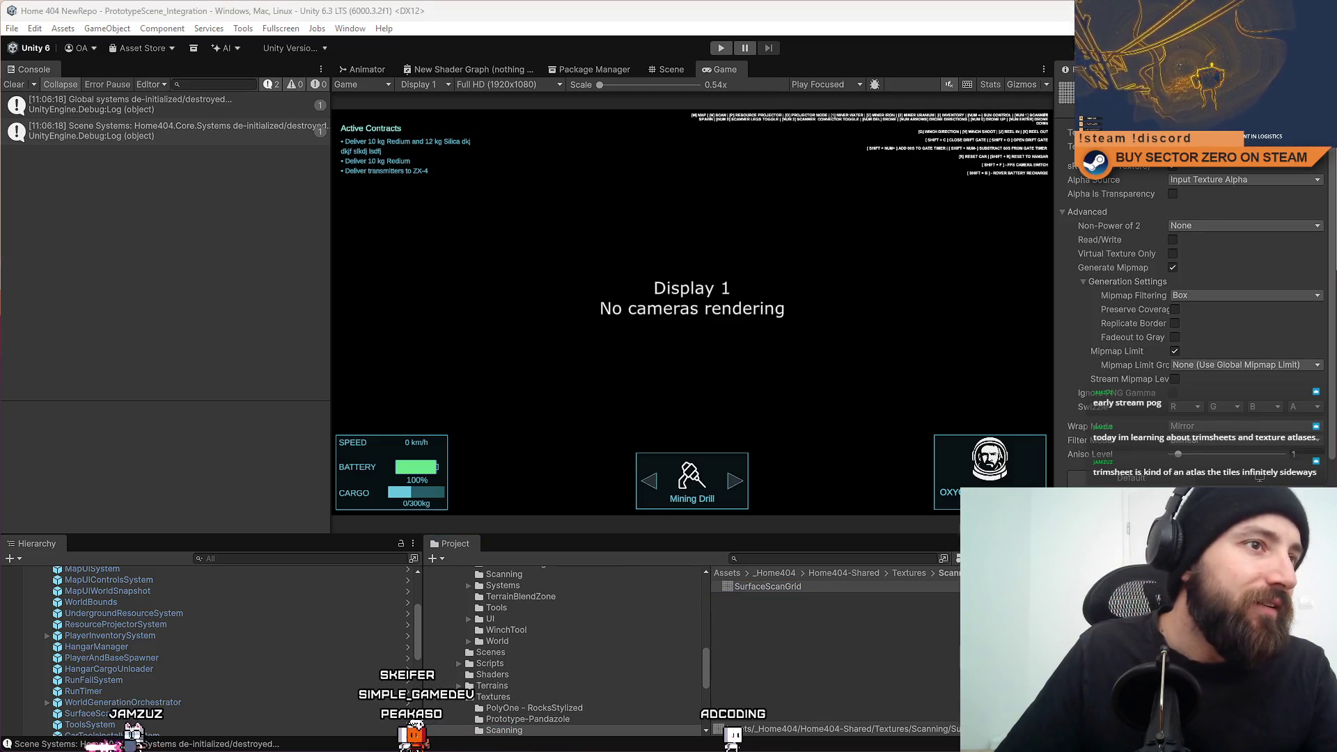
left_click(836, 586)
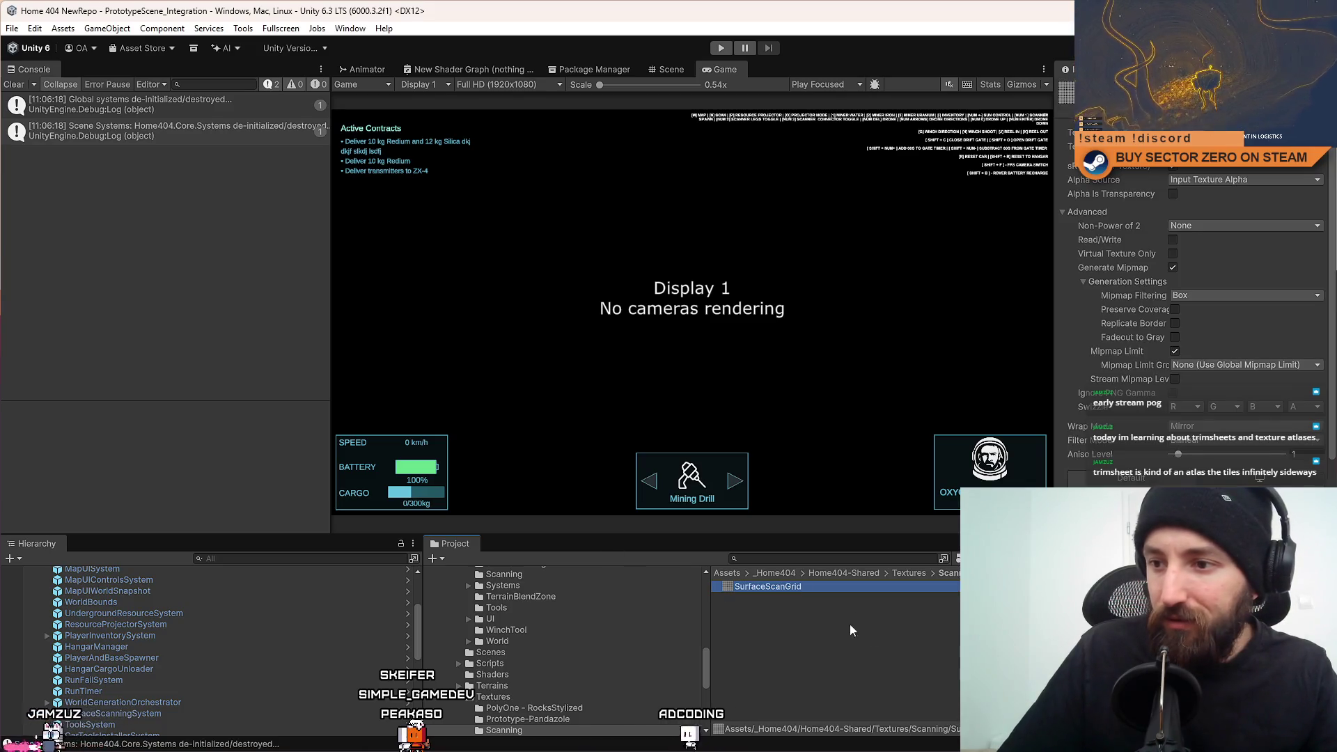
left_click(910, 574)
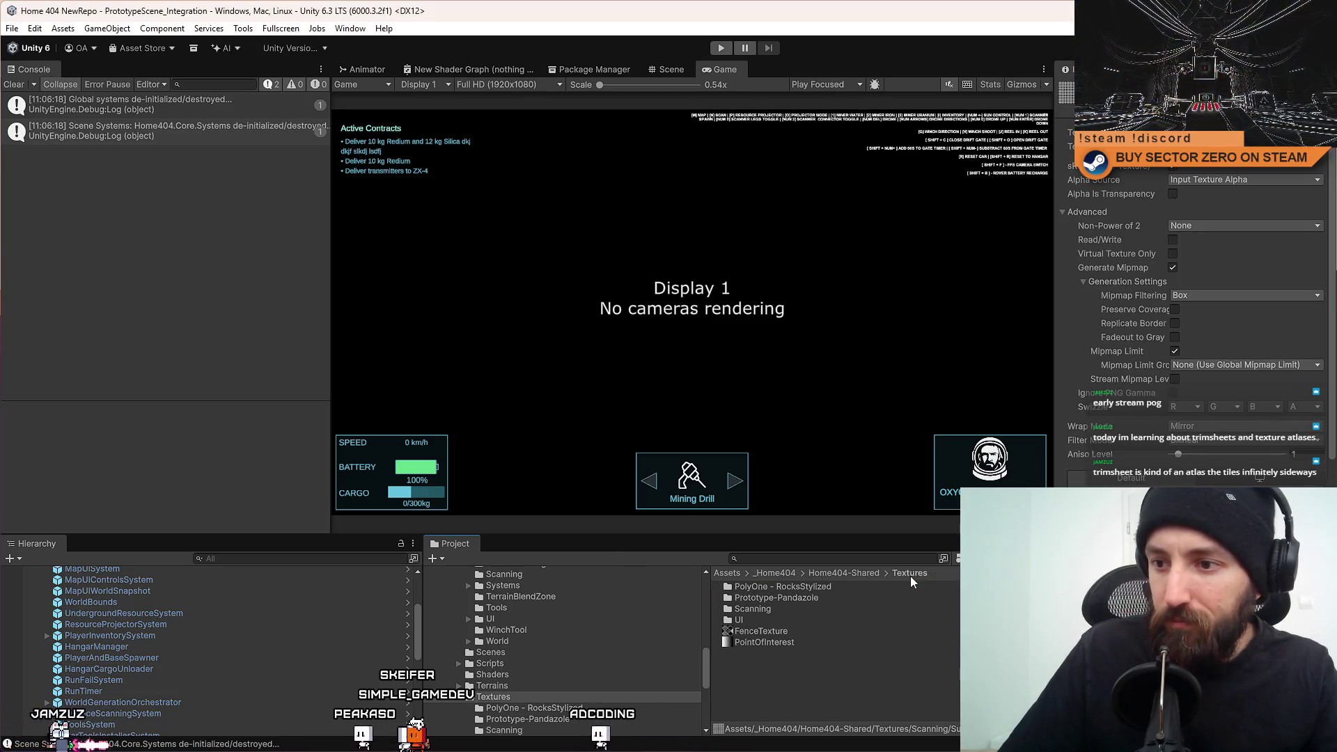
left_click(862, 575)
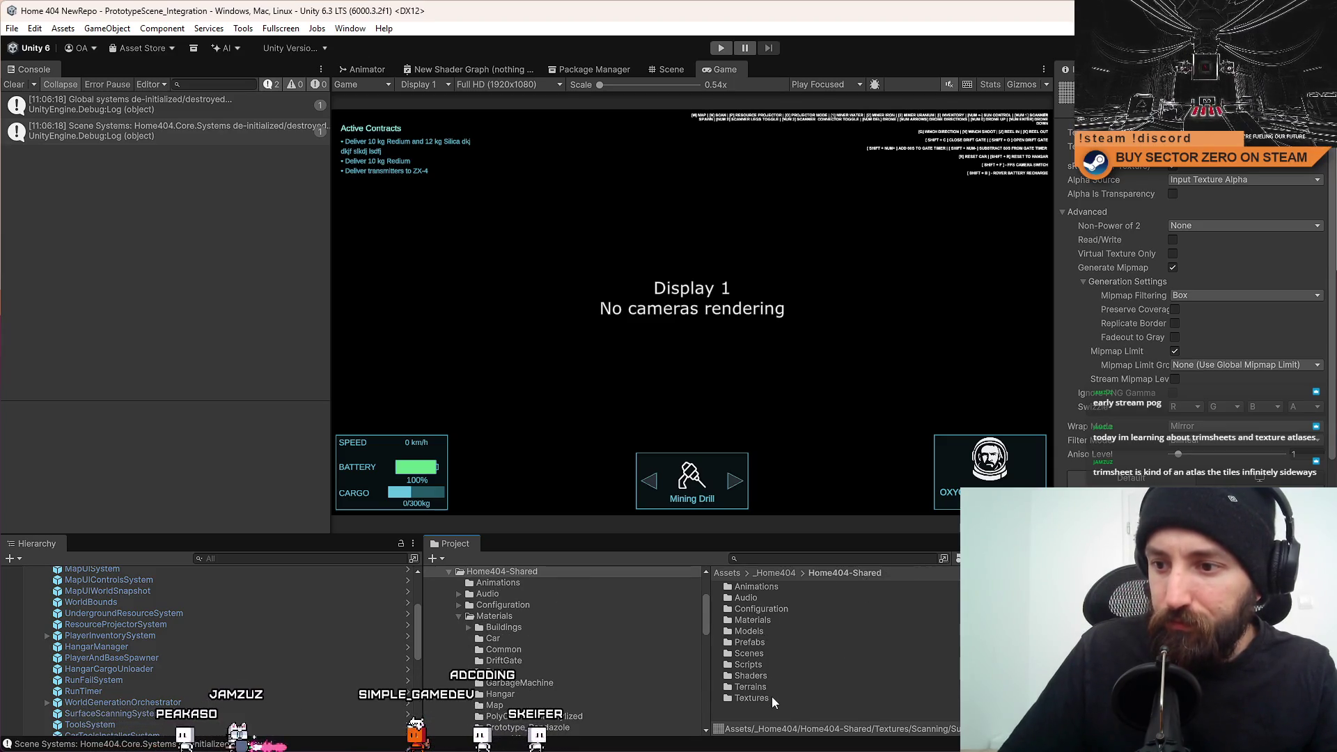
left_click(794, 697)
double_click(795, 696)
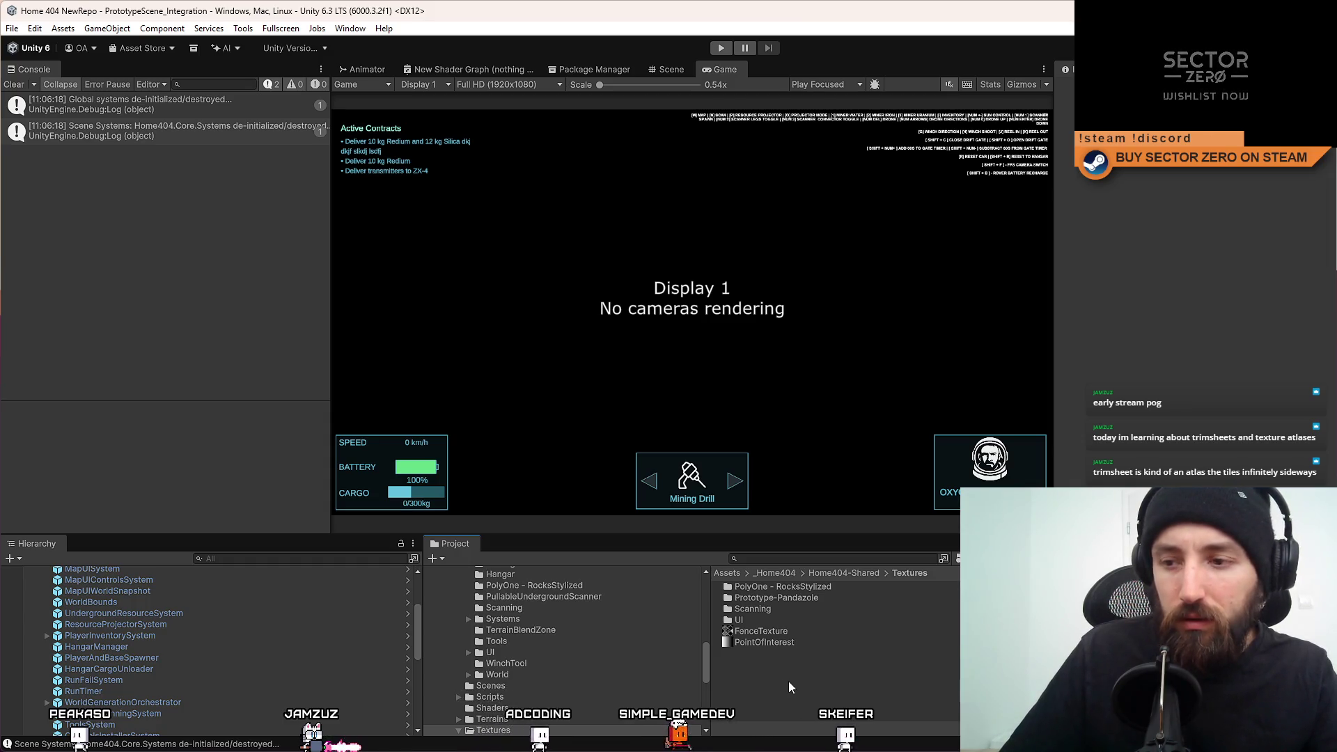
Rename the SurfaceScanGrid texture to LevelBoundsGrid.
left_click(802, 658)
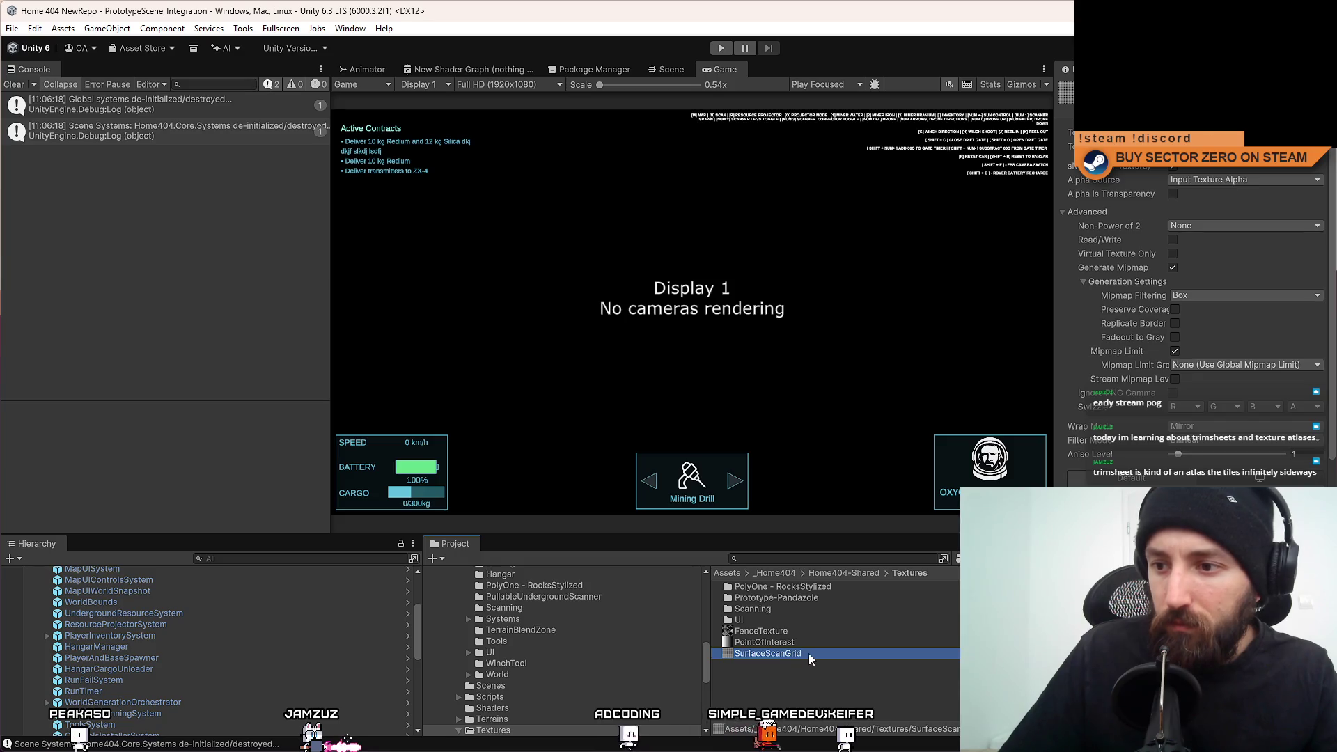
left_click(808, 653)
type("LevelBoundsGrid")
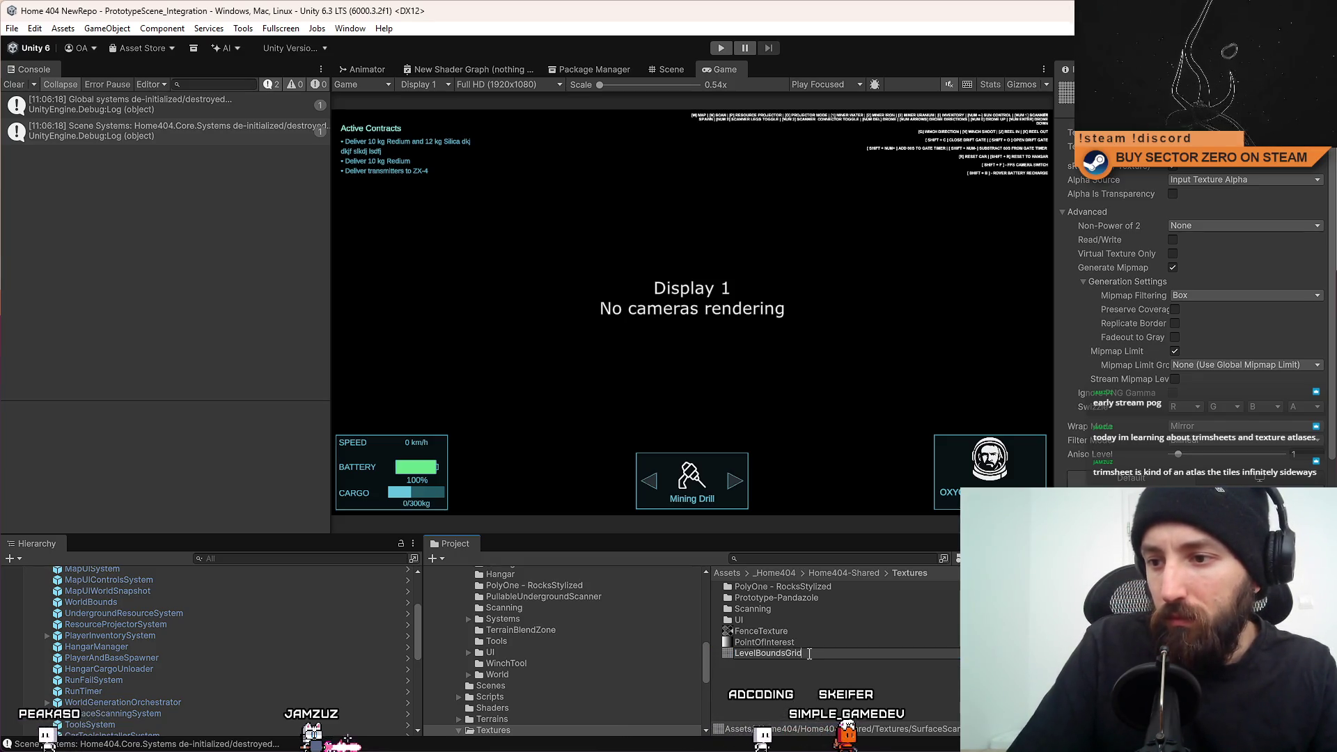
key("Return")
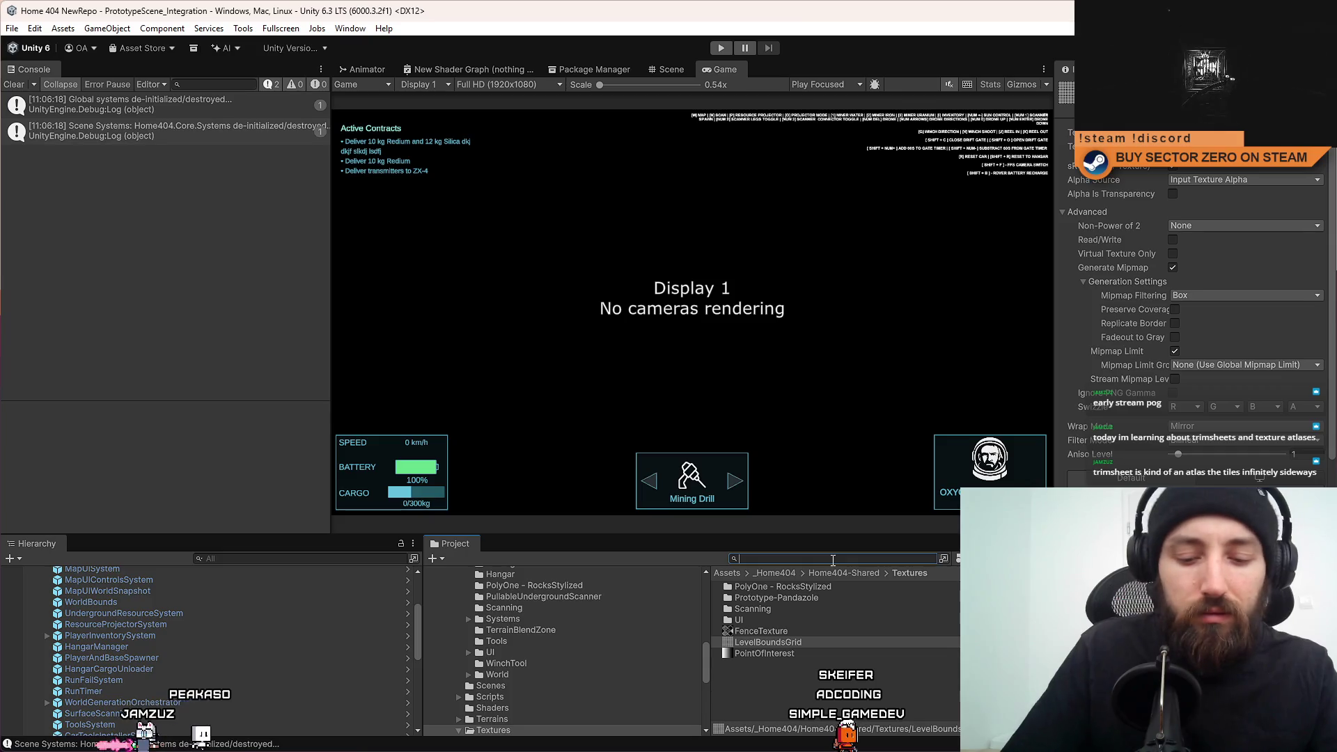
Search the Project for 'bounds' and rename the LevelBoundsGrid texture to WorldBounds.
type("level bounds")
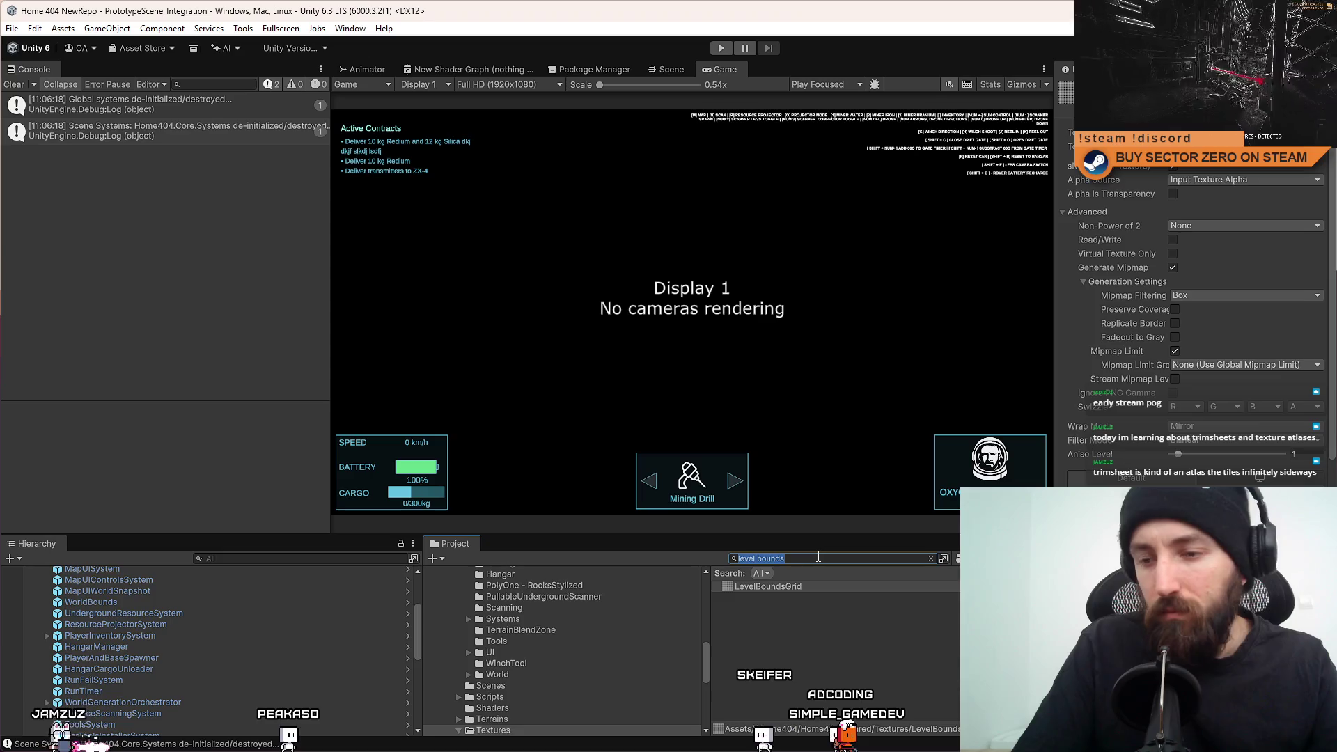
type("bound")
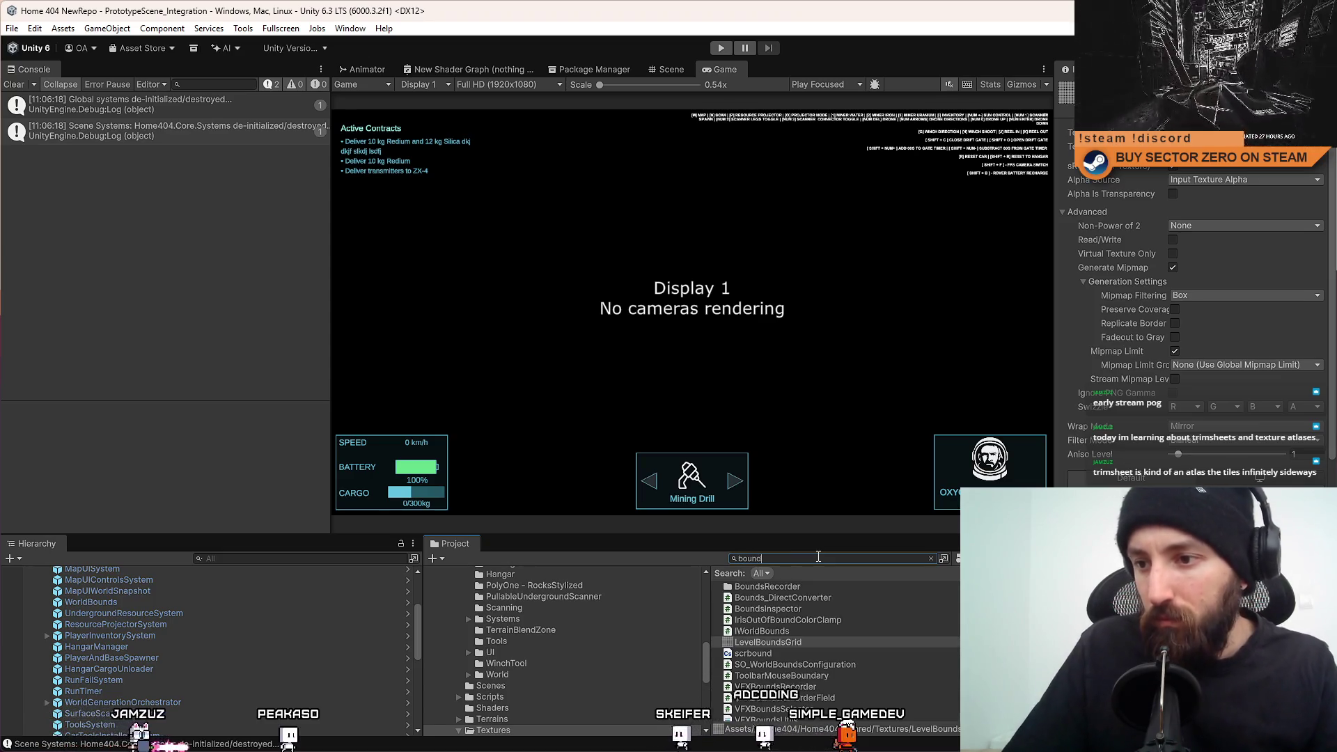
type("s")
scroll(855, 603, "down", 1)
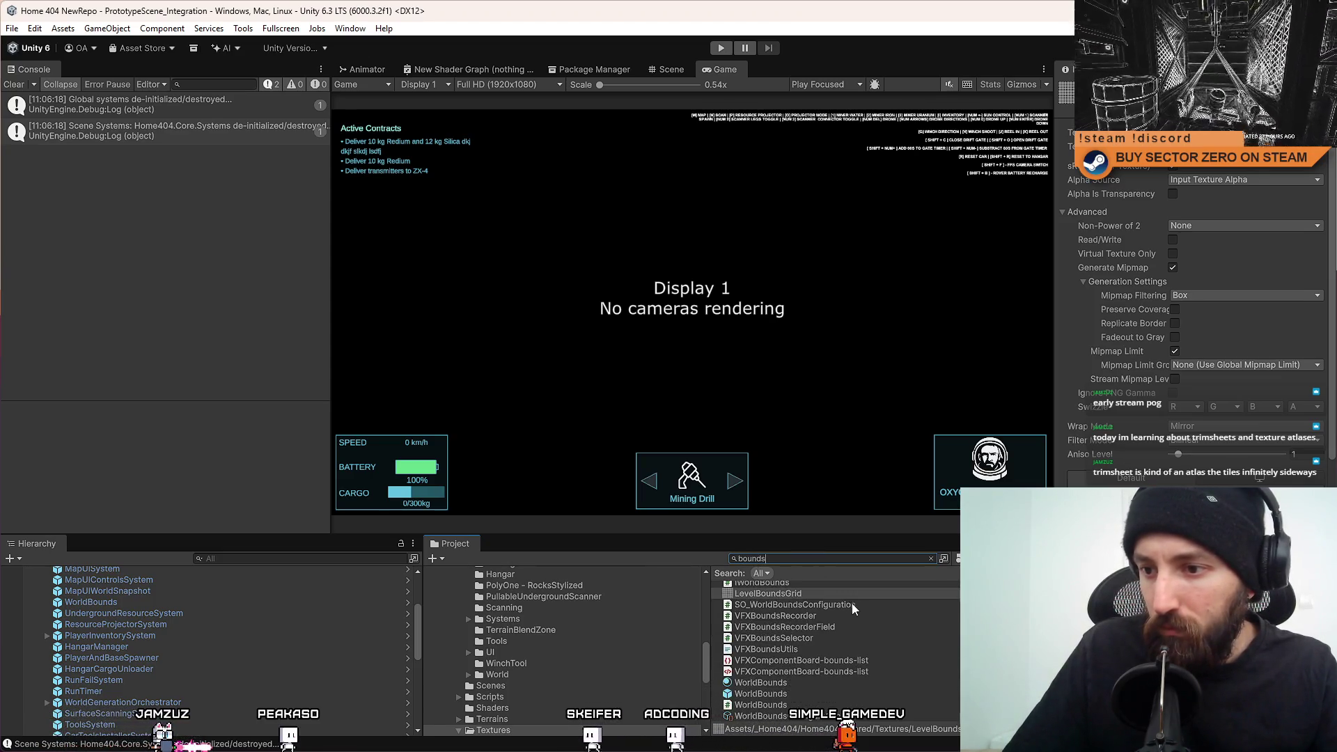
left_click(815, 596)
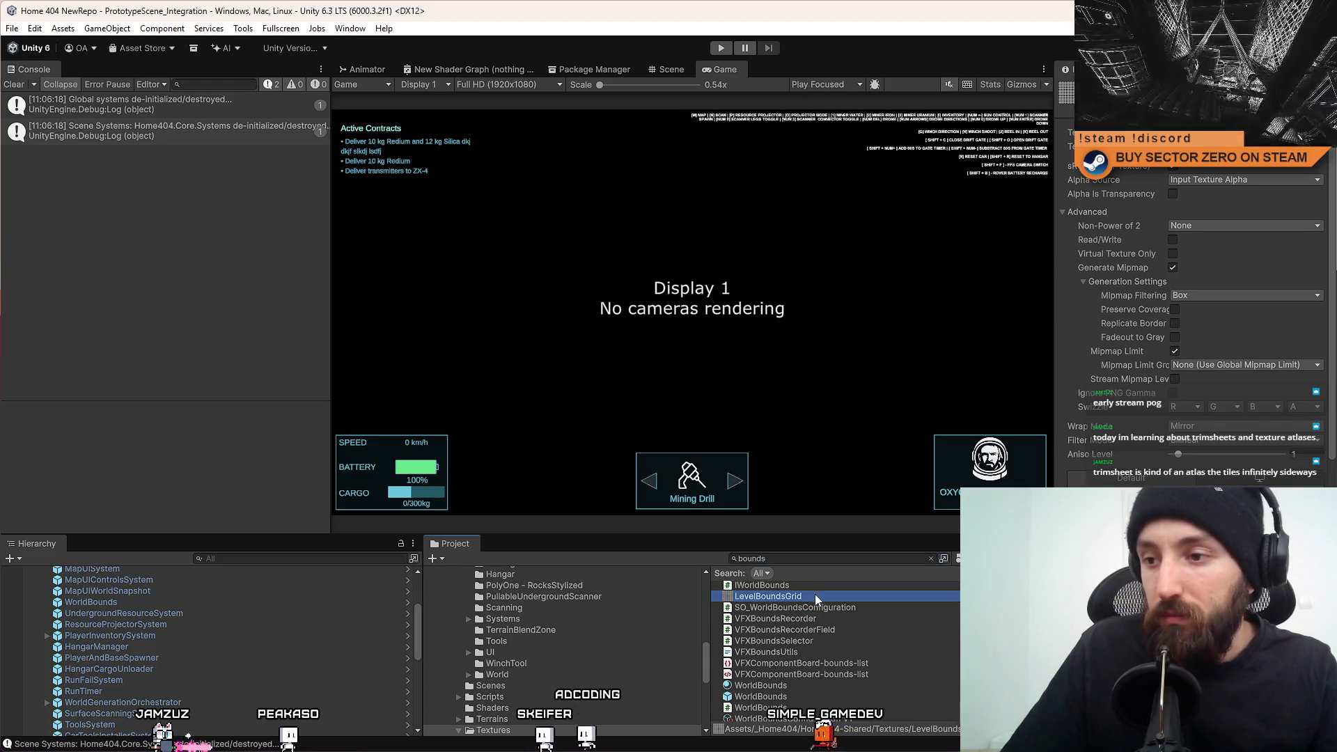
key("F2")
type("Worl")
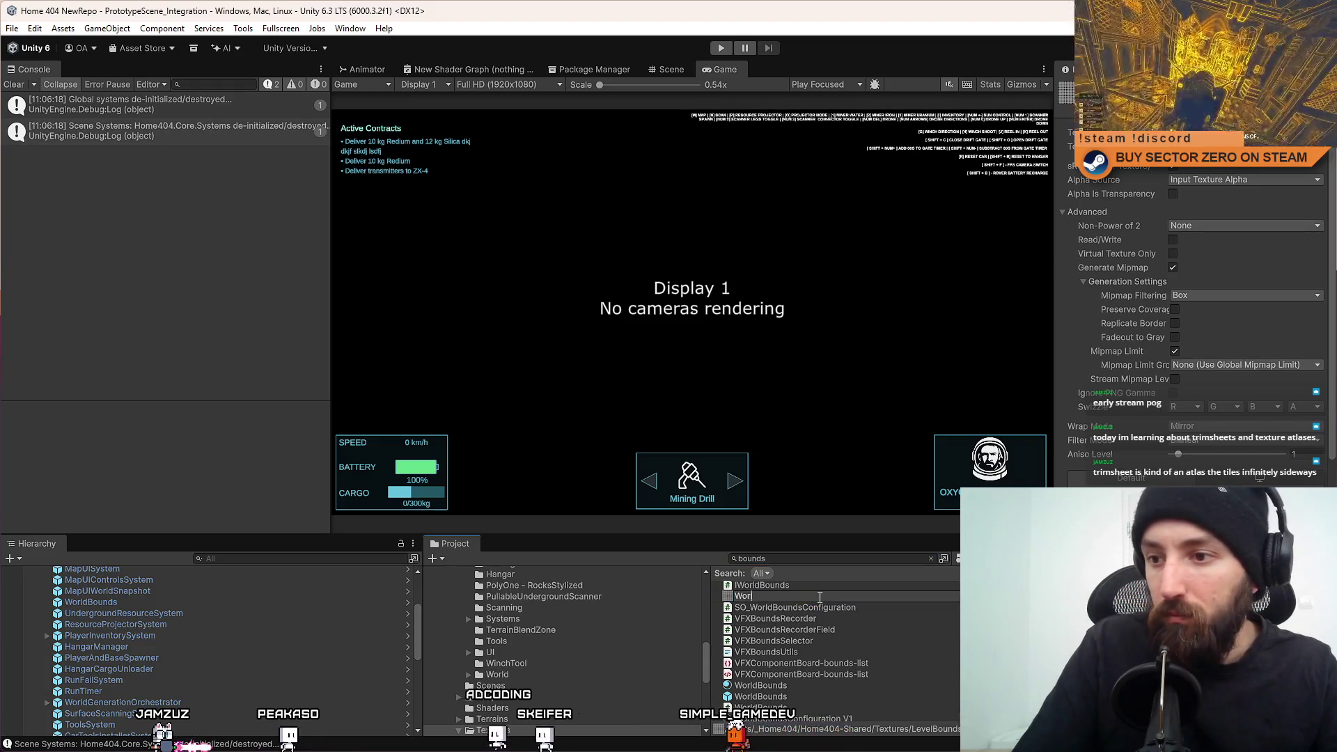
type("dBounds")
key("Return")
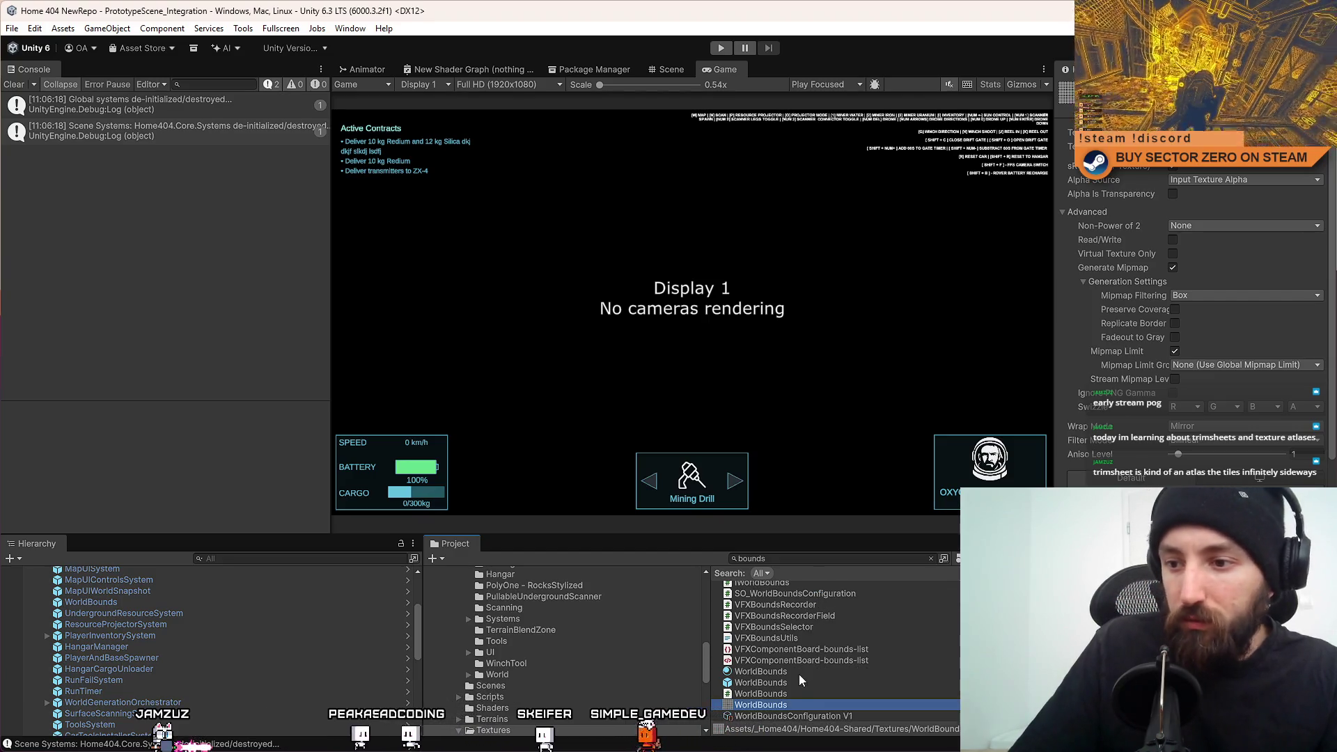
Compare the WorldBounds texture, material and prefab, then clear the console log.
left_click(798, 682)
left_click(813, 669)
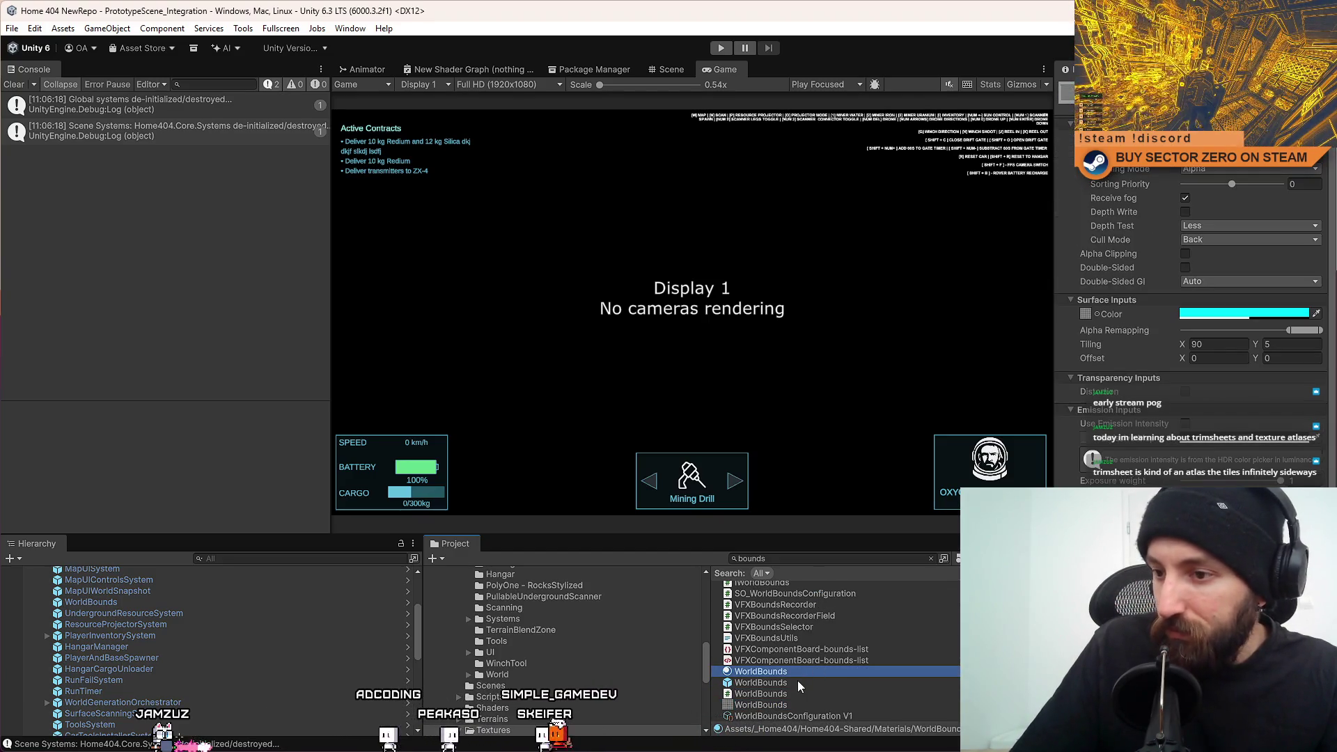
left_click(797, 682)
left_click(812, 671)
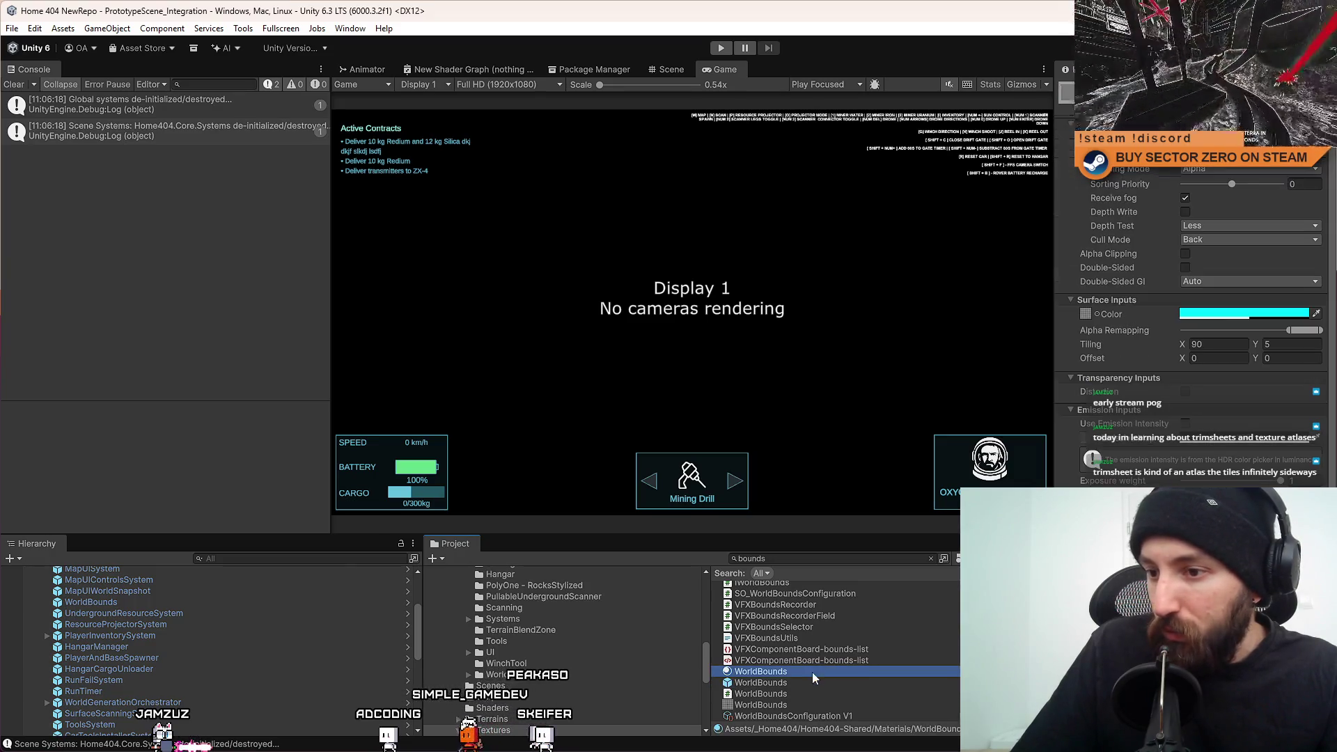
left_click_drag(785, 707, 1101, 308)
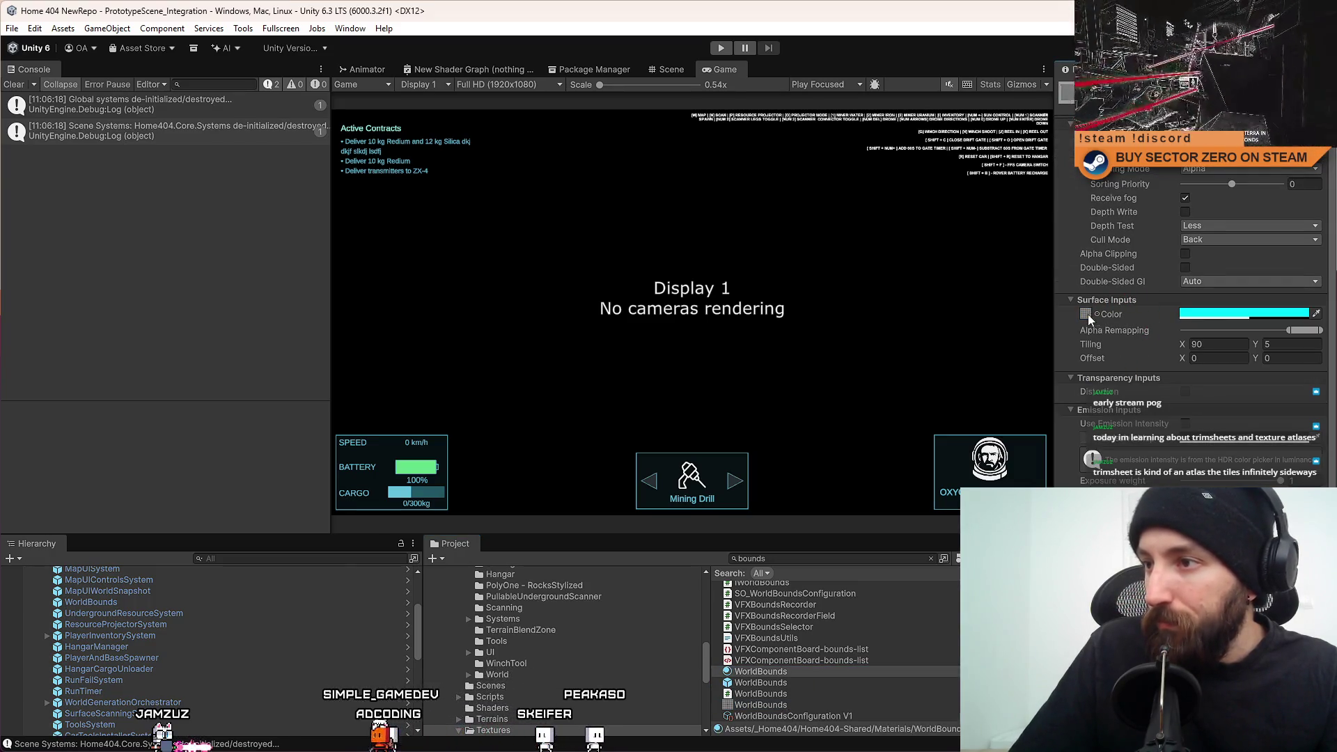
left_click(845, 681)
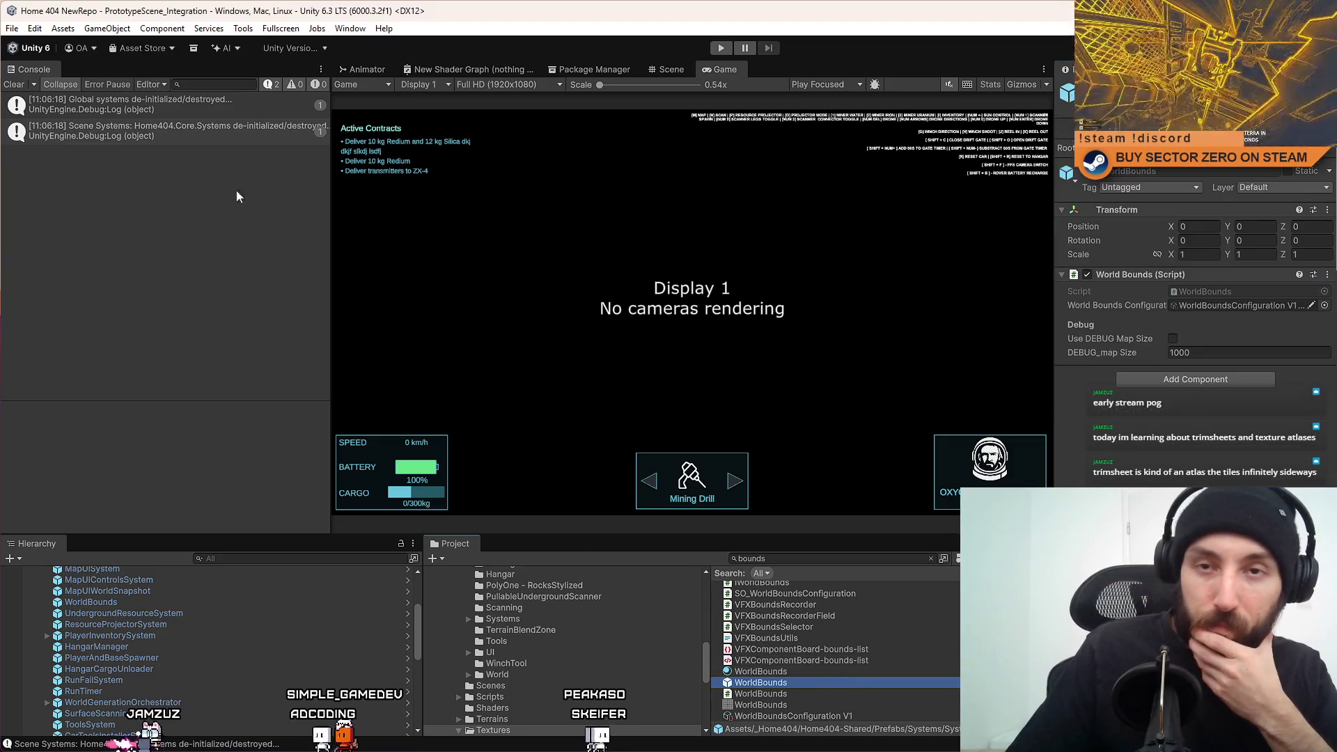
left_click(14, 84)
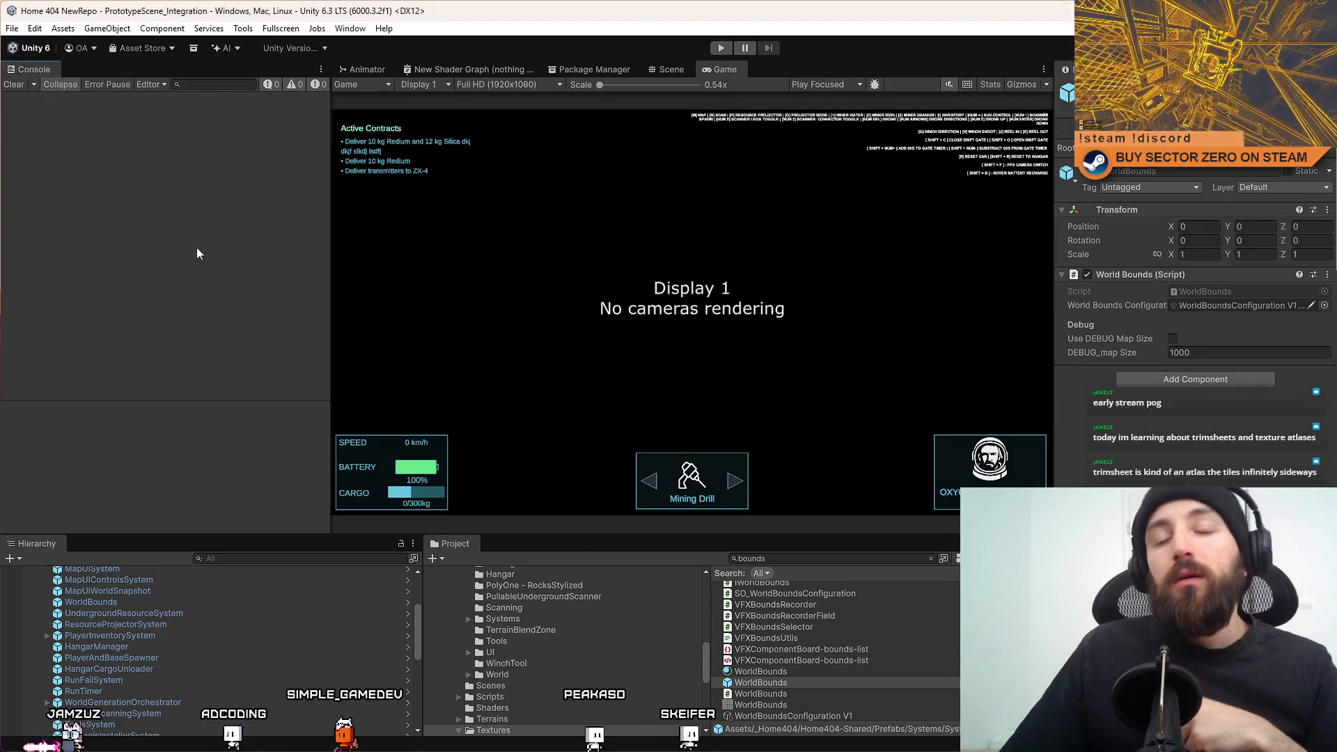
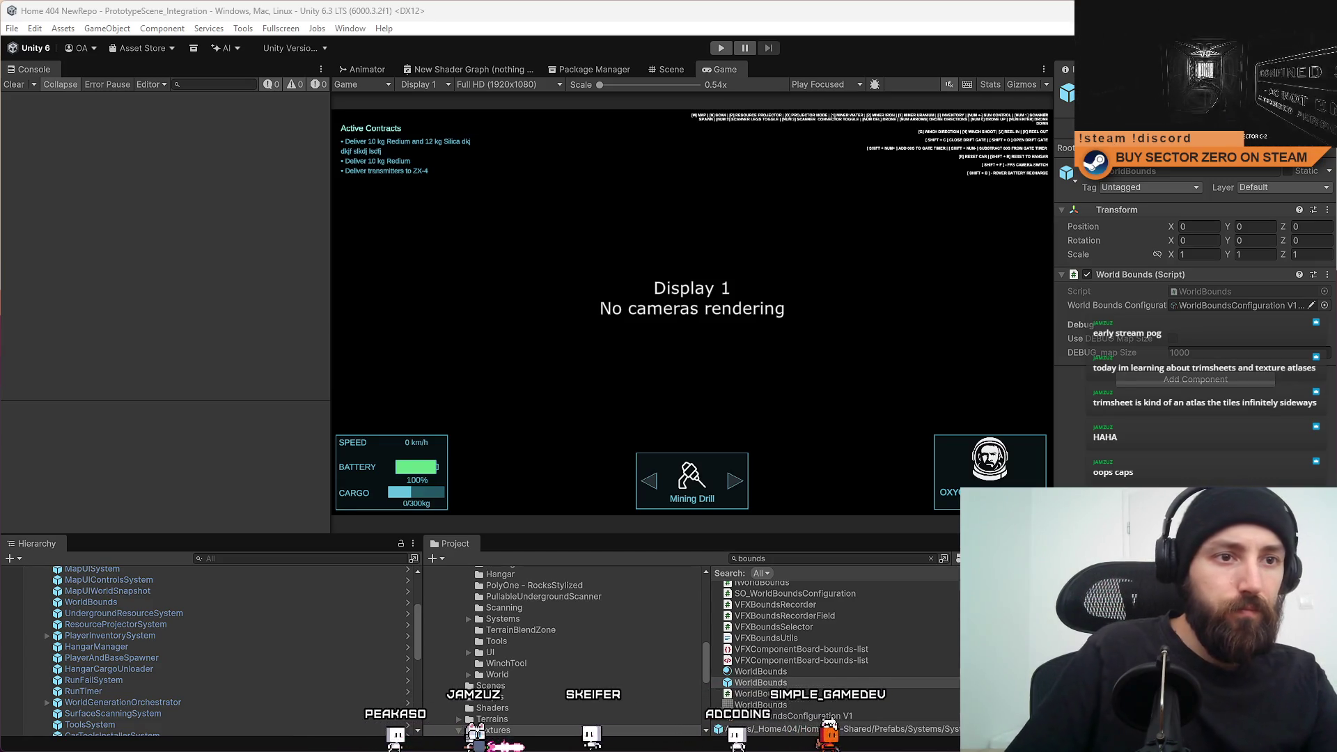
Under 03/03/2026 in Notion, overwrite the old call note with 'sync call' and add 'finished hub tweaks' below.
key("alt+Tab")
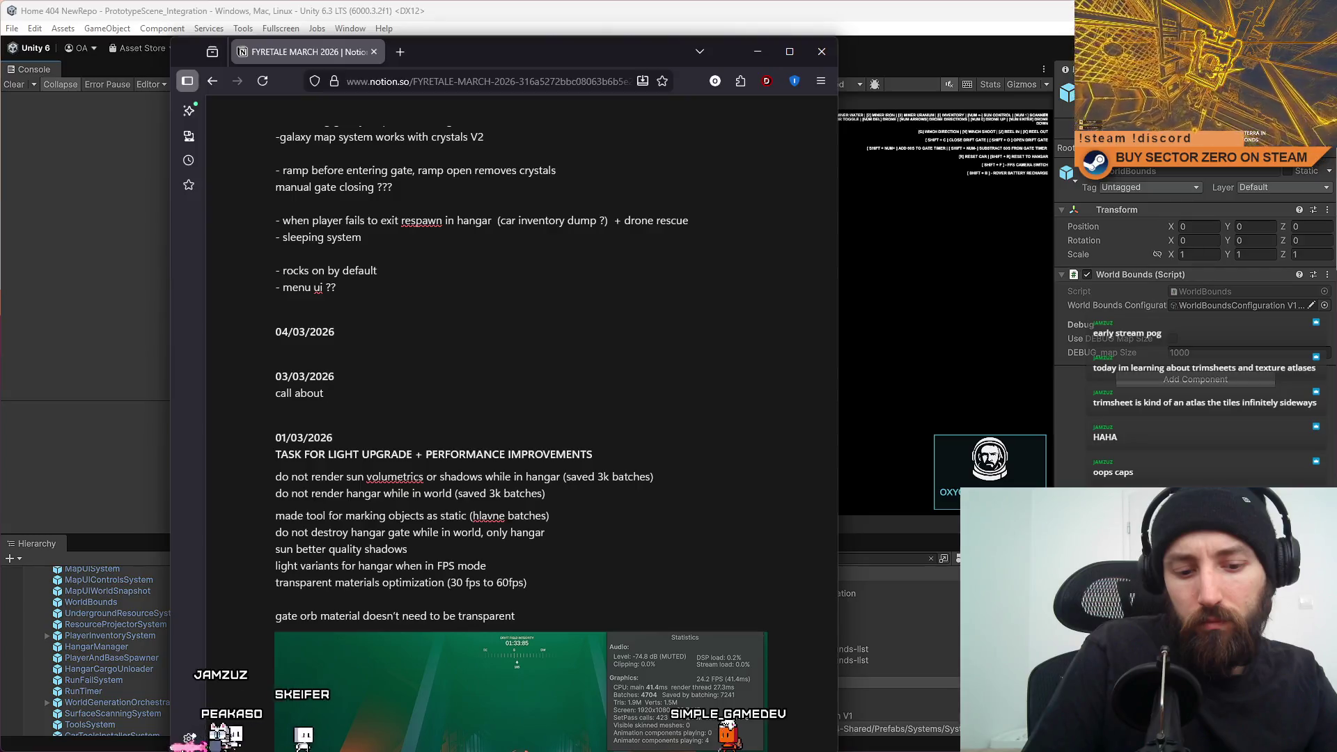
key("BackSpace")
key("BackSpace")
key("BackSpace")
type("sync call")
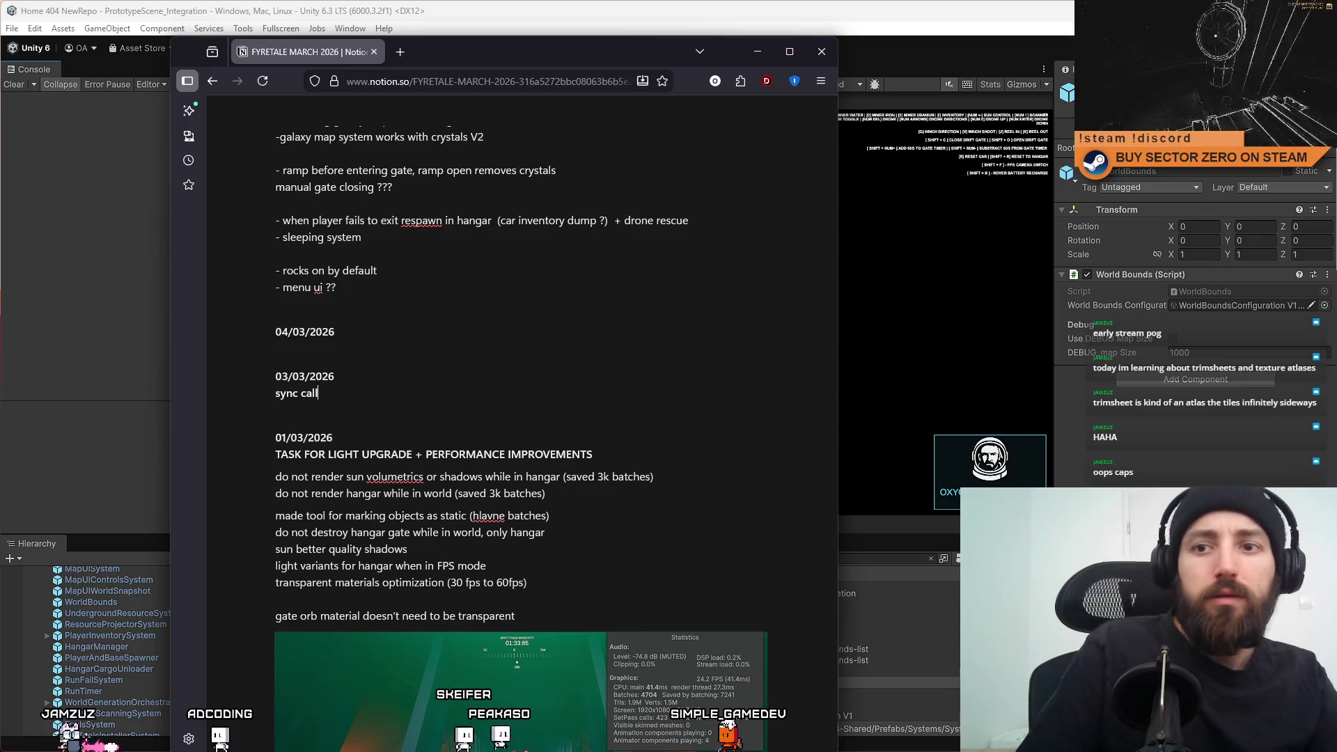
key("Return")
type("fi")
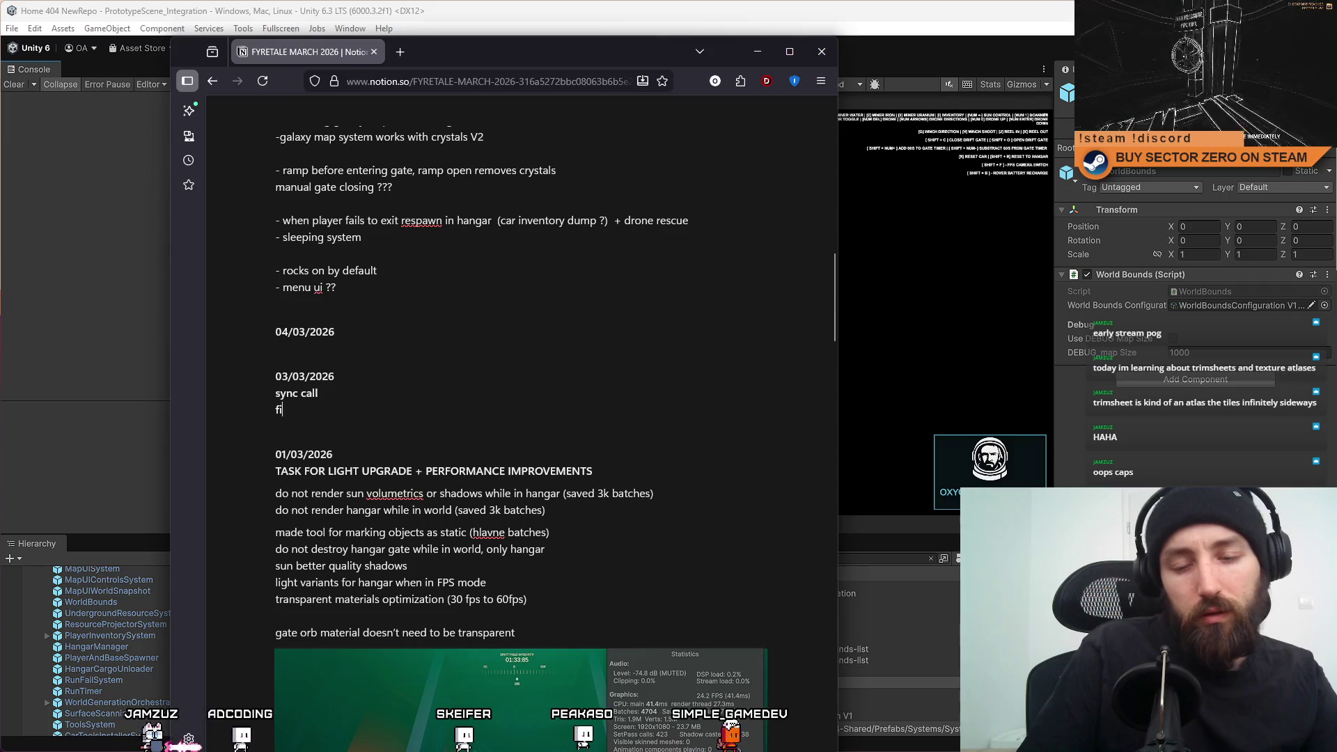
type("nished hub tweaks")
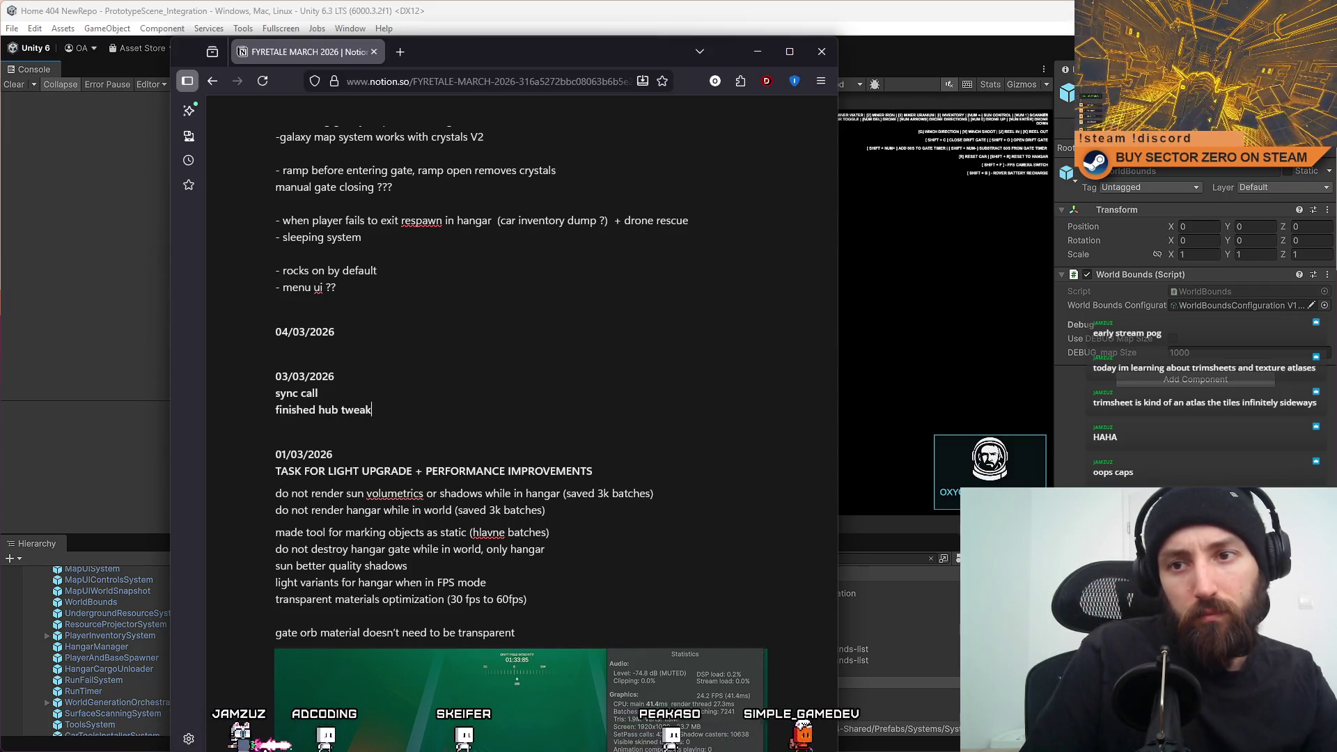
left_click(278, 353)
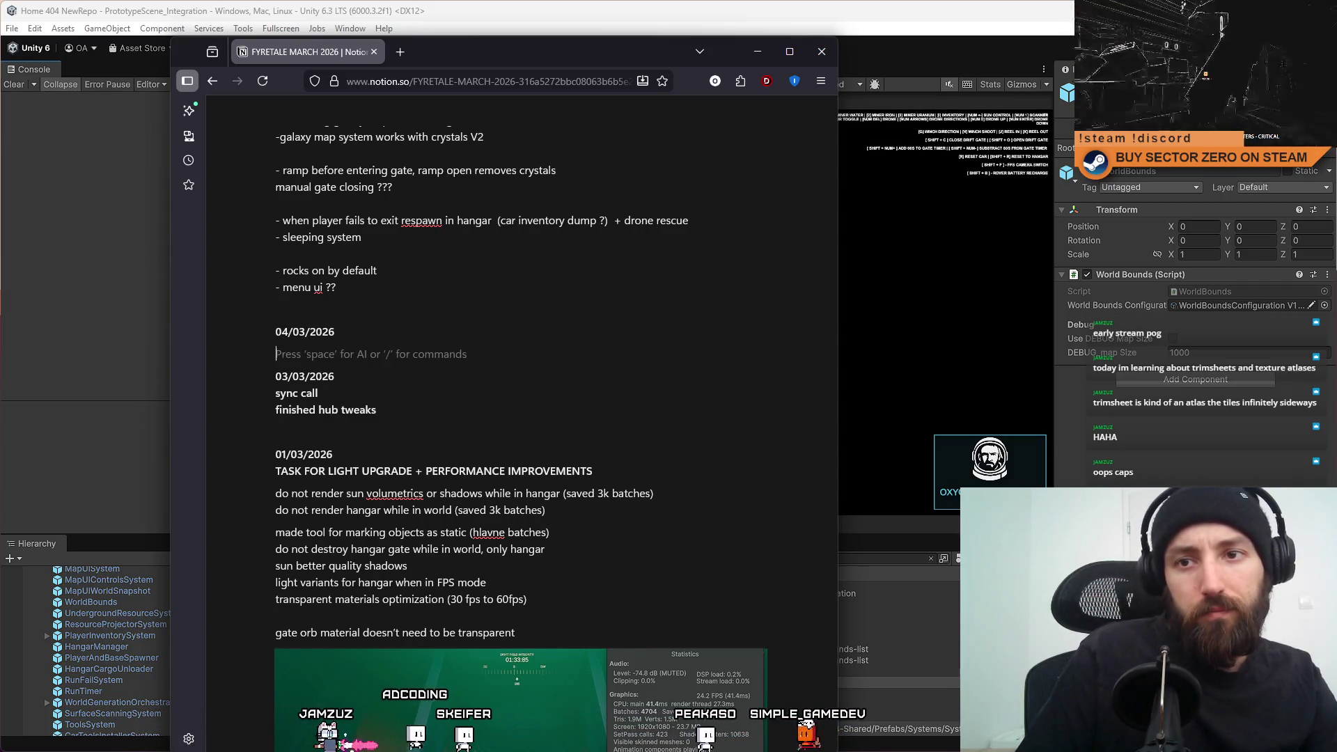
Write 'rover velocity limitation on hangar entrance' as the first 04/03/2026 note.
key("Return")
type("rigidbody veloci")
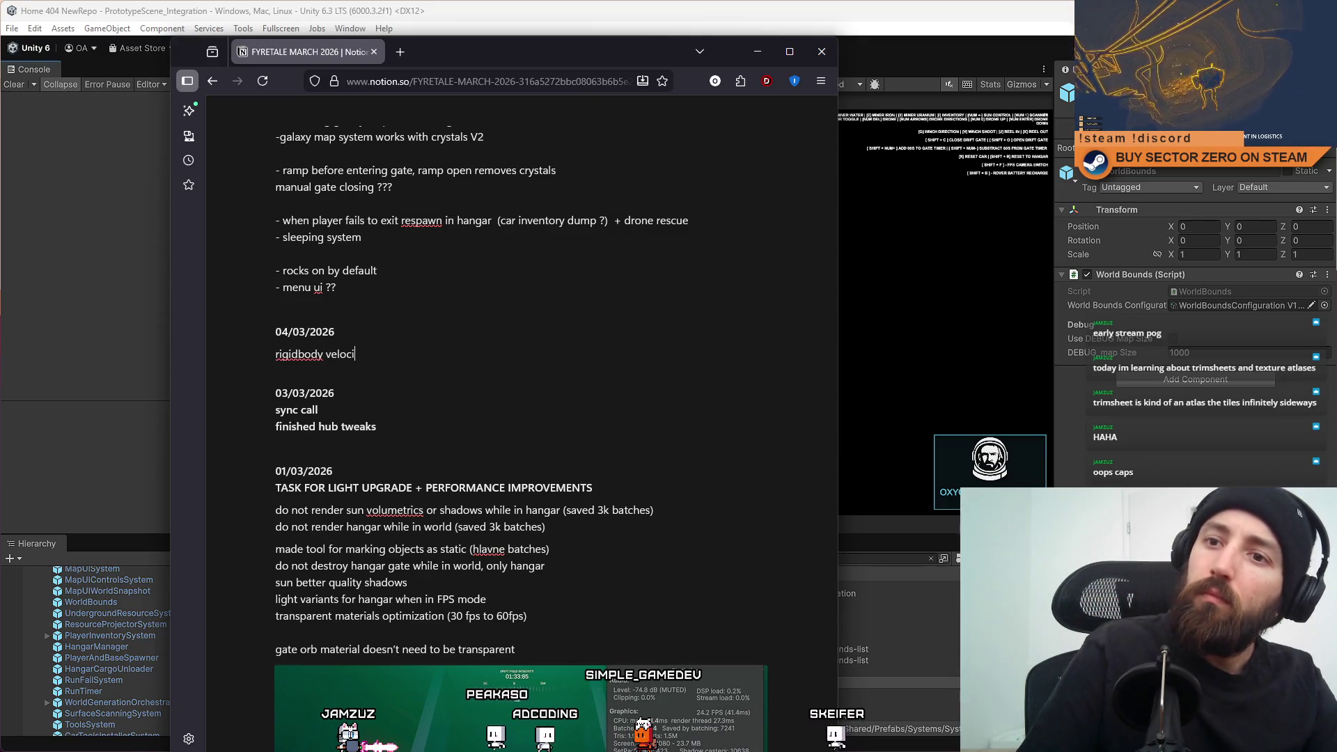
type("ty limitati")
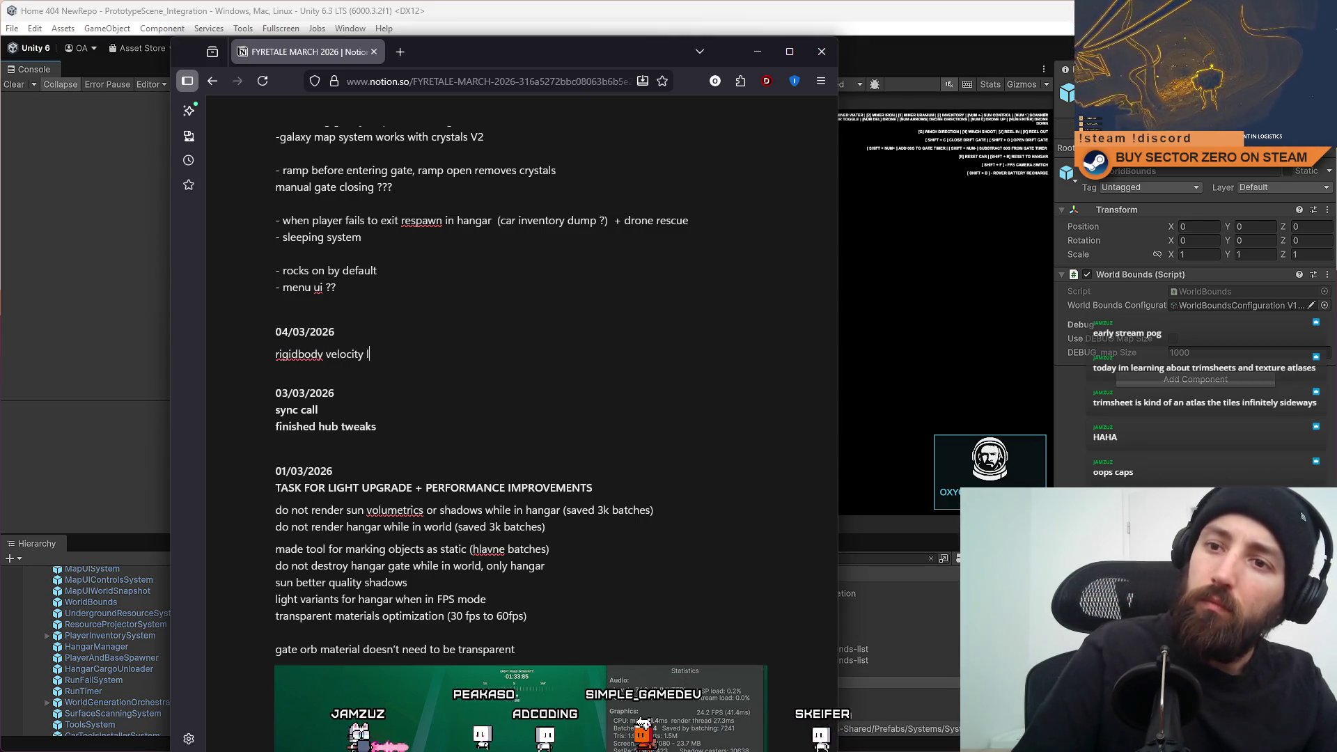
type("on on gate")
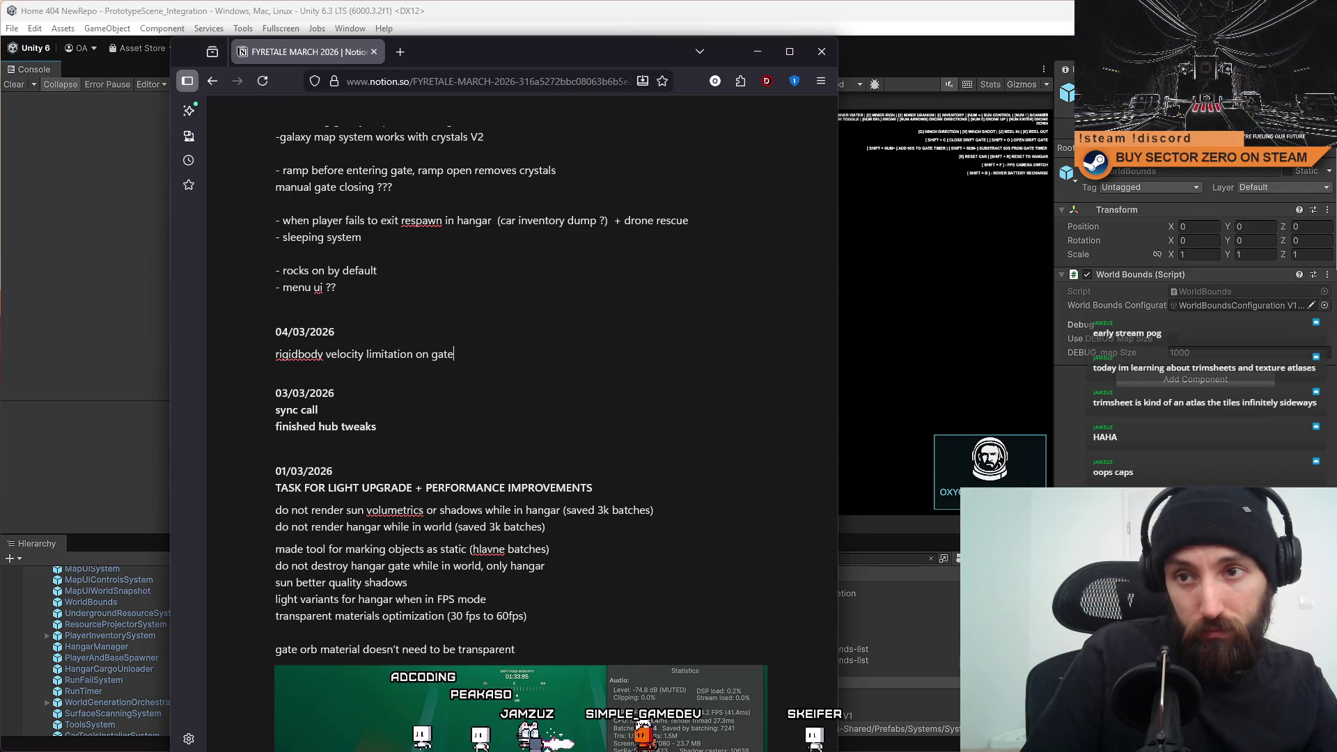
key("BackSpace")
key("BackSpace")
key("BackSpace")
key("BackSpace")
key("BackSpace")
type("angar entrance")
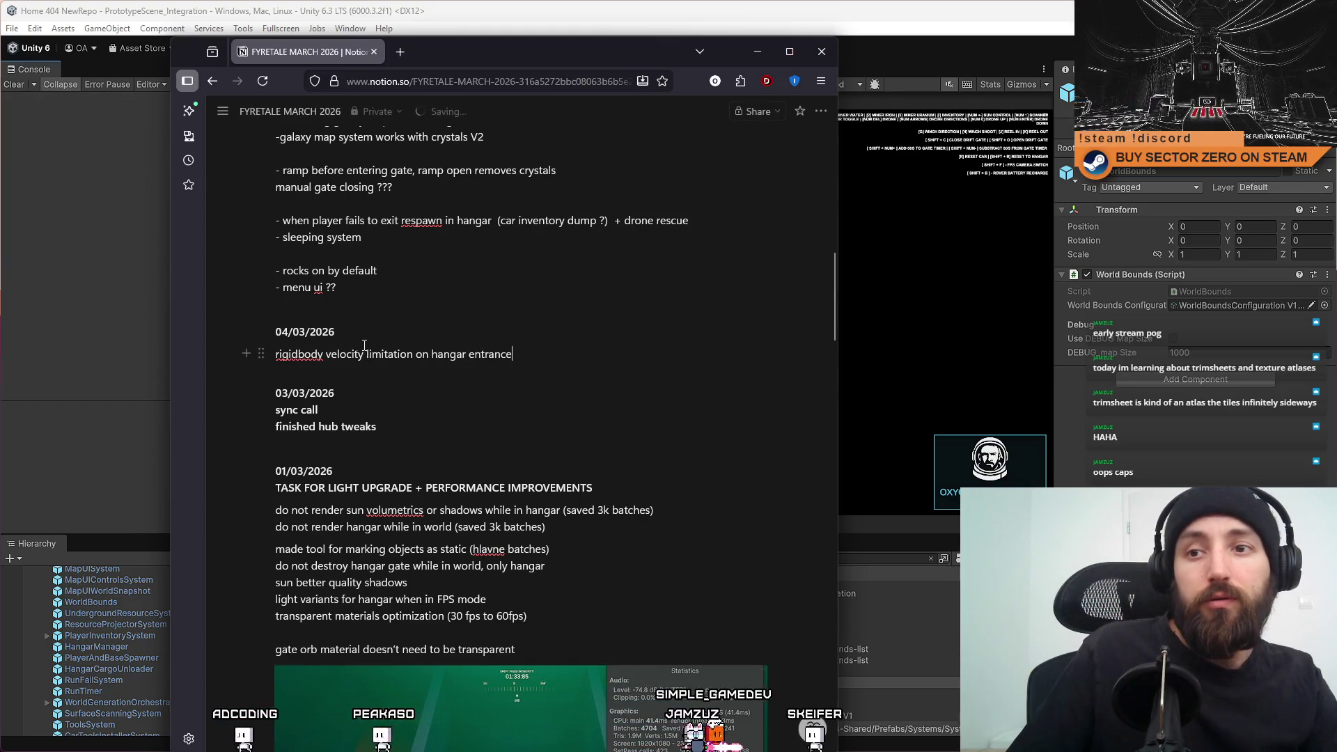
double_click(299, 354)
type("rover")
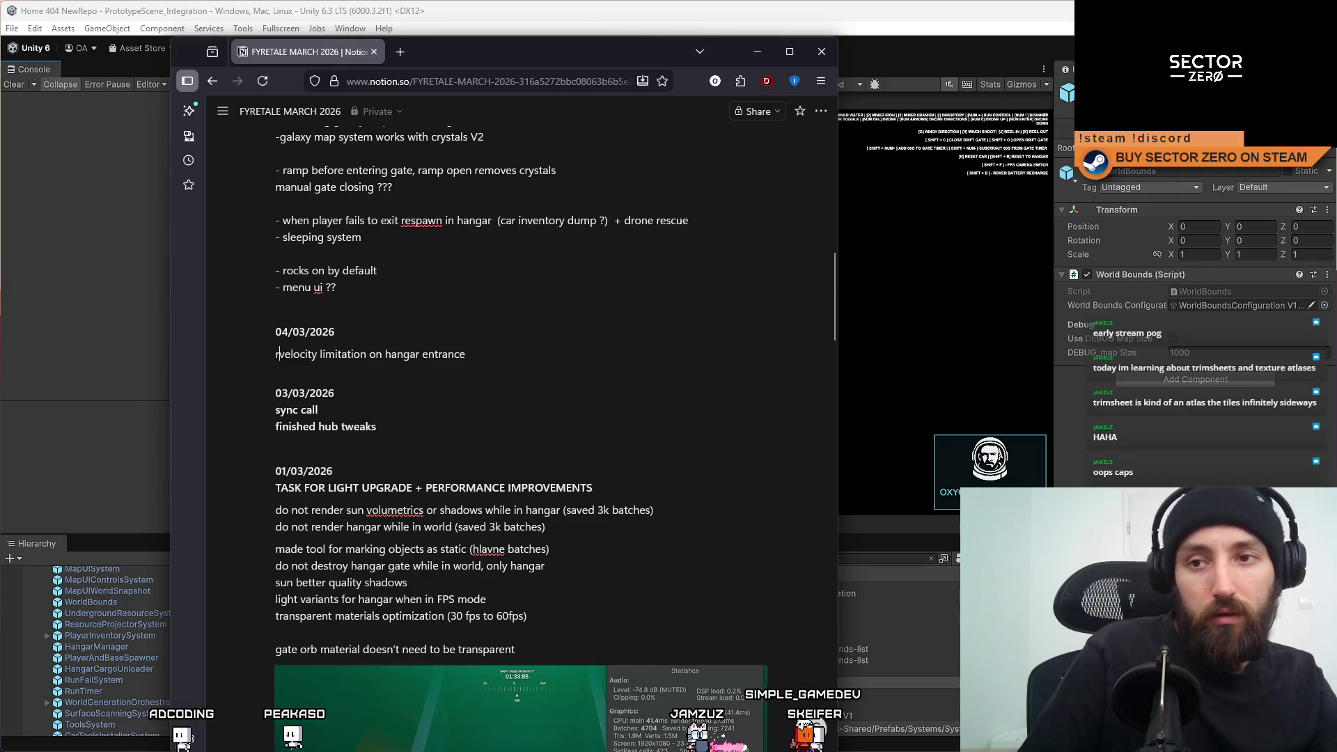
left_click(504, 355)
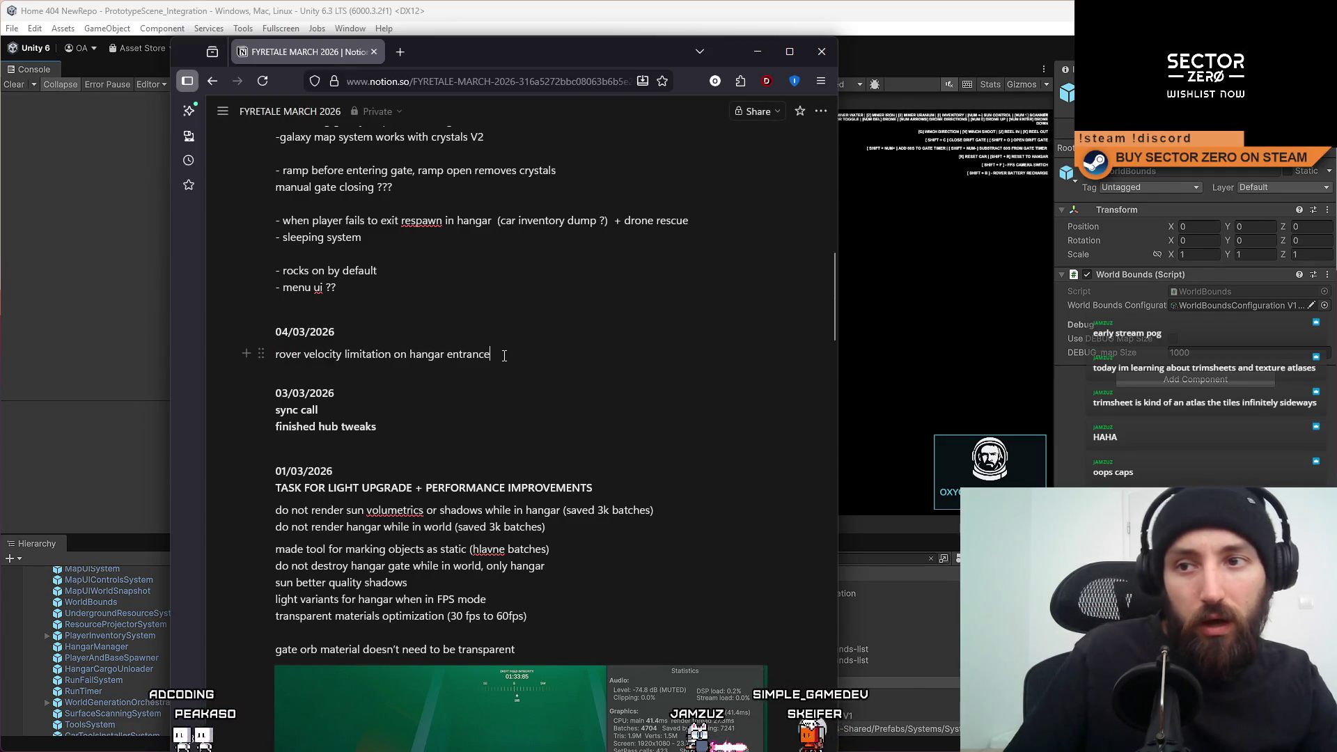
Add 'tweaked worldbounds material' below it and close the gap under the date.
key("Return")
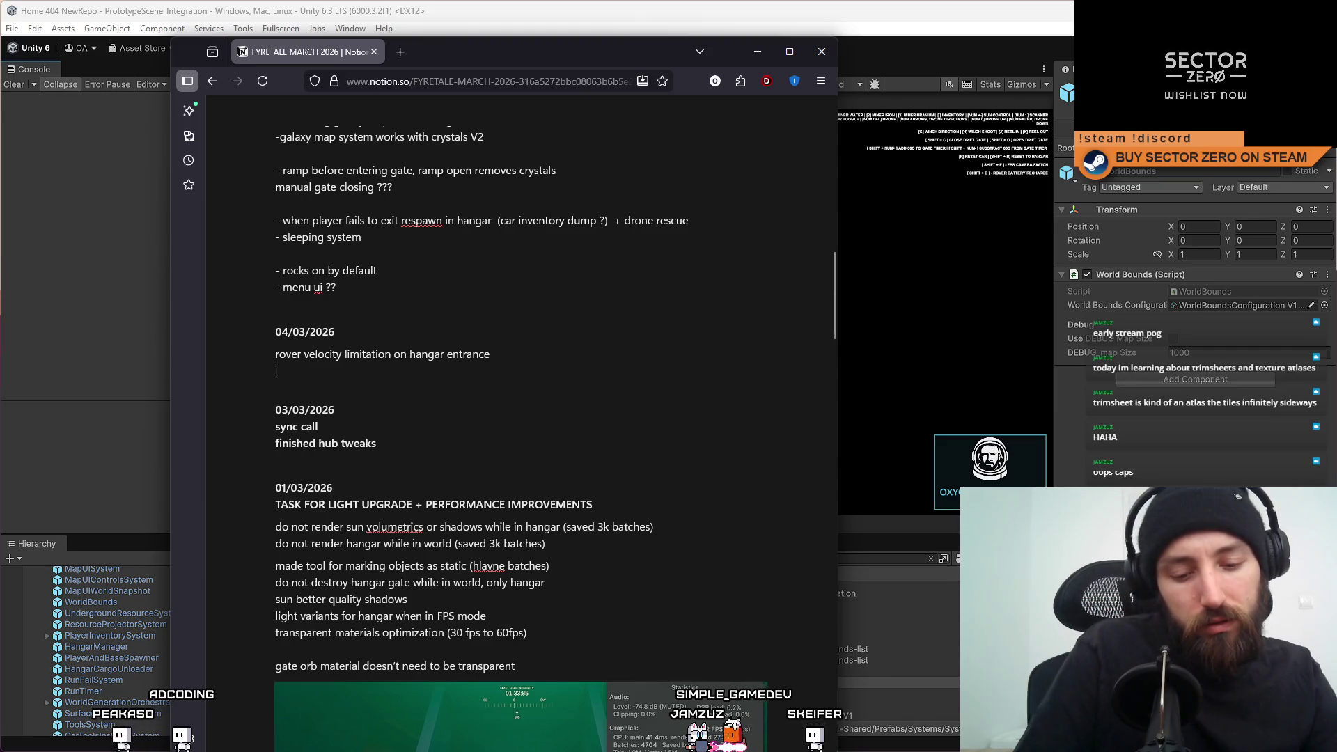
type("tweaked")
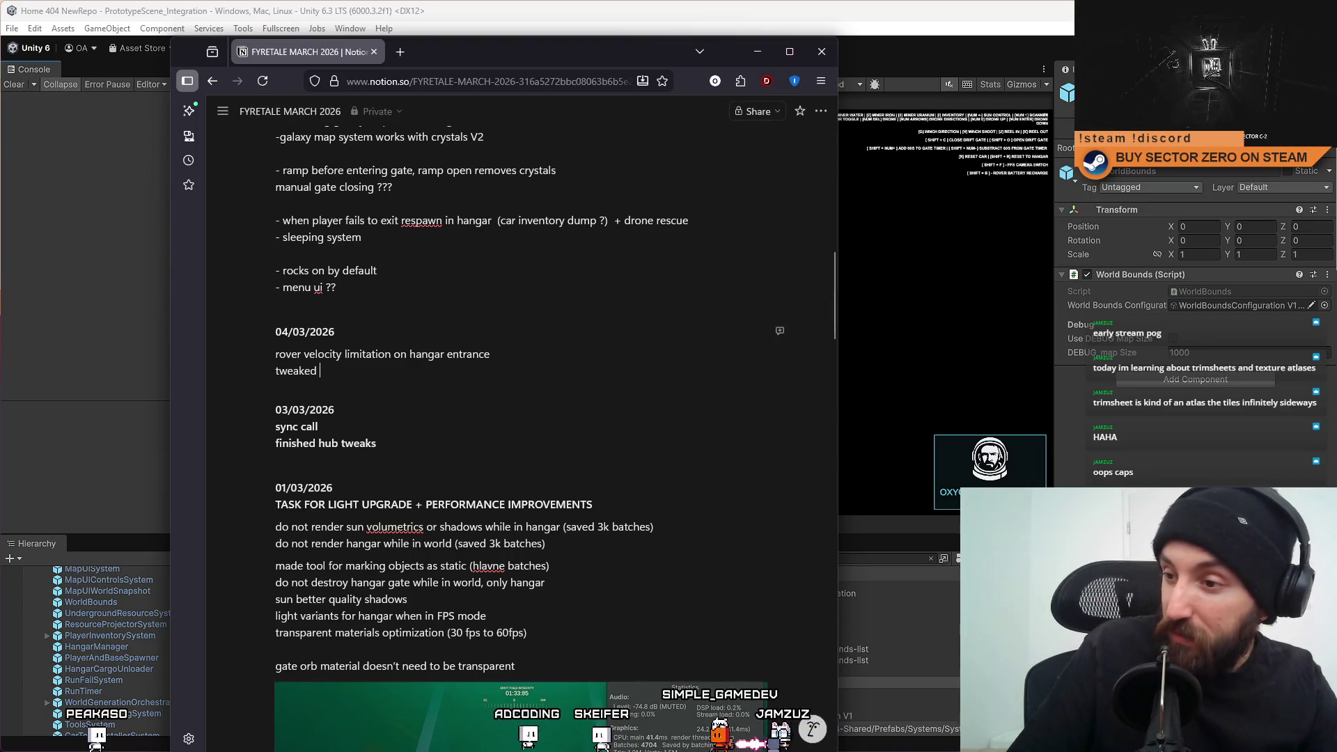
type("worldbounds")
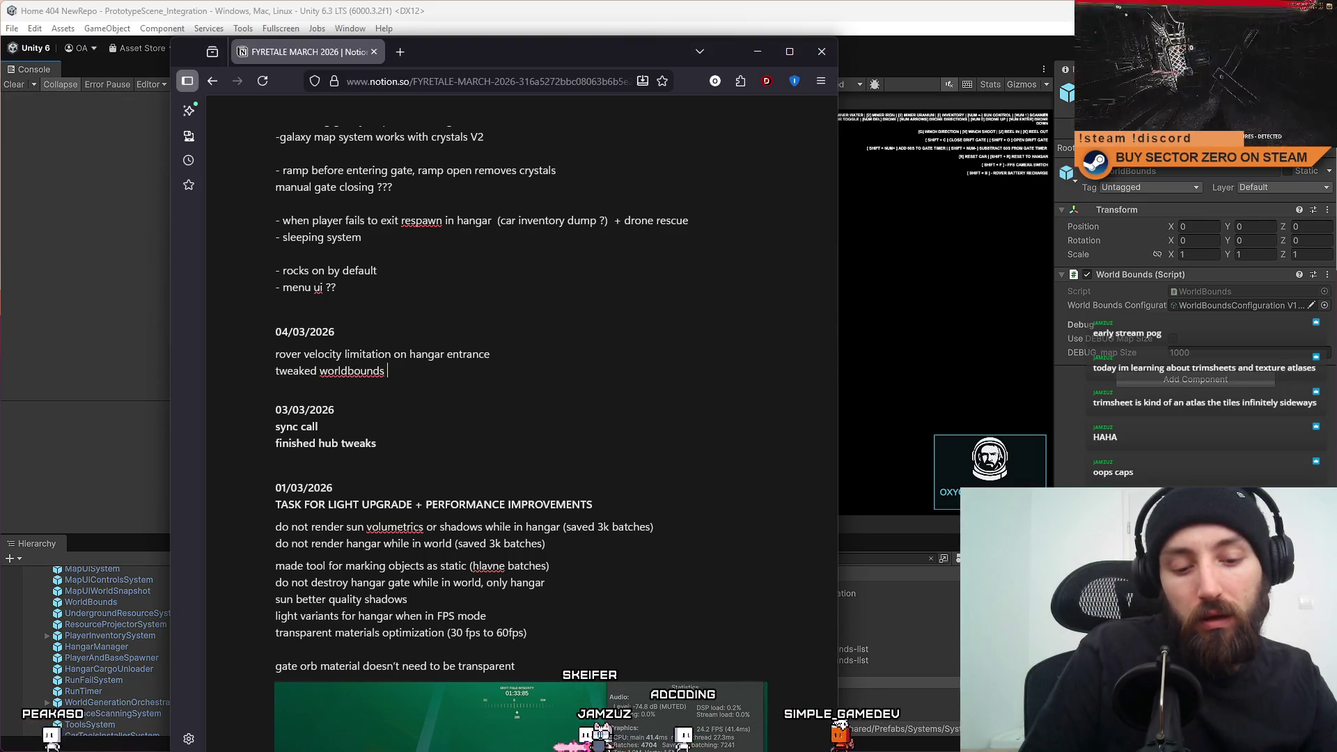
type(" material")
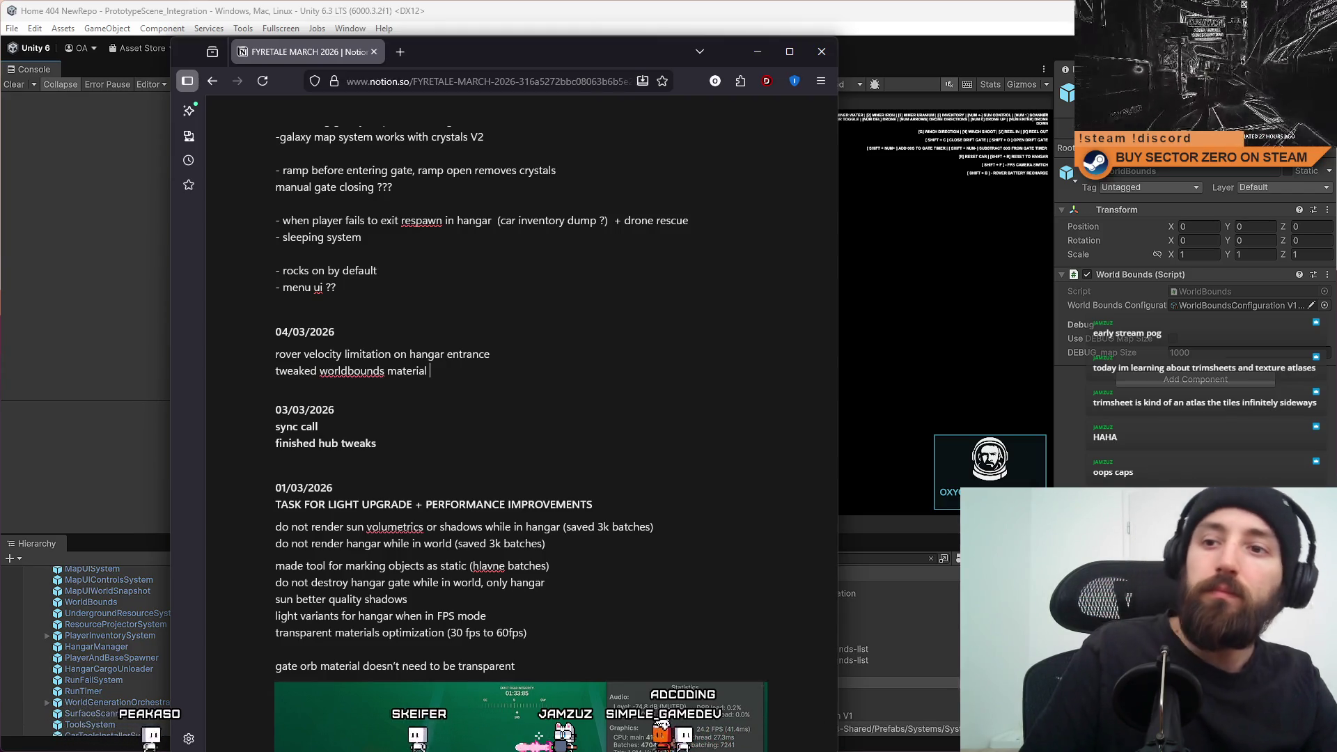
left_click(277, 354)
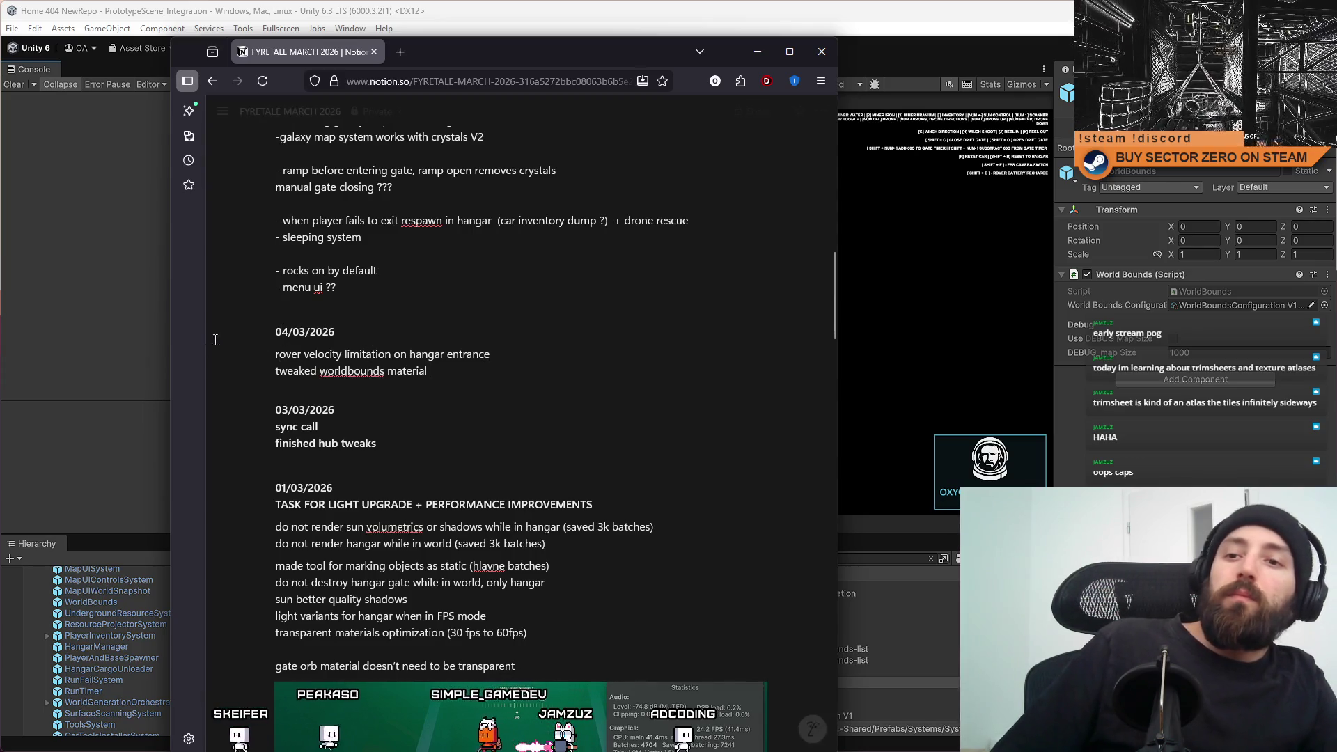
key("BackSpace")
key("shift+Return")
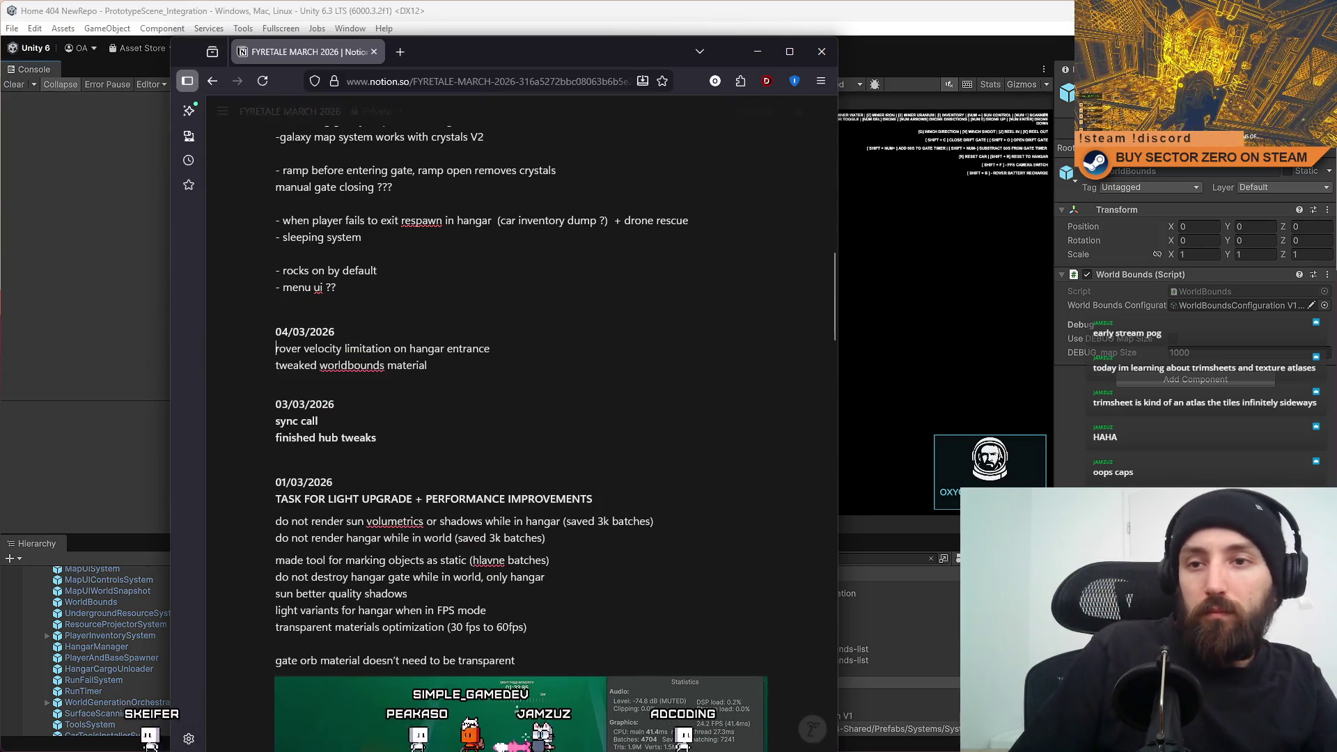
left_click(405, 309)
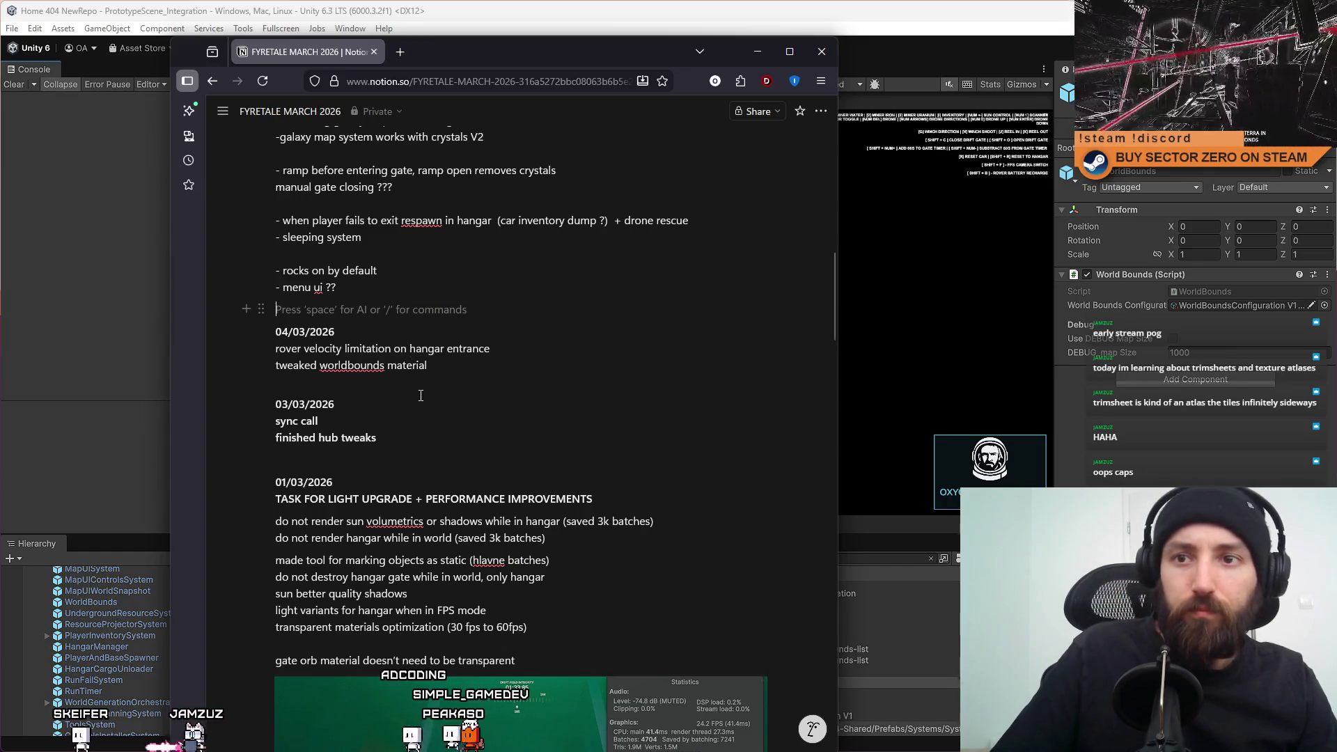
Scroll up to the 02/03/2026 tasks and select the 'prevent player from falling in office area' line.
scroll(404, 308, "up", 3)
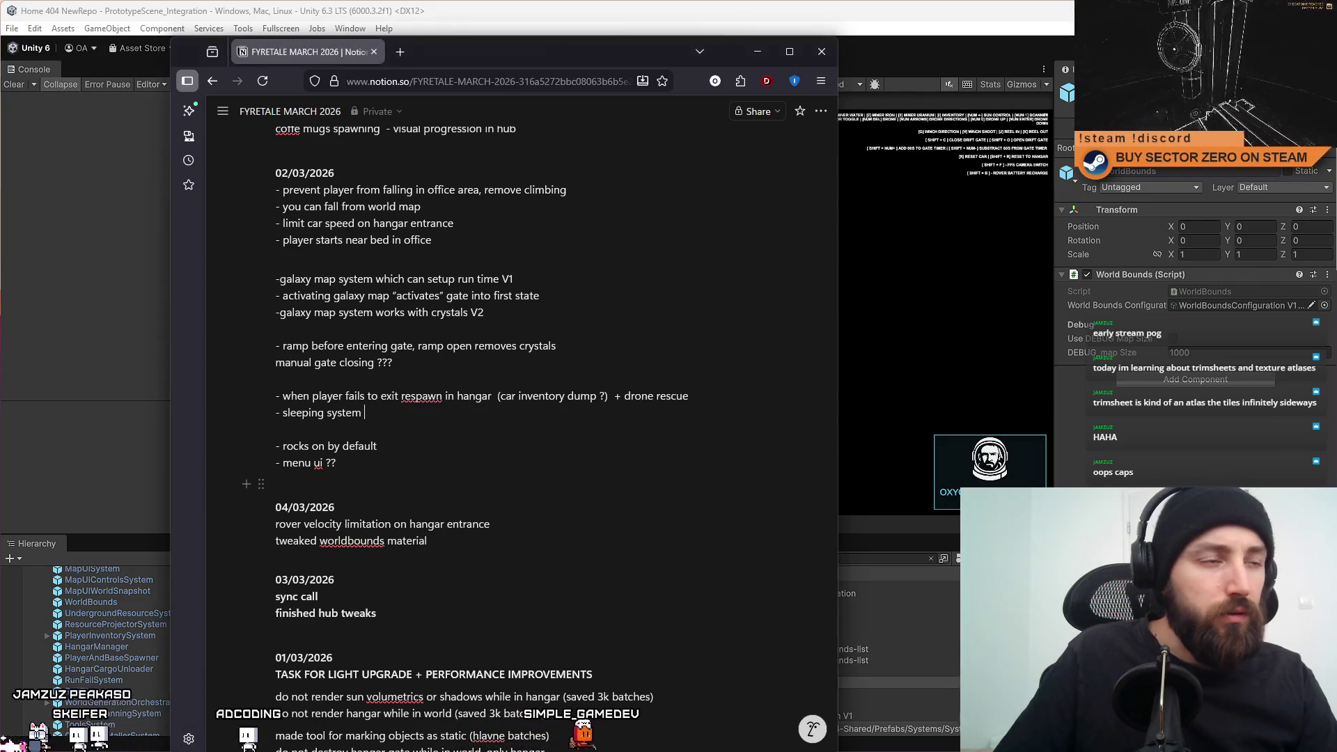
scroll(651, 522, "up", 3)
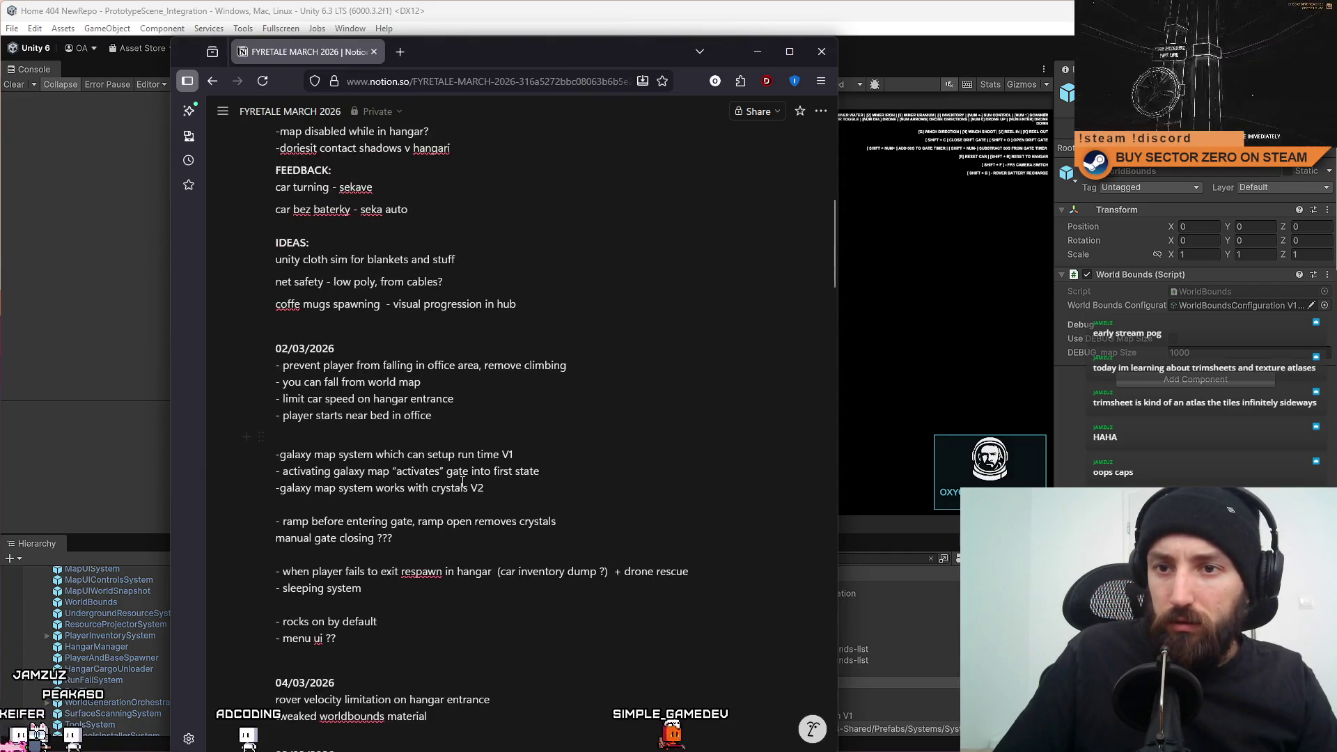
left_click(586, 550)
left_click(611, 597)
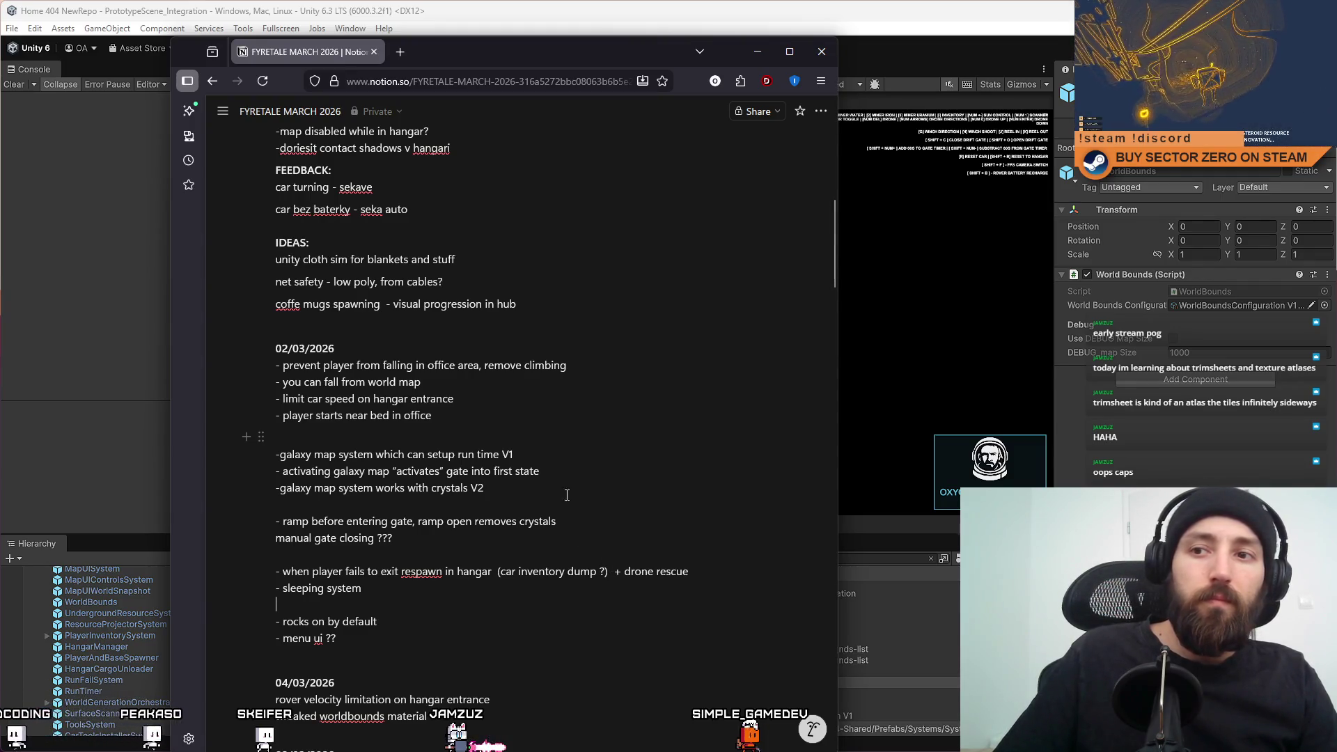
left_click_drag(569, 367, 280, 369)
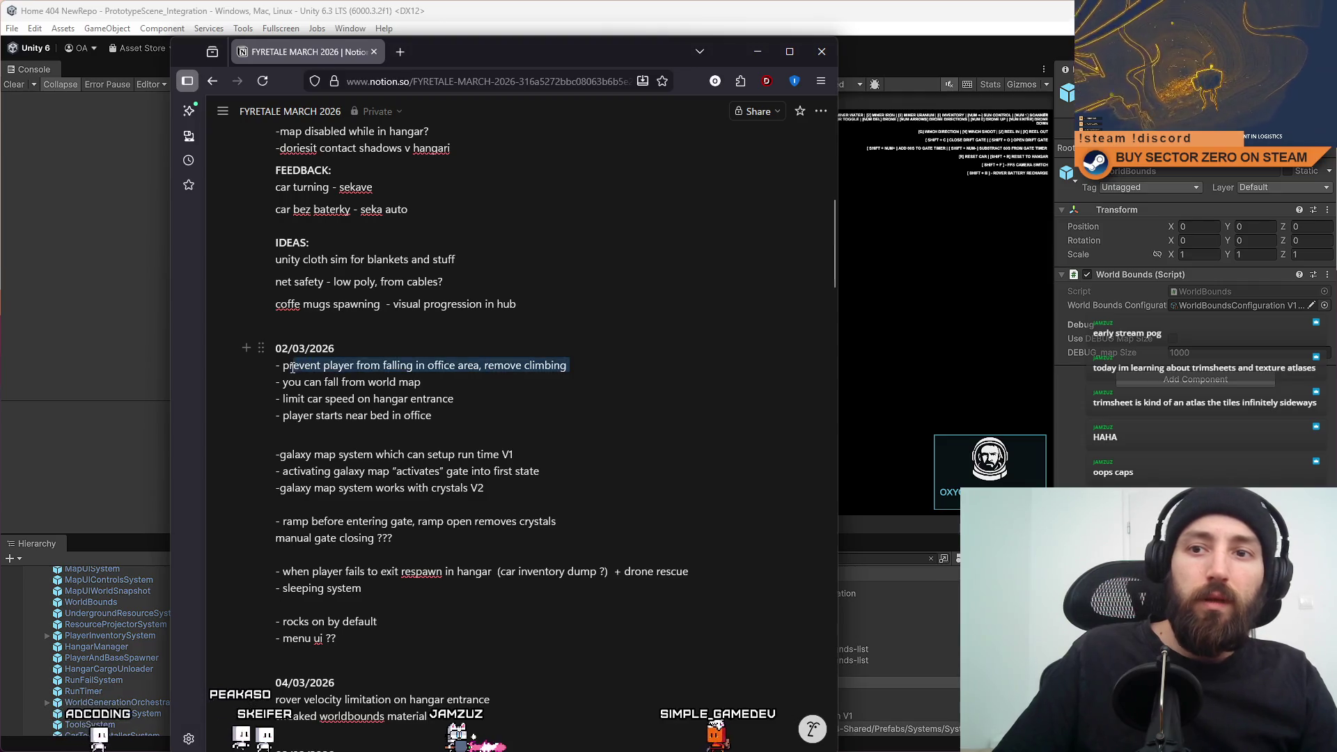
Delete the 'prevent player from falling' line and log 'removed player climbing' under 04/03/2026.
right_click(582, 385)
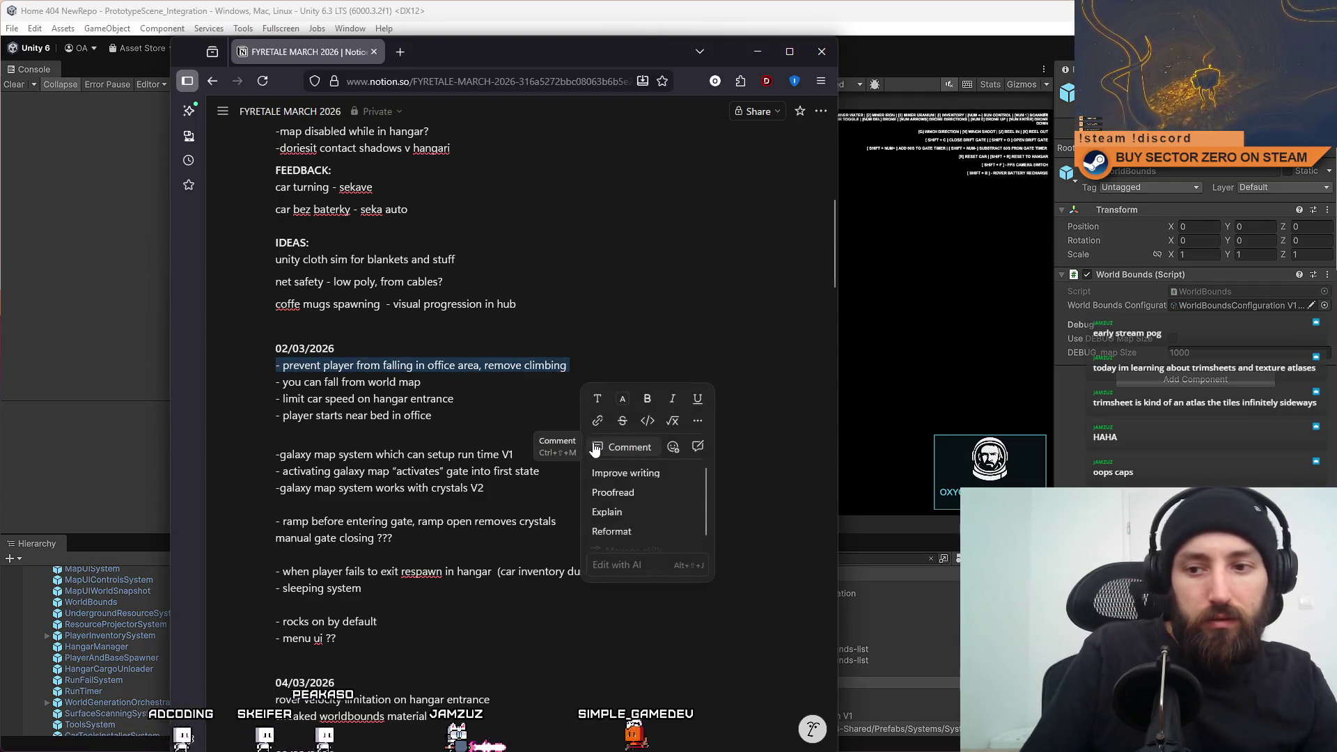
key("BackSpace")
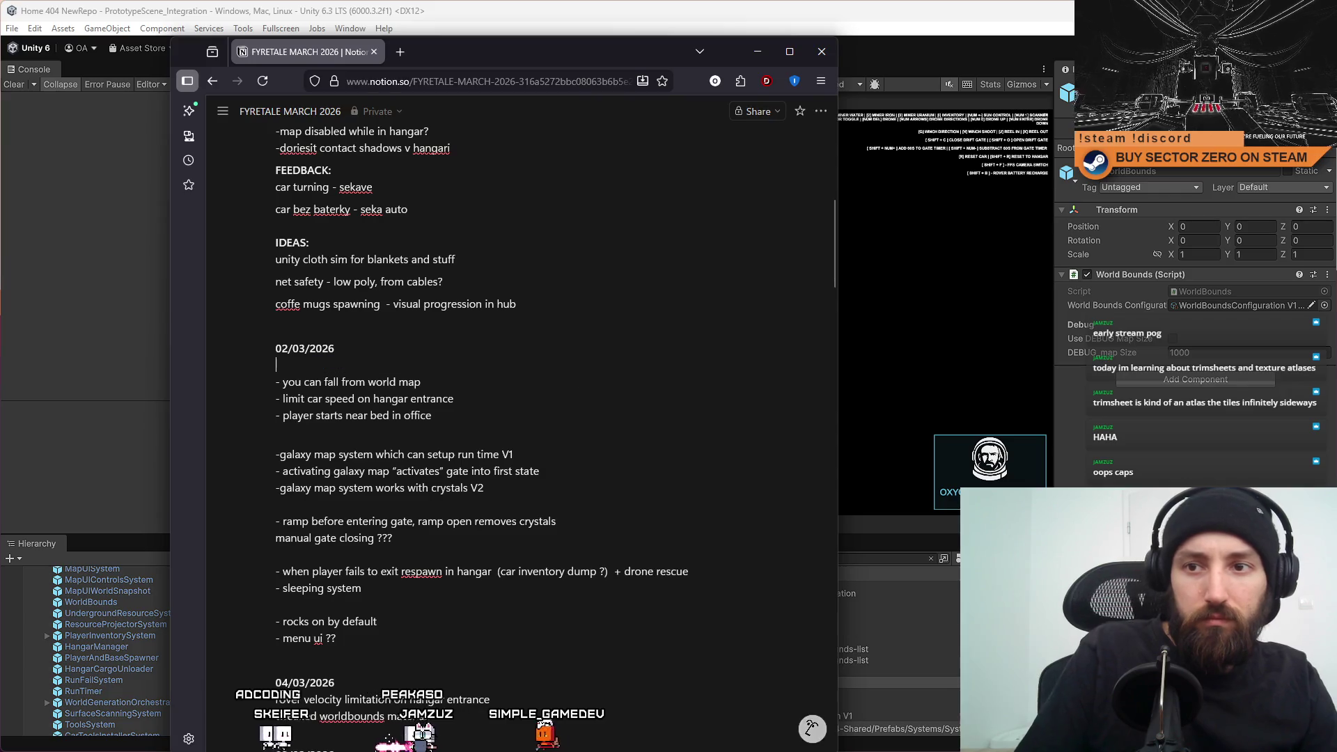
left_click(543, 682)
key("Return")
type("removed player vcl")
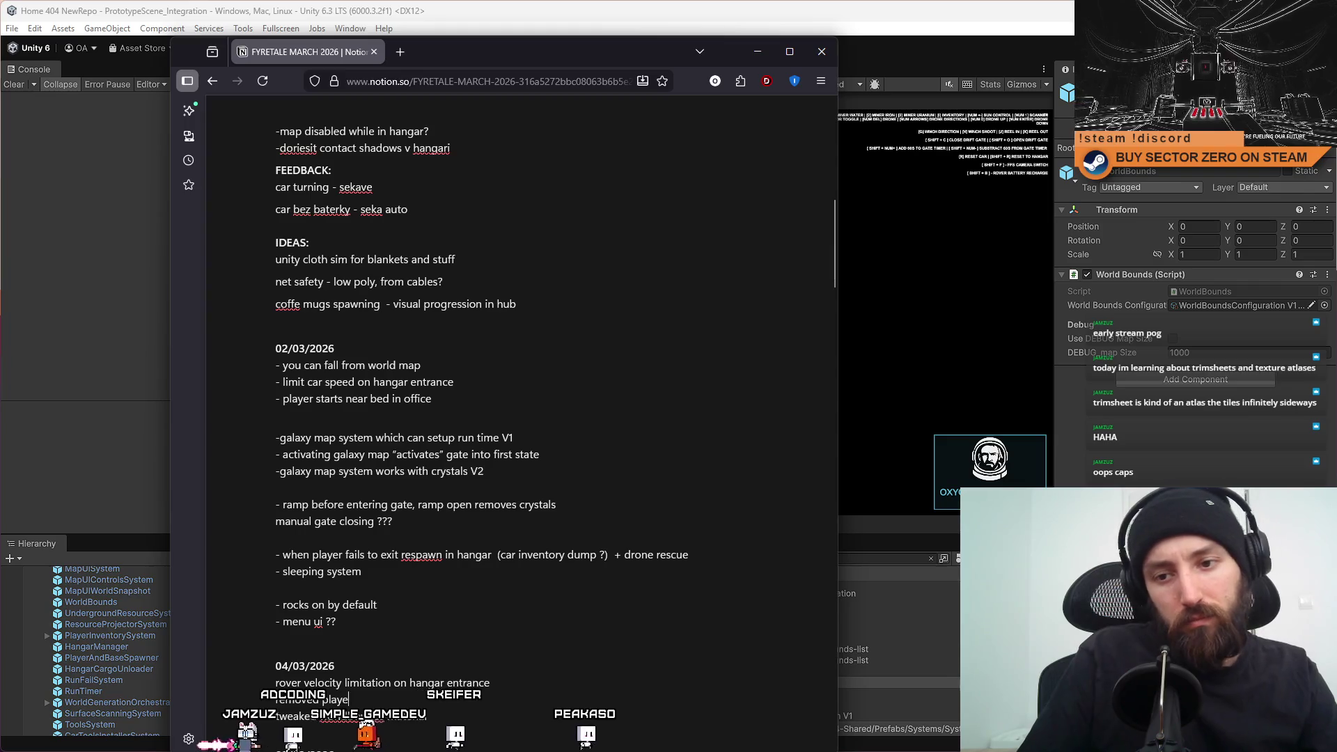
key("BackSpace")
key("BackSpace")
key("BackSpace")
type("climbing")
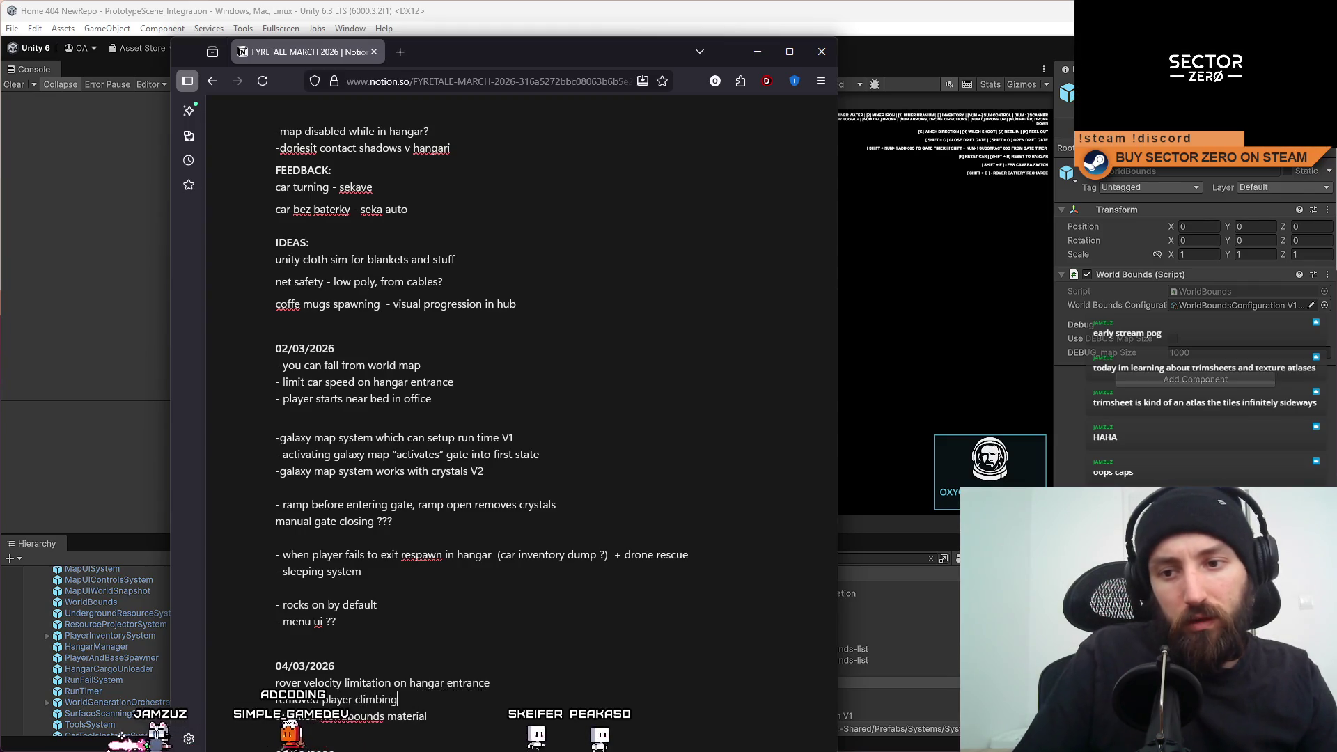
Delete the 'you can fall from world map' line and the blank lines in the 02/03/2026 notes.
left_click(514, 655)
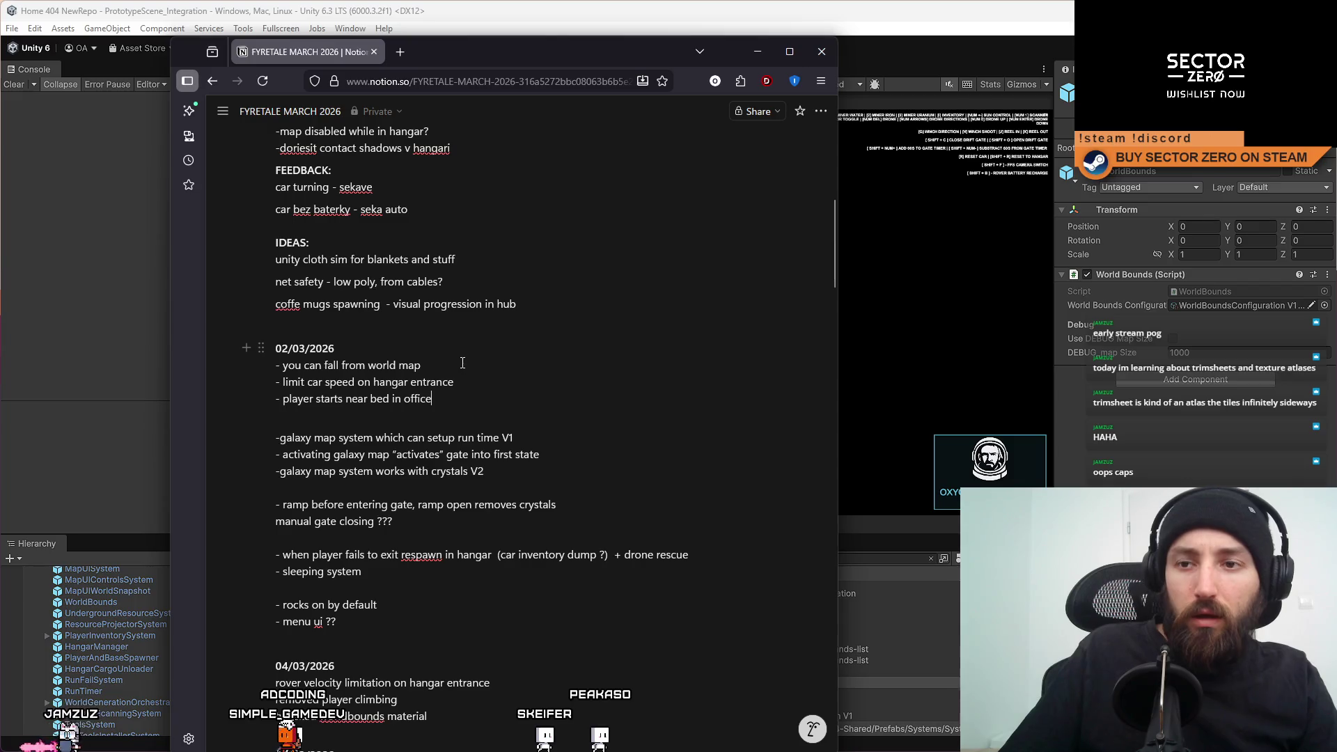
mouse_move(277, 373)
left_mouse_down()
mouse_move(458, 369)
mouse_move(276, 363)
left_mouse_up()
key("BackSpace")
key("BackSpace")
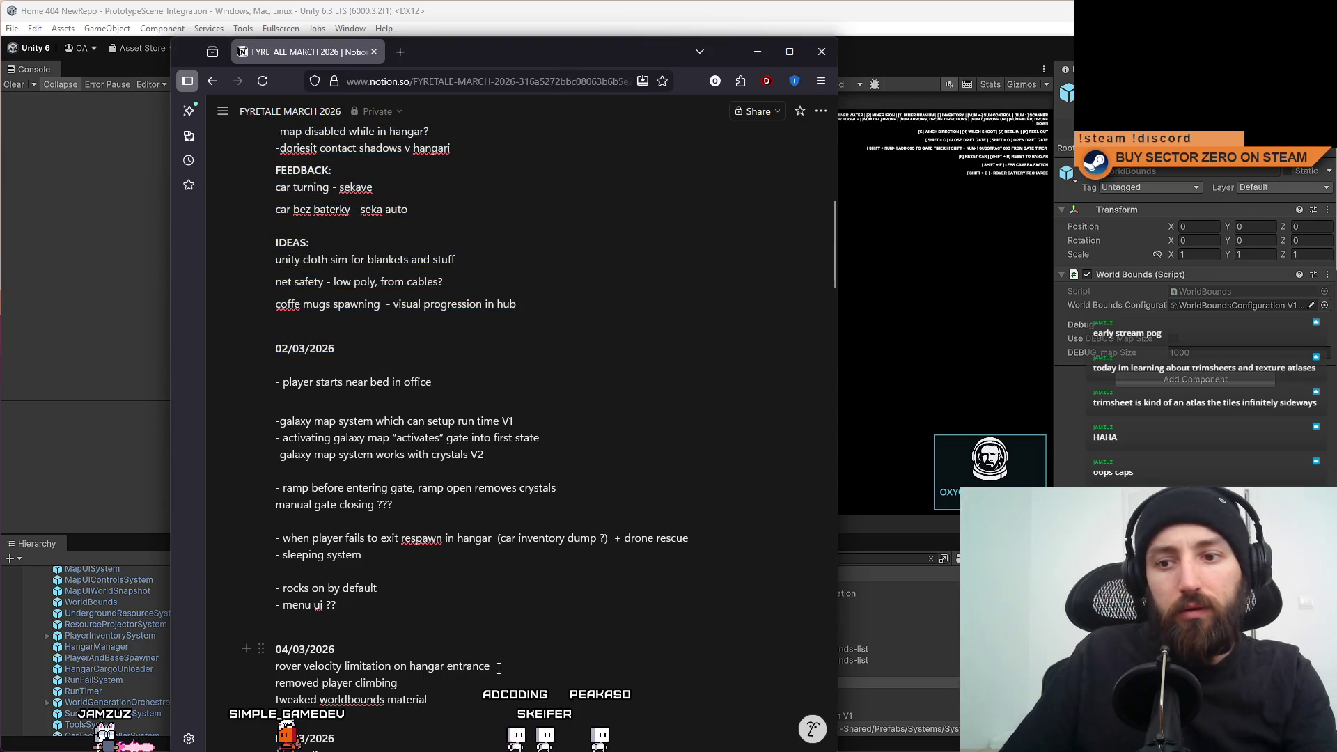
key("BackSpace")
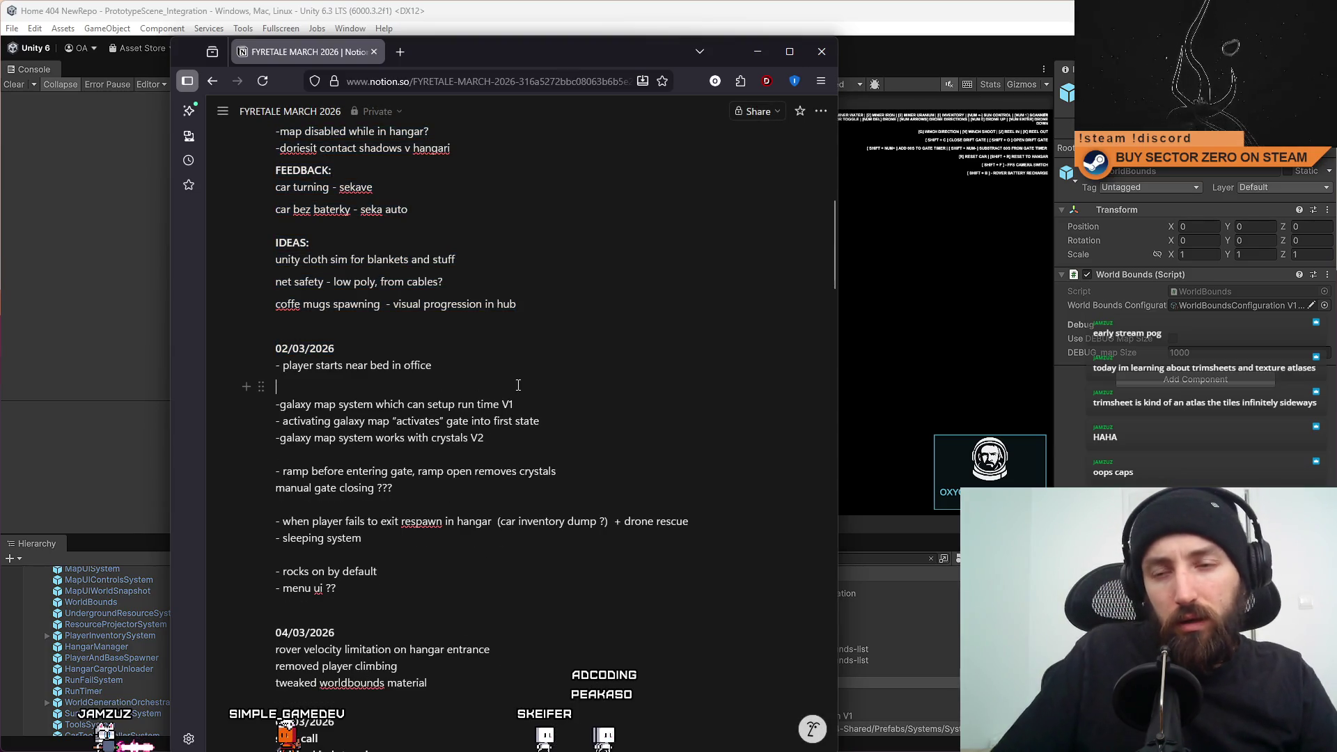
key("BackSpace")
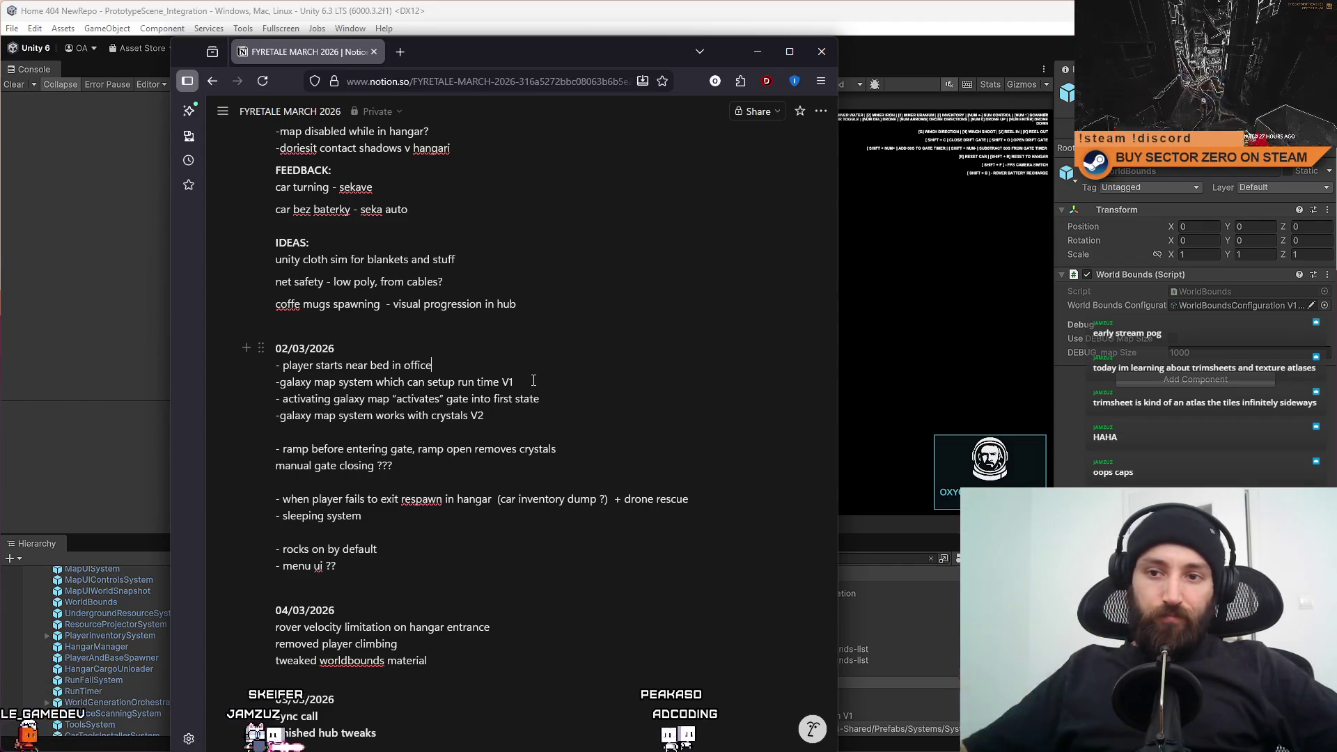
left_click(645, 433)
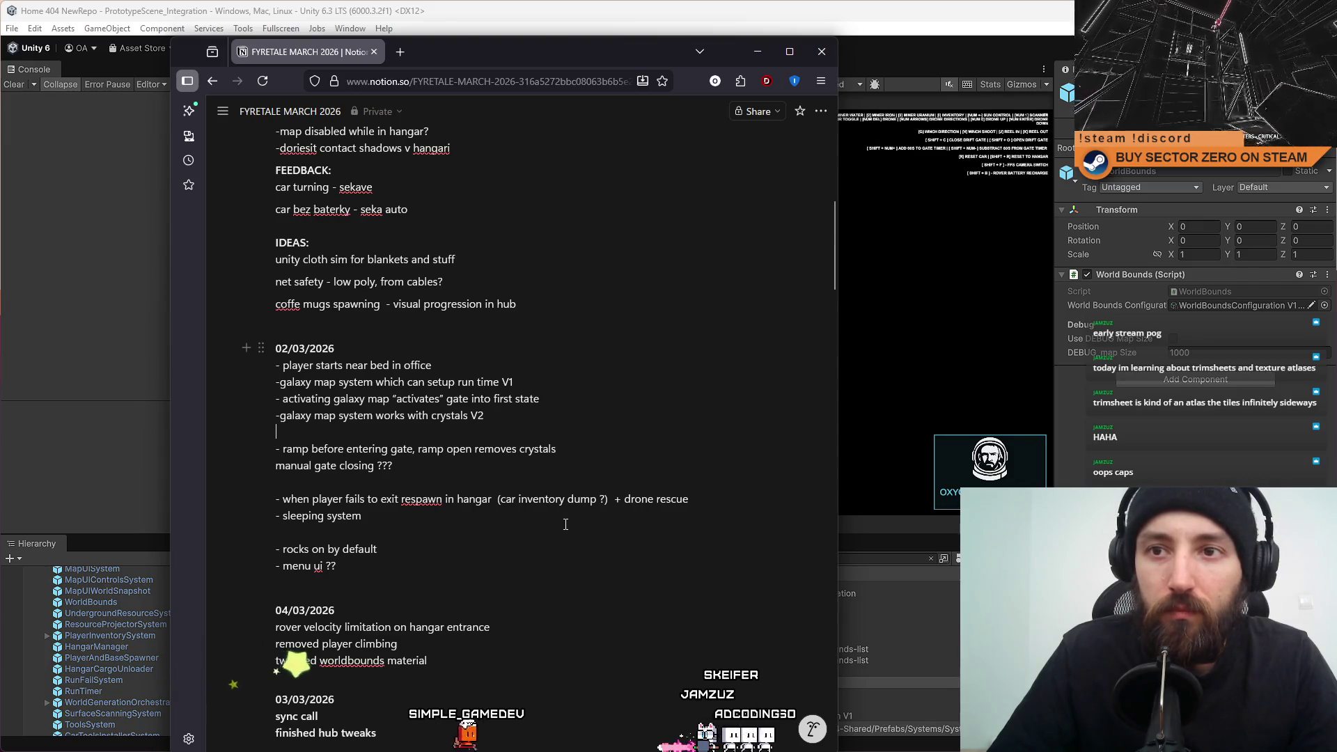
scroll(550, 501, "down", 2)
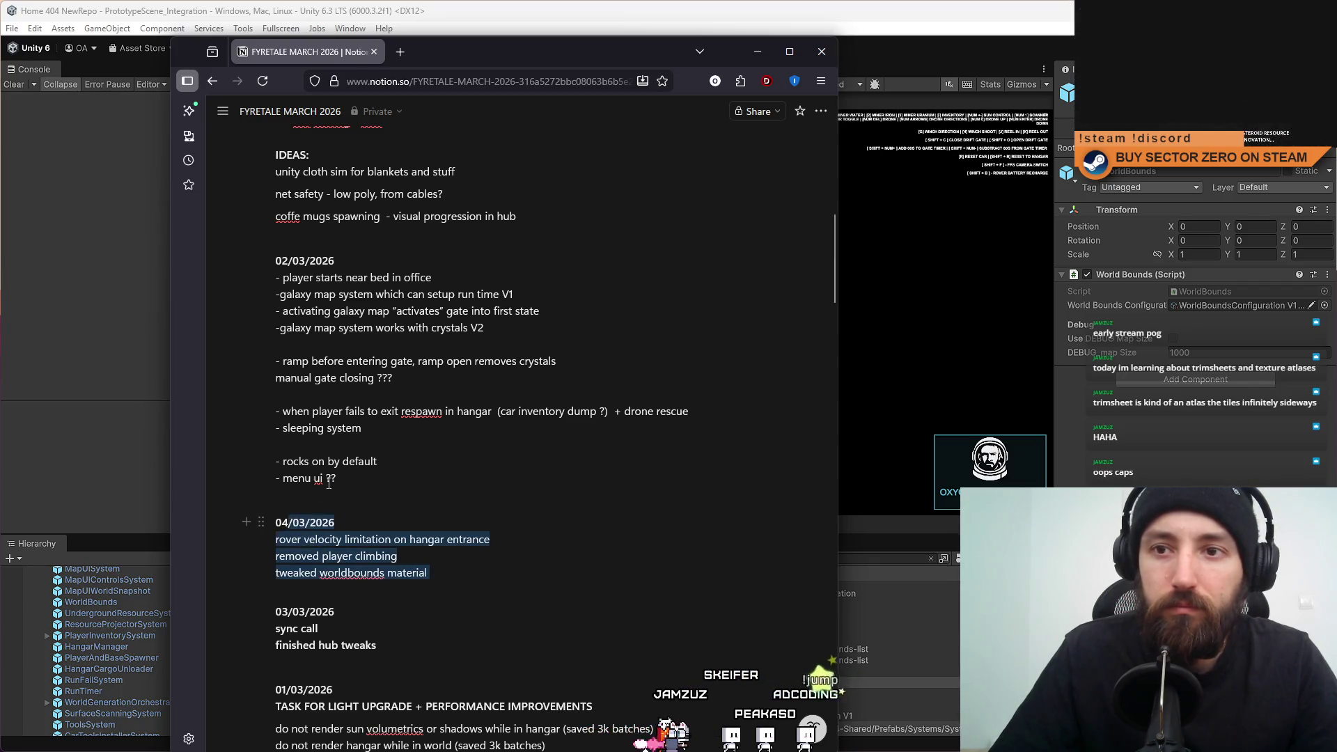
Select the entire 02/03/2026 notes block and cut it from its place in the log.
left_click(414, 464)
left_click_drag(373, 470, 291, 277)
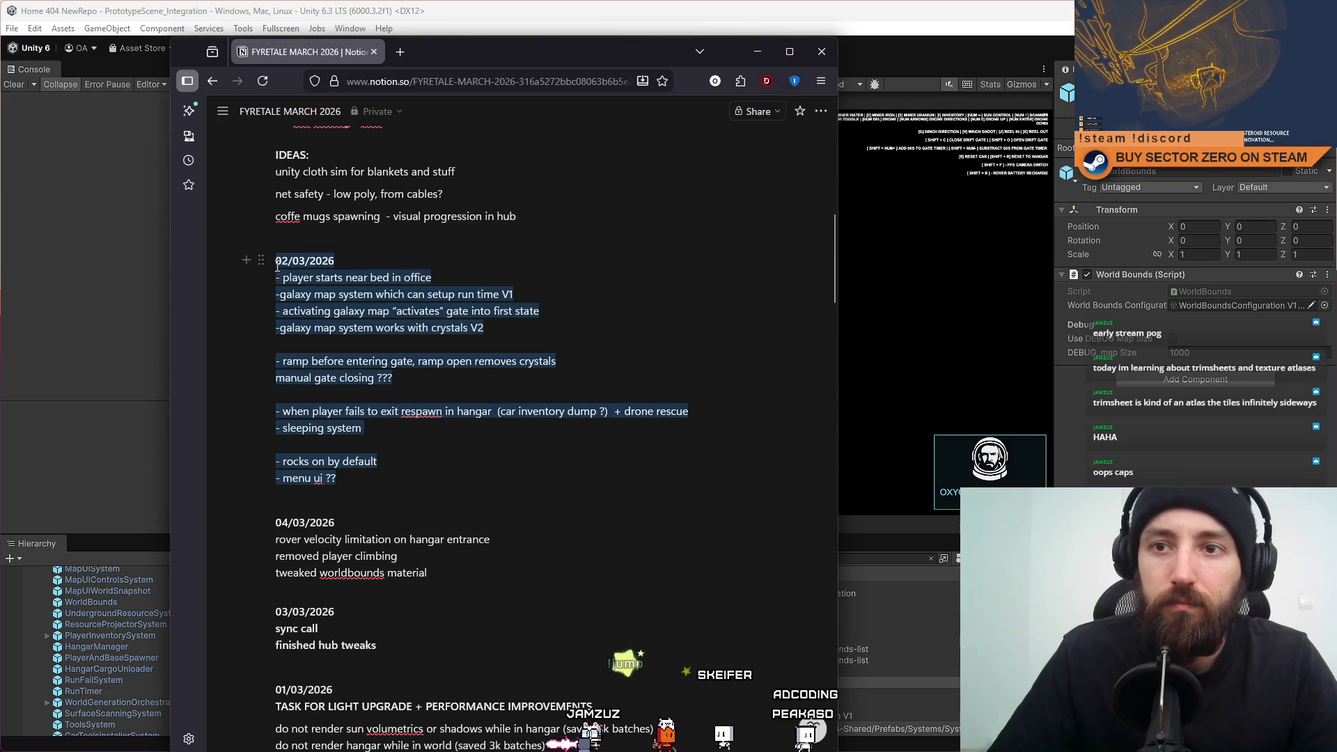
key("BackSpace")
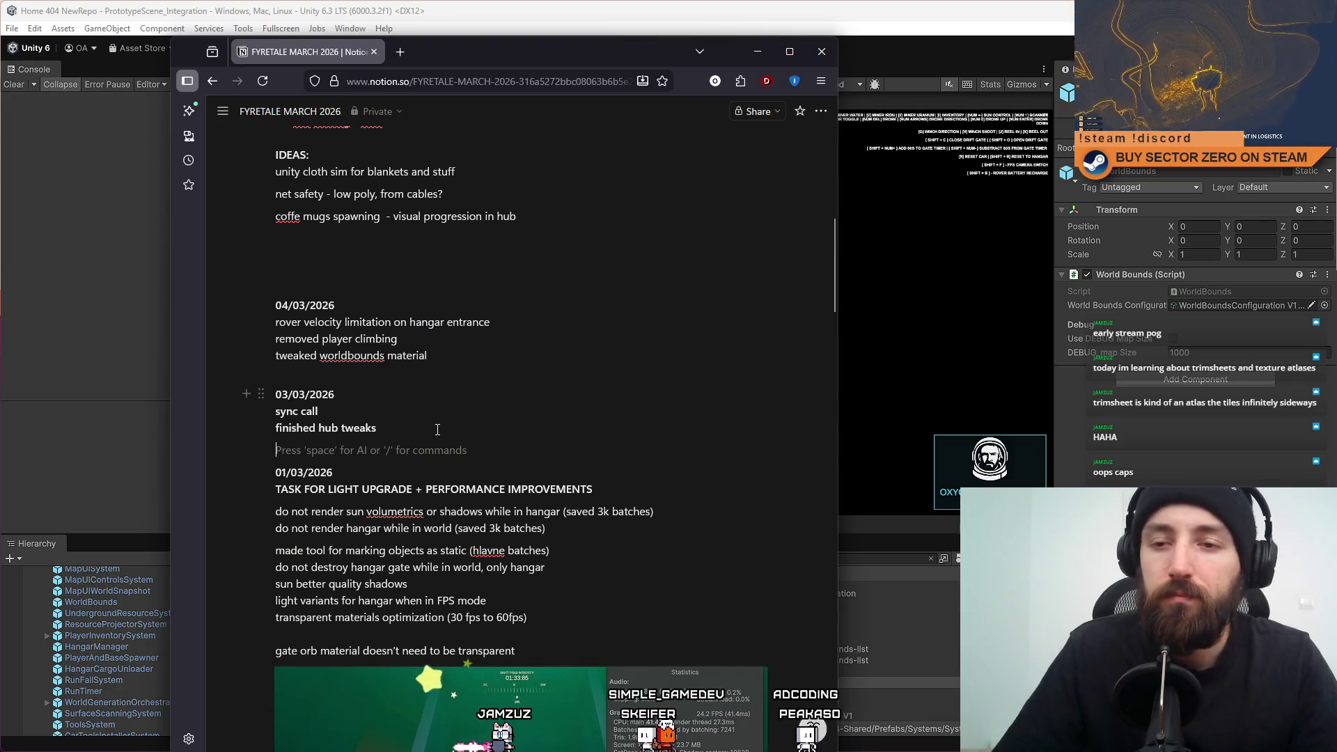
key("ctrl+z")
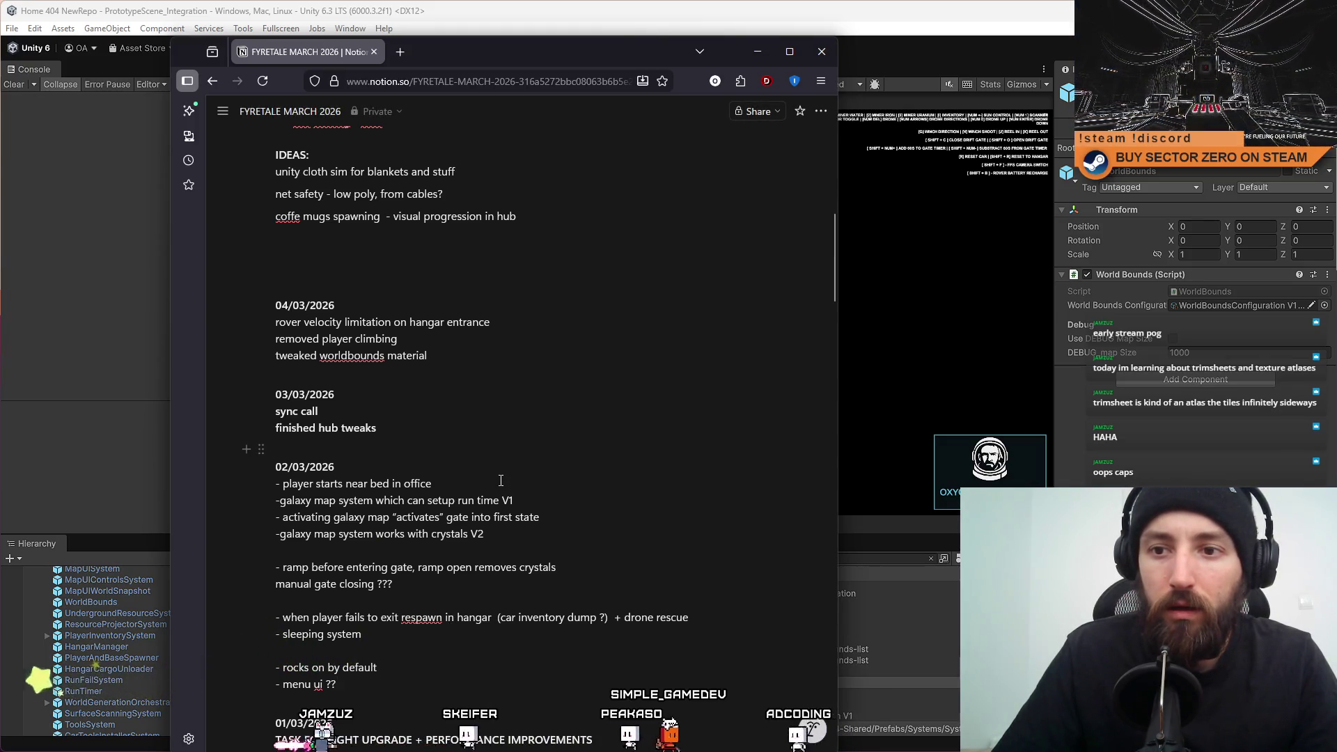
Paste the drone-reset and car-teleport bullets under 04/03/2026, appending '+ all cargo lost'.
left_click(475, 361)
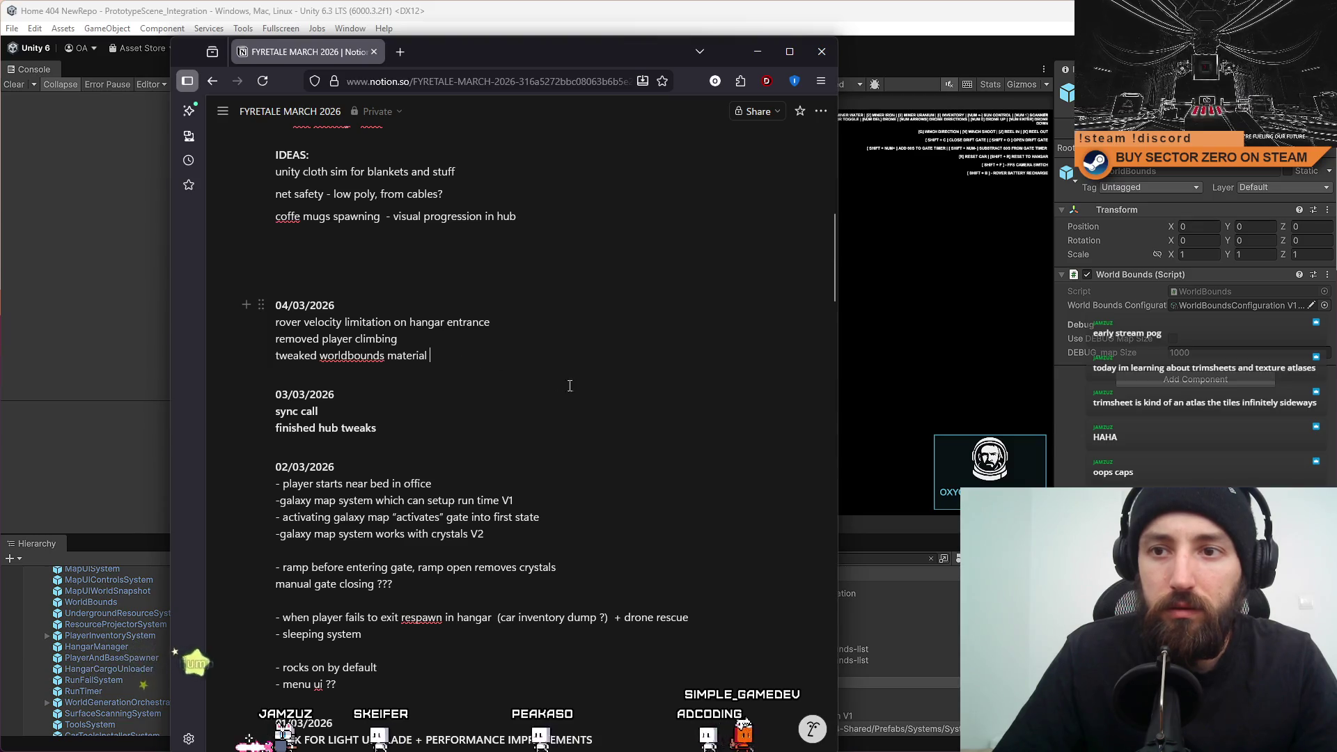
key("Return")
key("Return")
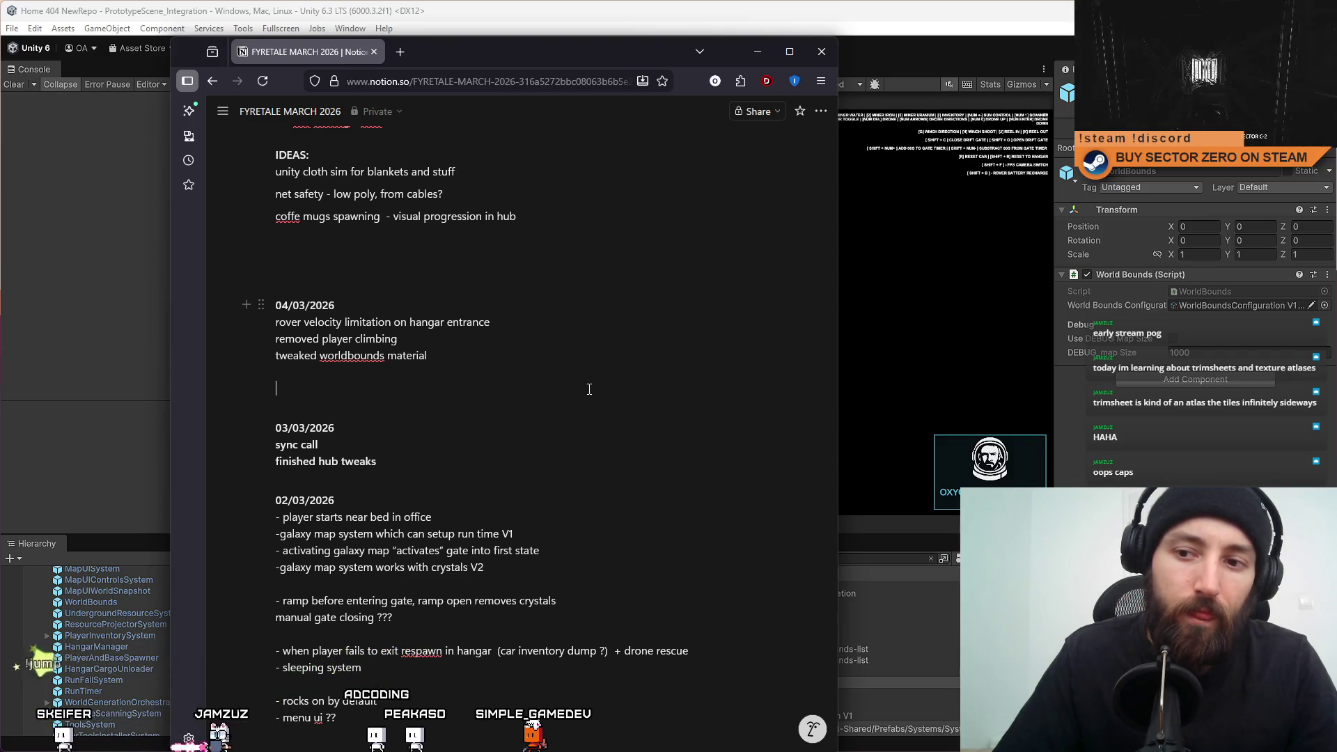
type("- reset drone on hangar enter event - make sure car just teleports to hangar when left outside")
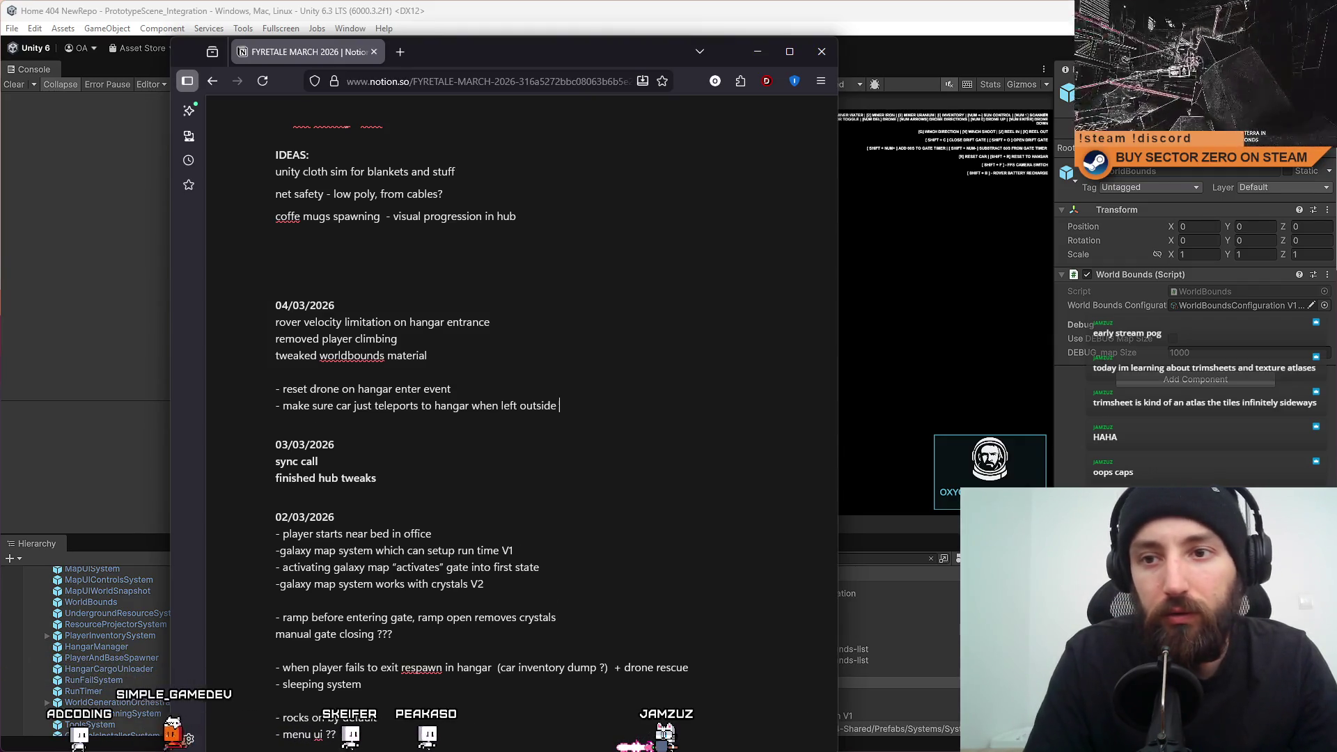
type("+ al")
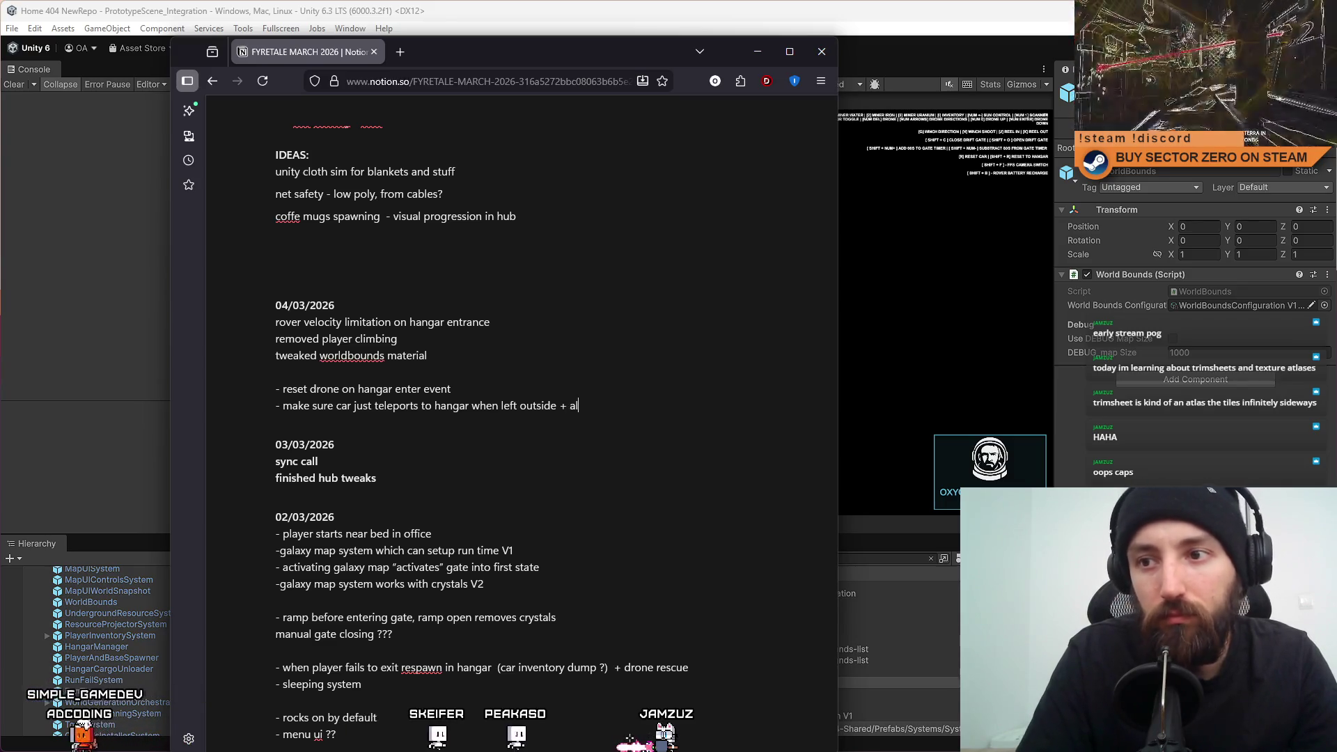
type("l cargo lost")
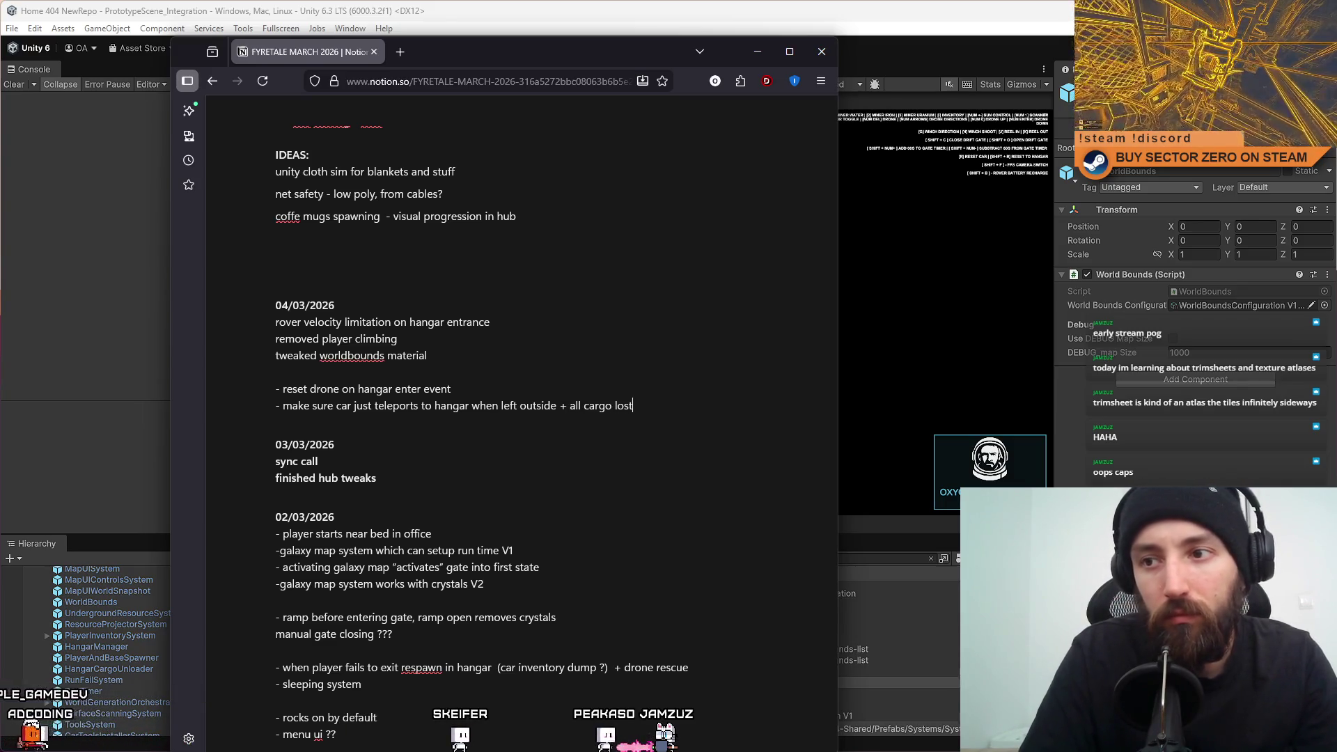
left_click(631, 441)
left_click_drag(633, 406, 569, 406)
left_click(573, 426)
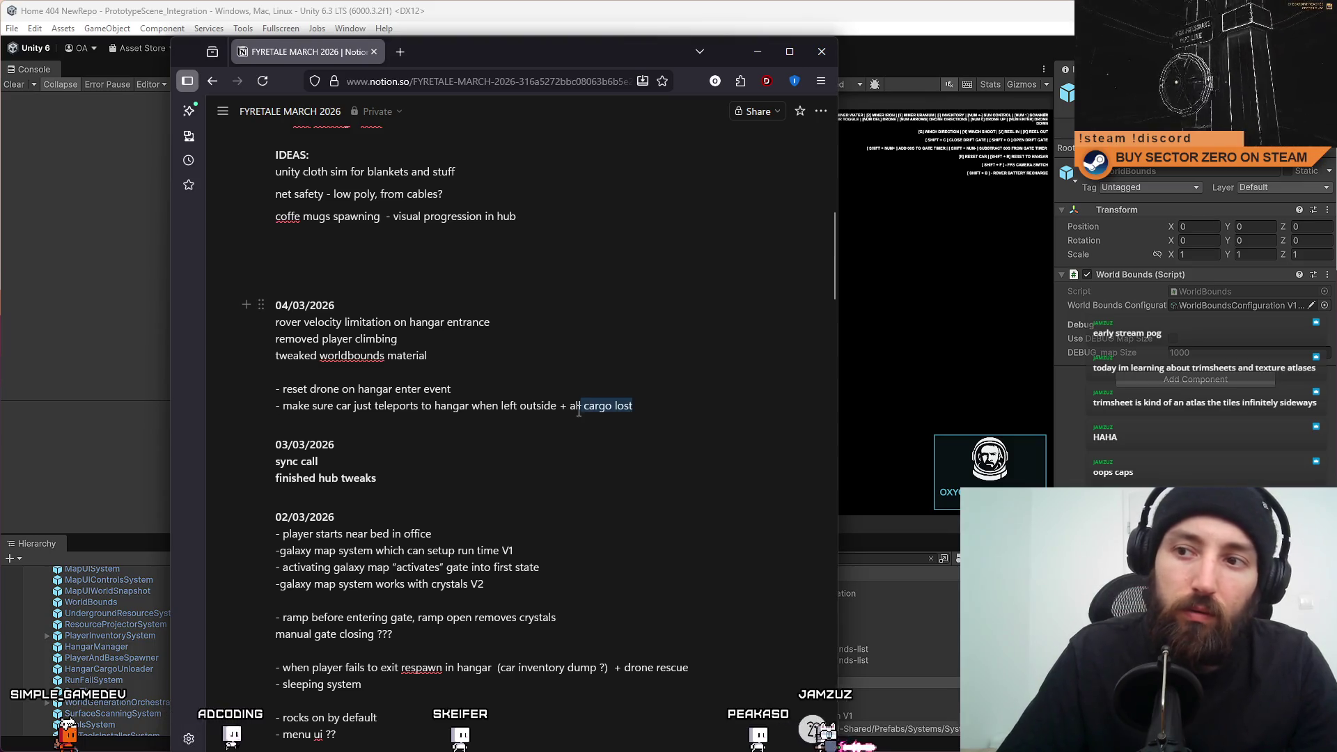
left_click(542, 449)
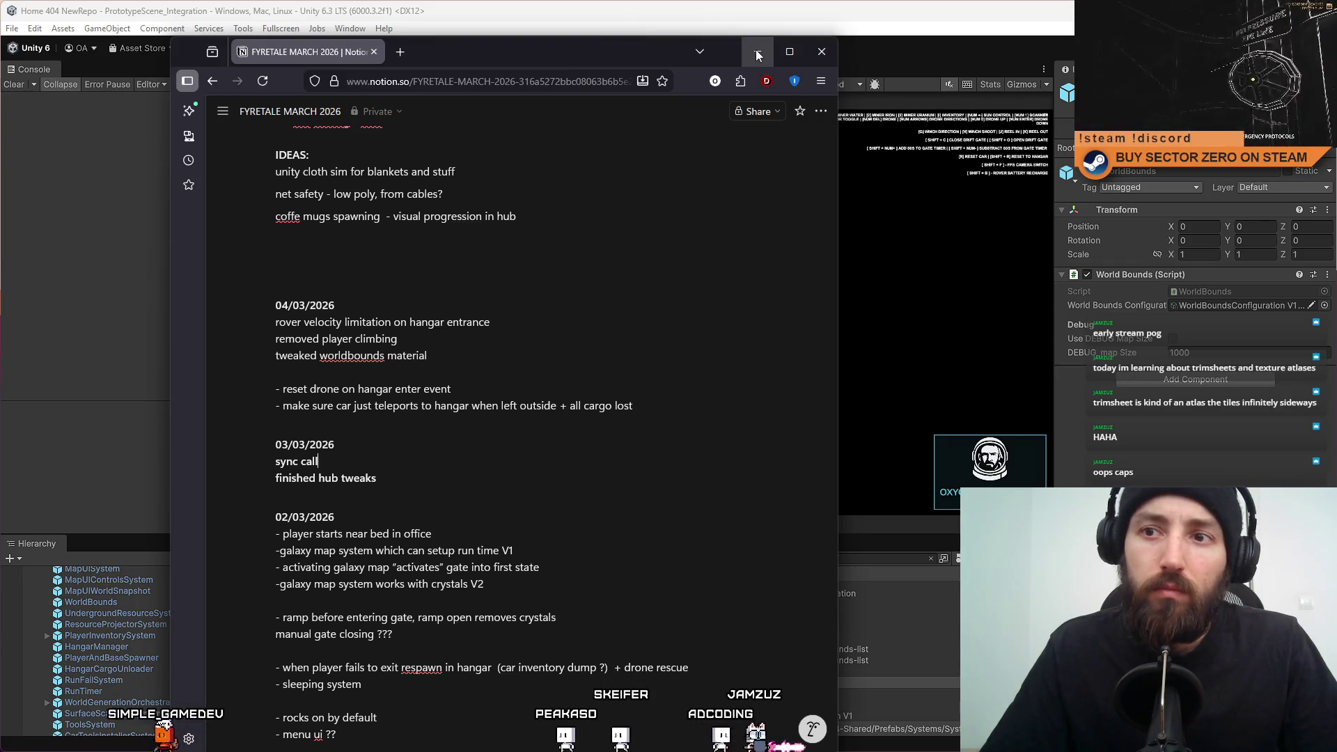
Minimize the notes browser, then save the current Unity scene and the whole project.
left_click(756, 52)
left_click(14, 30)
left_click(34, 97)
left_click(13, 28)
left_click(49, 179)
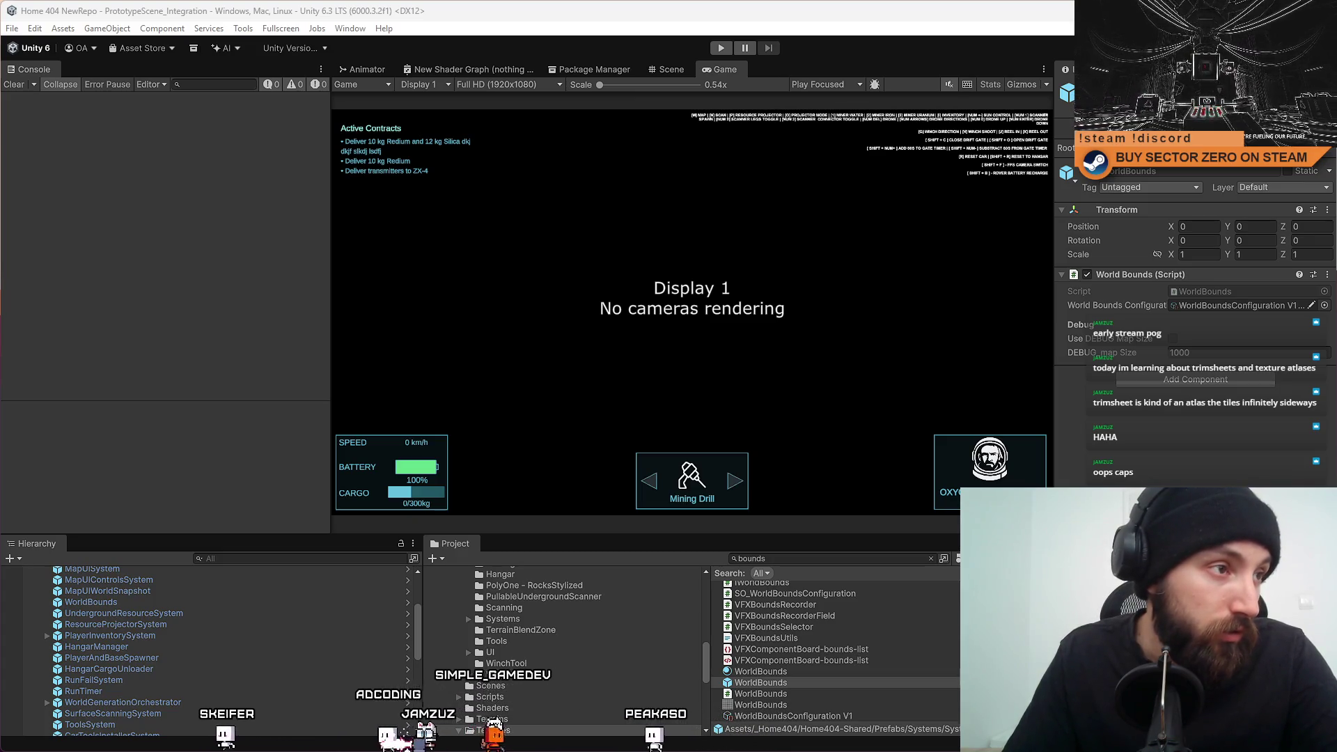
key("alt+Tab")
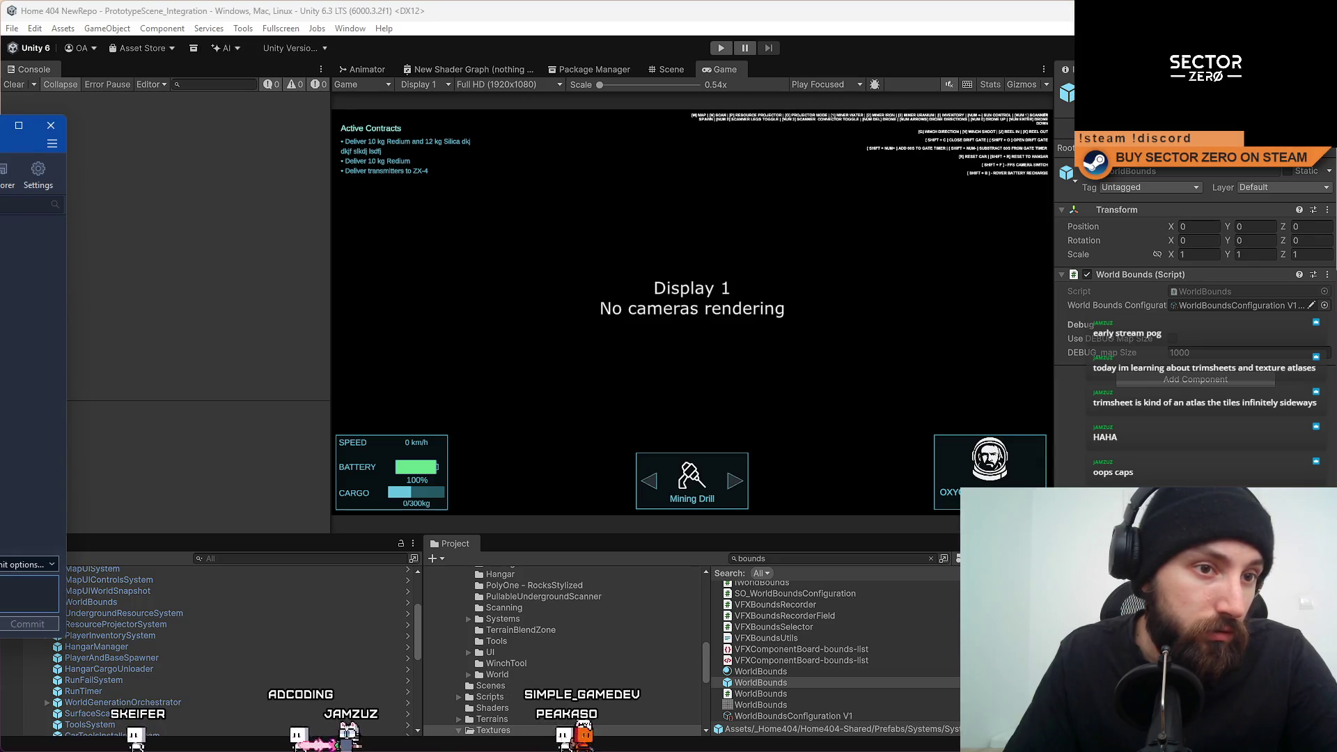
Center SourceTree to review the four unstaged WorldBounds and DriftGate changes, then return to Unity.
key("super+shift+Right")
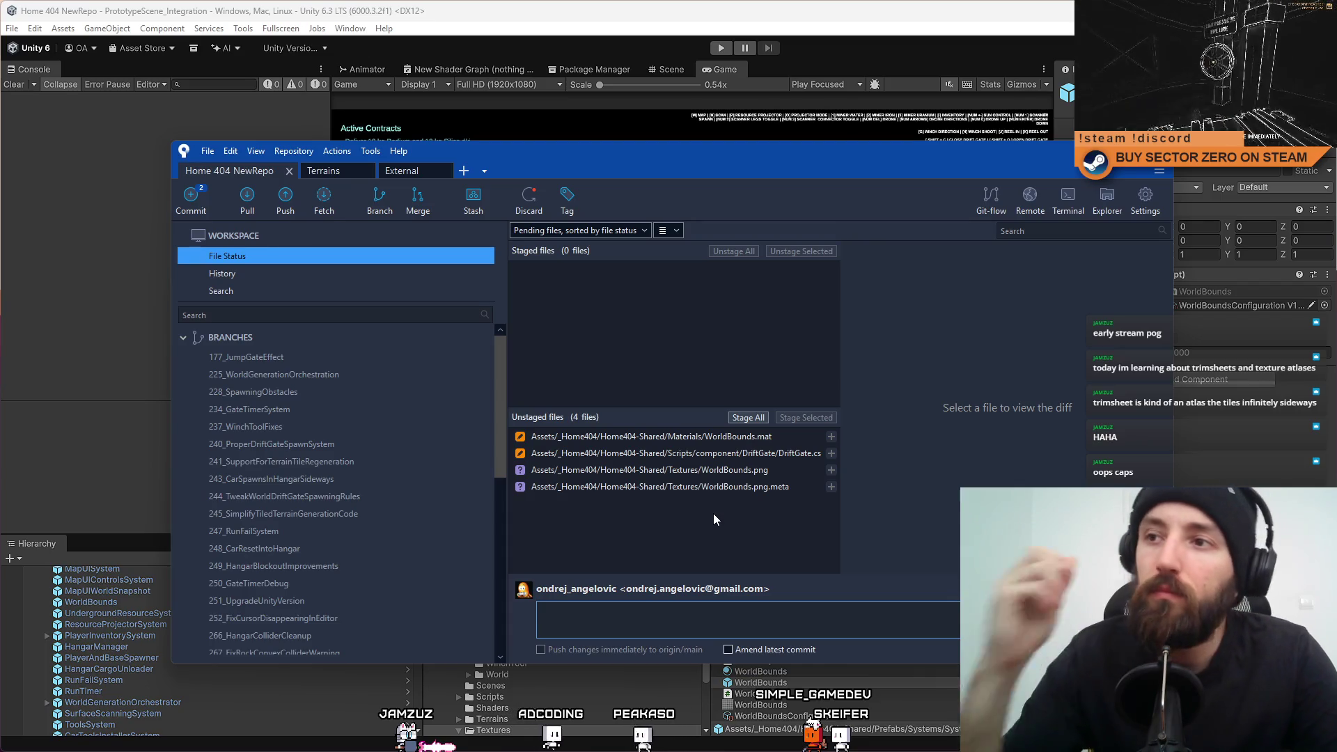
key("alt+Tab")
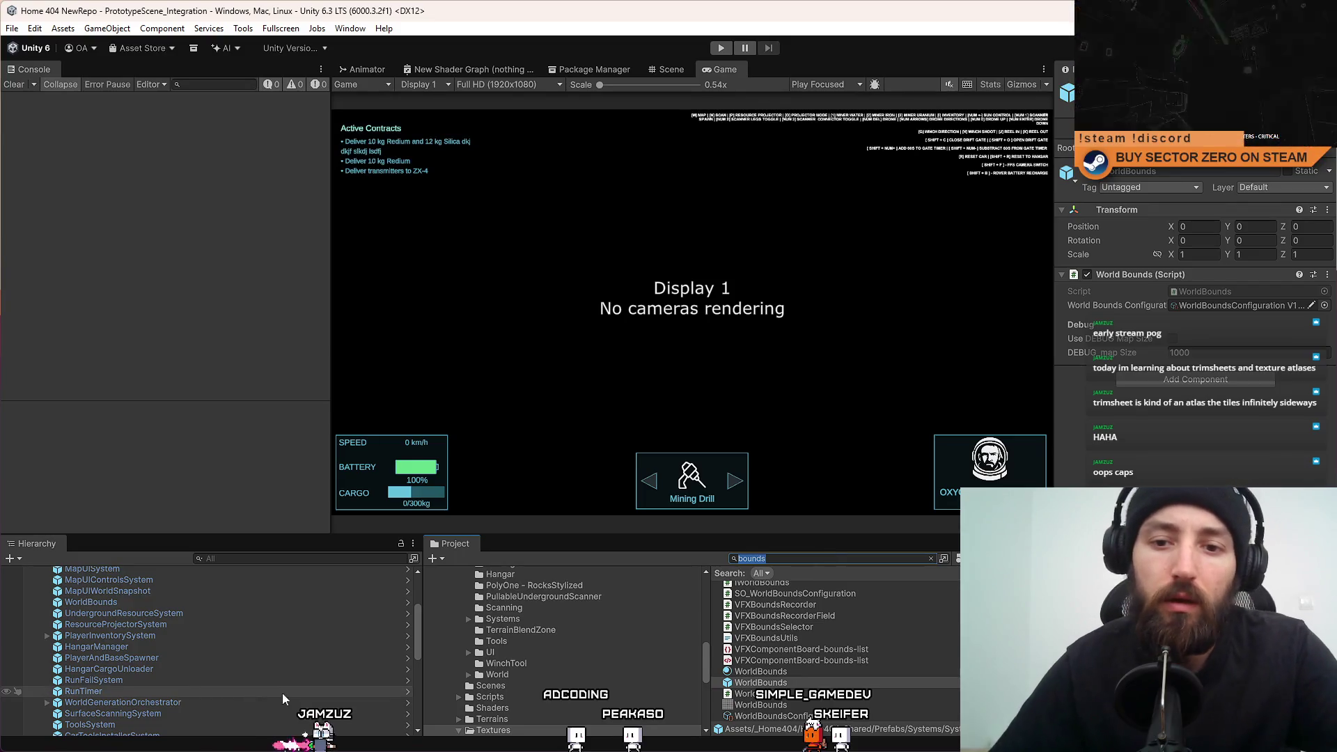
Step through the Hierarchy's system objects, inspecting ToolsSystem, BaseInventorySystem, RunFailSystem and PlayerAndBaseSpawner.
scroll(272, 690, "down", 3)
left_click(135, 607)
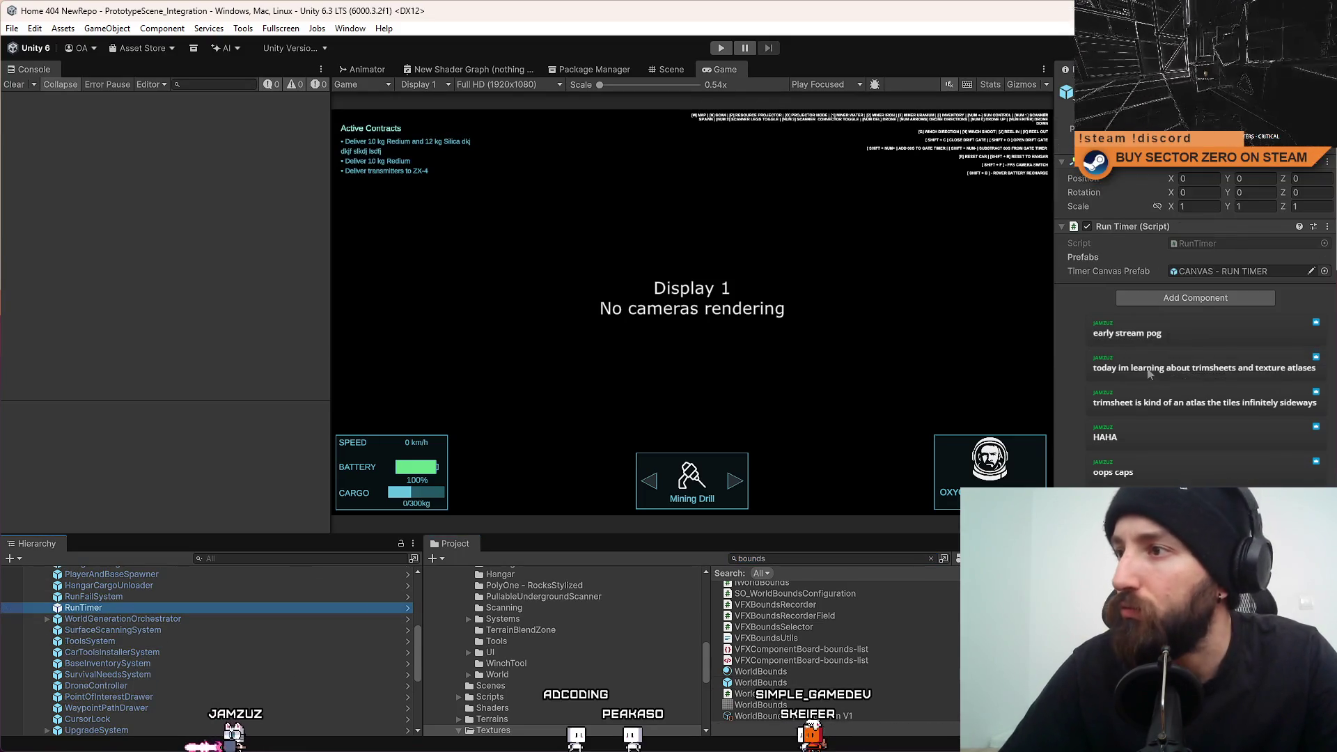
scroll(139, 684, "down", 2)
scroll(175, 681, "down", 3)
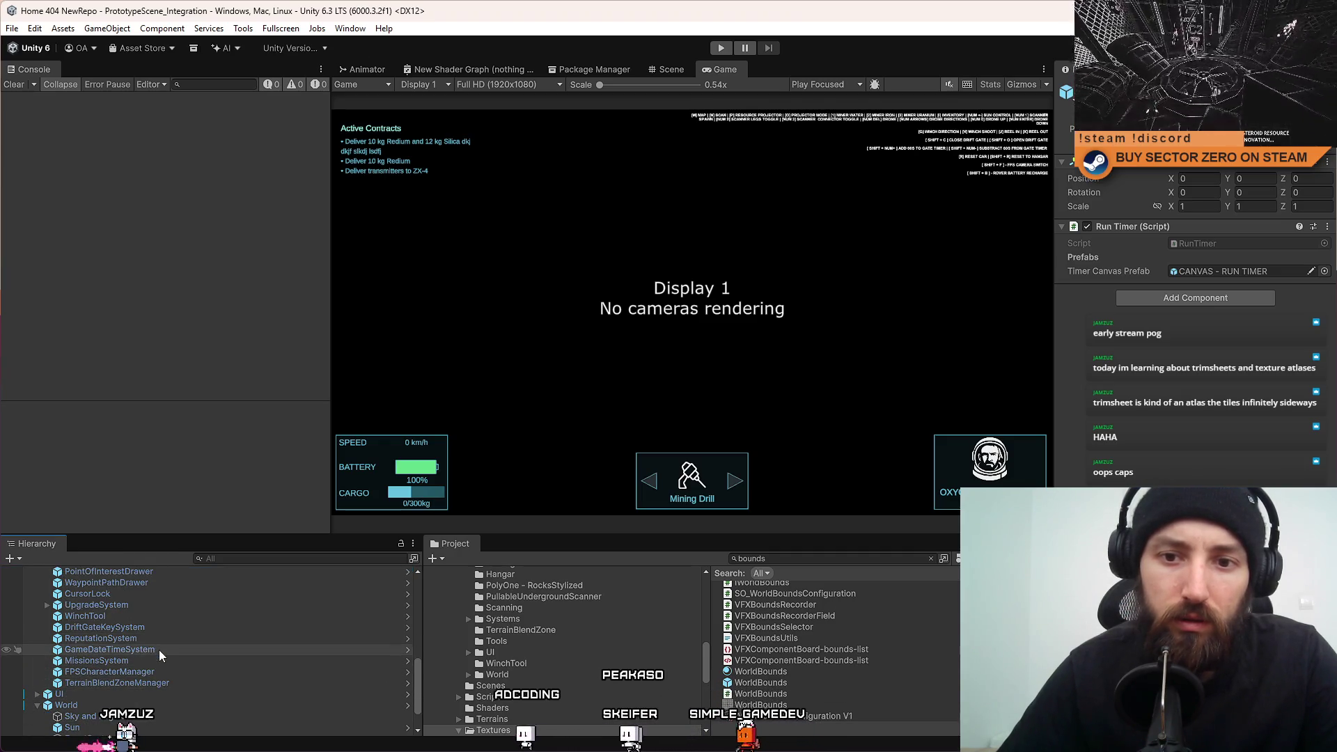
scroll(163, 641, "up", 2)
left_click(159, 657)
left_click(165, 646)
left_click(174, 635)
left_click(184, 624)
left_click(170, 613)
left_click(170, 601)
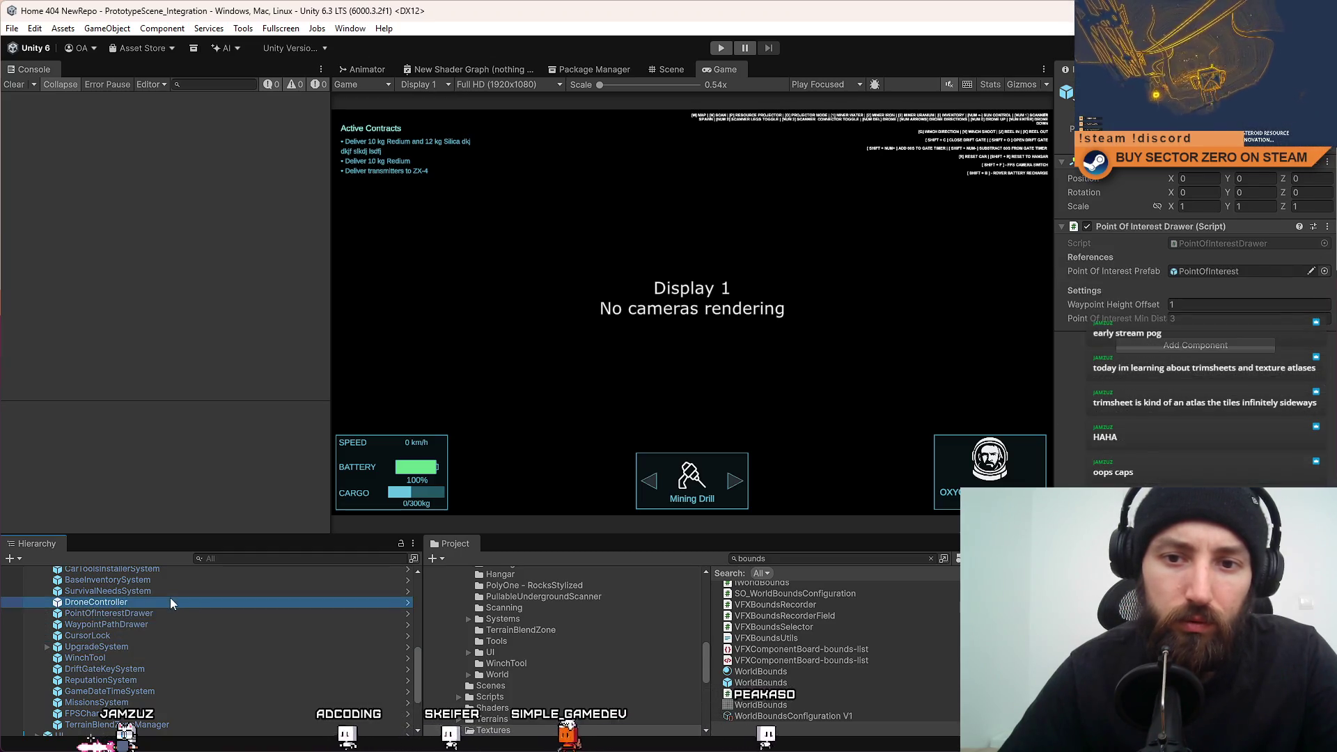
scroll(174, 627, "up", 2)
left_click(178, 632)
left_click(181, 621)
left_click(174, 610)
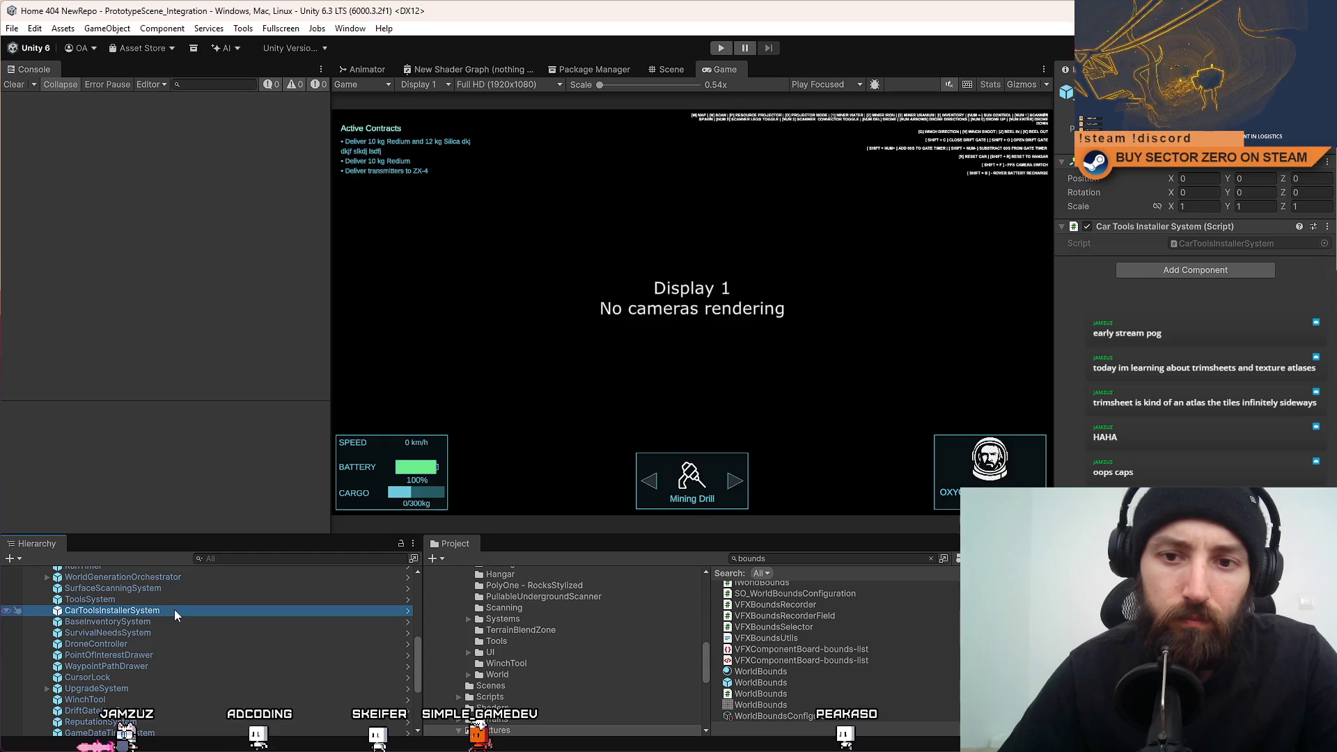
scroll(174, 627, "up", 2)
left_click(169, 629)
scroll(169, 632, "up", 1)
left_click(169, 630)
left_click(180, 619)
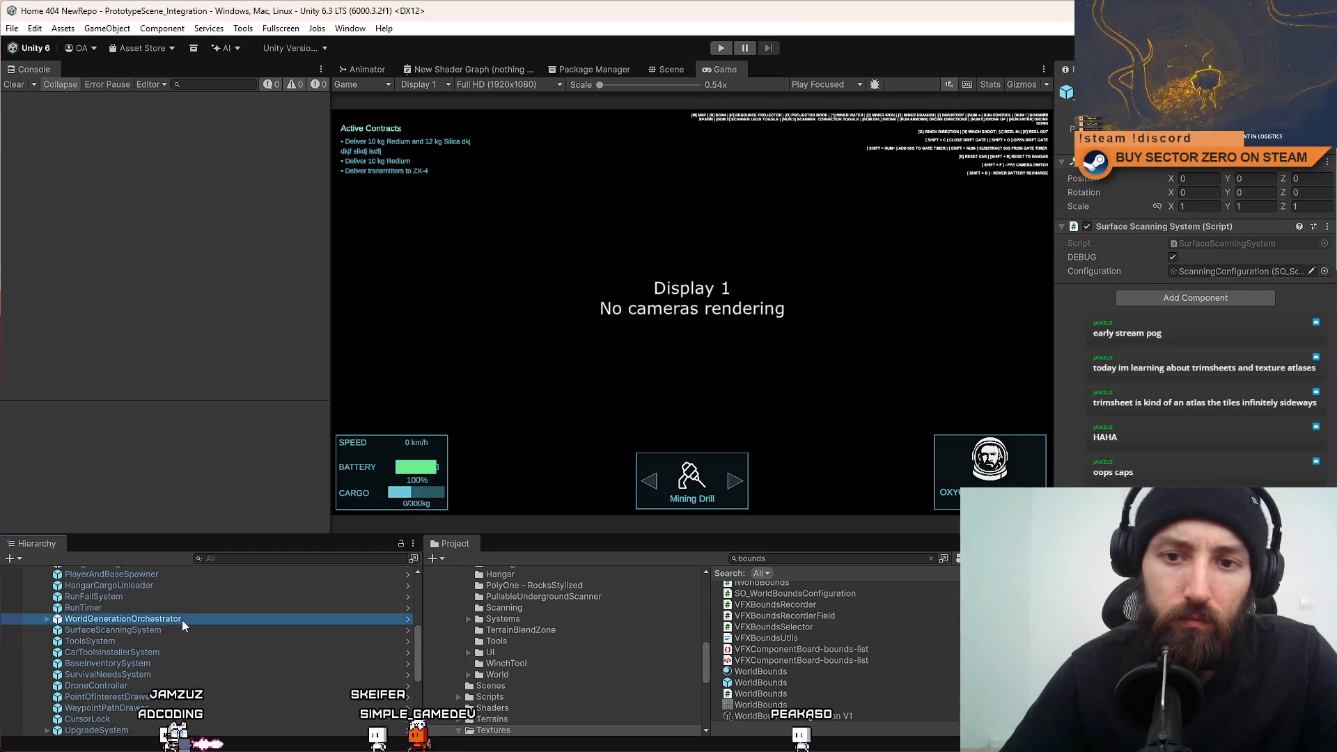
scroll(171, 640, "up", 2)
left_click(142, 649)
left_click(136, 638)
left_click(157, 626)
left_click(157, 616)
Check the map-related systems, then reselect RunTimer and open its RunTimer script in Visual Studio.
scroll(156, 654, "up", 3)
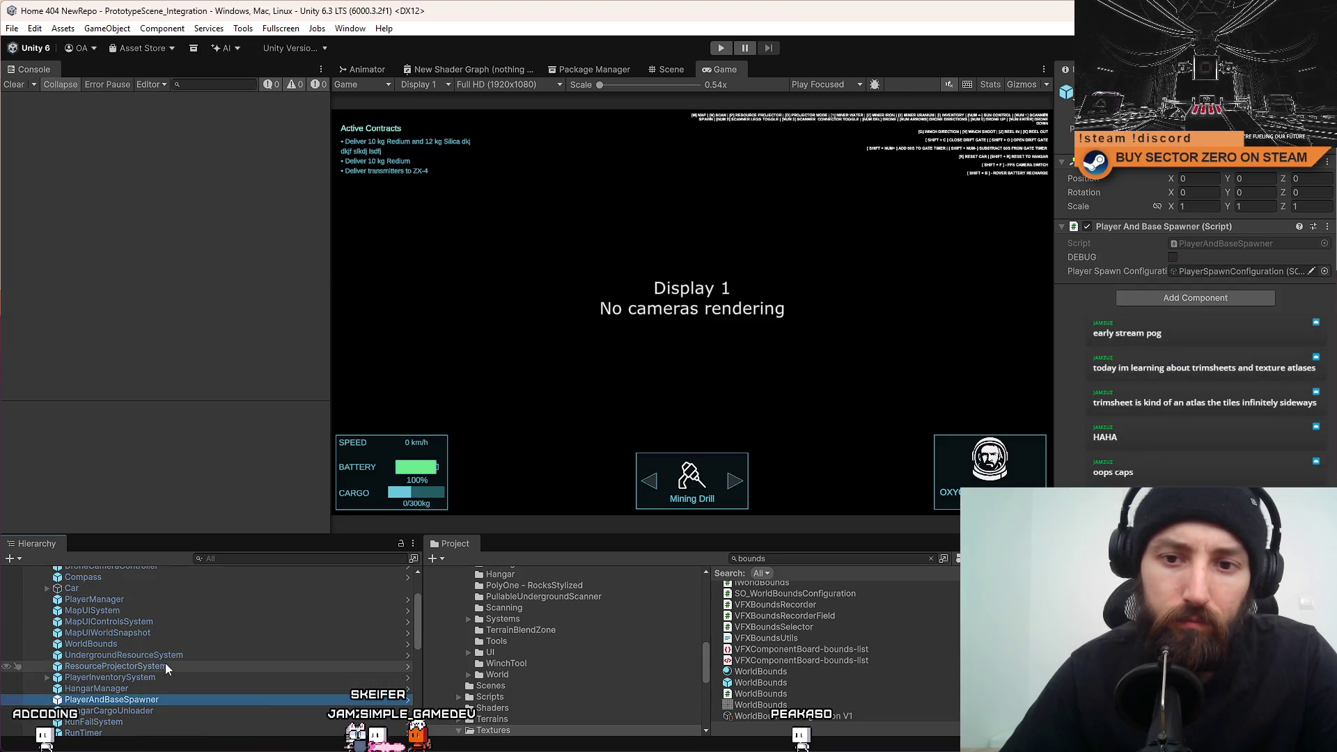
left_click(174, 666)
left_click(185, 655)
left_click(206, 644)
left_click(233, 632)
left_click(198, 644)
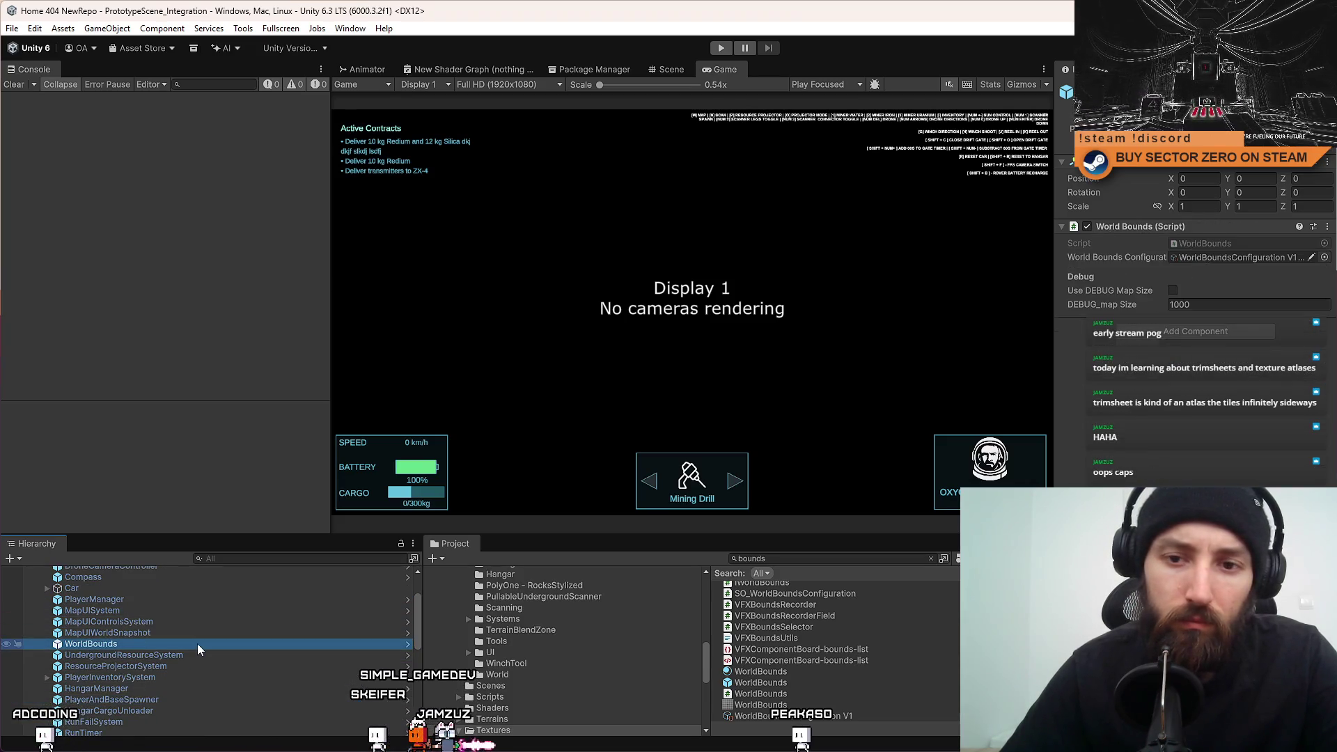
left_click(211, 622)
left_click(193, 609)
left_click(191, 599)
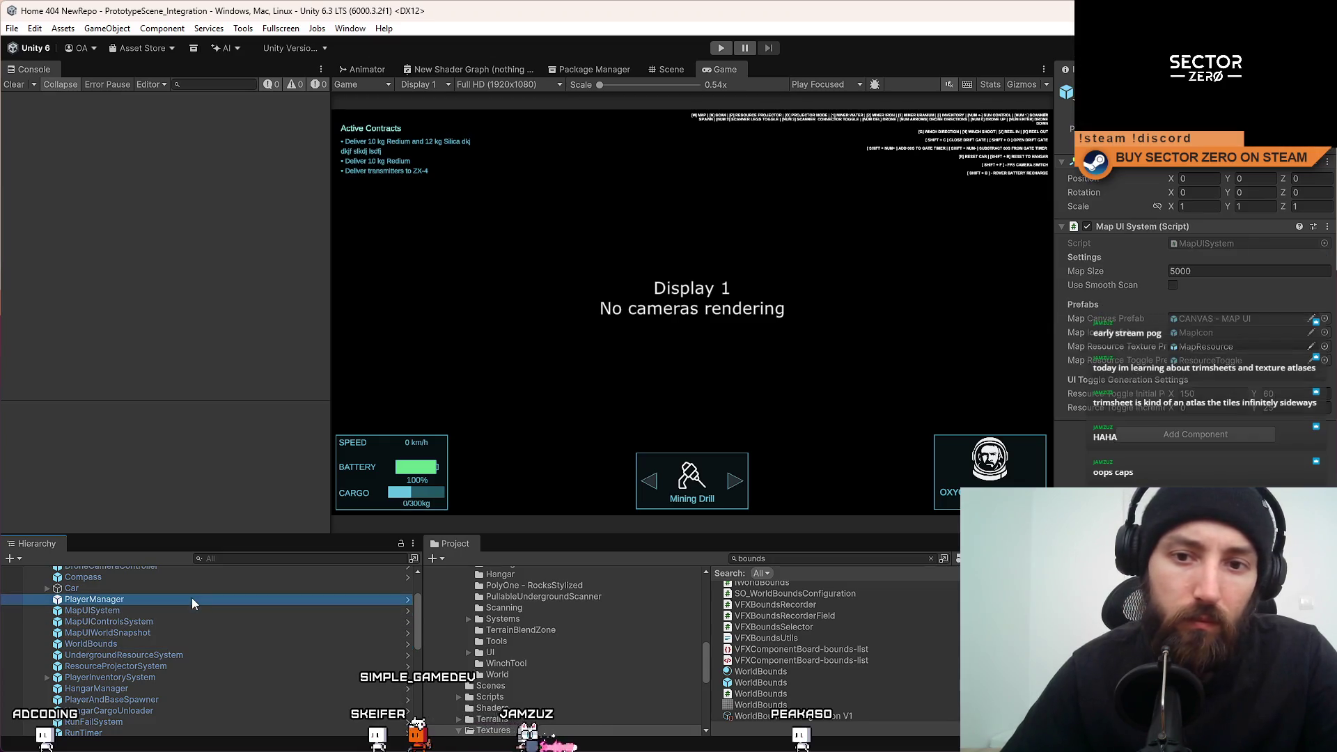
scroll(174, 633, "up", 5)
scroll(182, 652, "down", 10)
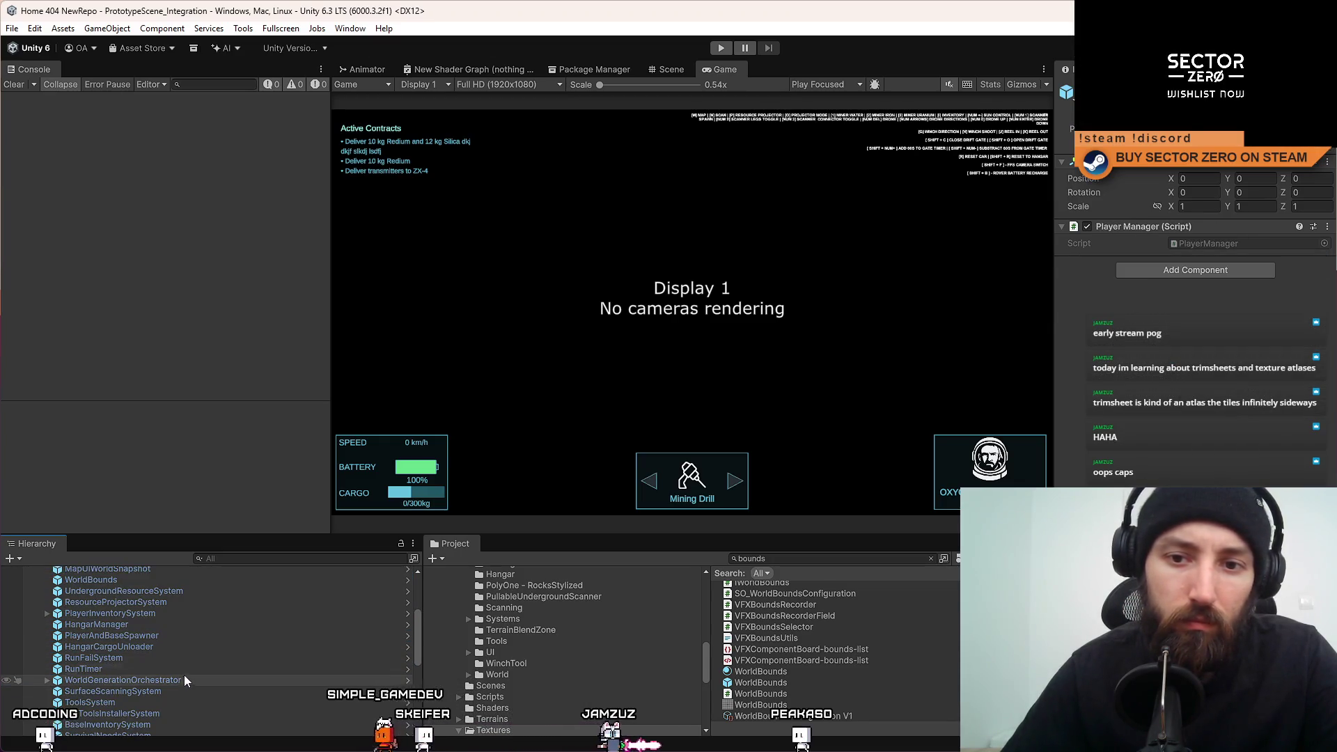
left_click(185, 669)
left_click(1199, 244)
double_click(1199, 245)
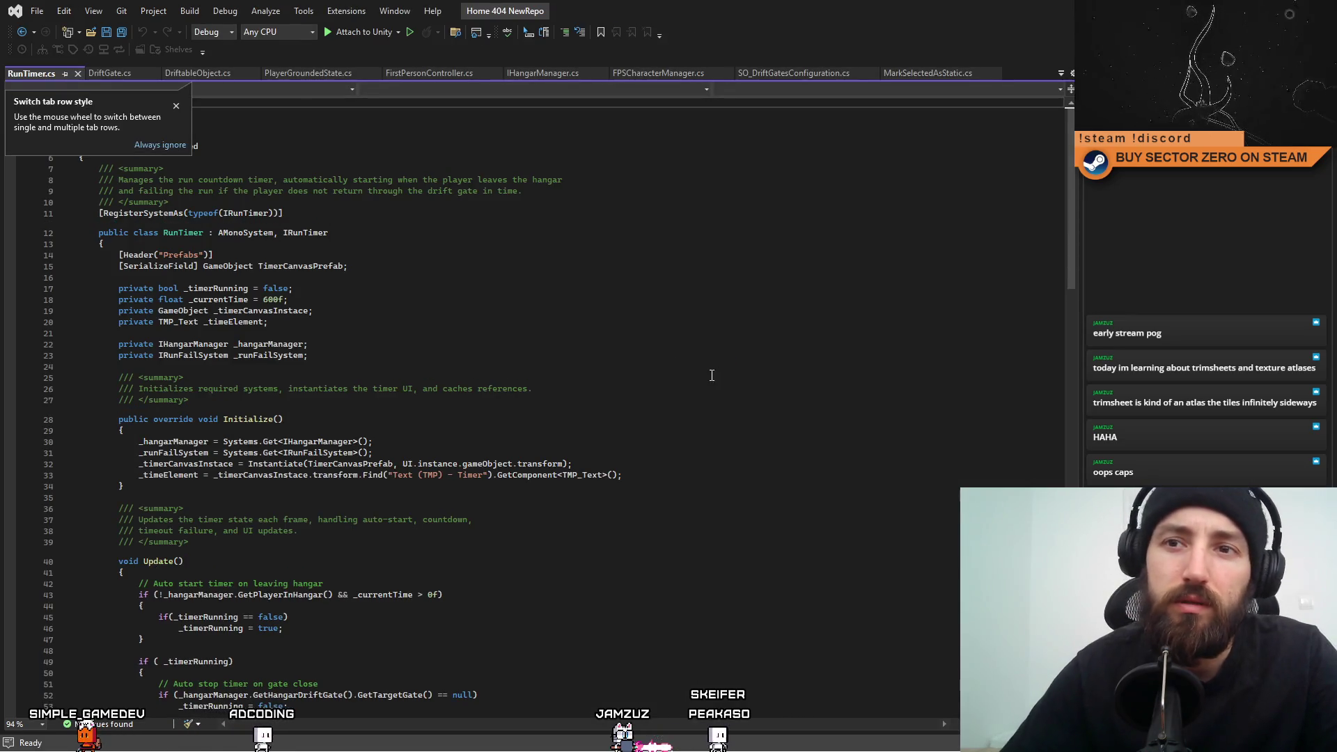
Scroll through RunTimer.cs, reading the Update summary and its timer logic.
scroll(528, 311, "down", 3)
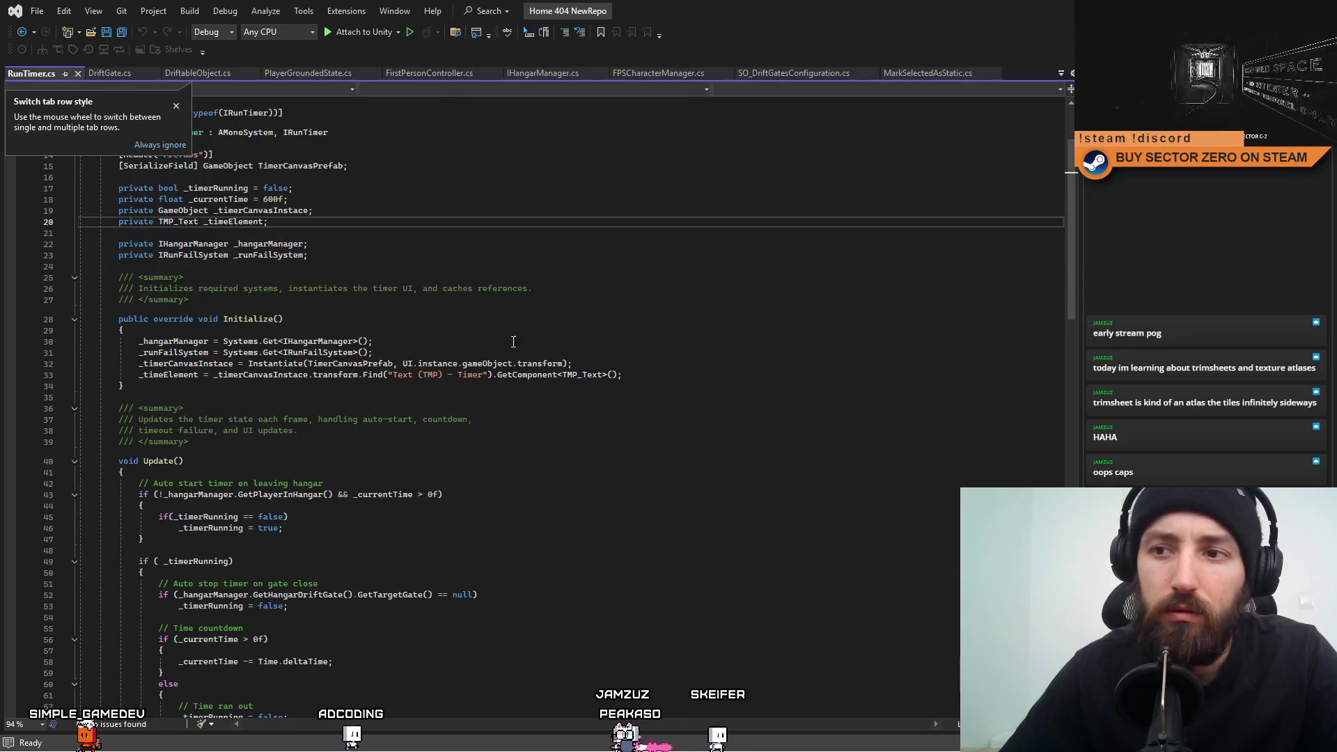
left_click(430, 396)
left_click(622, 405)
left_click(668, 373)
left_click(625, 432)
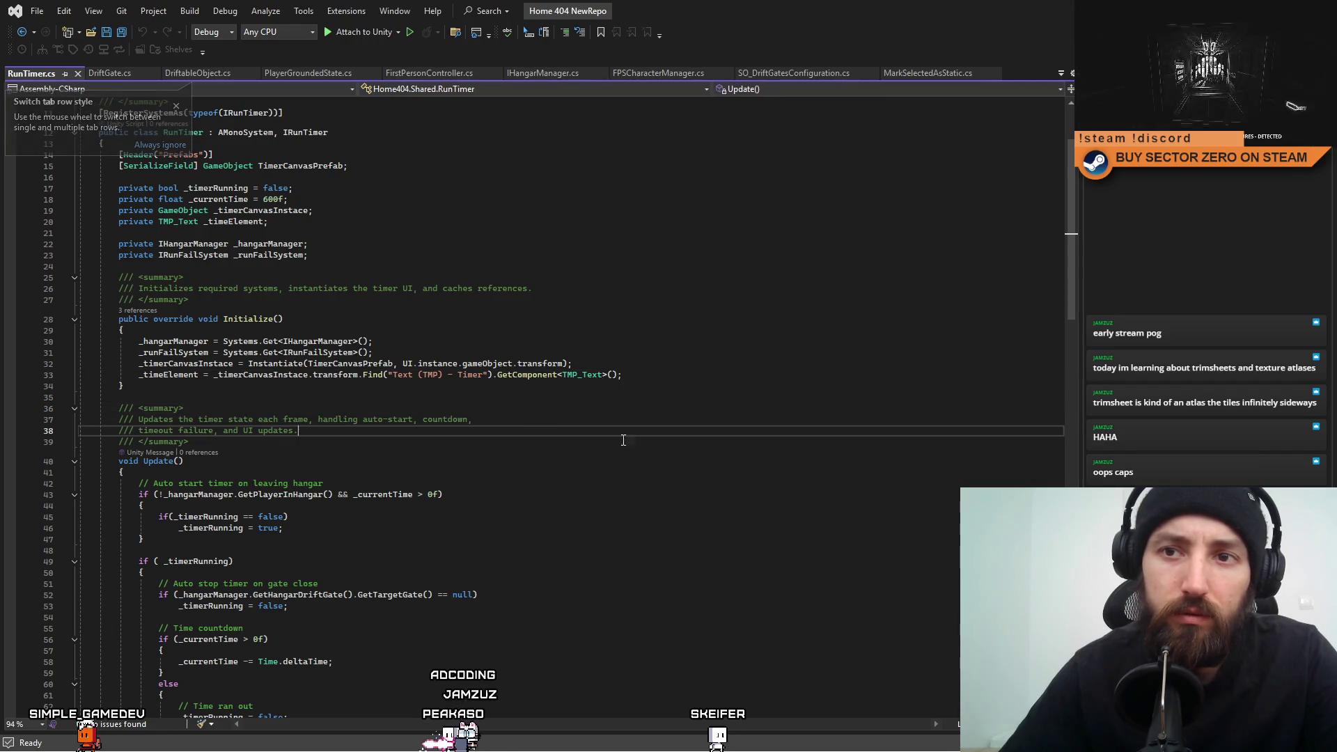
scroll(754, 459, "down", 6)
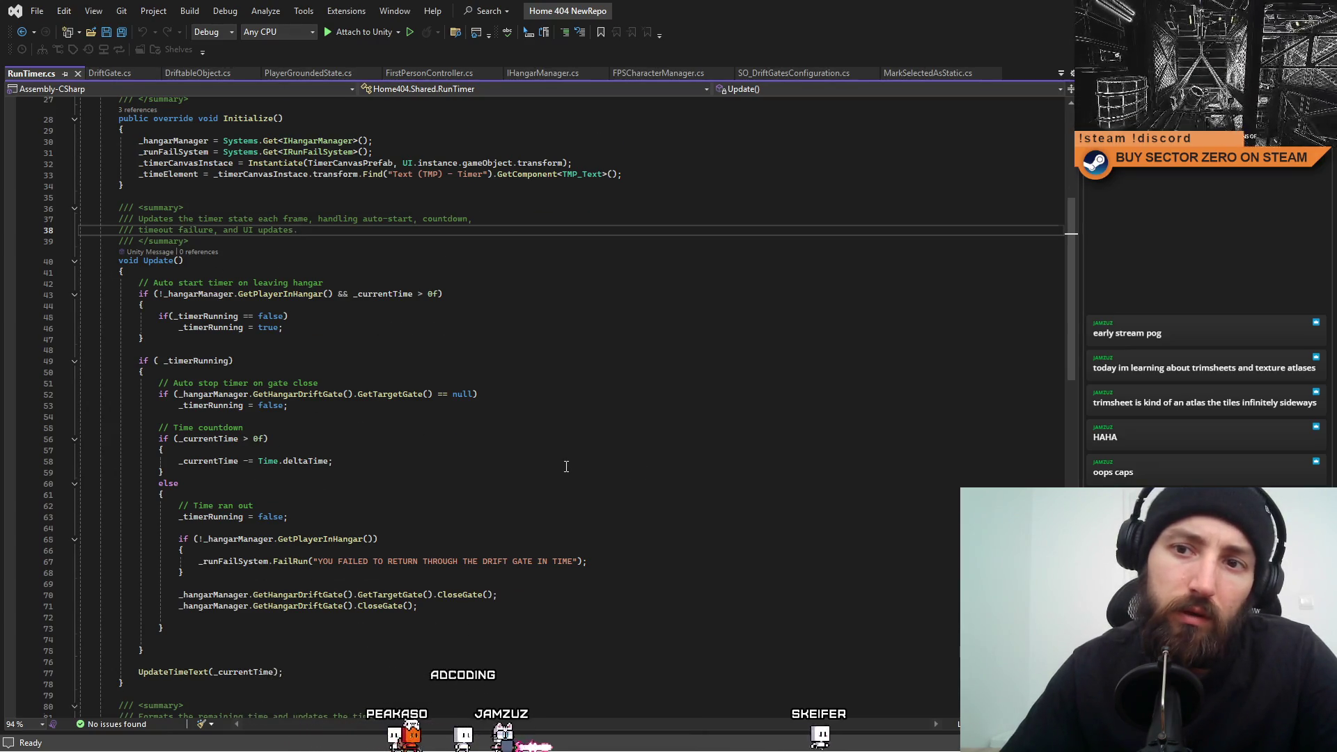
scroll(566, 467, "down", 6)
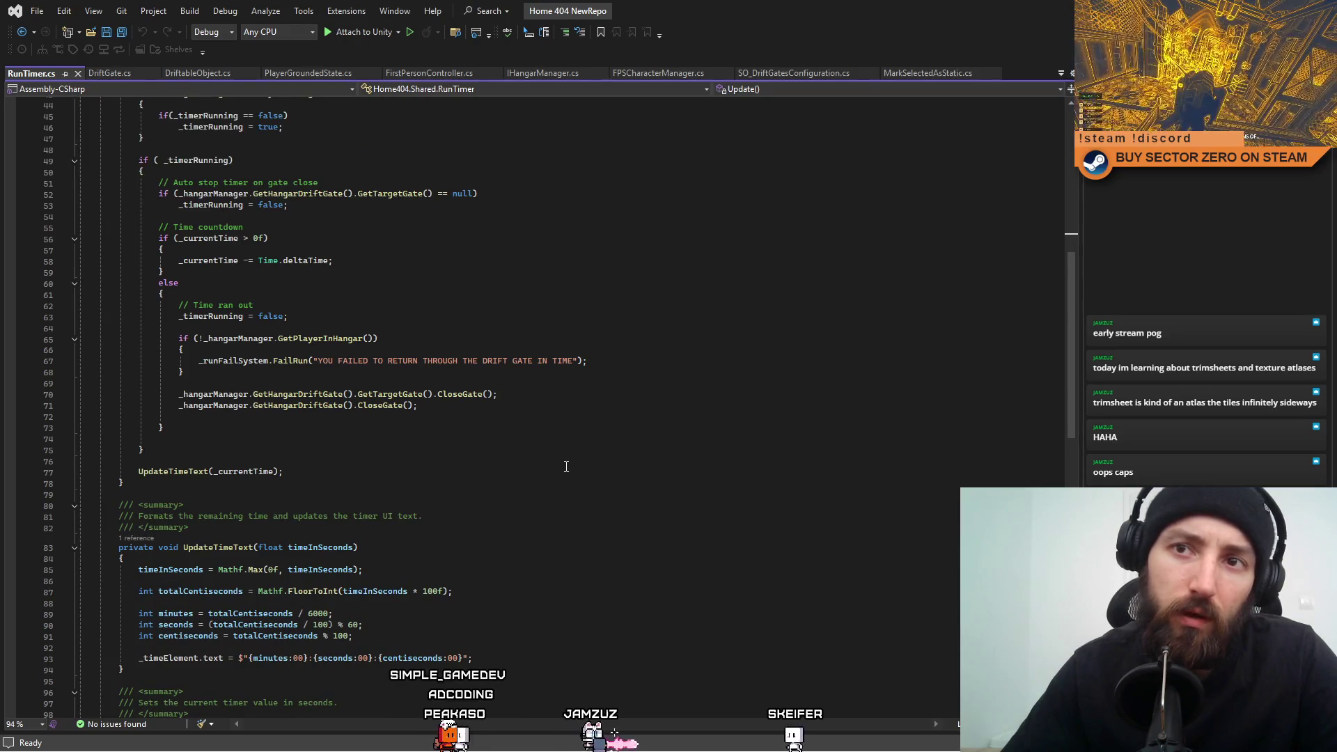
scroll(566, 467, "down", 1)
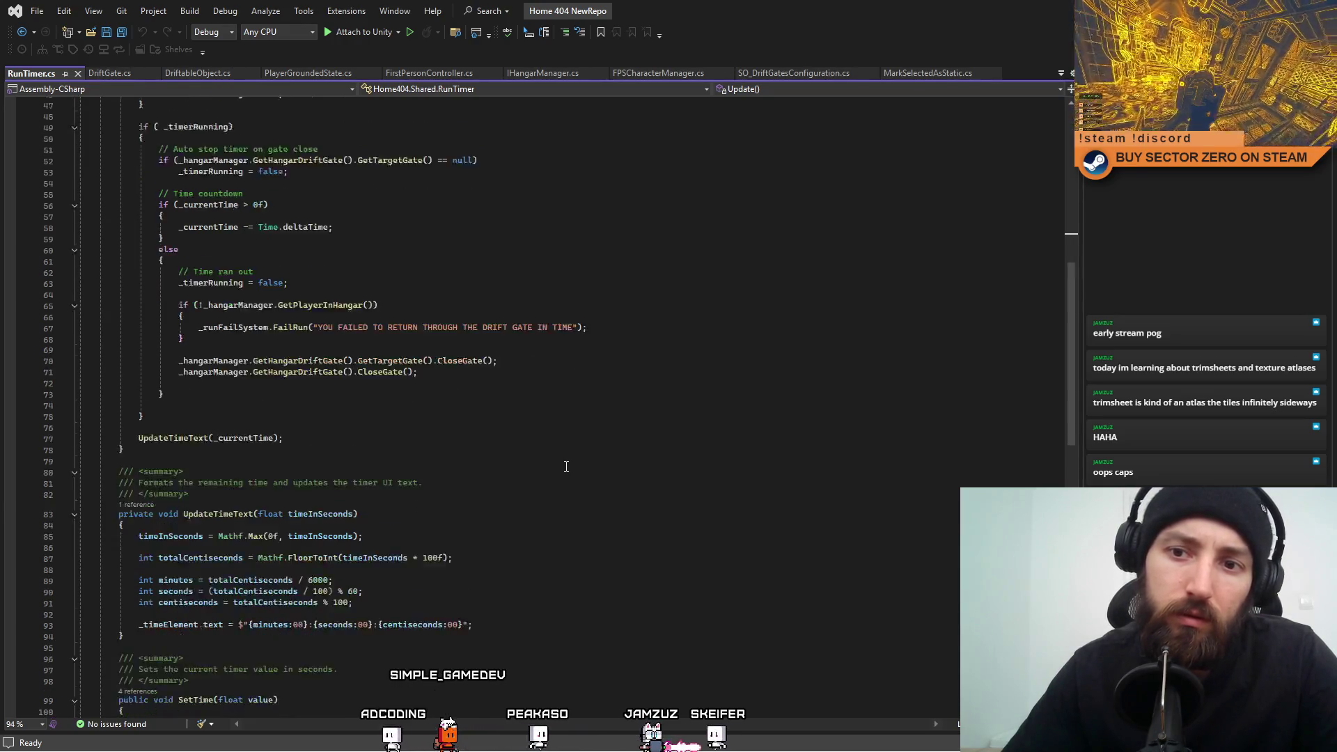
scroll(566, 467, "down", 5)
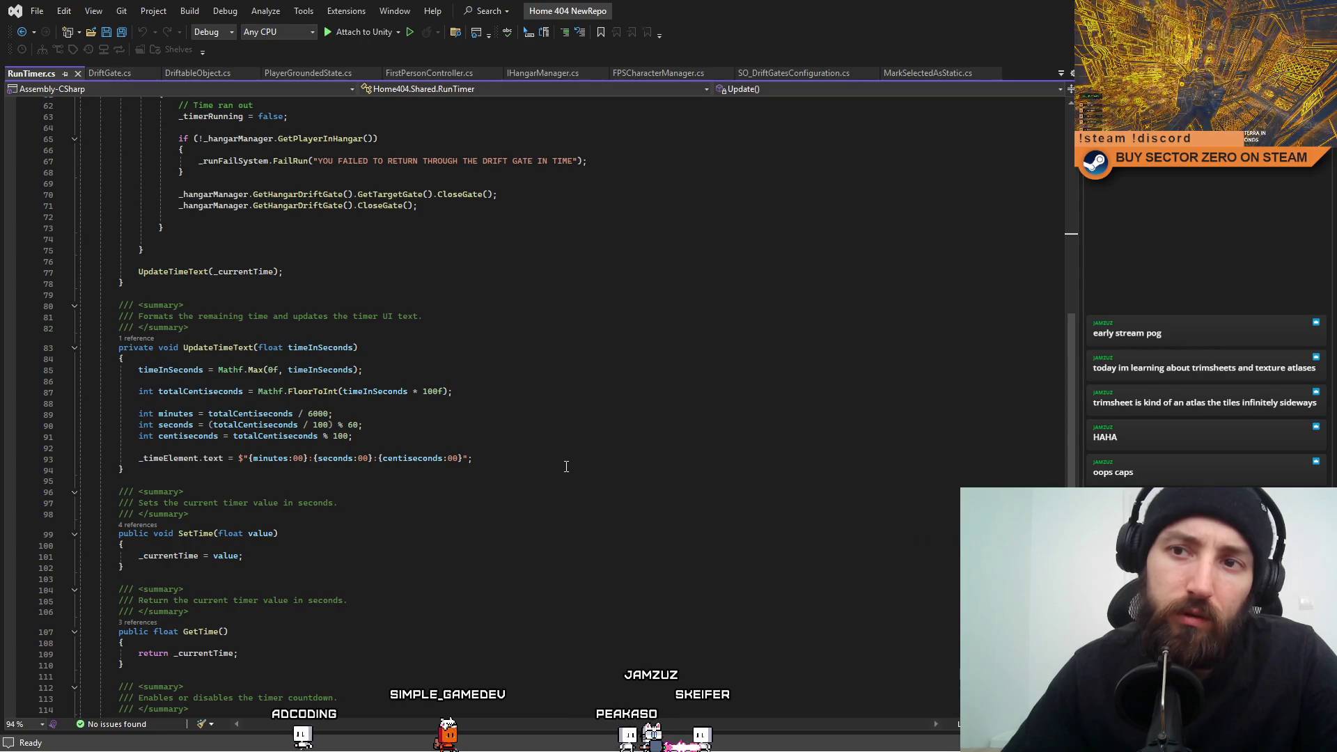
scroll(566, 466, "down", 3)
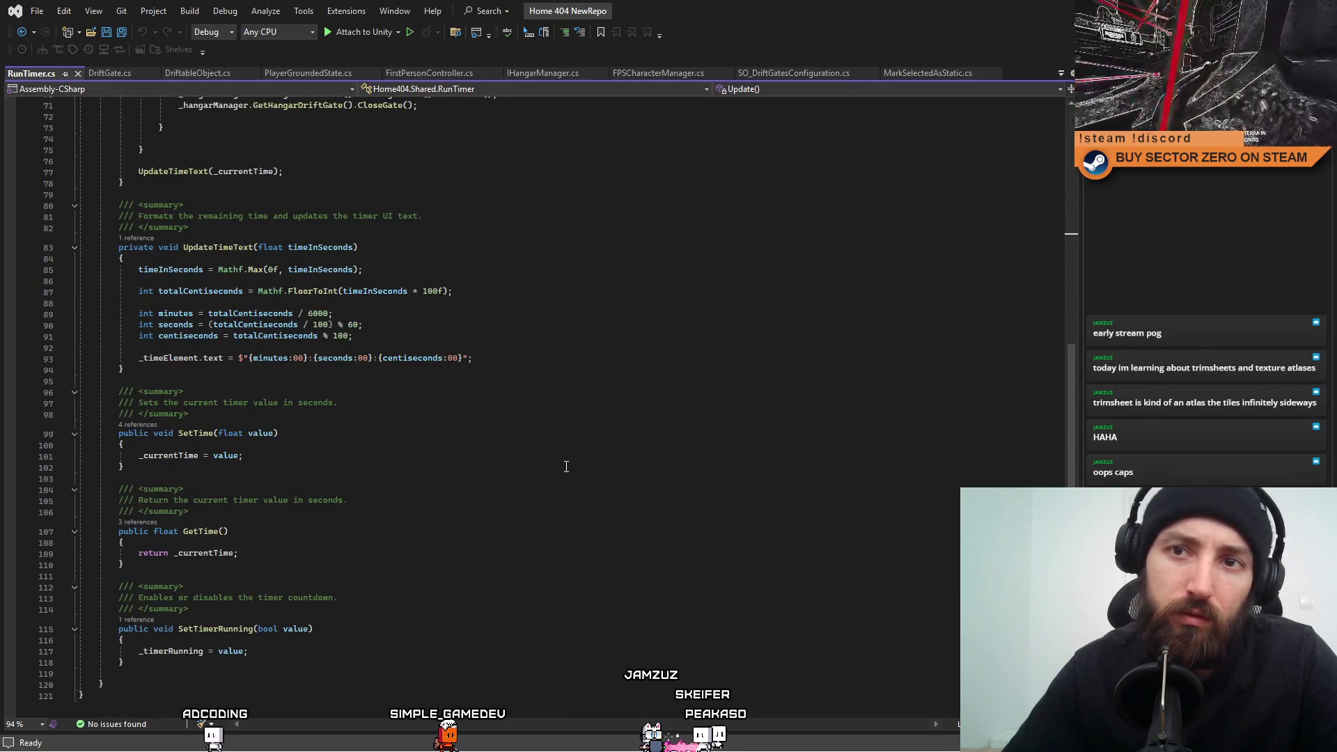
scroll(566, 466, "up", 9)
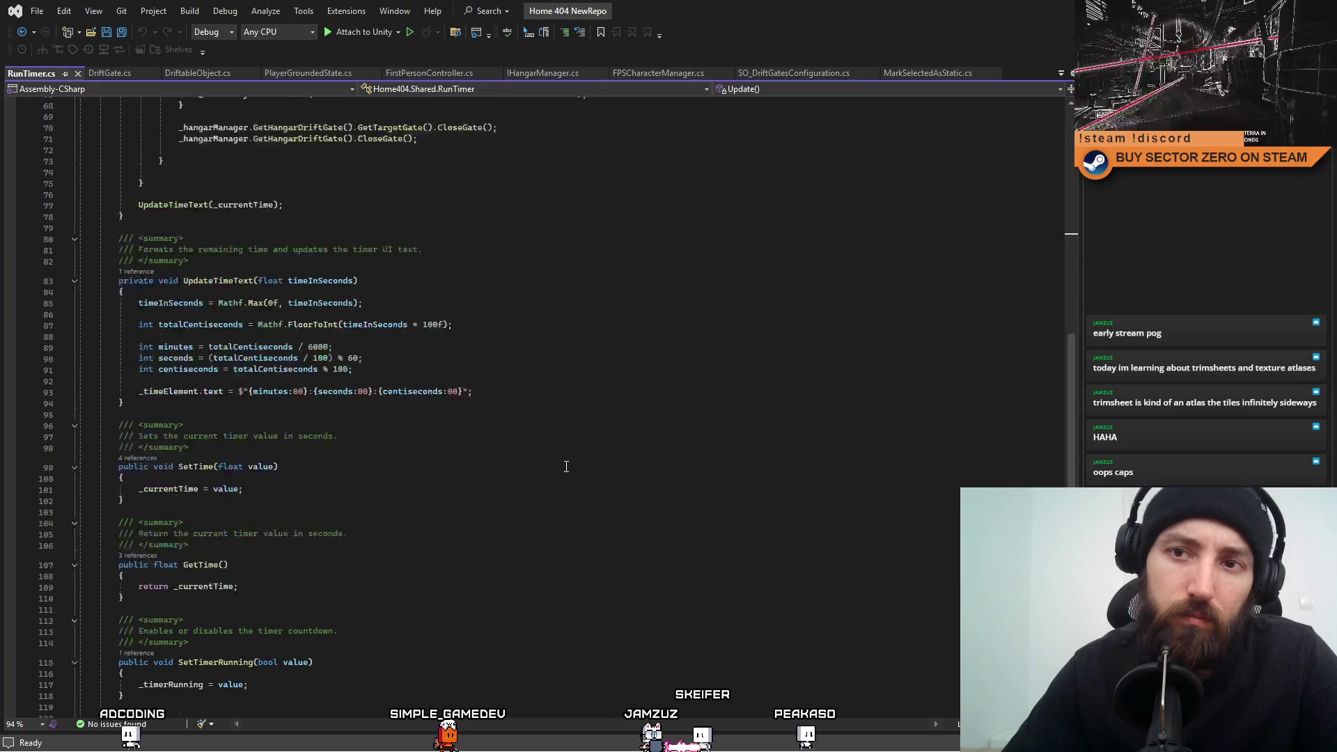
scroll(566, 466, "up", 3)
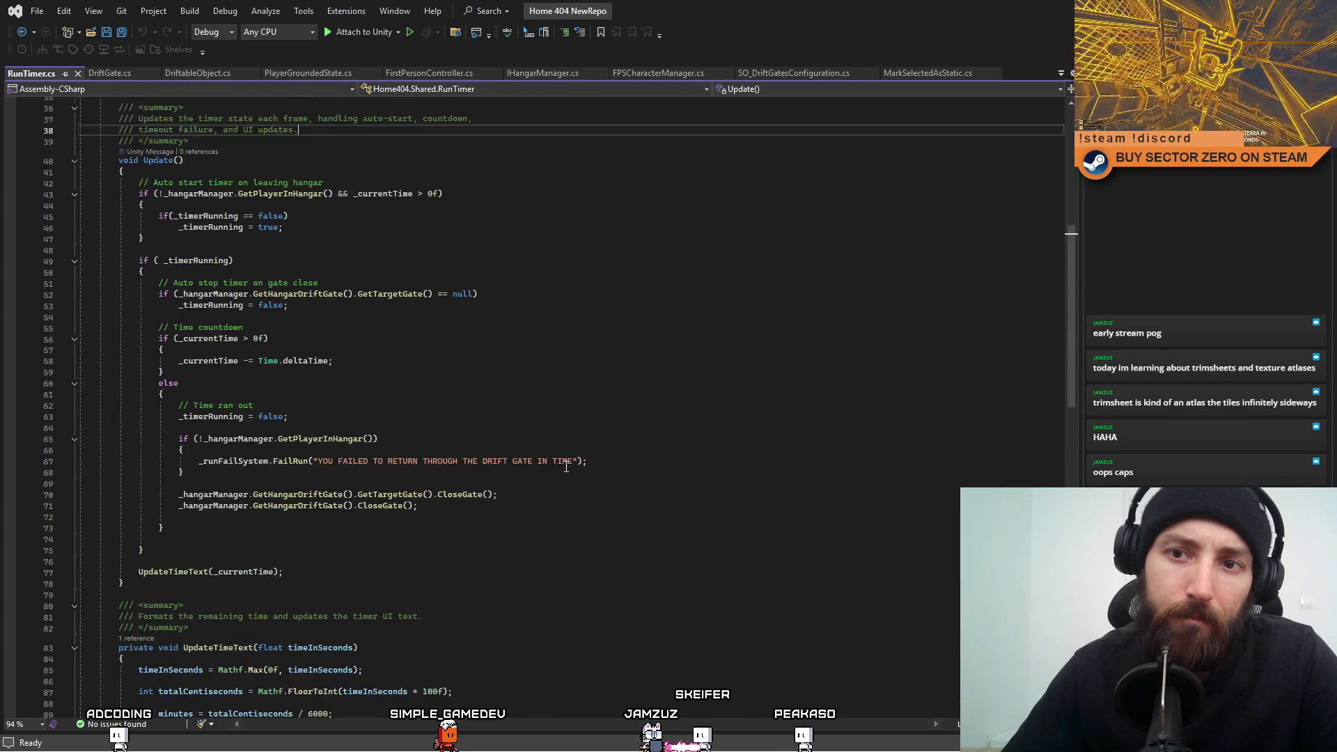
Trace _hangarManager, _timerRunning and the FailRun call, then select CloseGate on line 71.
double_click(213, 506)
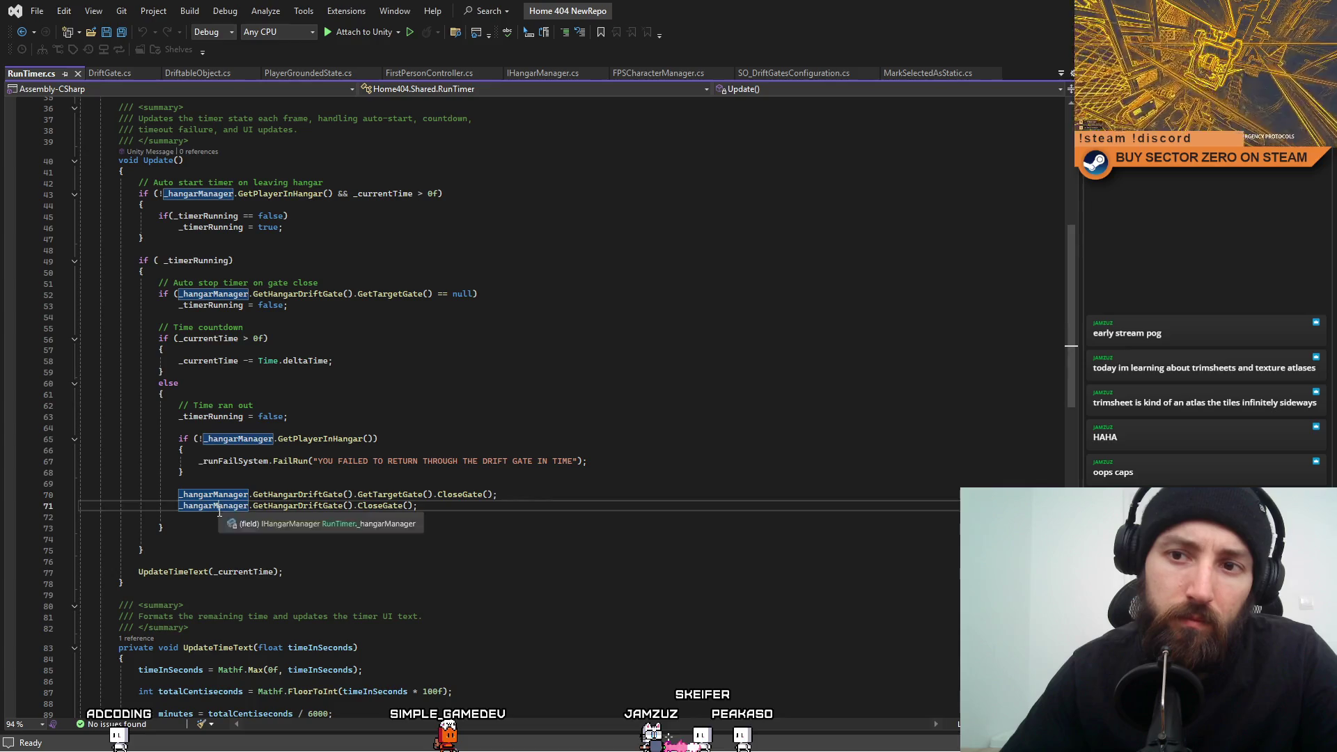
left_click(545, 532)
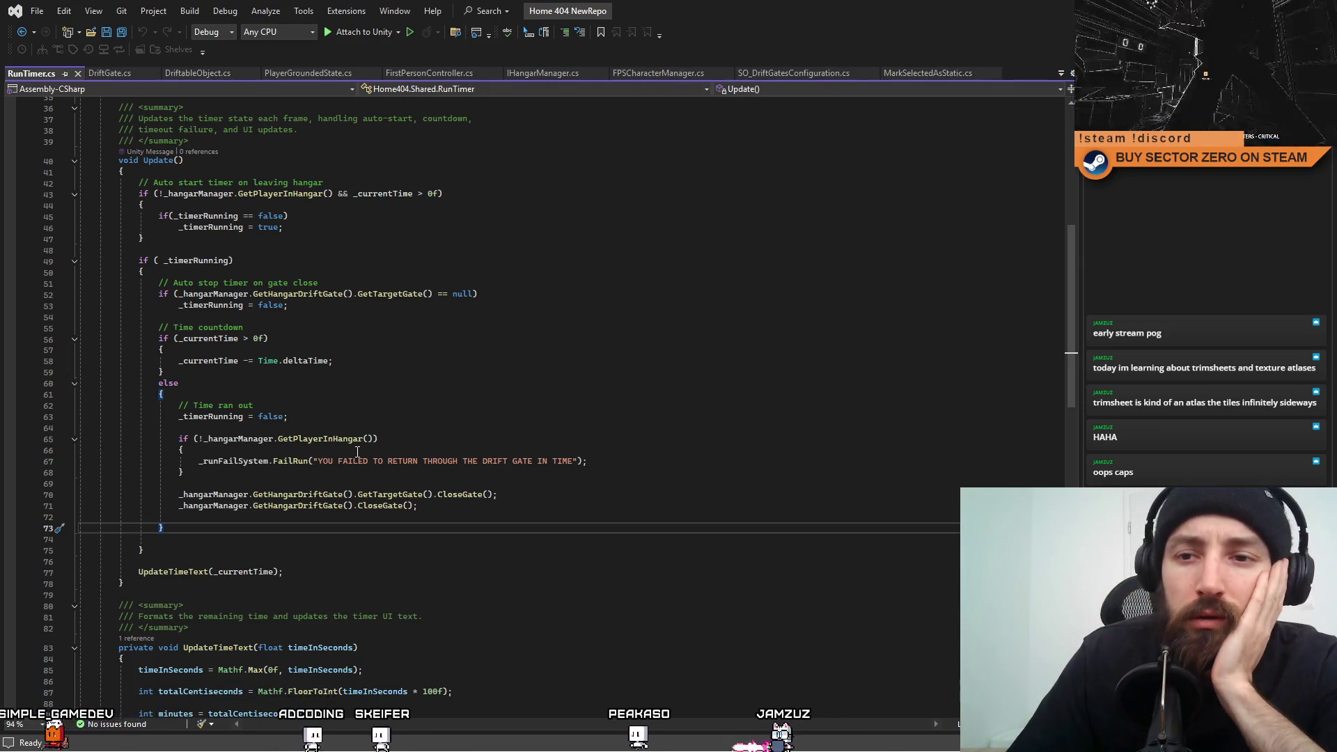
double_click(188, 416)
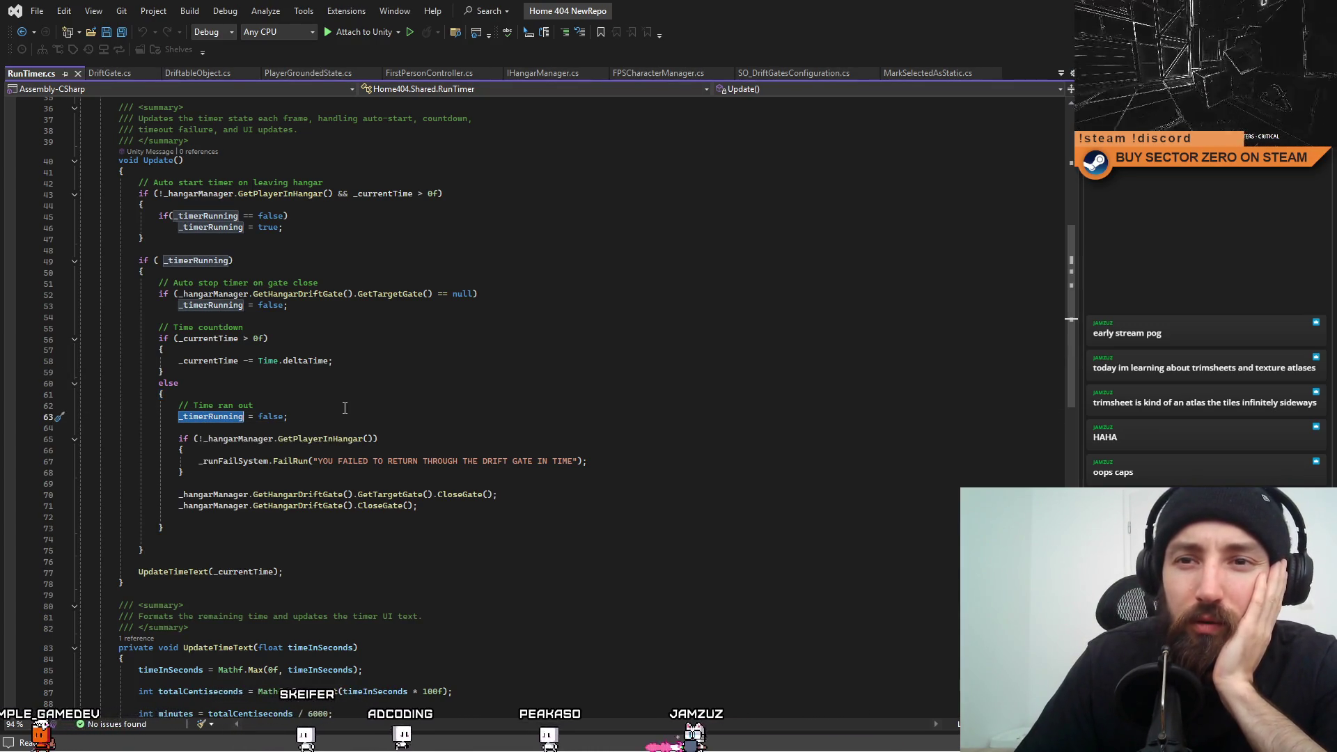
left_click_drag(269, 461, 616, 462)
left_click(552, 476)
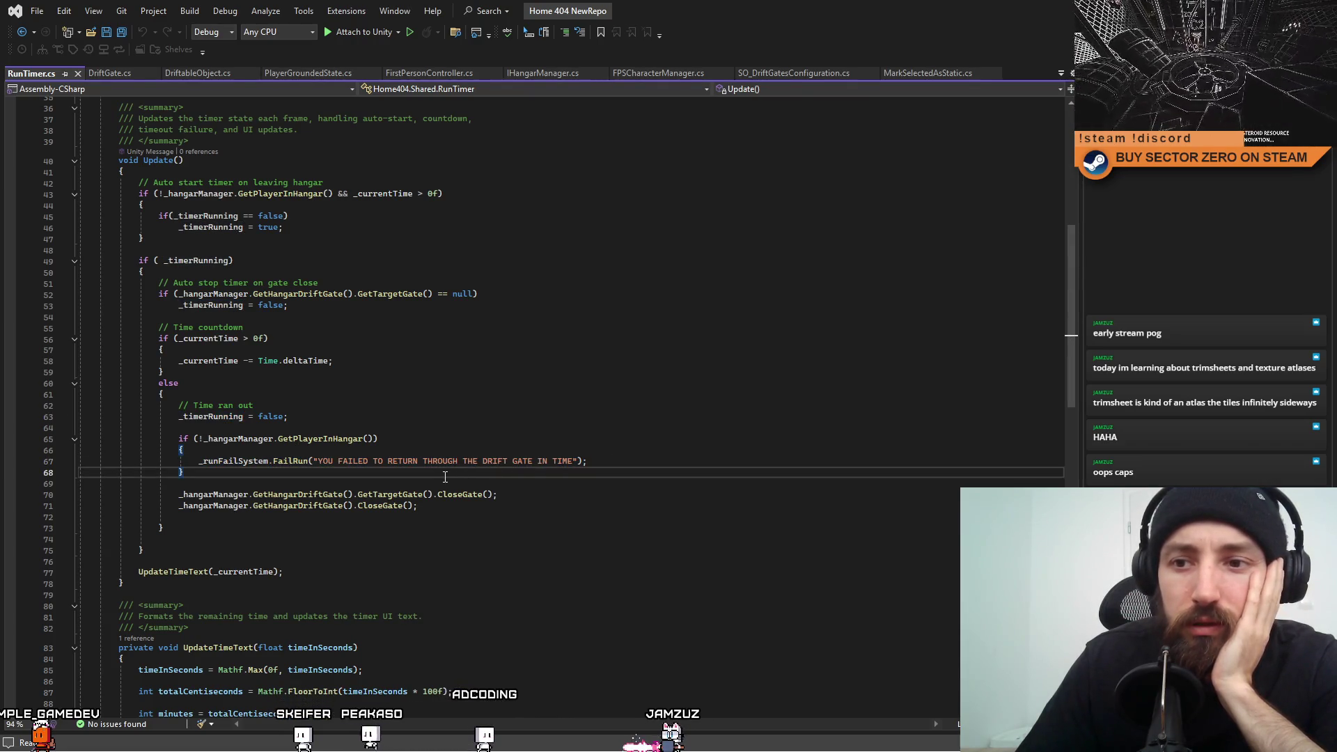
left_click(217, 506)
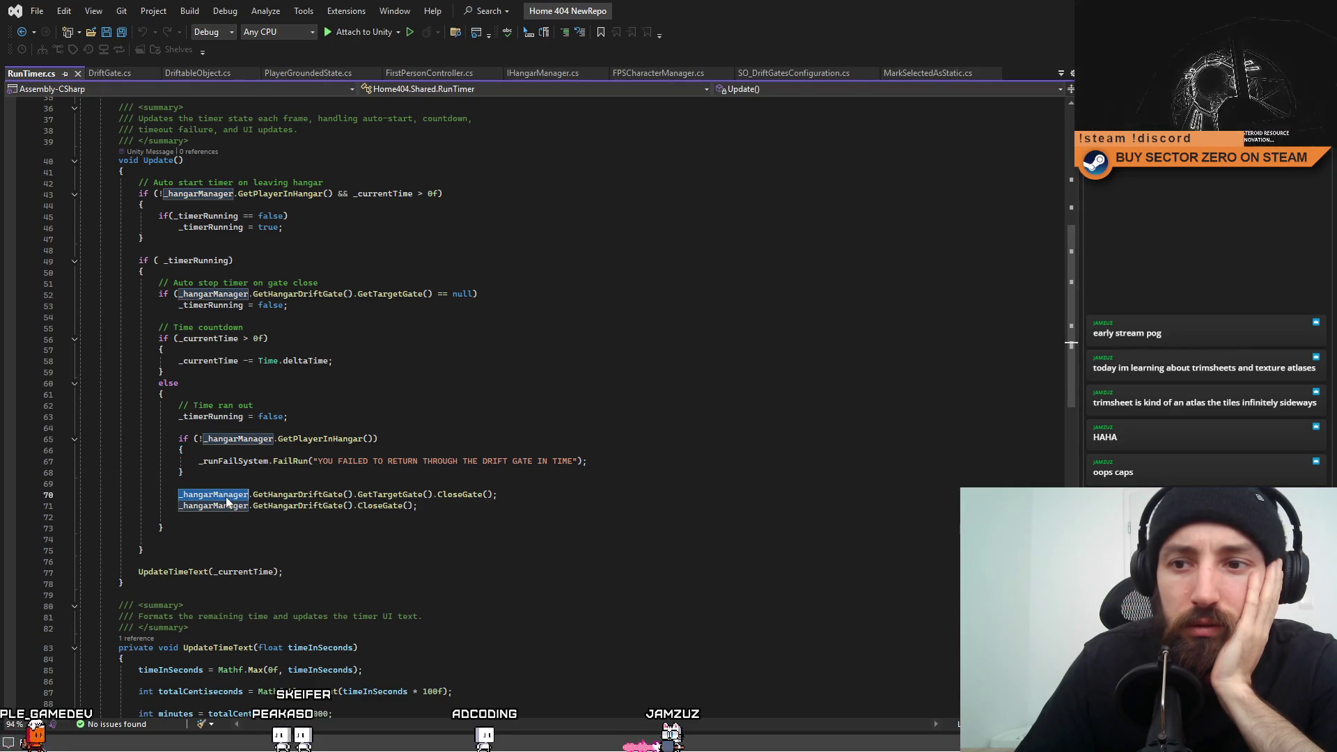
double_click(214, 506)
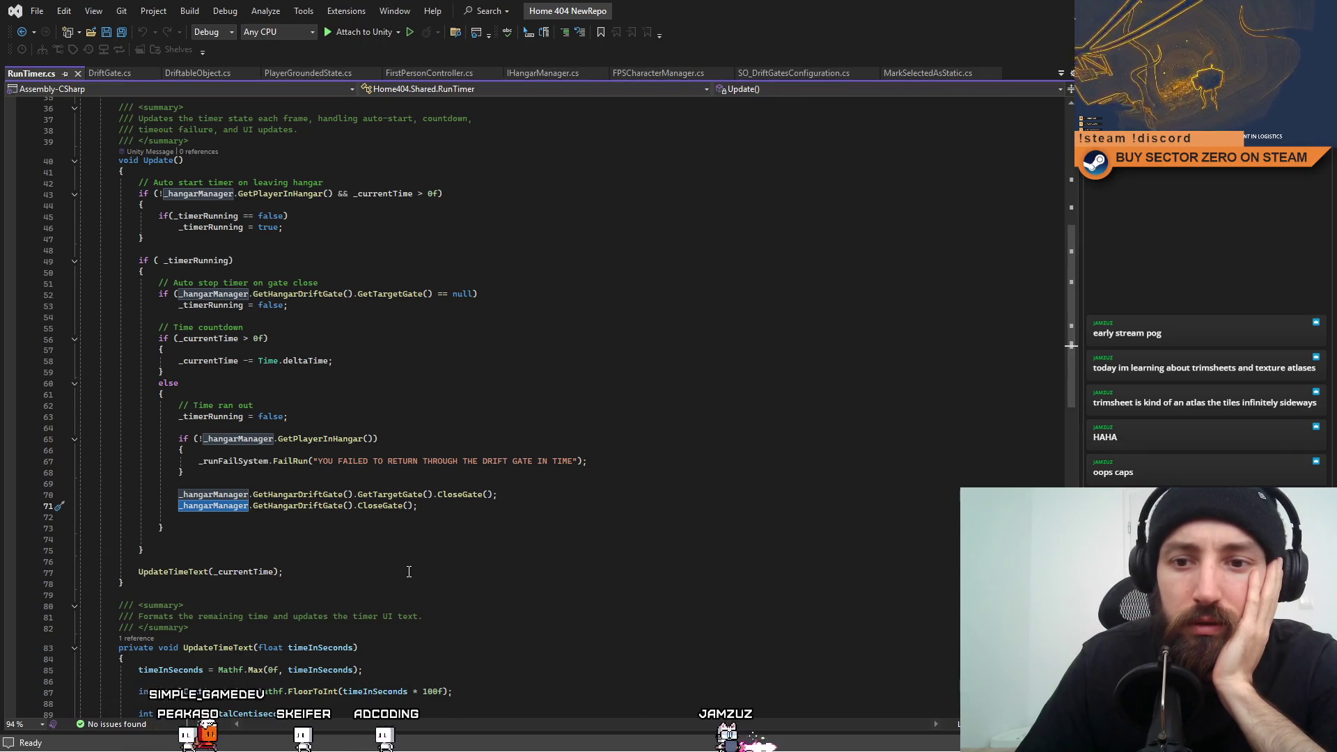
scroll(418, 564, "up", 3)
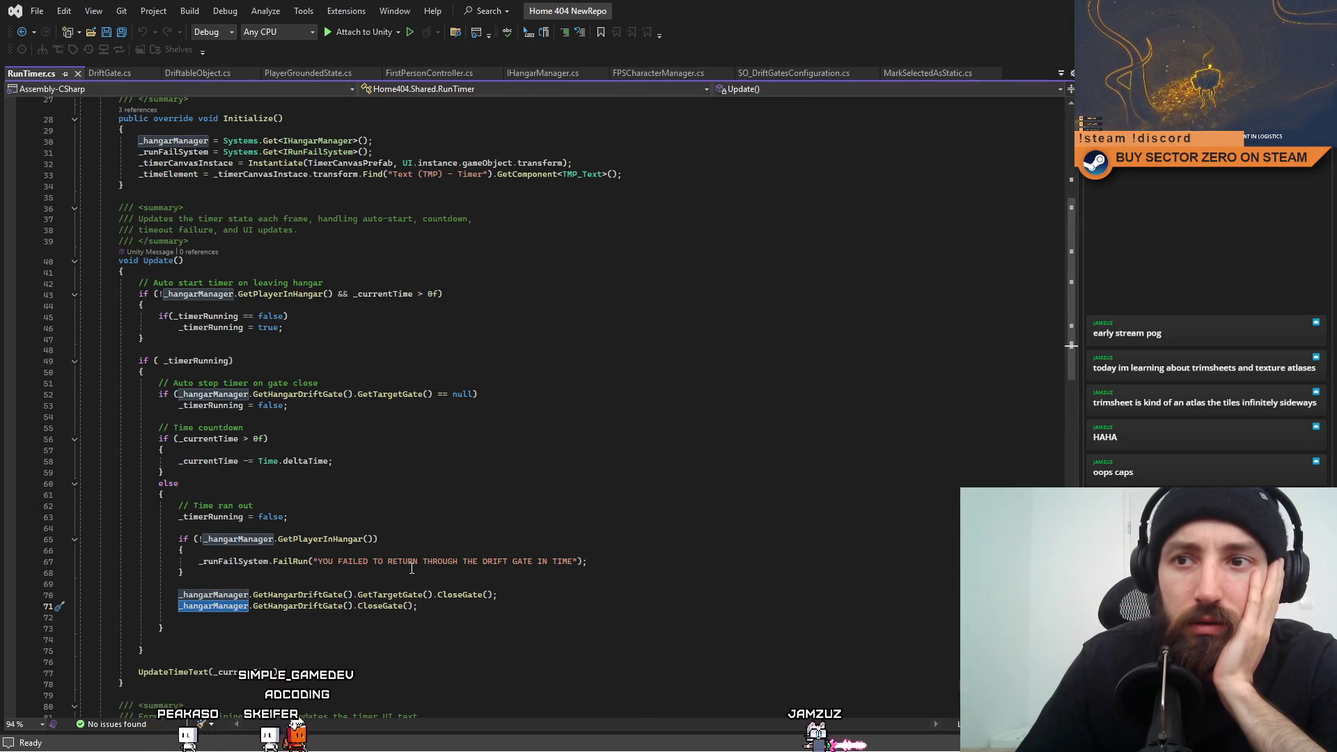
scroll(410, 570, "up", 5)
scroll(411, 568, "up", 3)
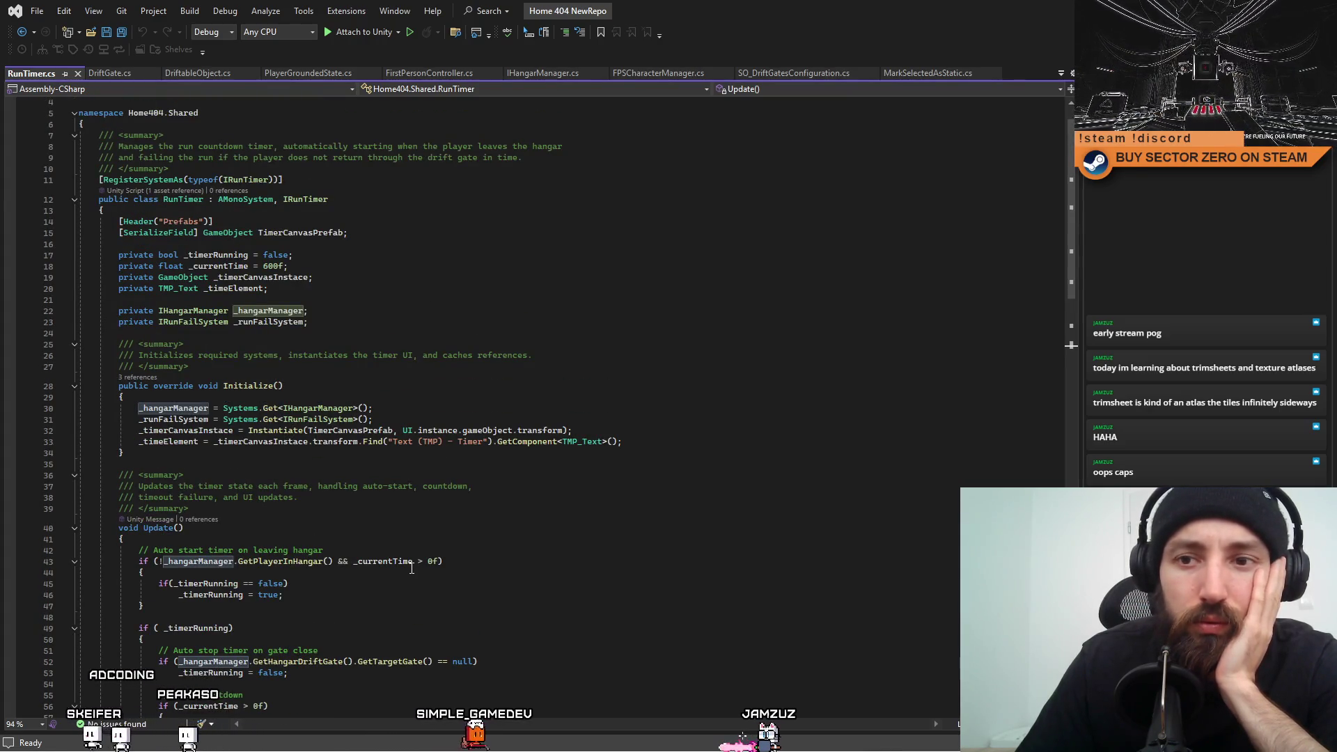
scroll(412, 569, "down", 10)
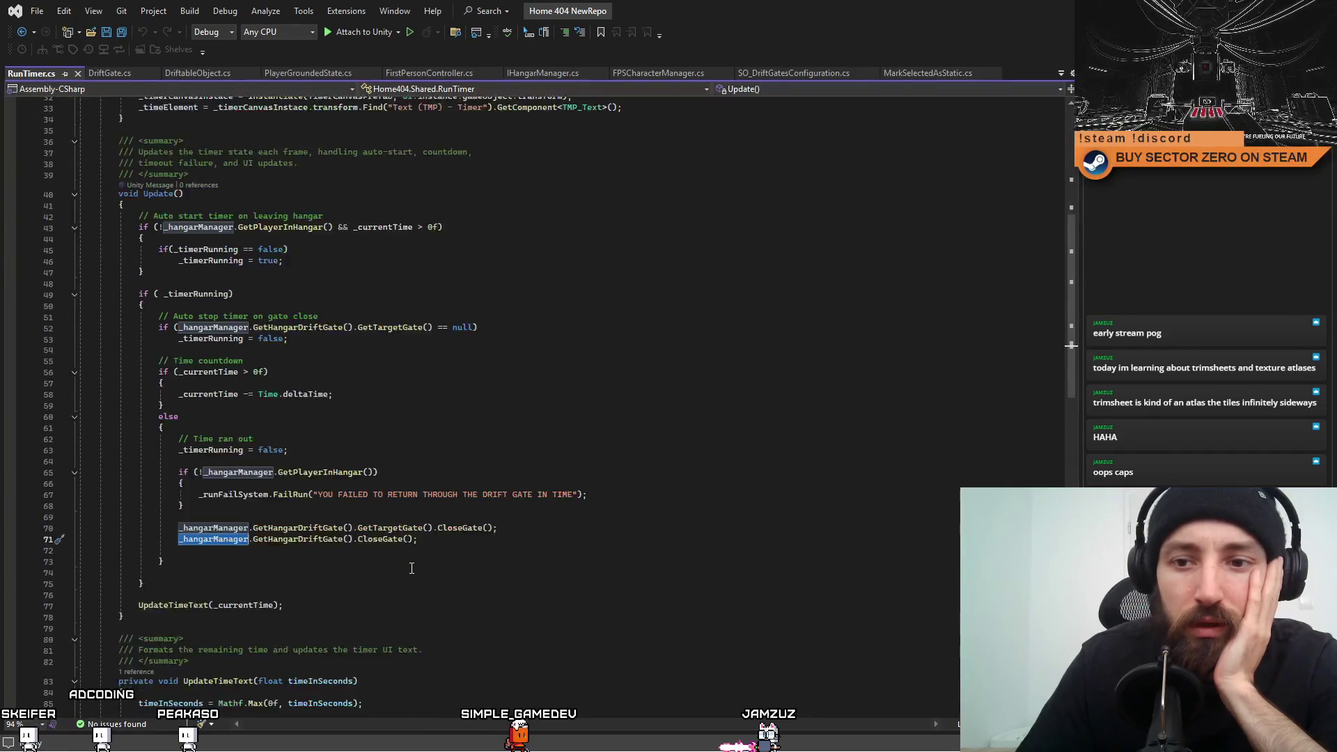
double_click(383, 504)
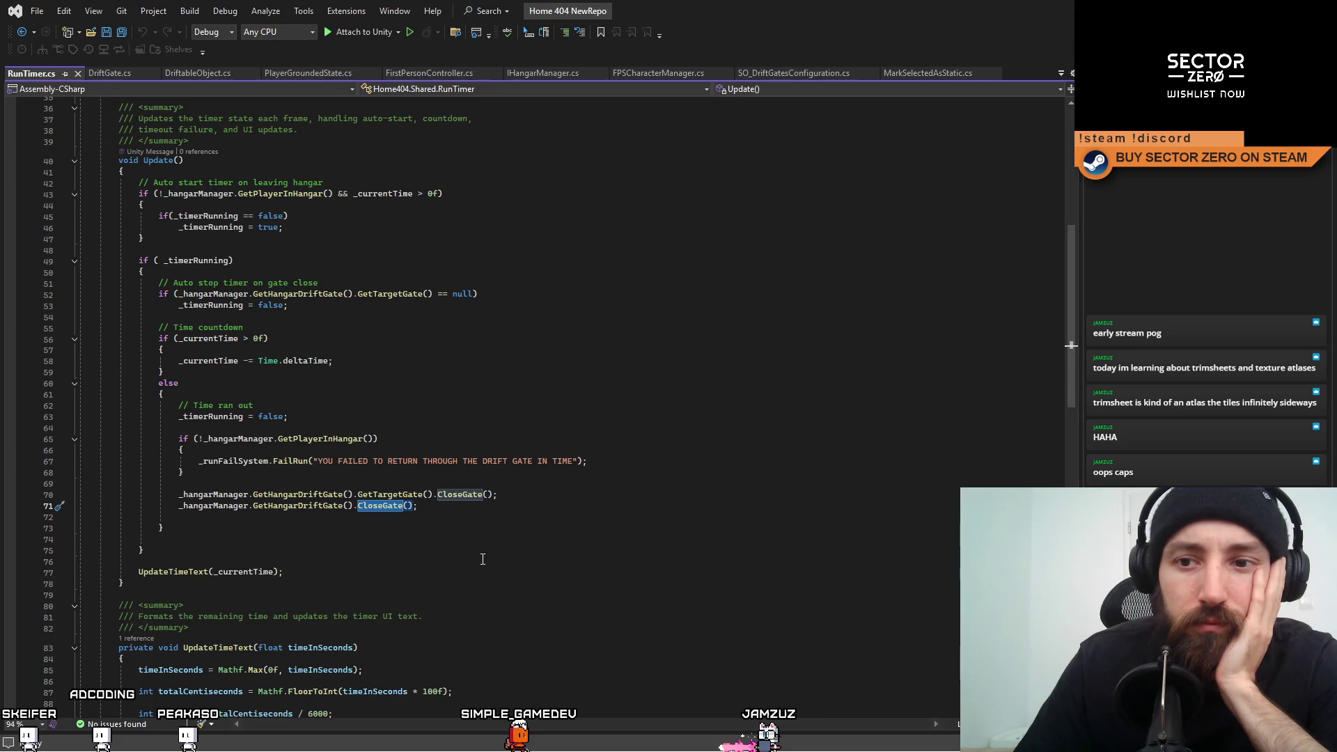
scroll(546, 601, "down", 5)
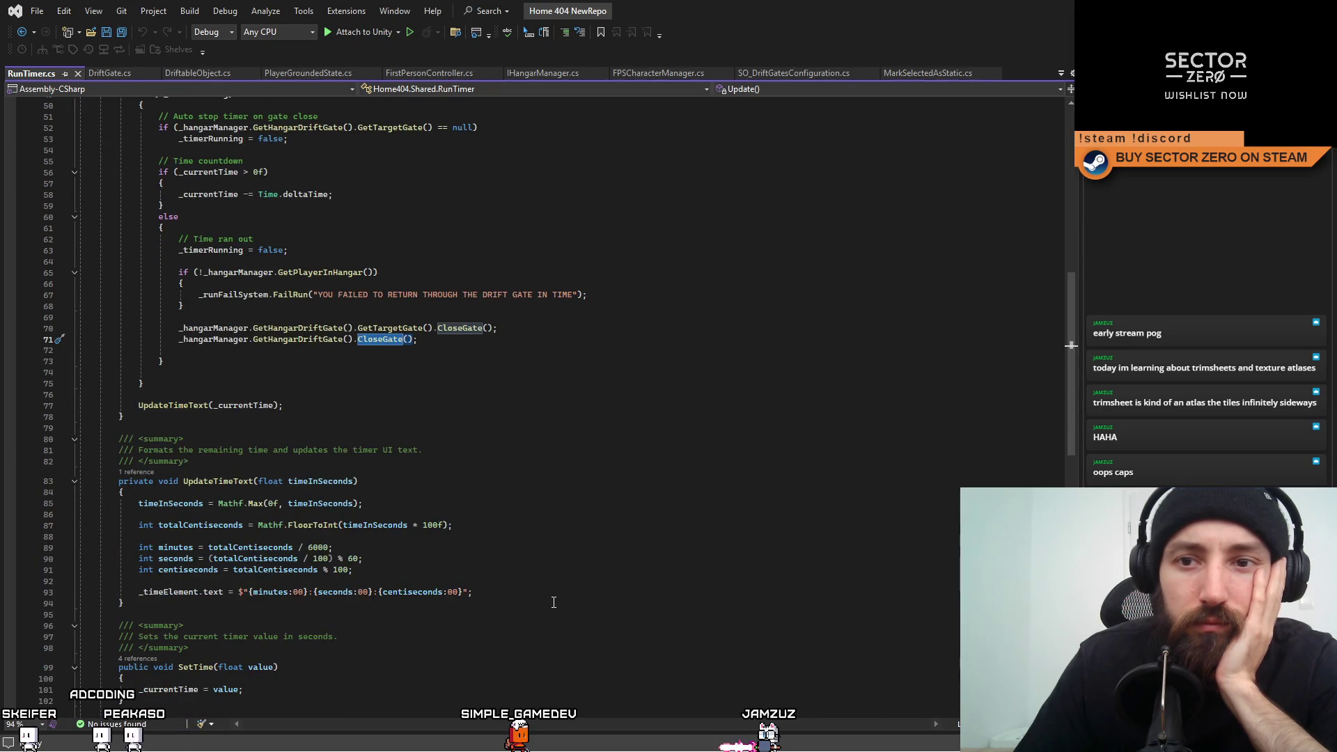
scroll(554, 601, "down", 11)
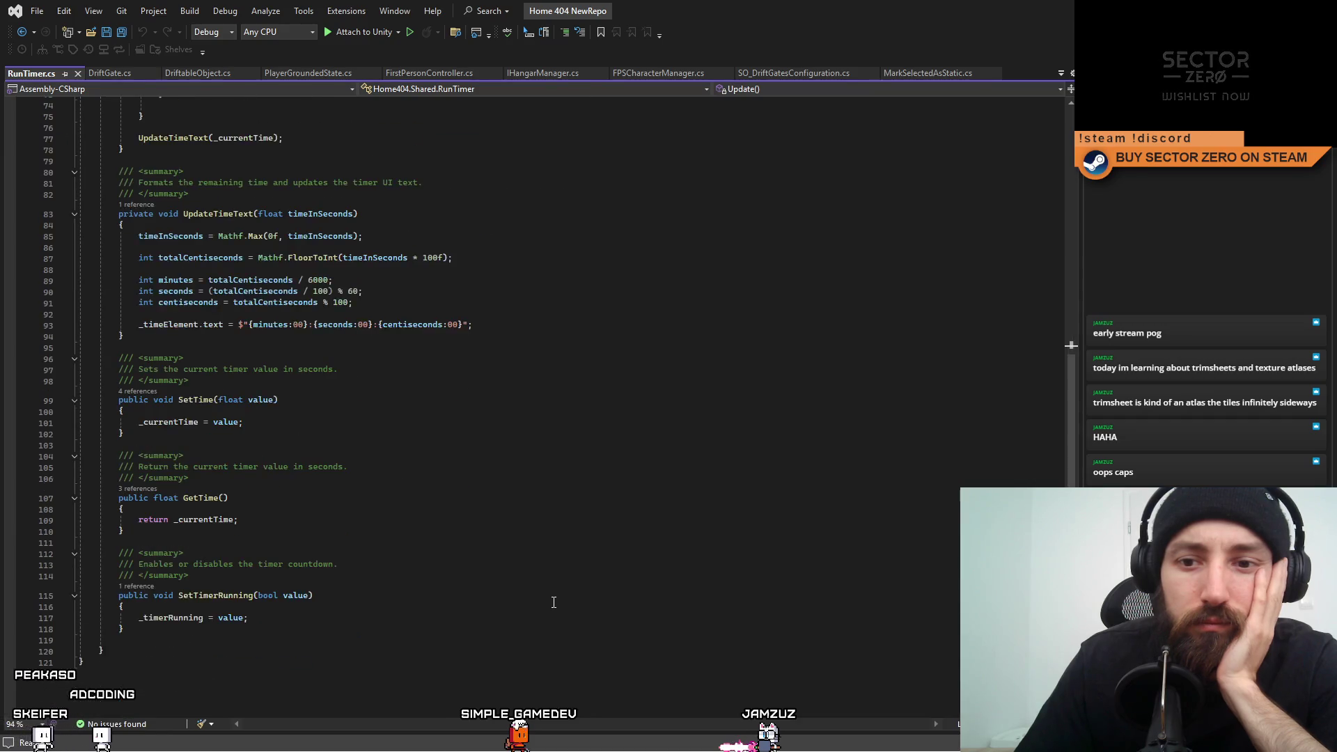
scroll(554, 602, "up", 7)
scroll(554, 602, "up", 7)
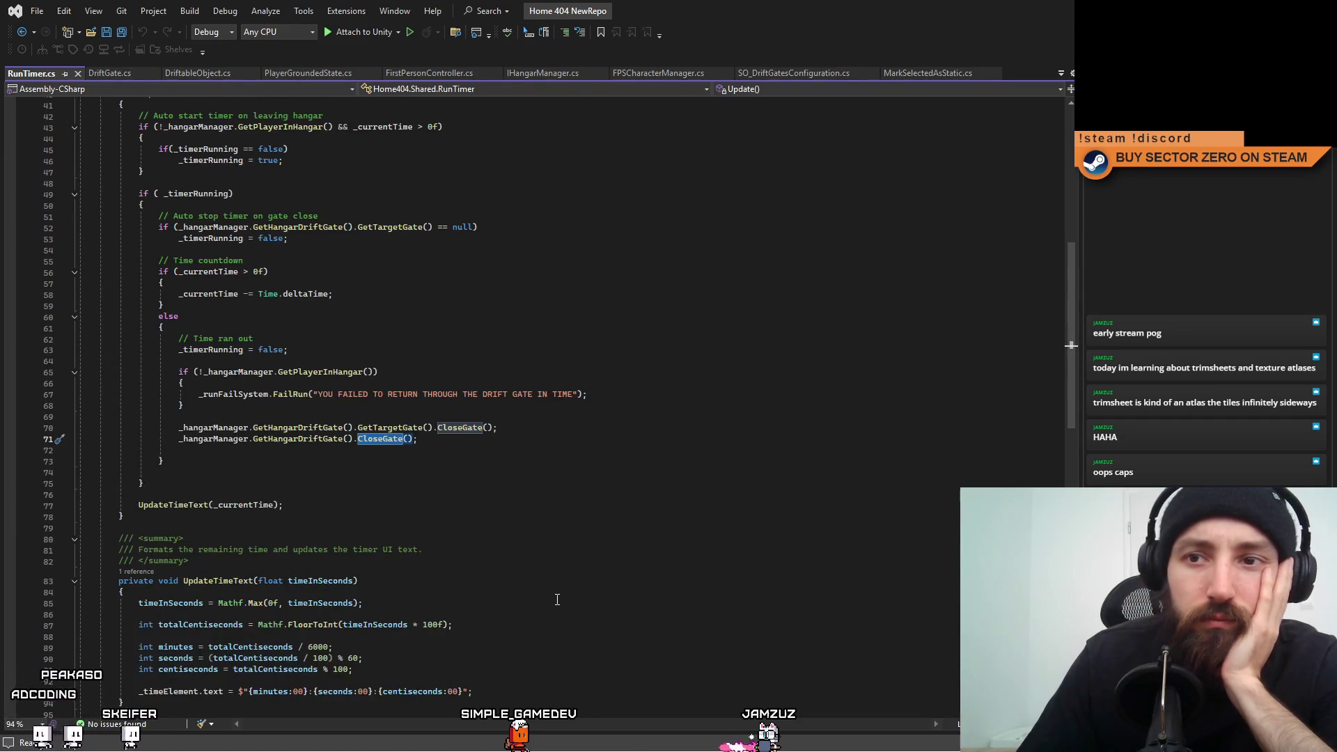
Go to CloseGate's definition in DriftGate.cs and look over its Start method and _isOpen field.
key("F12")
scroll(662, 341, "up", 10)
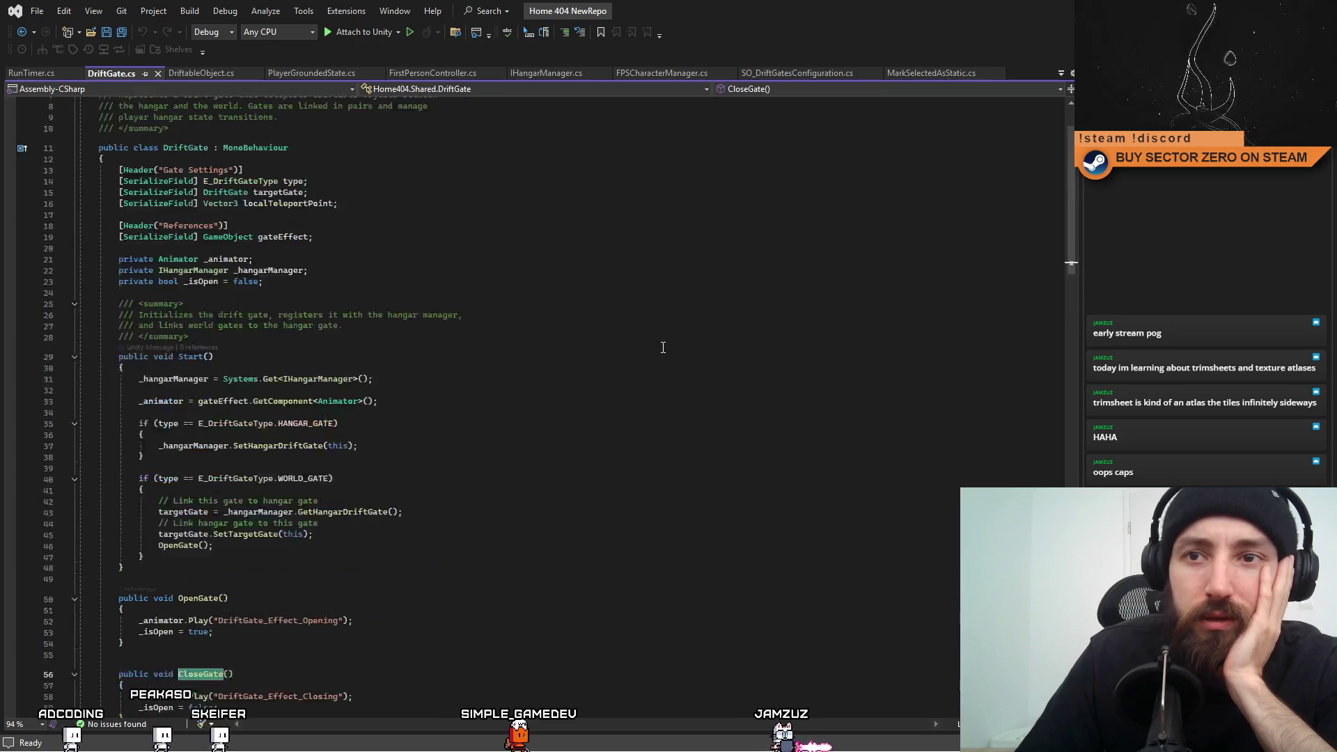
scroll(663, 347, "down", 6)
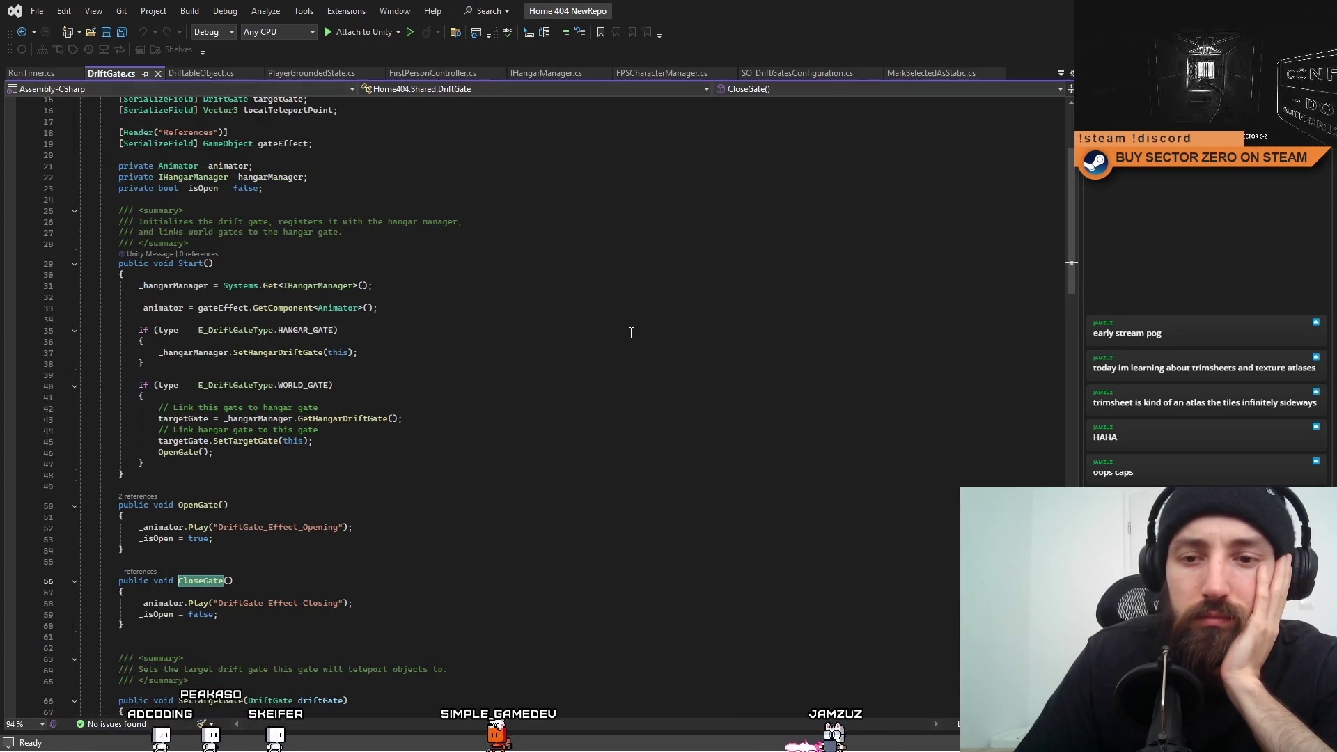
left_click(631, 296)
scroll(632, 333, "up", 5)
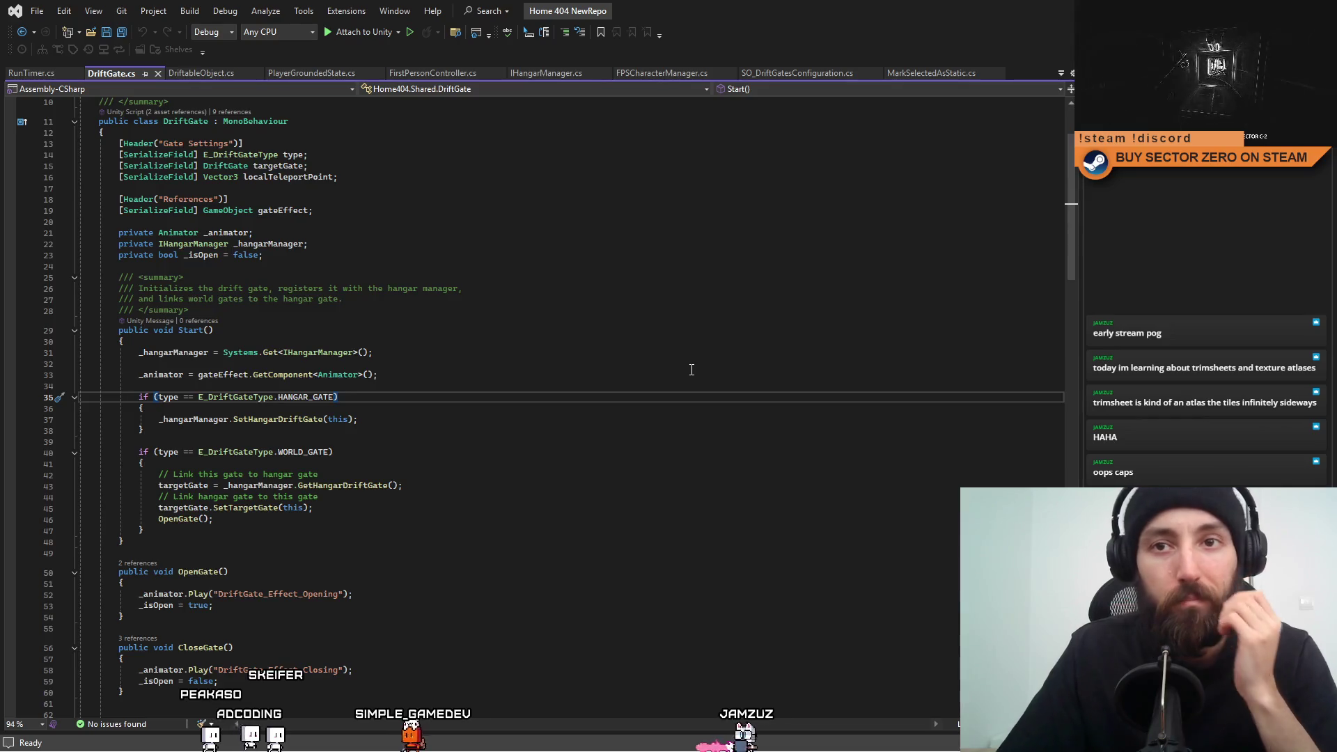
left_click(681, 320)
key("ctrl+f")
Search for 'scene' with Find All, switching the scope from the current document to Entire solution.
type("sc")
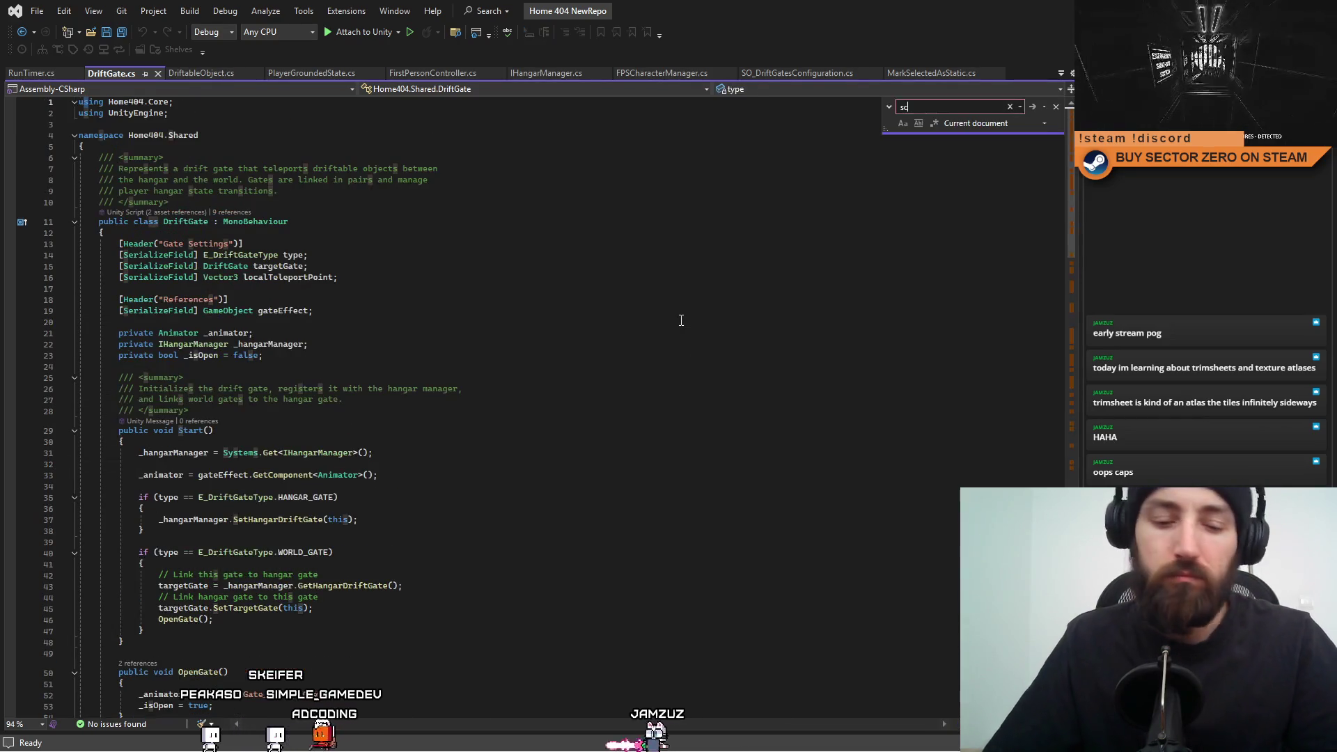
type("ene")
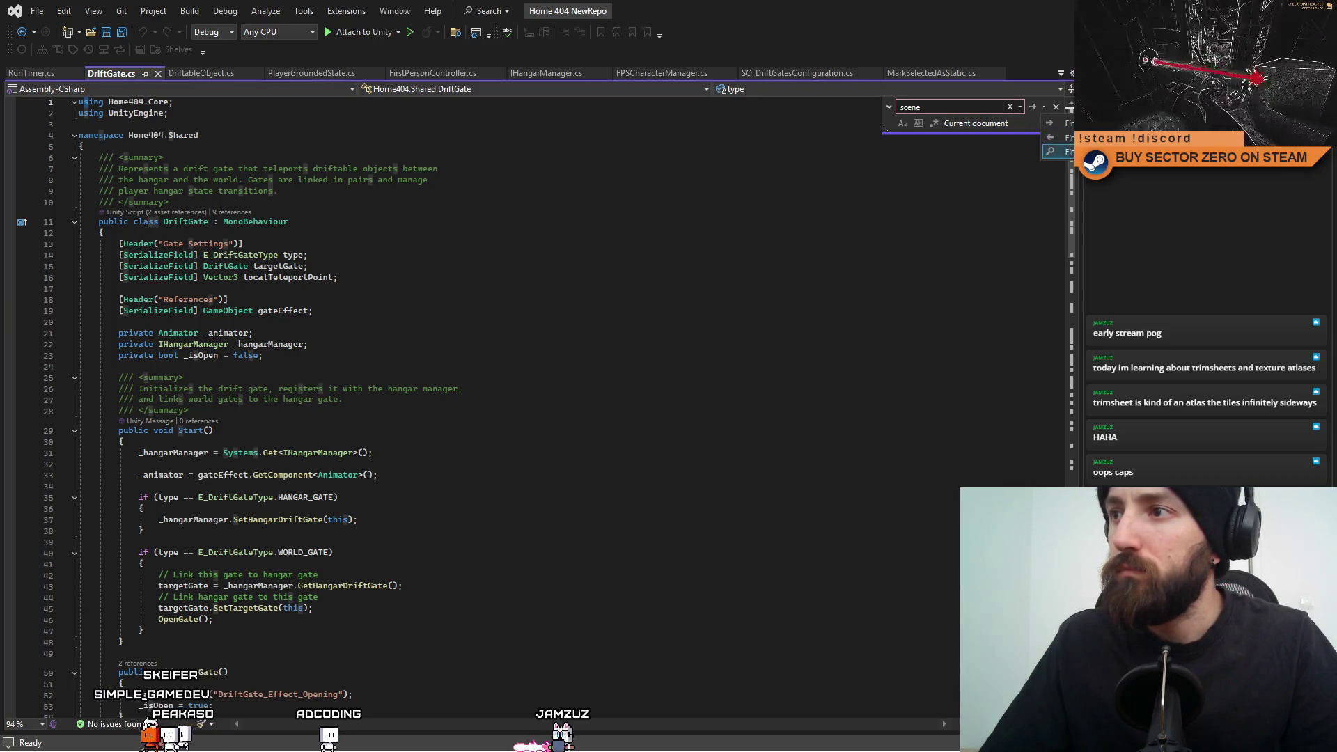
left_click(1055, 151)
left_click(1042, 123)
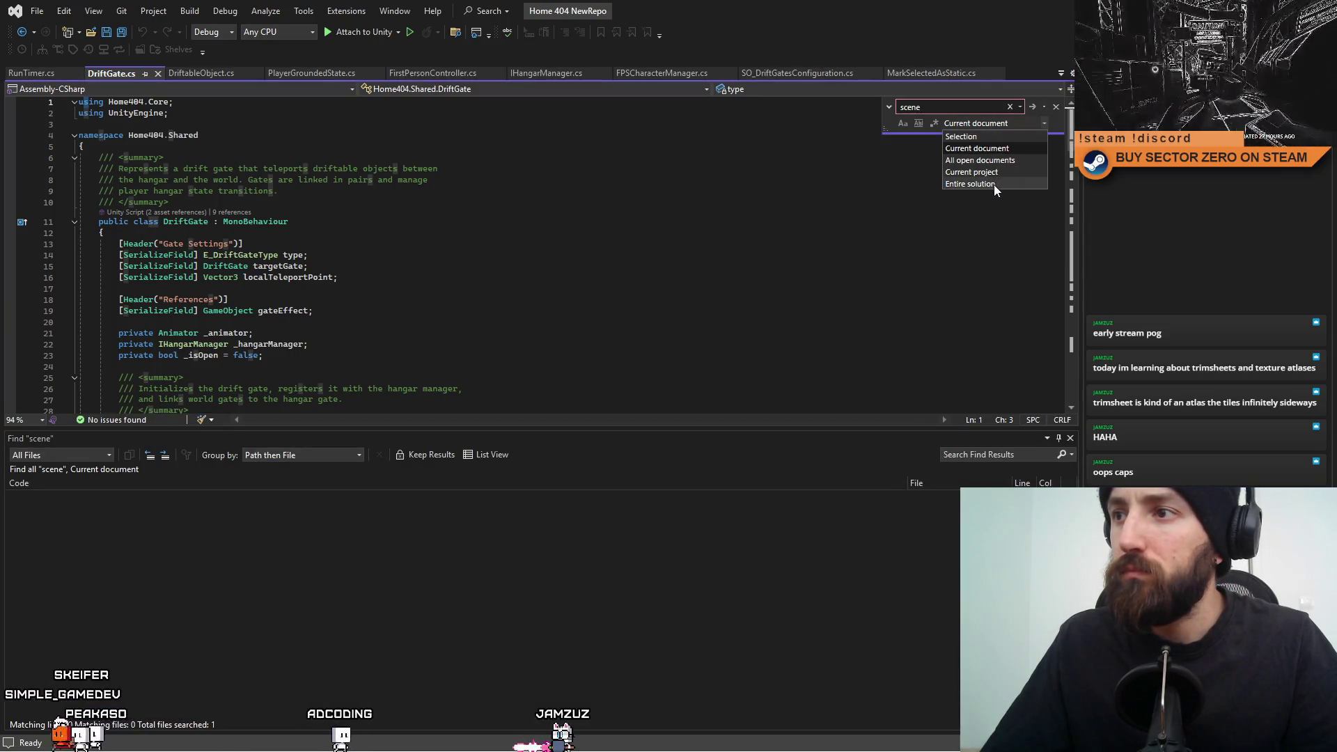
left_click(993, 184)
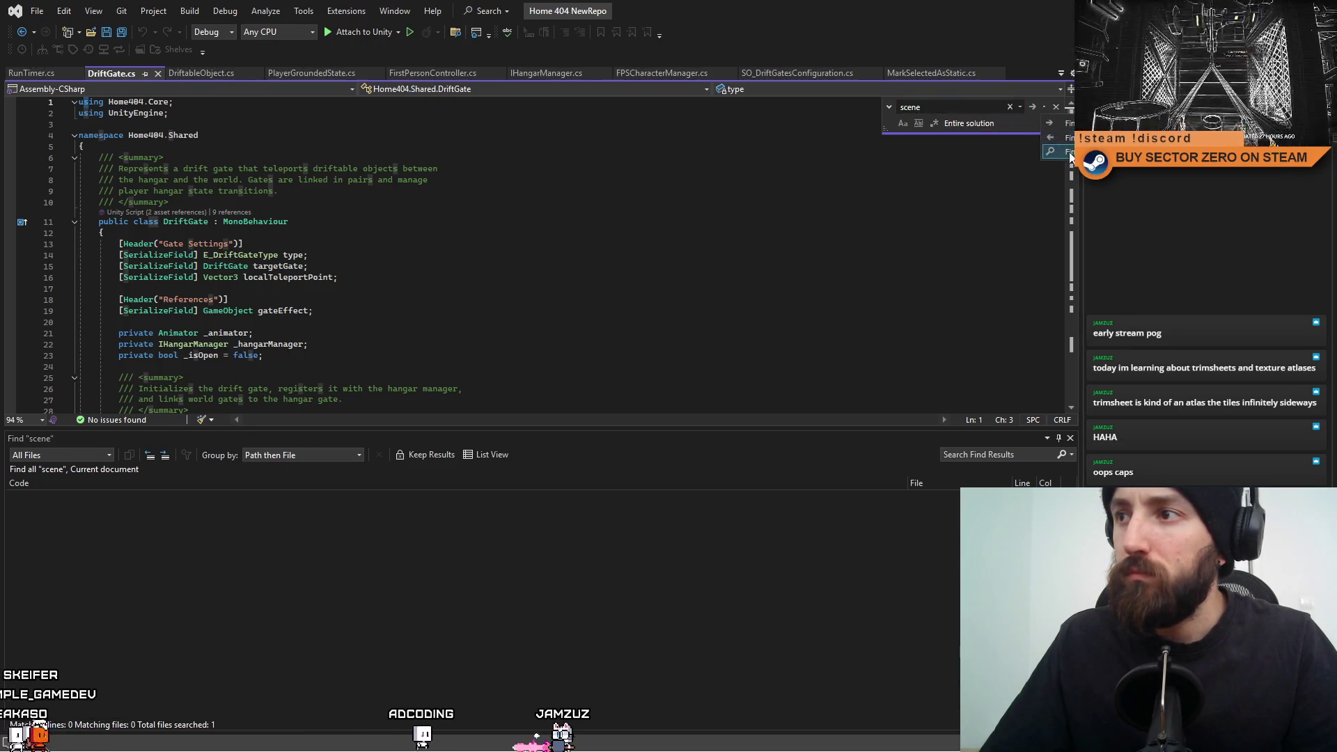
left_click(1069, 152)
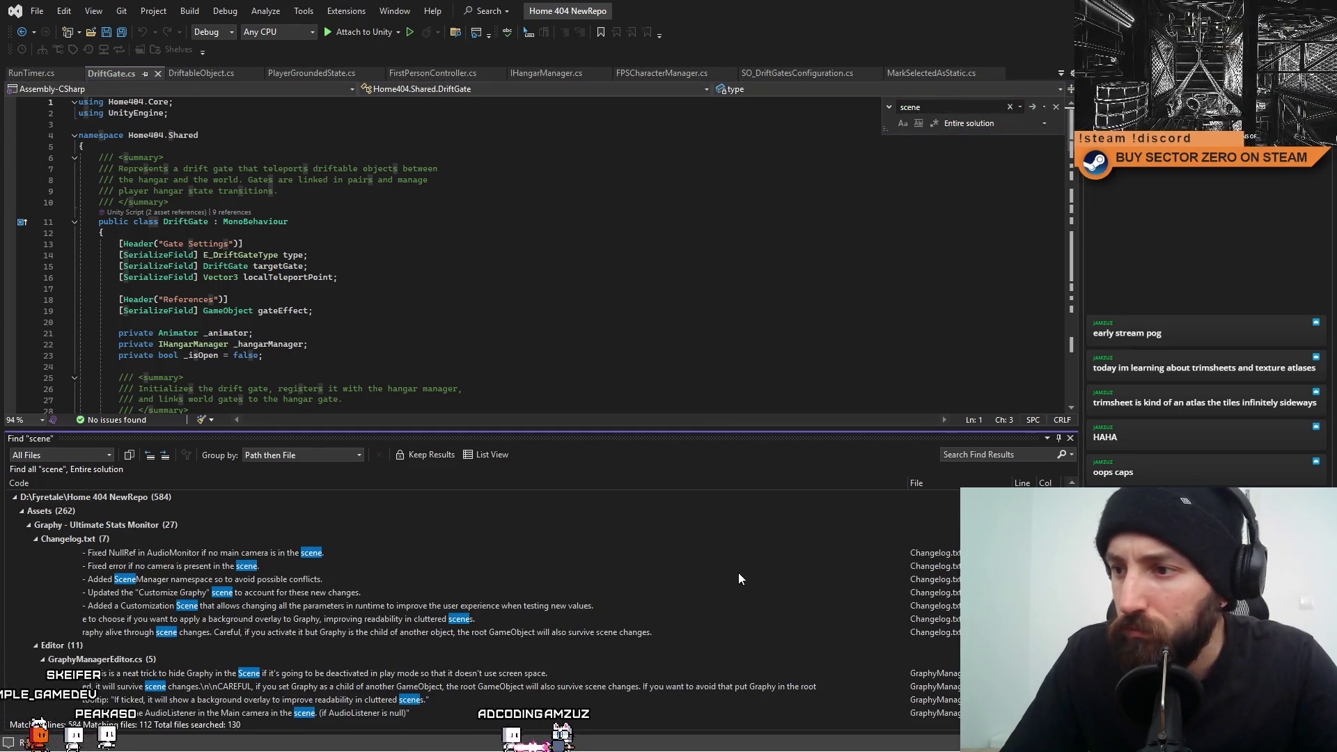
Scroll the 584 results down to the RunFailSystem.cs entries and open its scene-reload line.
scroll(738, 572, "down", 4)
scroll(753, 562, "down", 6)
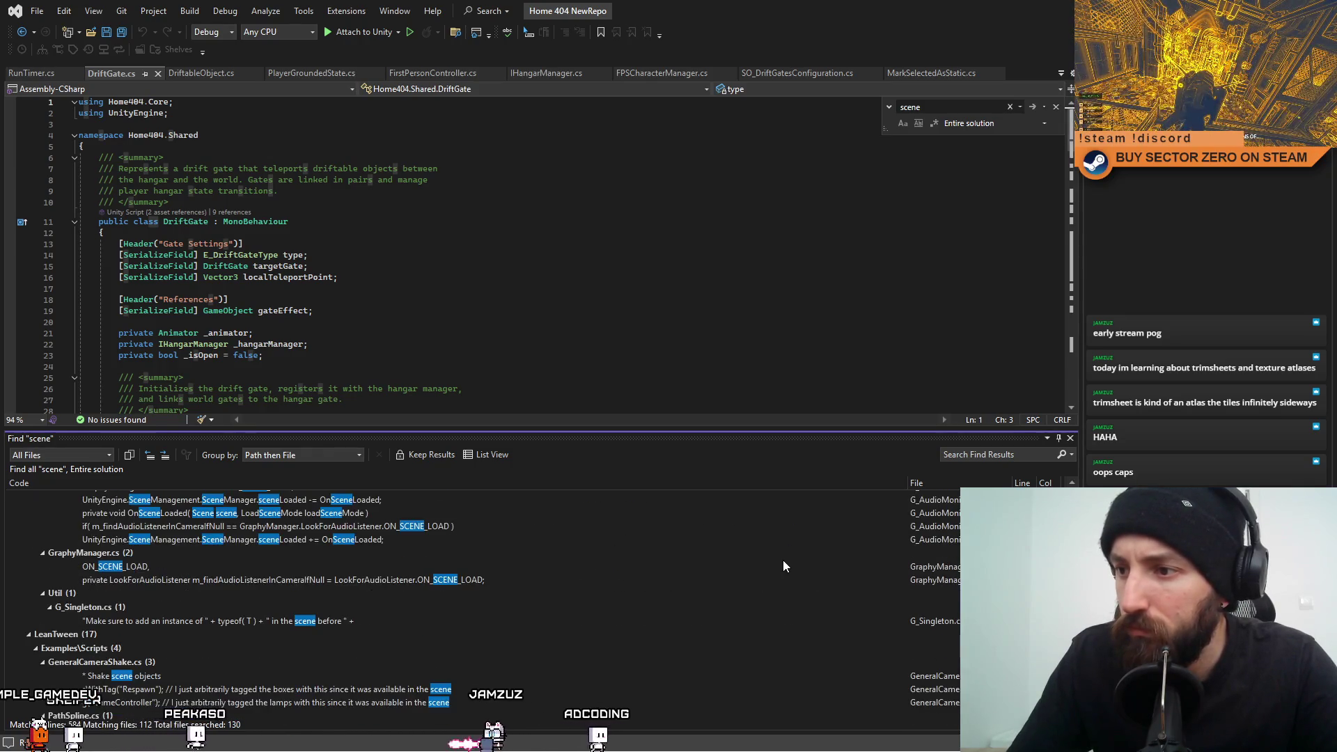
scroll(804, 560, "down", 1)
scroll(805, 560, "down", 2)
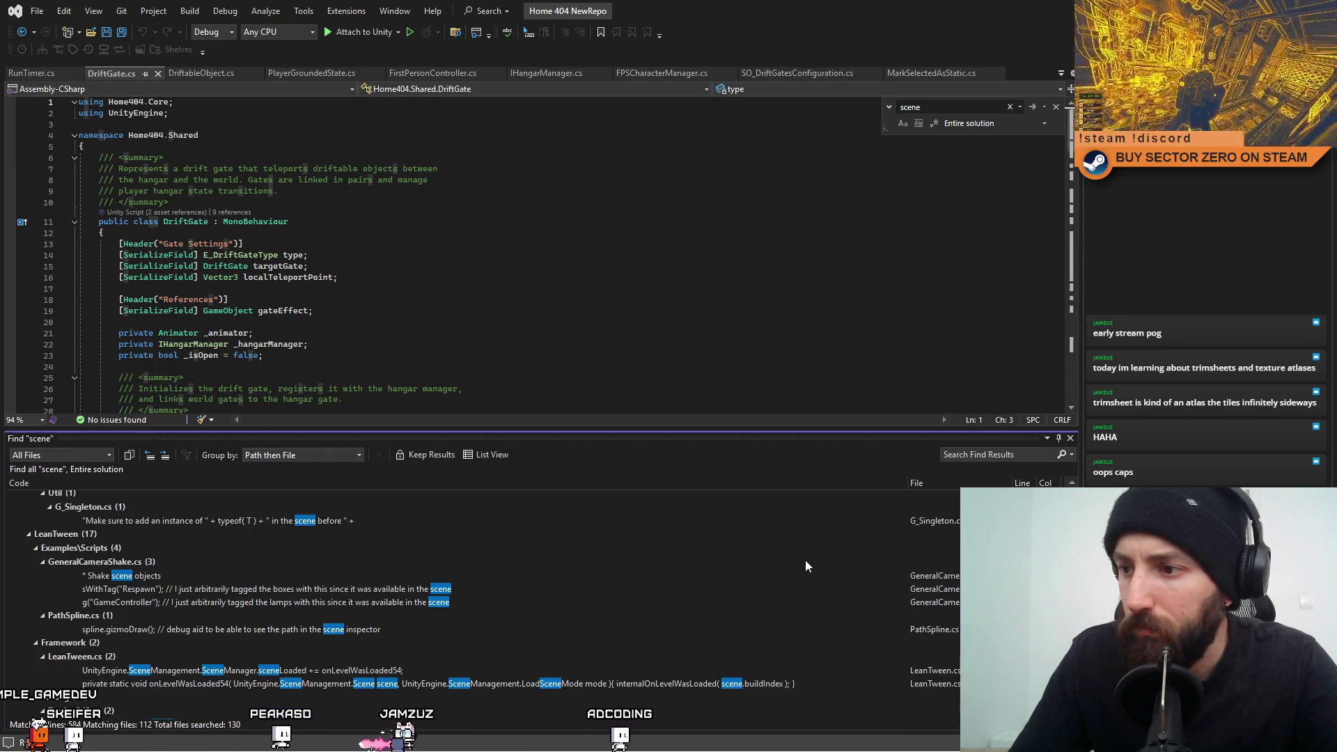
scroll(805, 560, "down", 4)
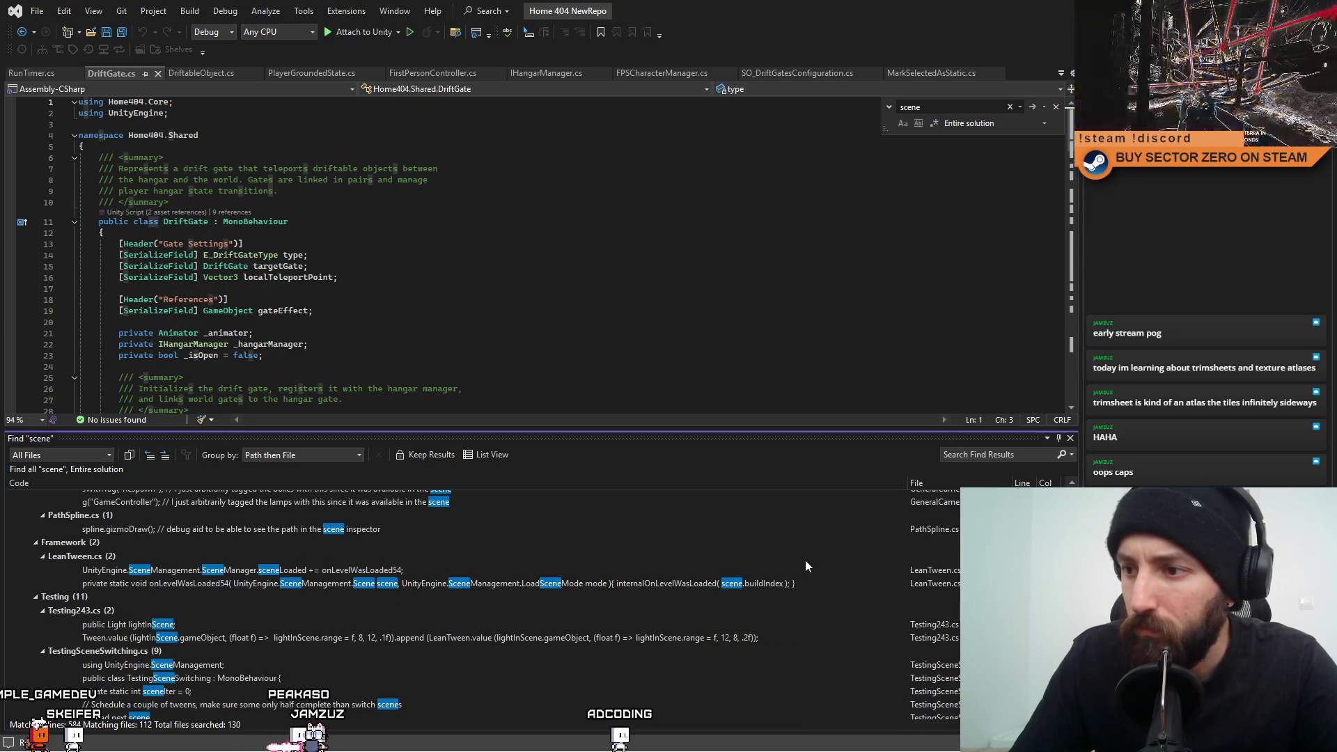
scroll(805, 560, "down", 2)
scroll(805, 560, "down", 4)
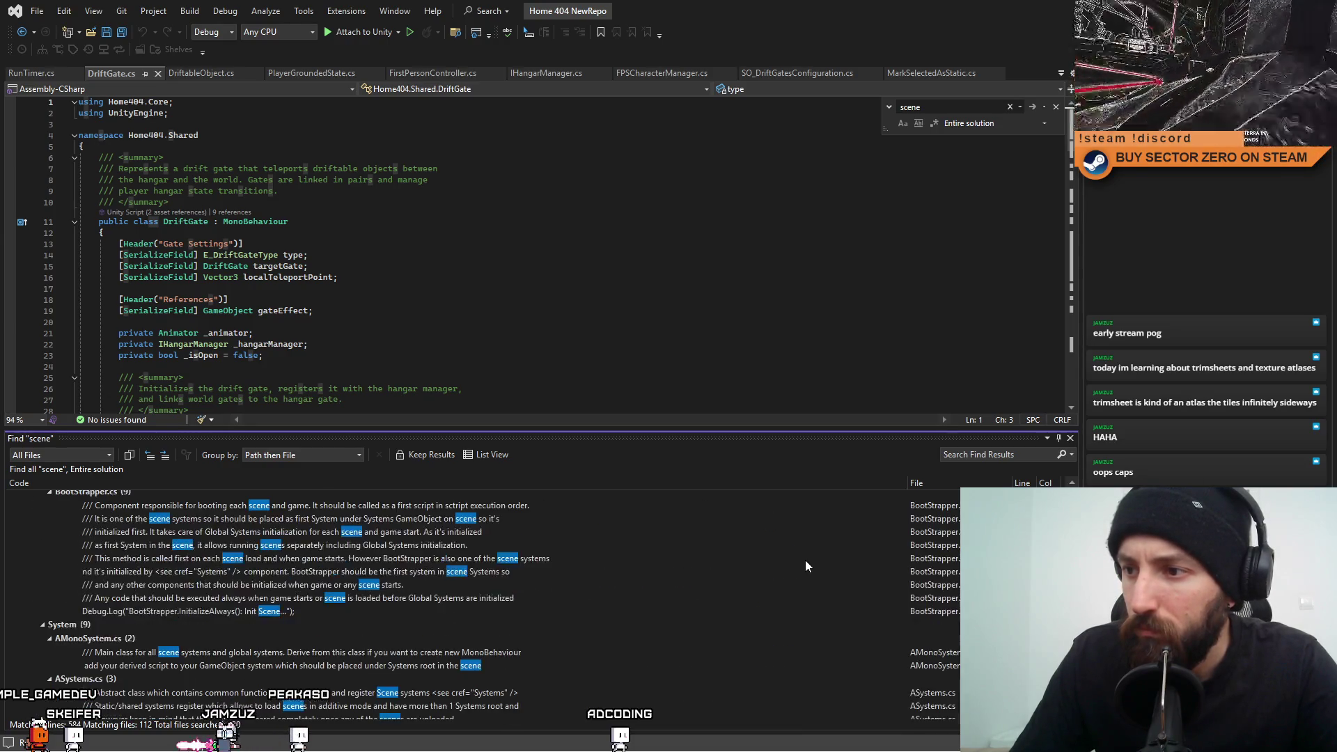
scroll(805, 560, "down", 2)
scroll(806, 559, "down", 1)
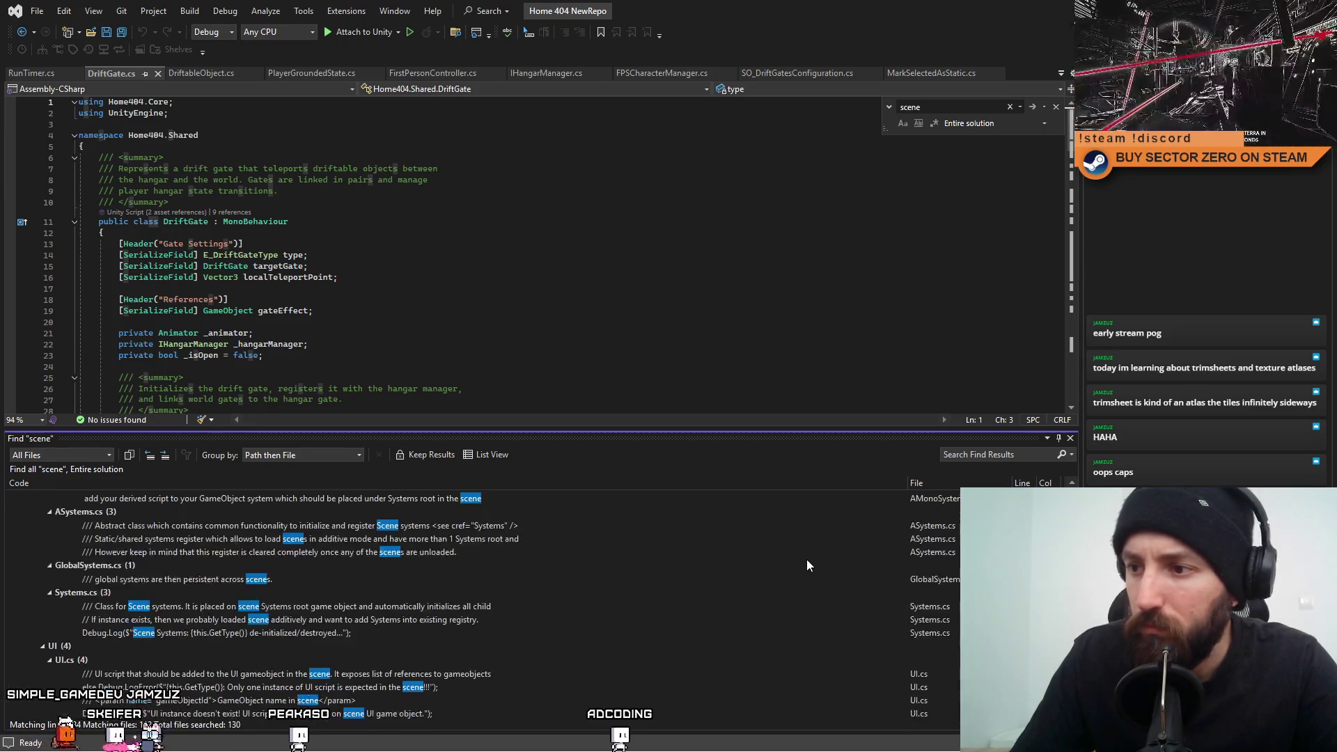
scroll(806, 558, "down", 1)
scroll(807, 559, "down", 3)
scroll(806, 559, "down", 1)
scroll(807, 564, "down", 3)
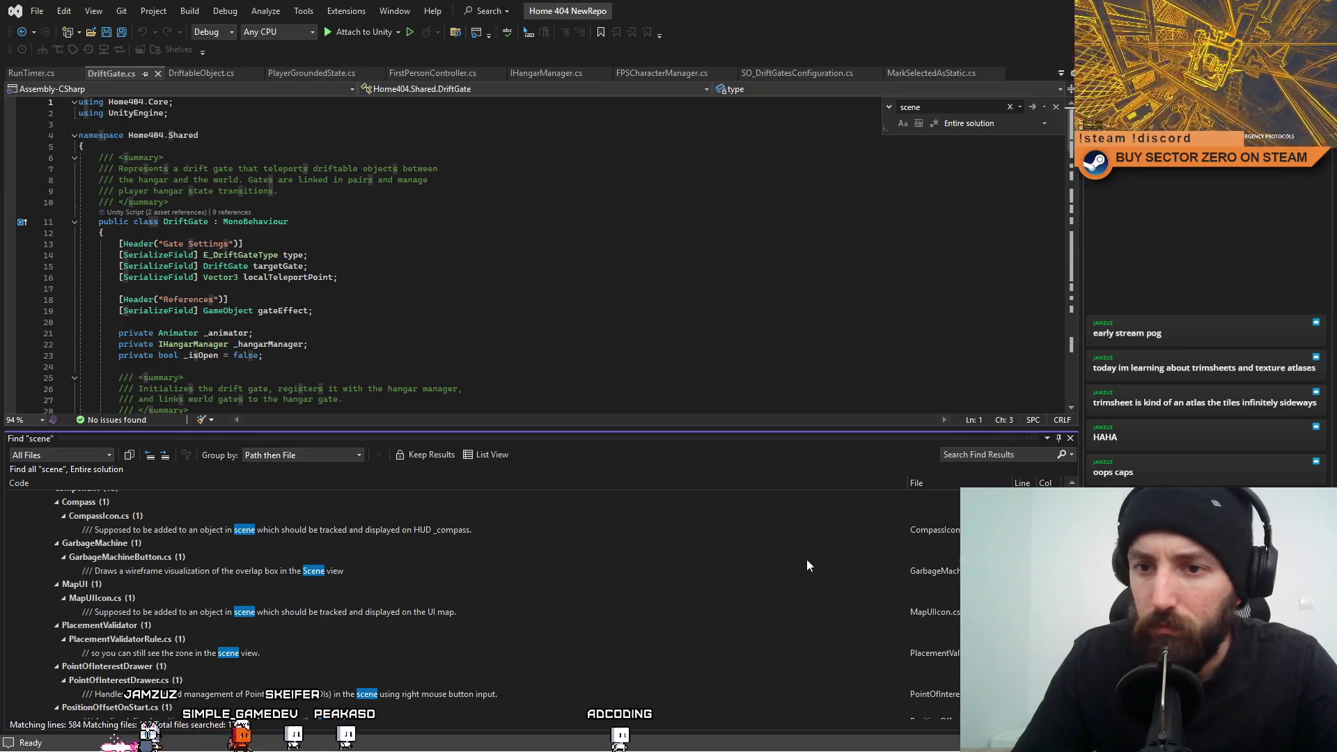
scroll(861, 570, "down", 2)
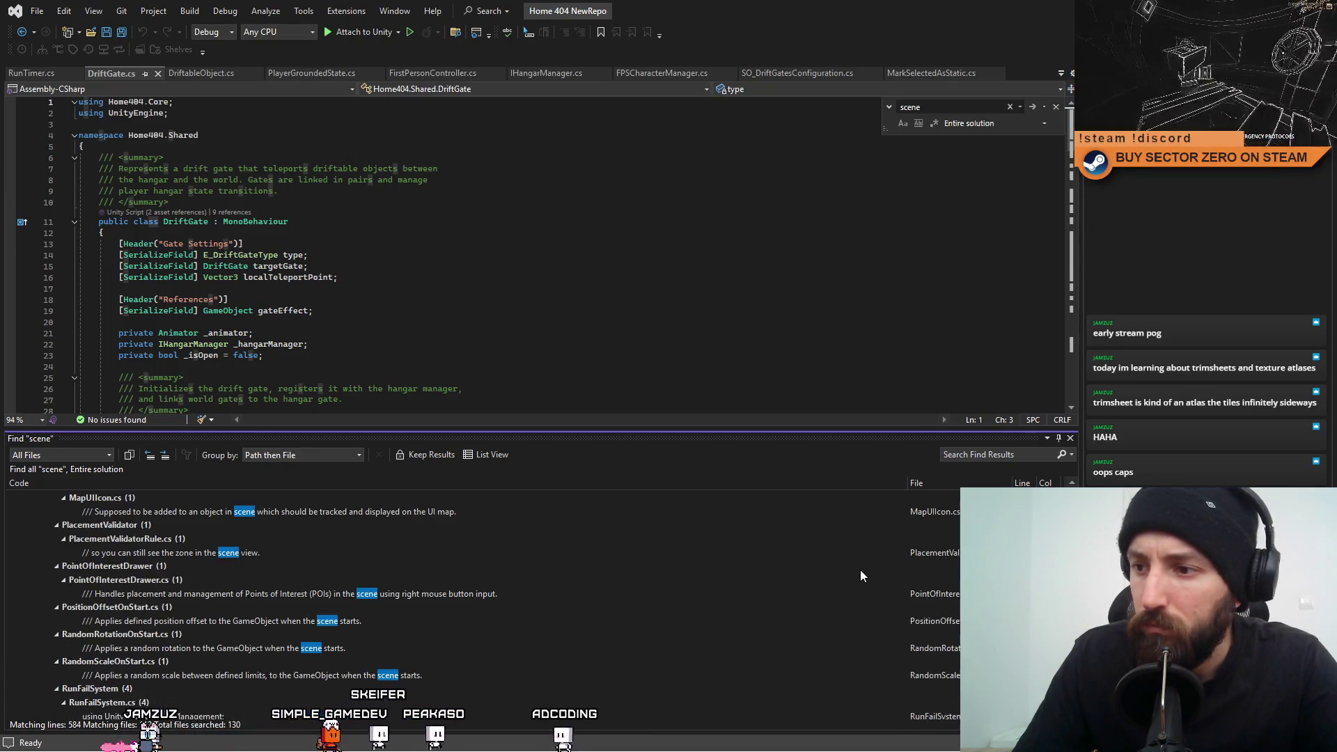
scroll(861, 571, "down", 4)
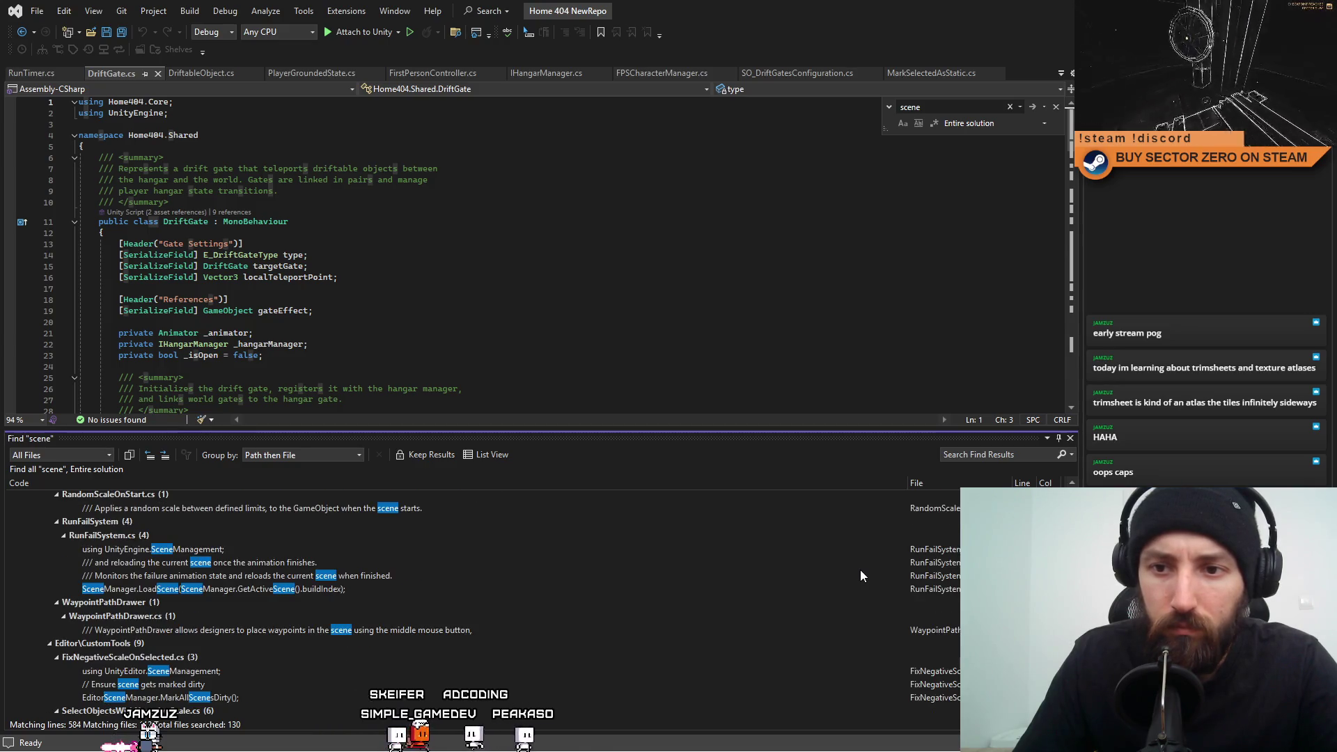
double_click(341, 590)
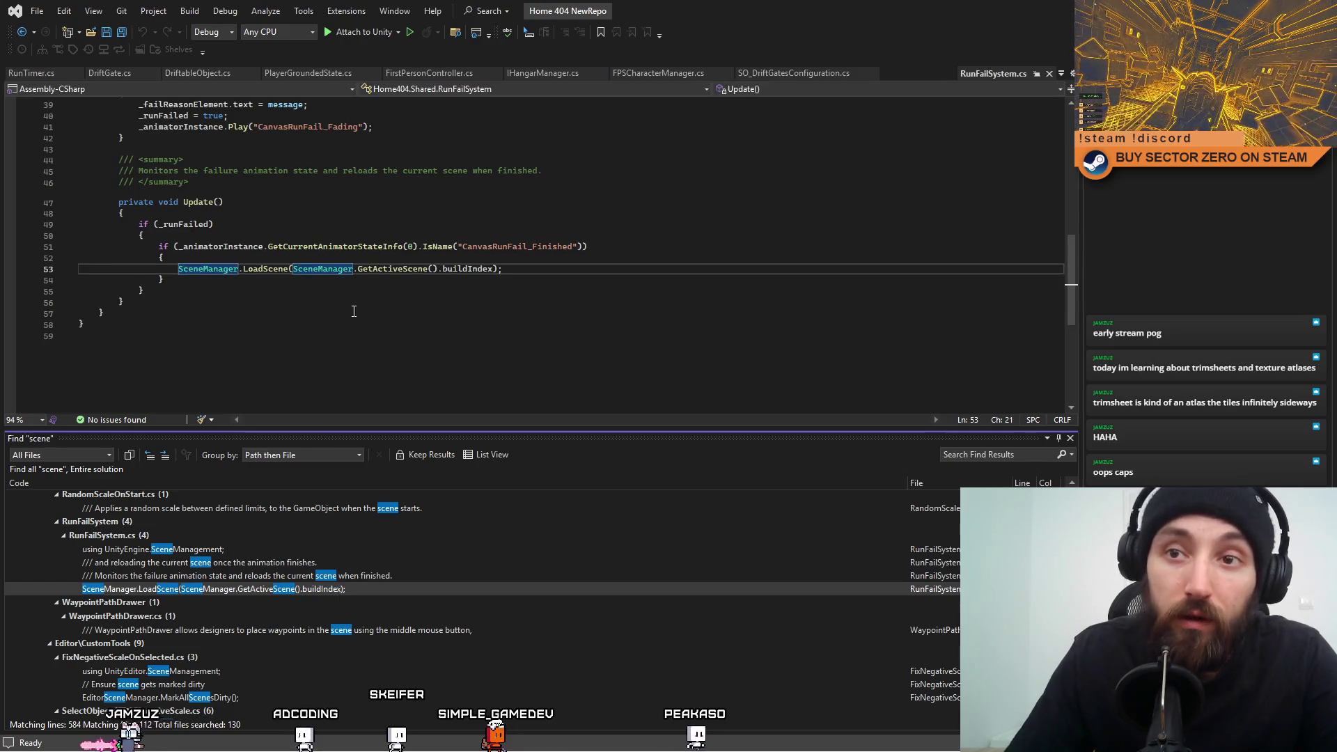
Close the Find results panel so RunFailSystem.cs and its LoadScene code fill the editor.
scroll(369, 347, "up", 2)
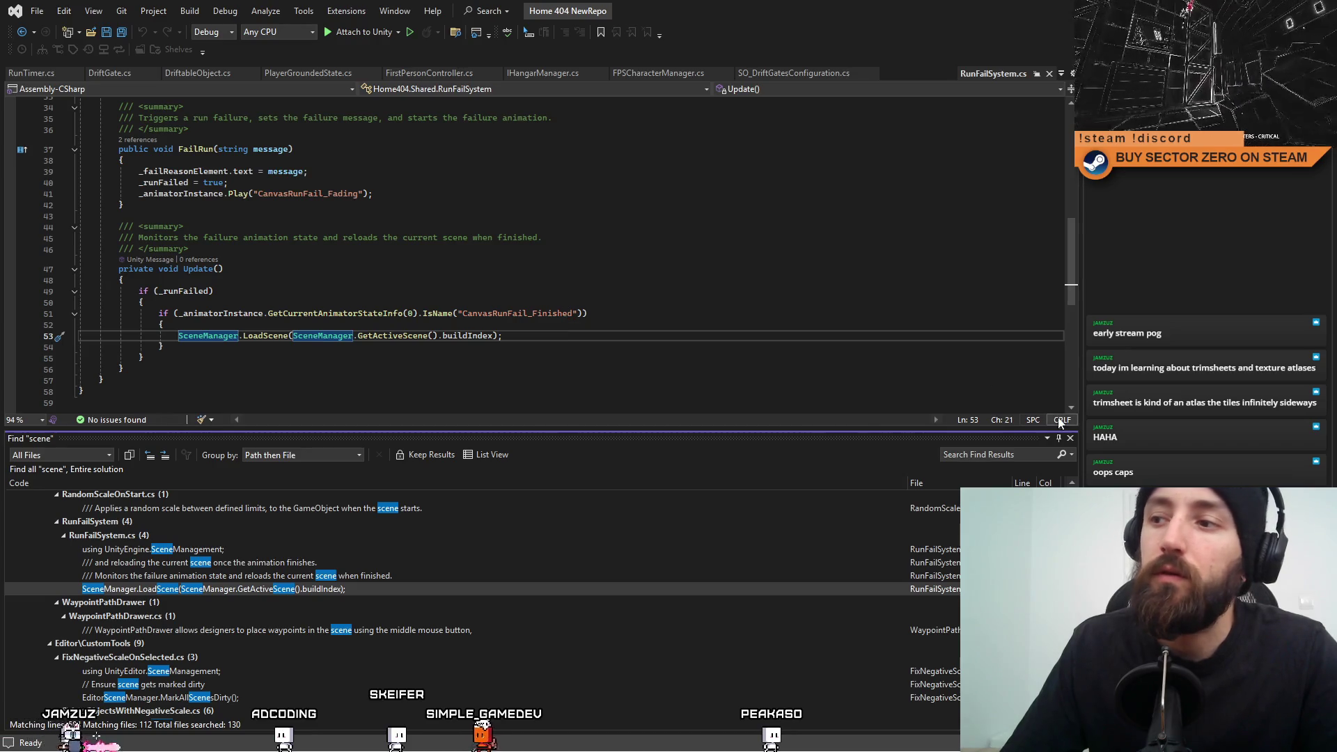
left_click(1070, 438)
left_click(776, 454)
scroll(778, 464, "up", 7)
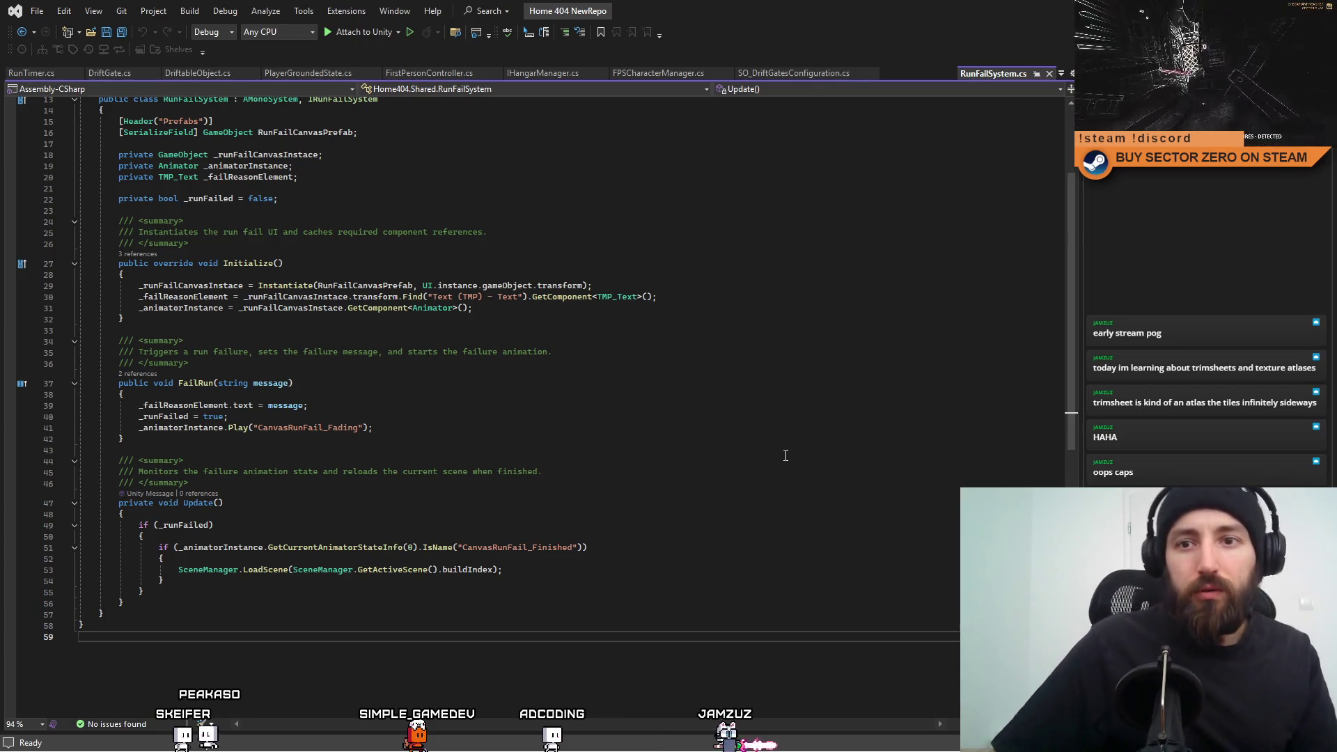
Find all references to FailRun and jump to its only call in RunTimer.cs.
right_click(201, 387)
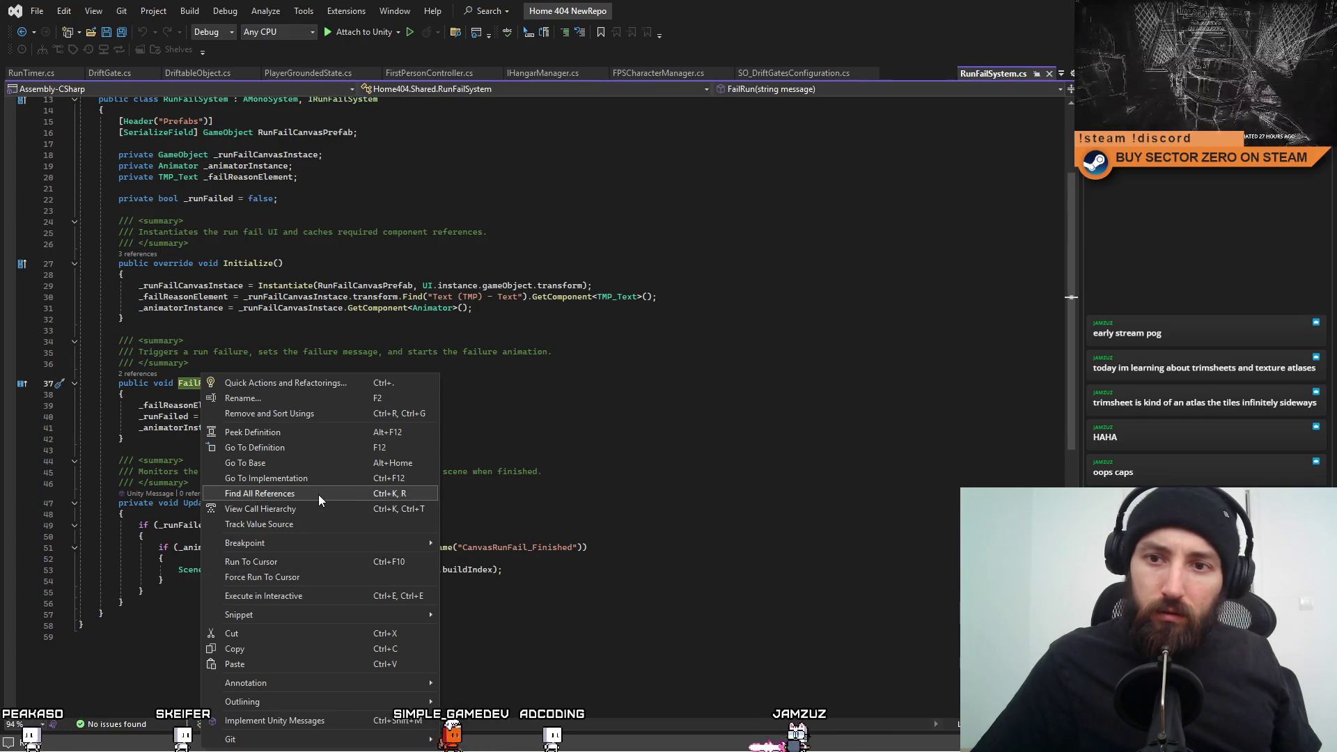
left_click(319, 495)
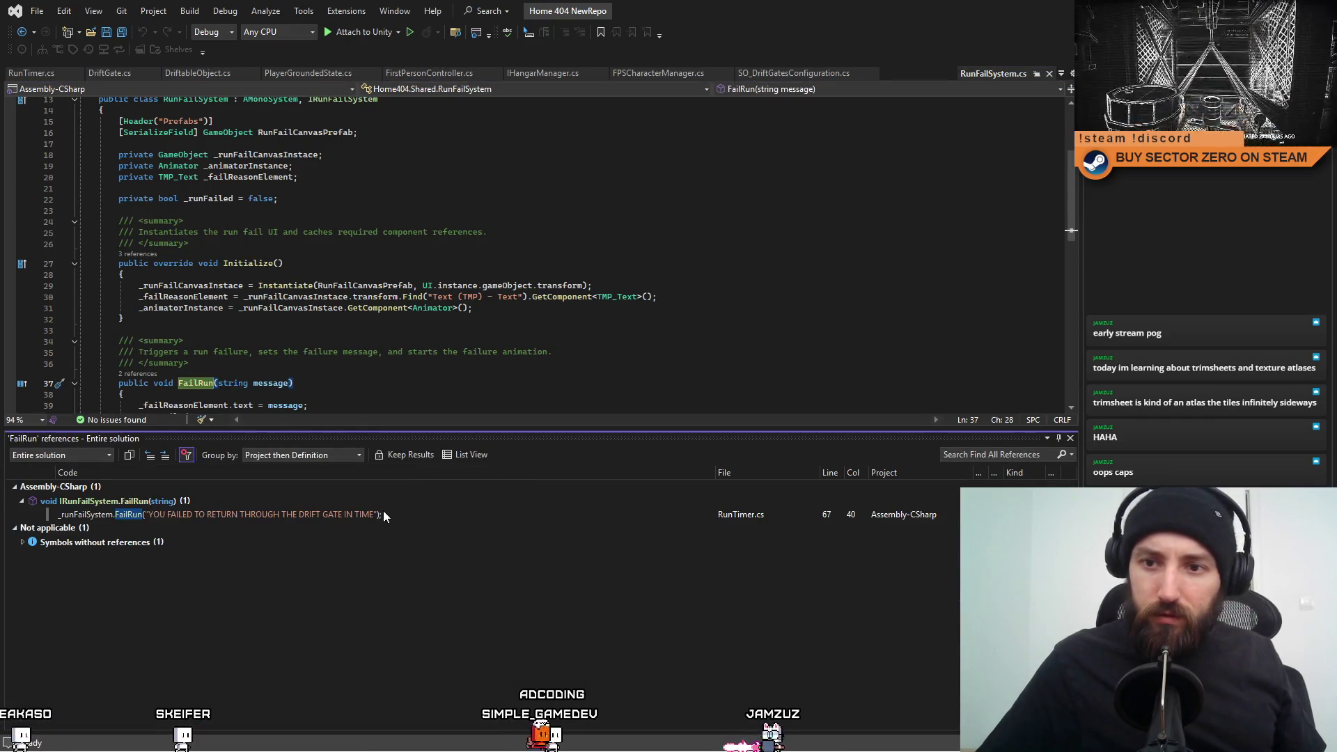
double_click(382, 513)
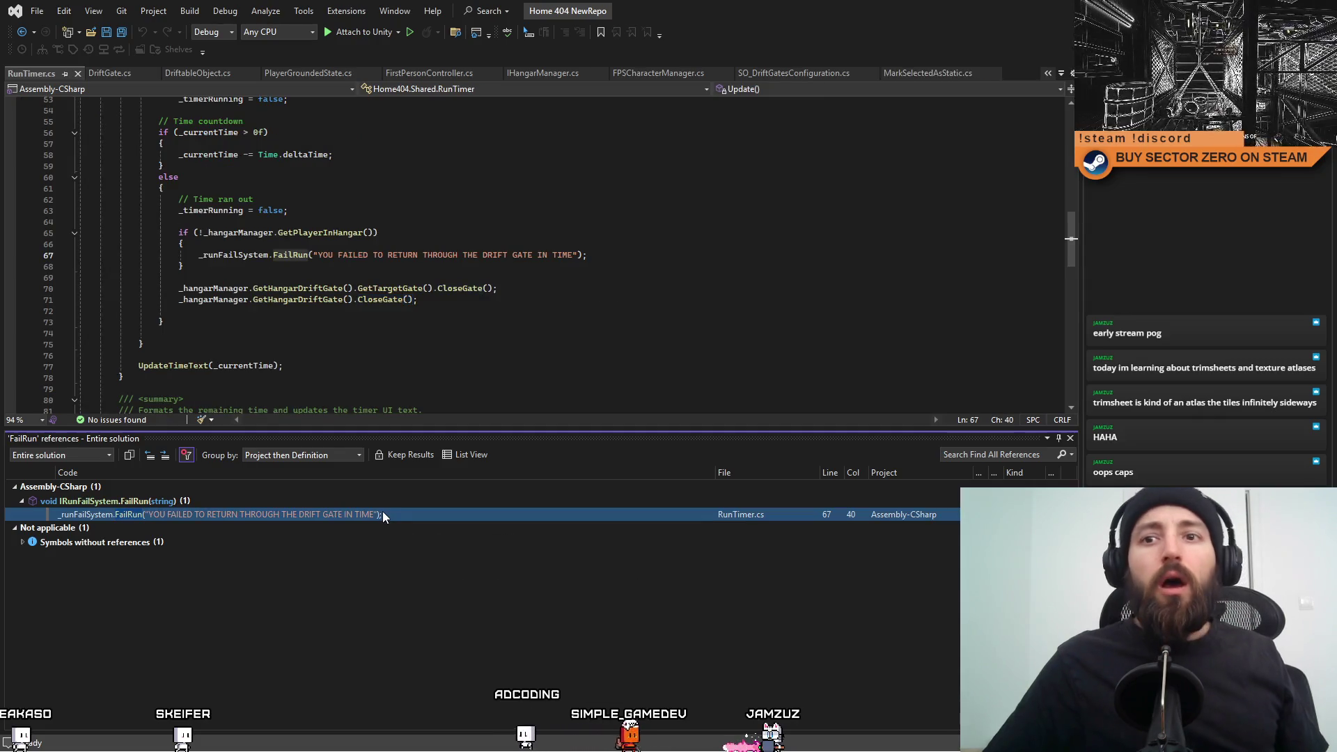
scroll(360, 336, "up", 7)
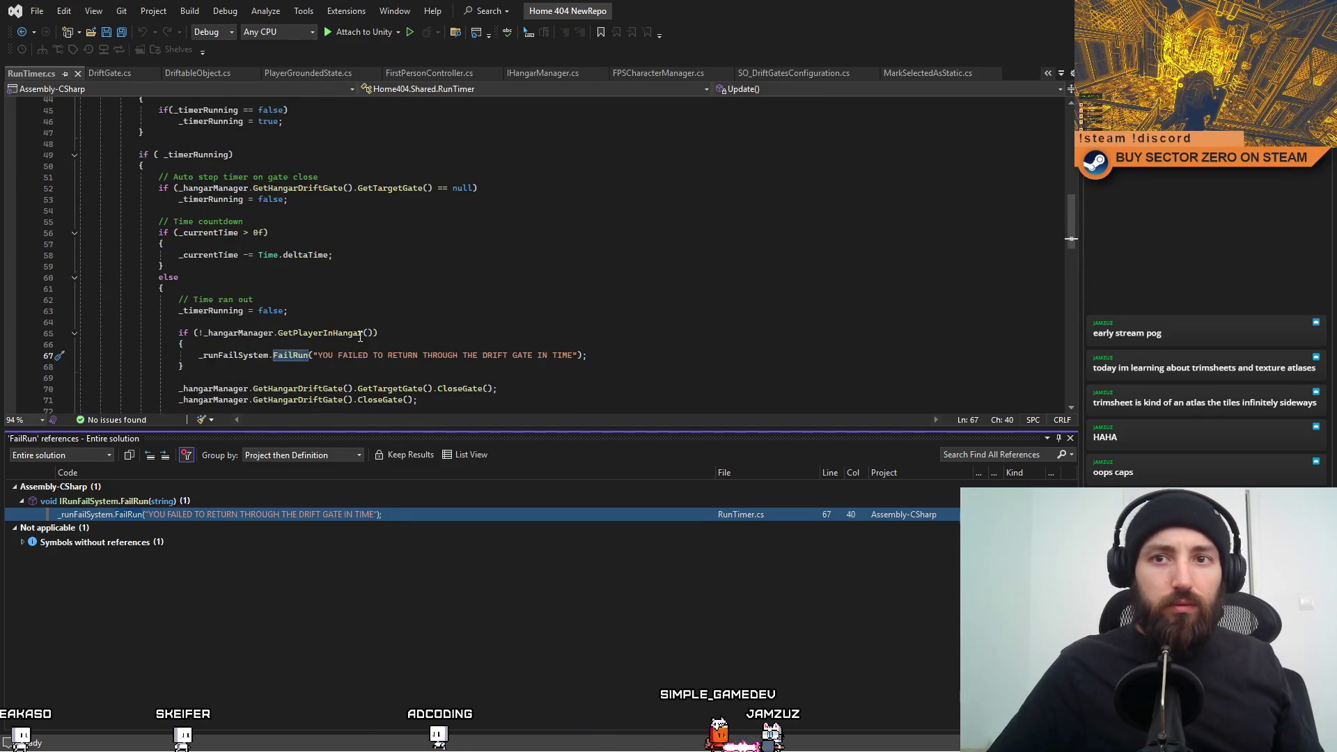
scroll(360, 337, "up", 11)
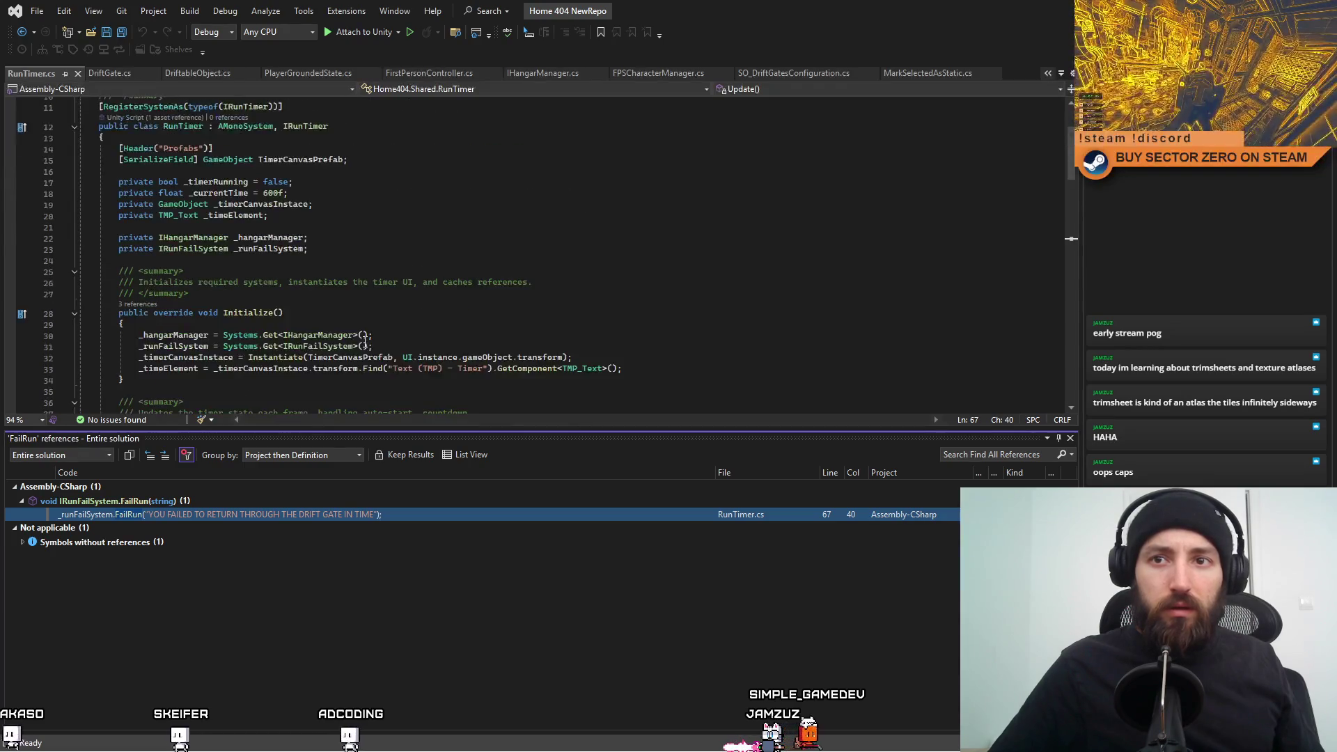
scroll(365, 342, "down", 12)
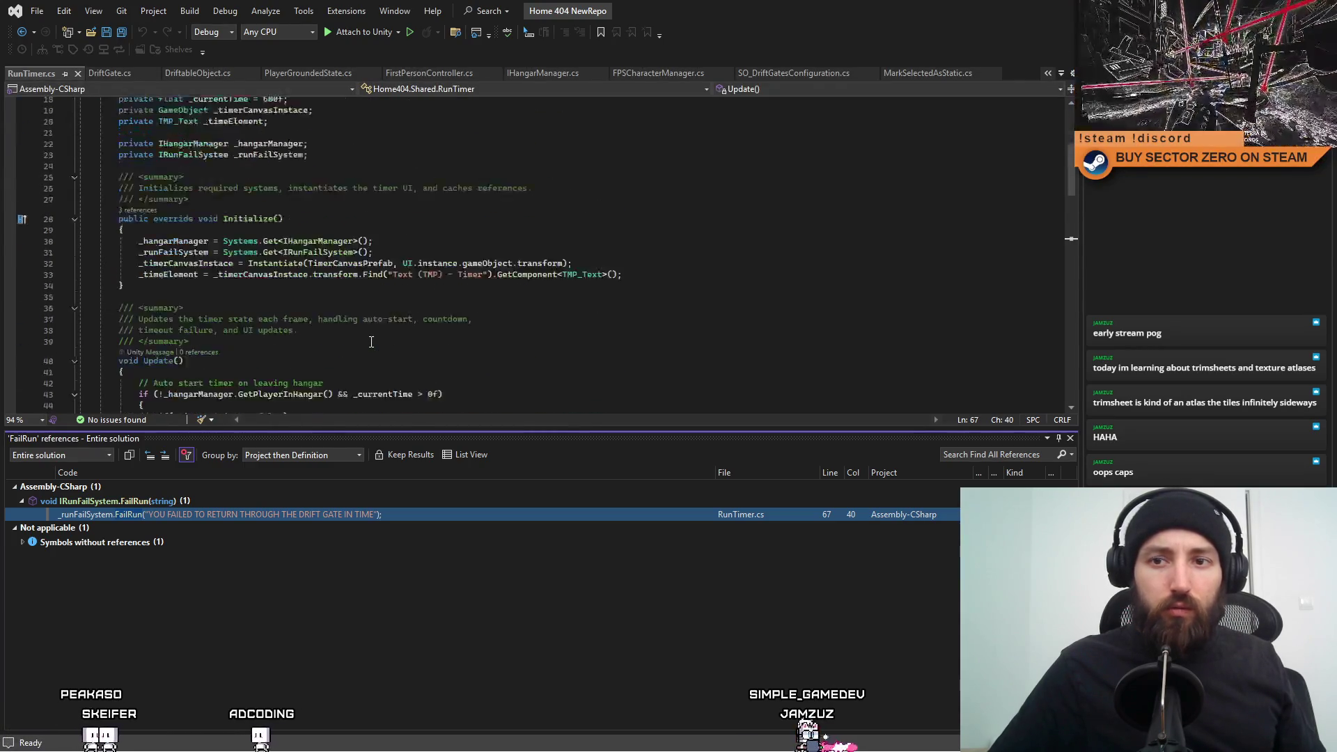
scroll(371, 342, "down", 3)
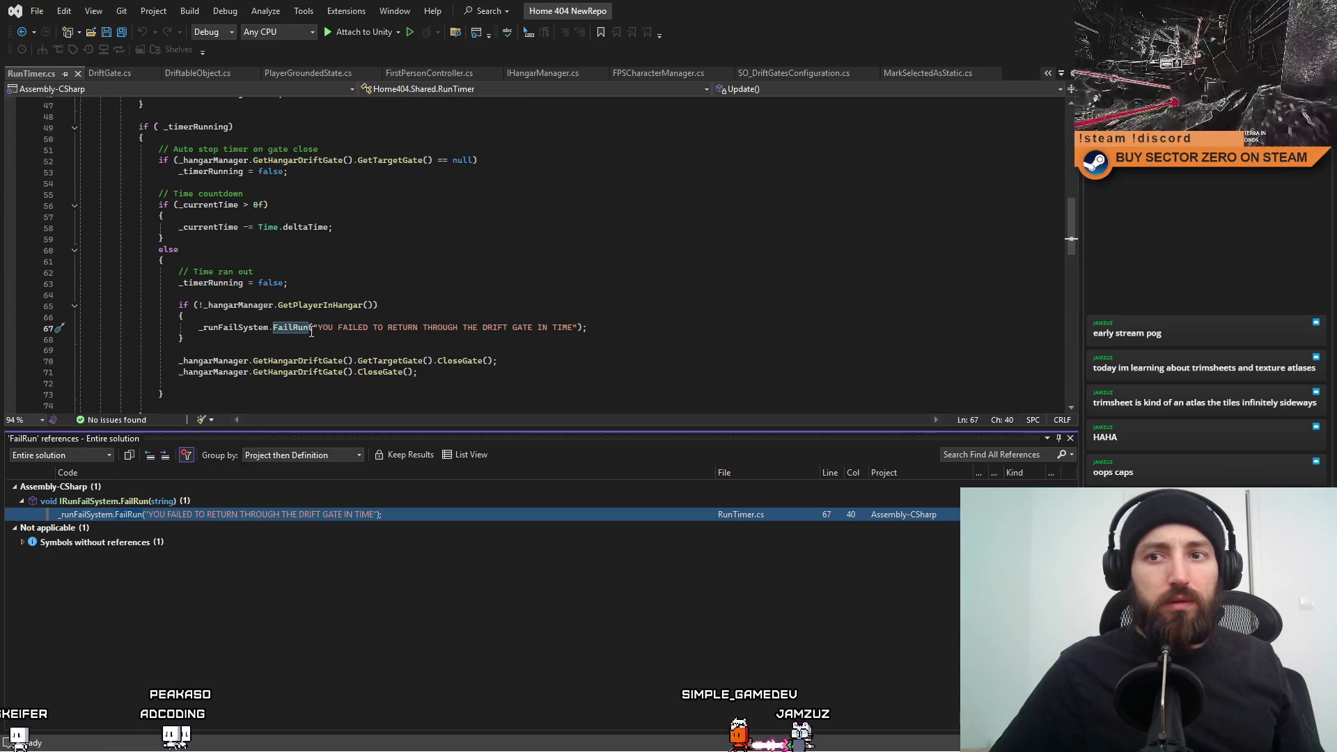
Jump from the FailRun call on line 67 to its declaration with F12.
left_click(674, 362)
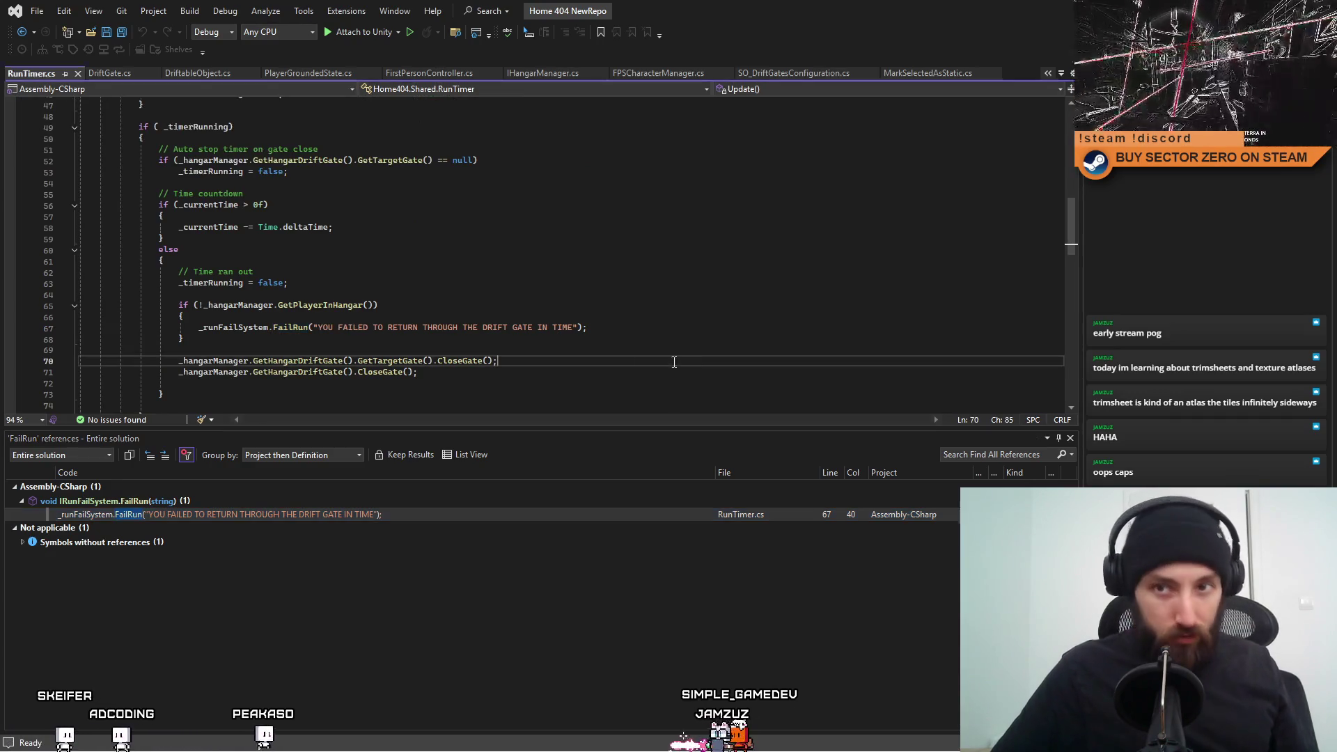
double_click(296, 327)
key("F12")
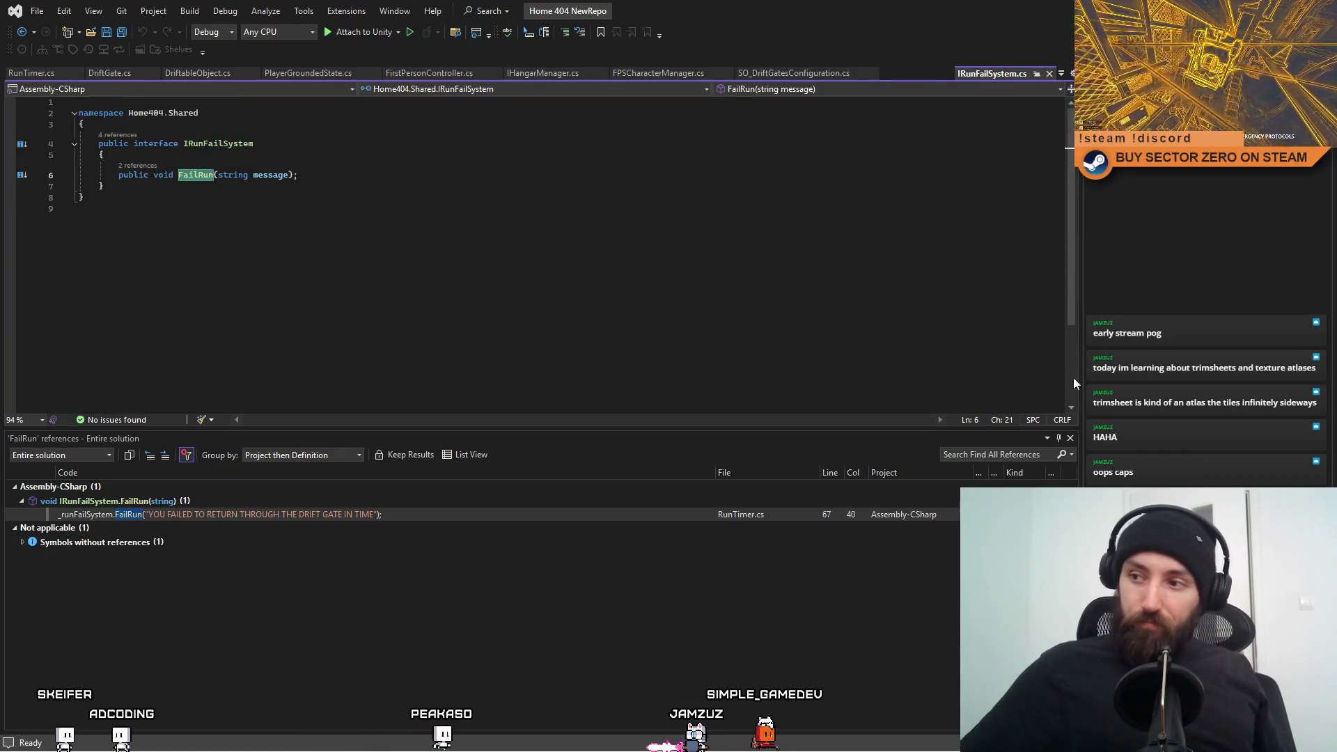
Float the FailRun references results window and dock it back along the bottom.
left_click_drag(1049, 440, 1064, 447)
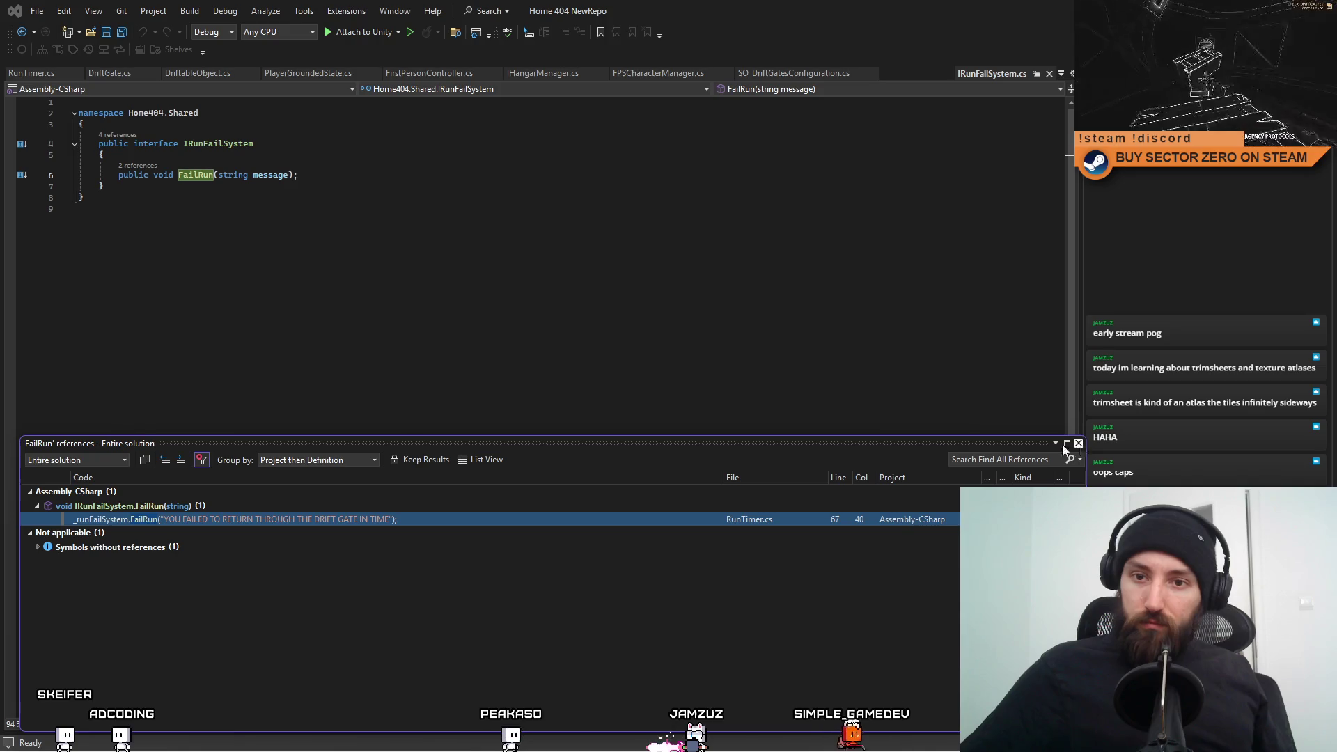
left_click_drag(693, 448, 814, 346)
mouse_move(401, 348)
left_mouse_down()
mouse_move(585, 462)
mouse_move(542, 446)
mouse_move(588, 463)
mouse_move(587, 424)
left_mouse_up()
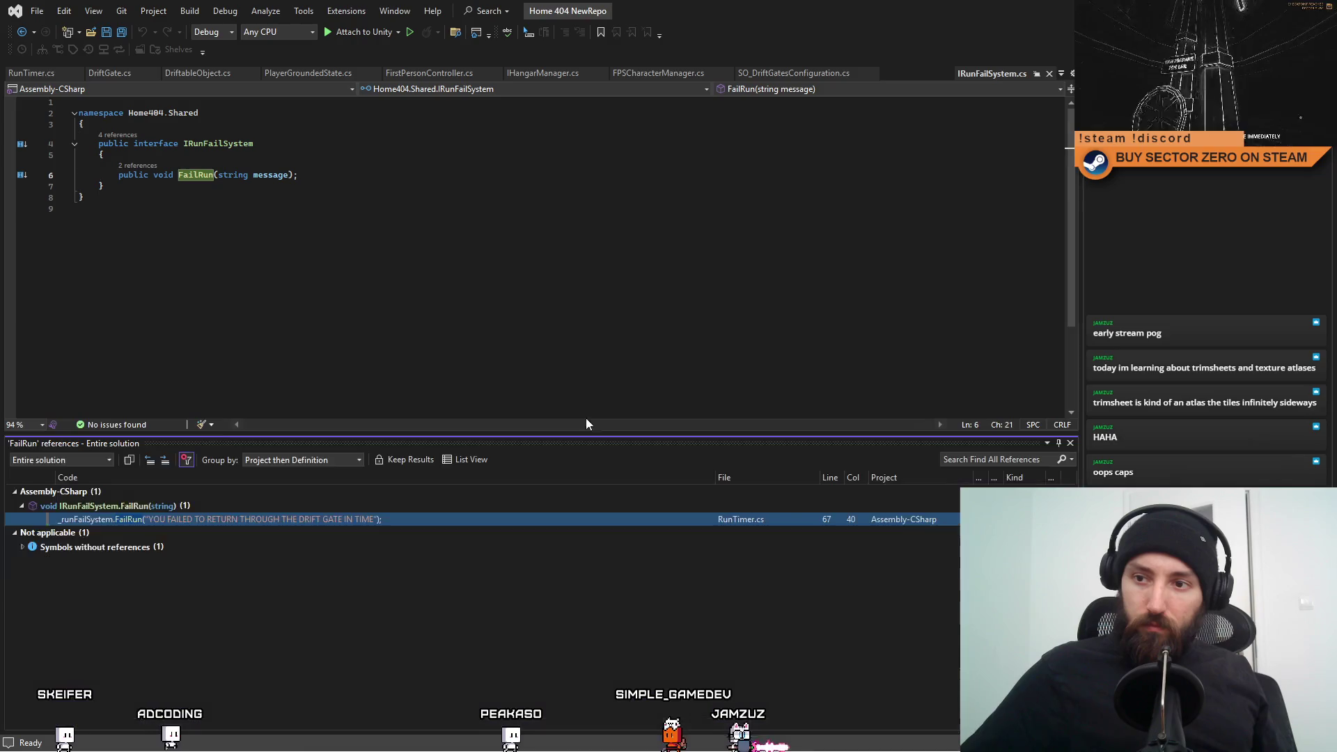
left_click(338, 196)
left_click(198, 174)
Return to the line 67 FailRun call in RunTimer.cs and open FailRun's definition again.
double_click(198, 520)
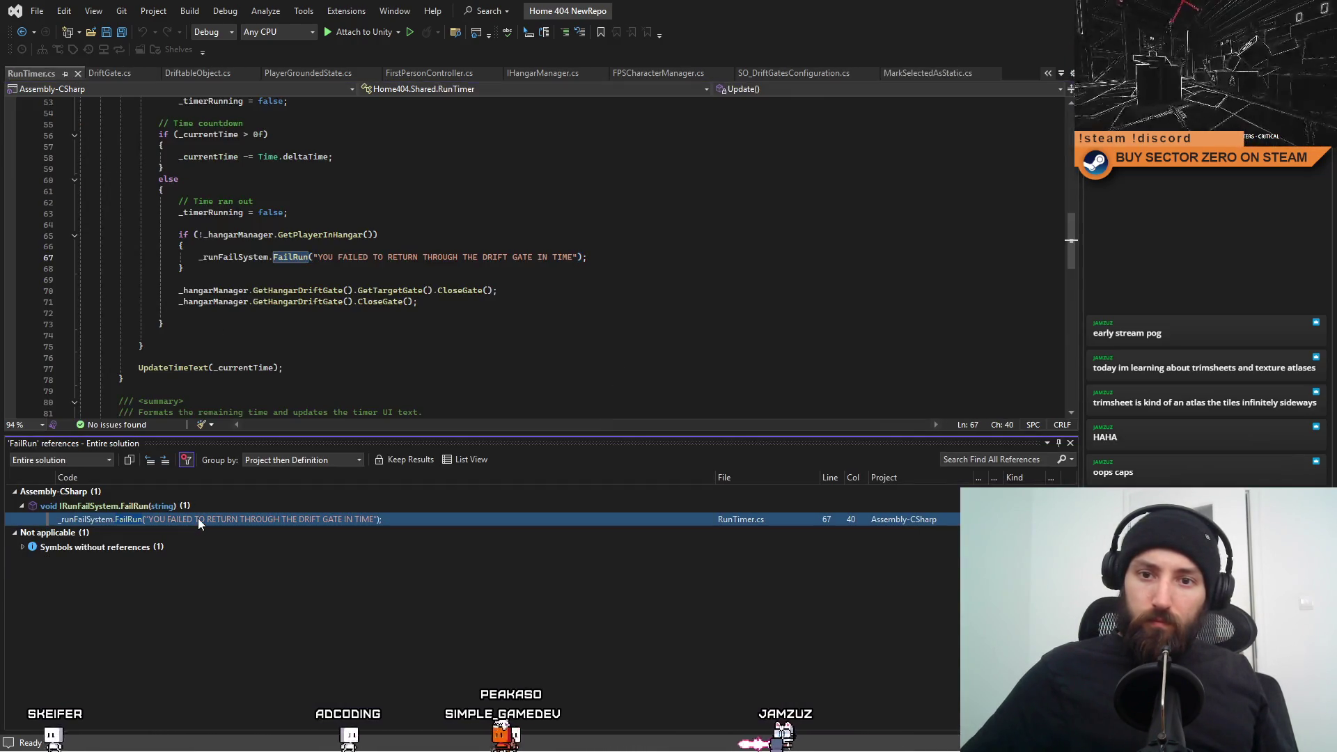
left_click(293, 302)
double_click(294, 259)
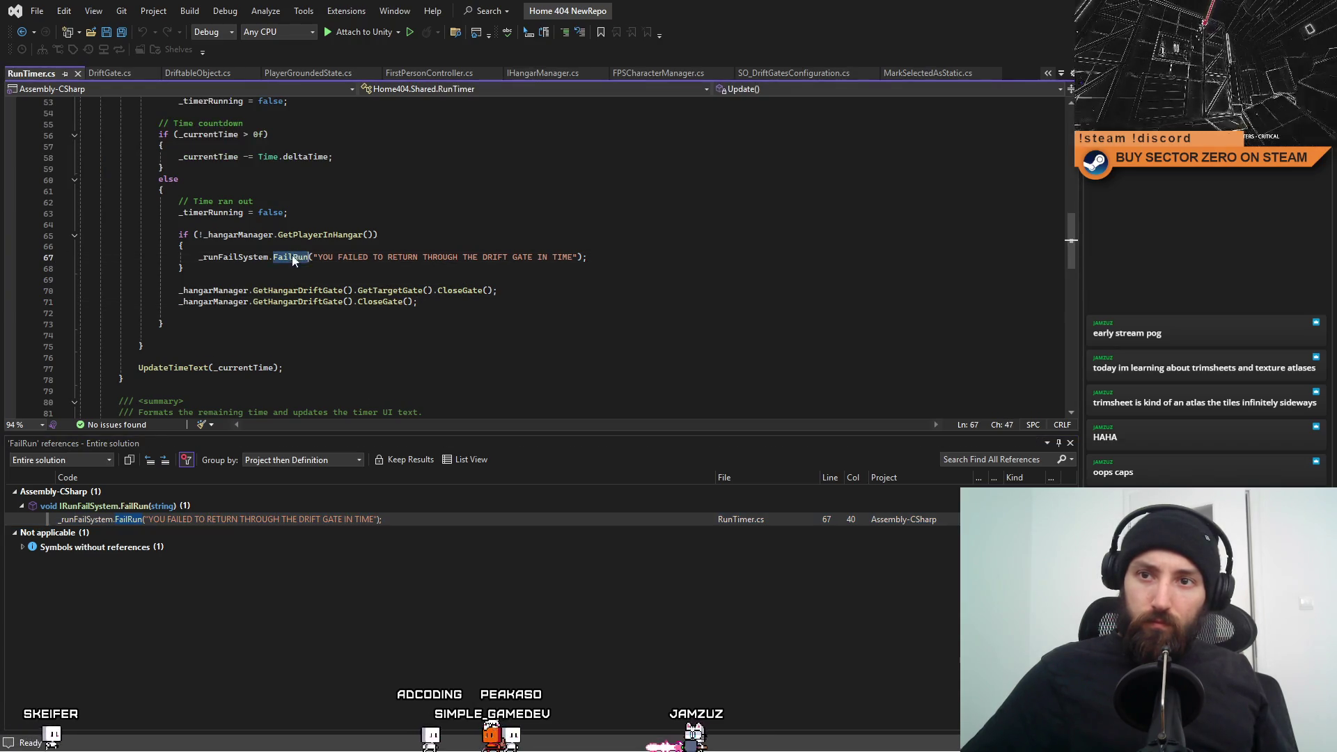
key("F12")
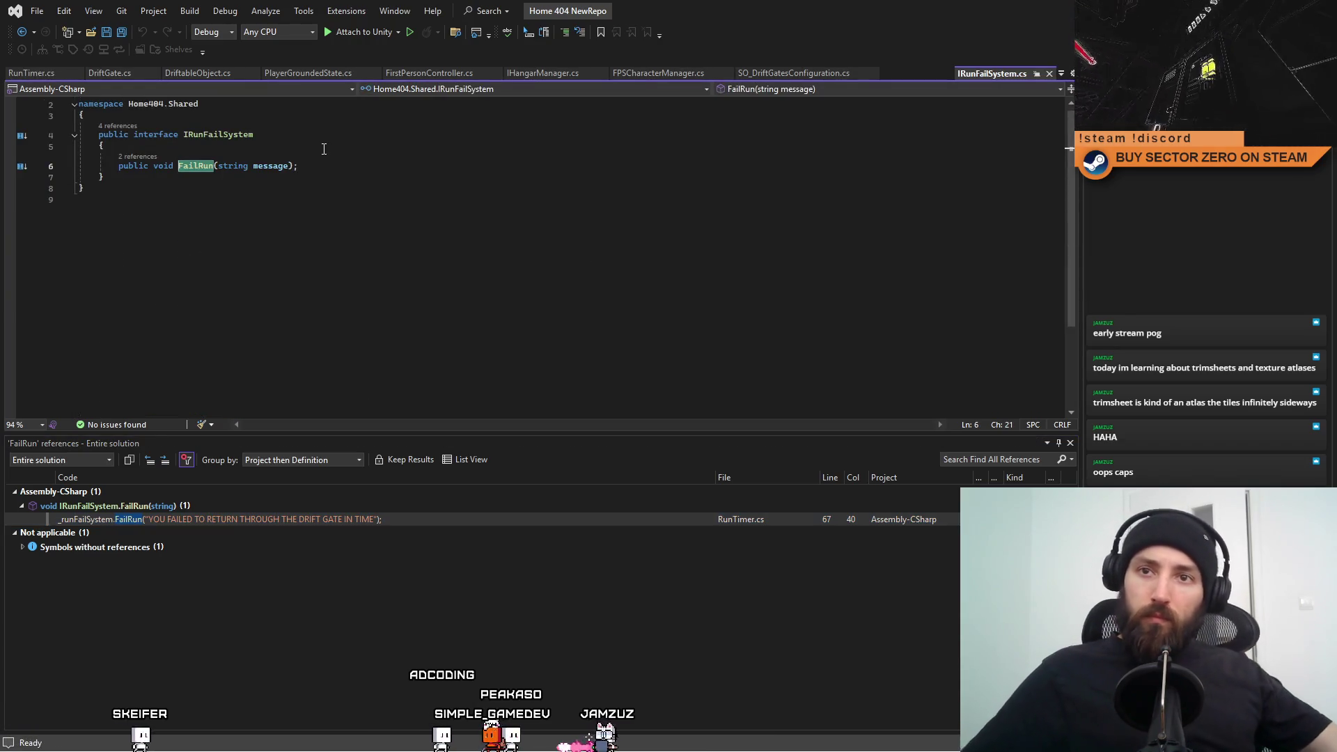
left_click(481, 179)
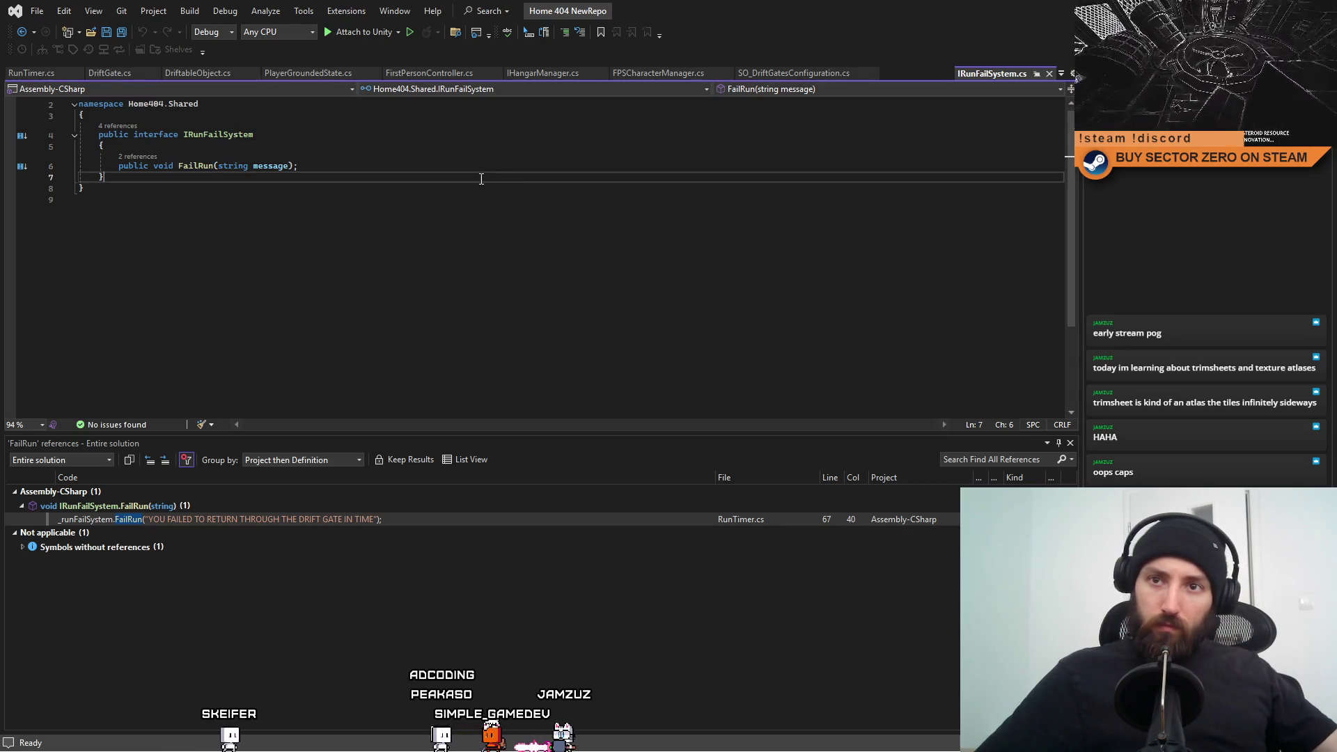
In Unity, fix the 'run fail system' asset search and open the RunFailSystem script.
key("alt+Tab")
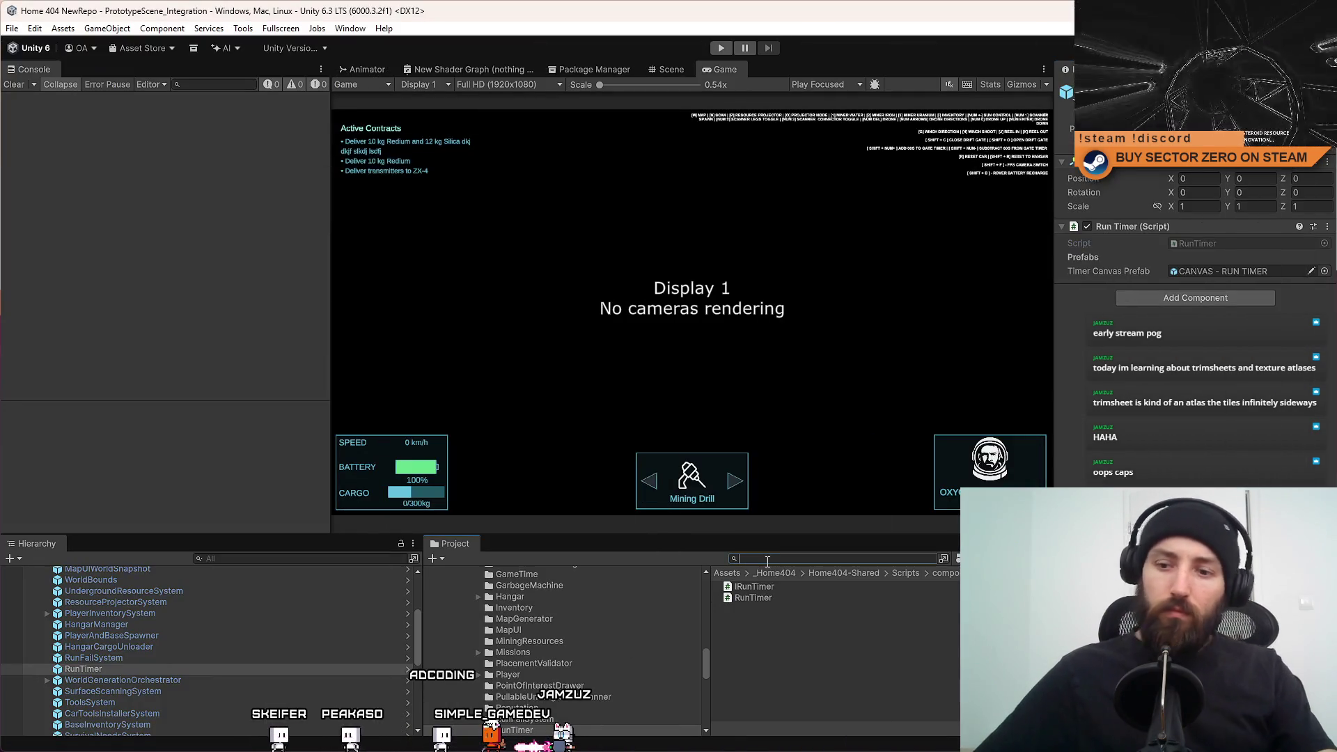
key("BackSpace")
type("run fail system")
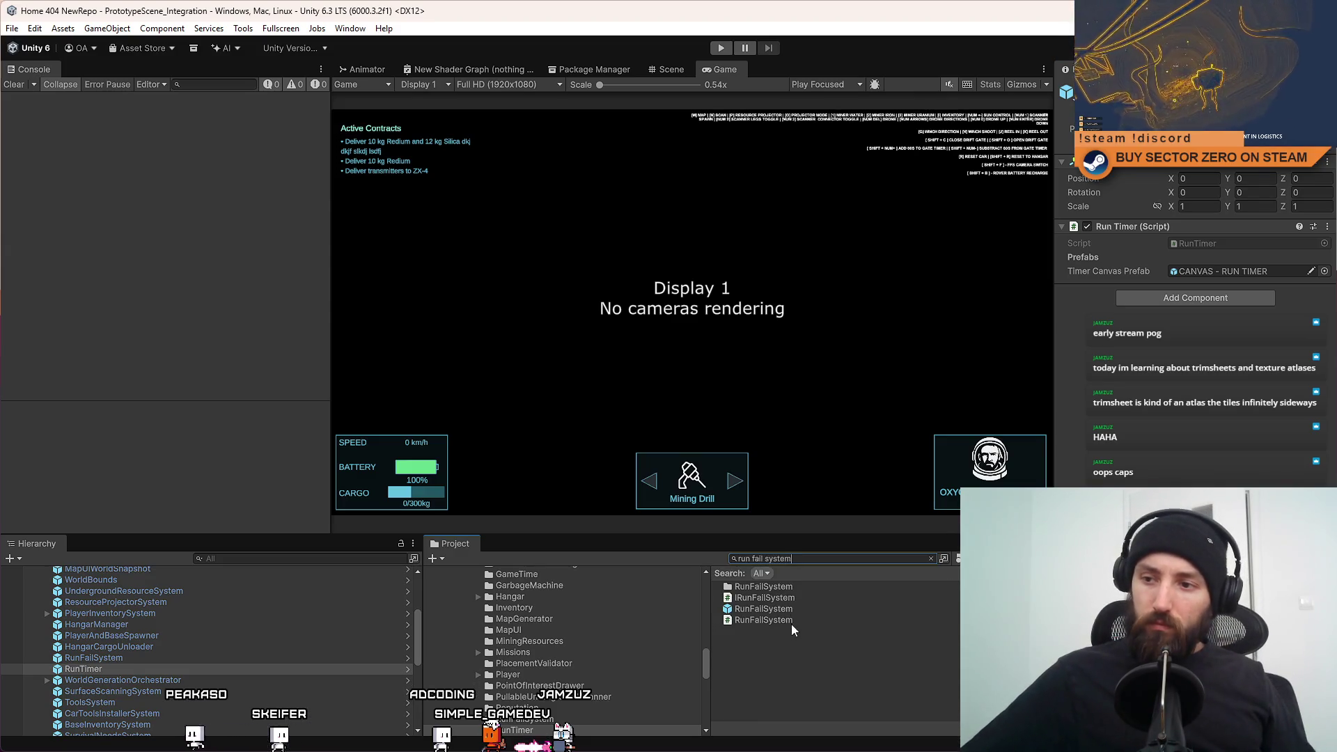
left_click(793, 621)
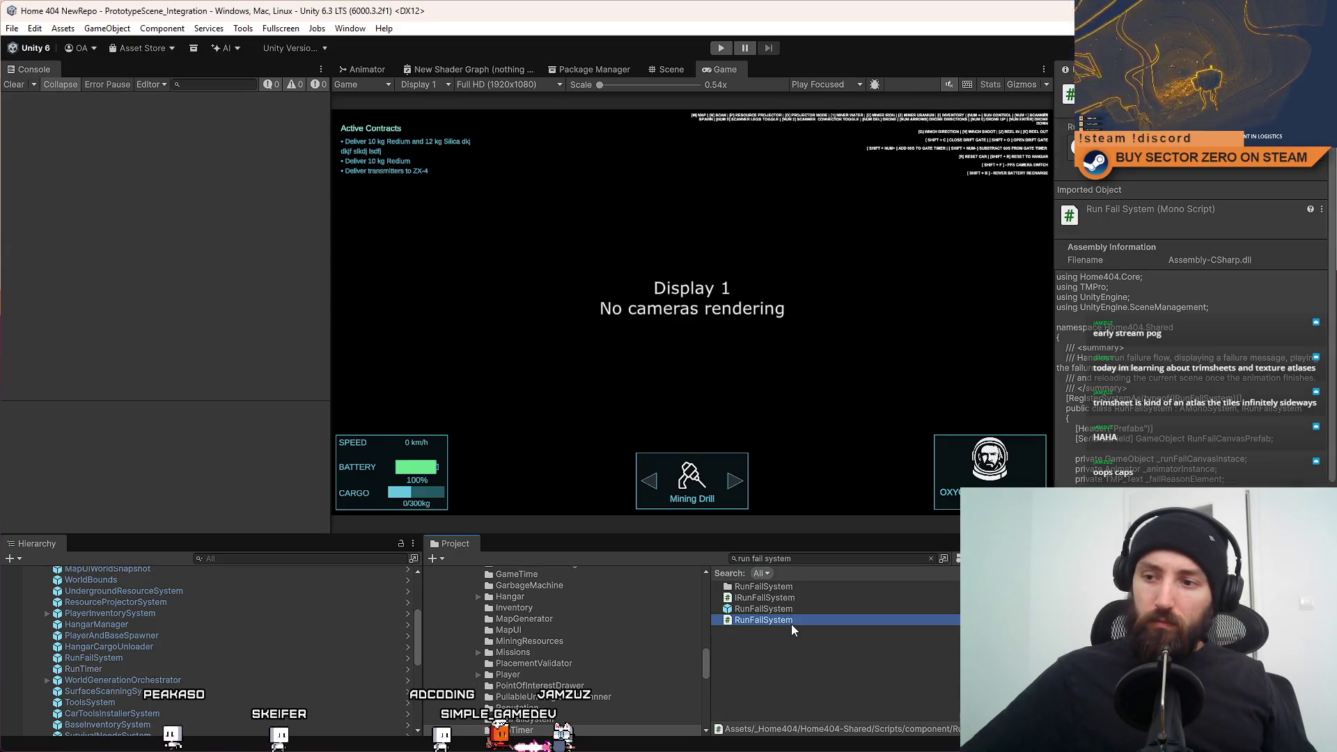
double_click(791, 624)
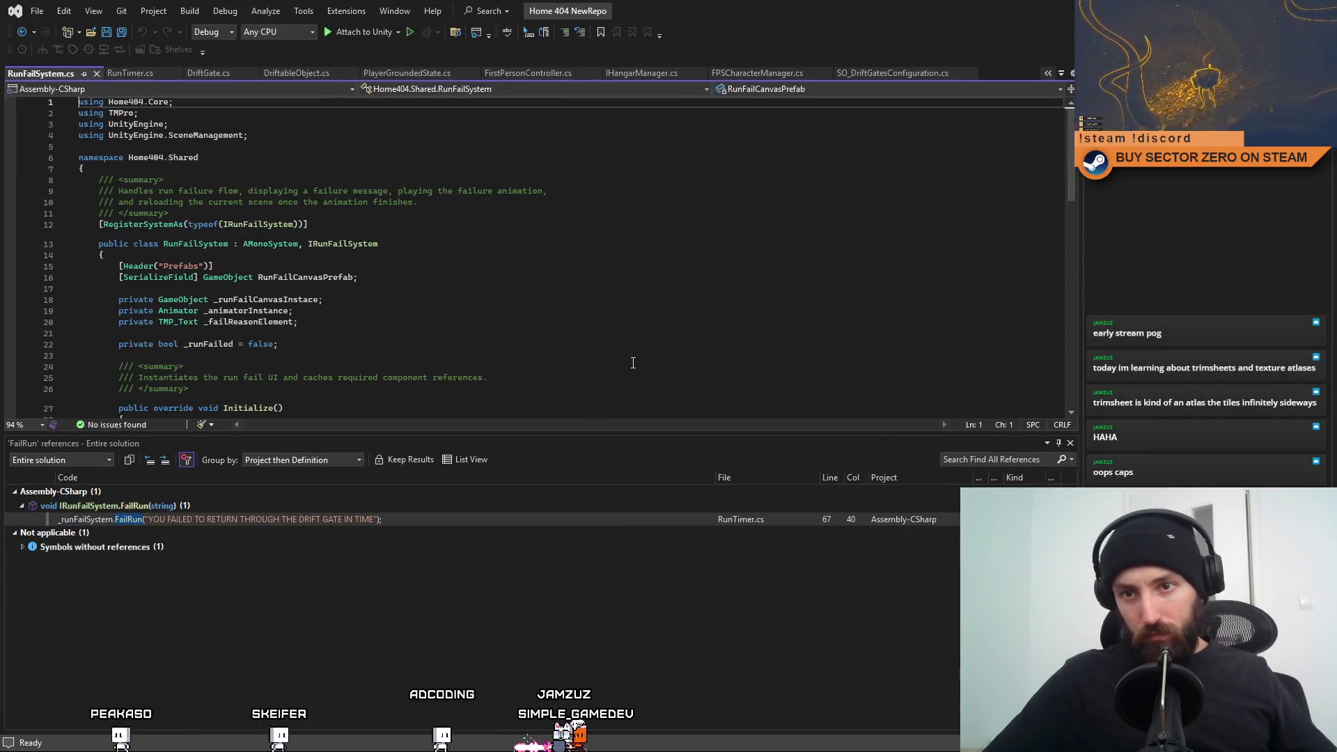
Look over the Update method and its summary comment, then close the FailRun references panel.
scroll(575, 299, "down", 10)
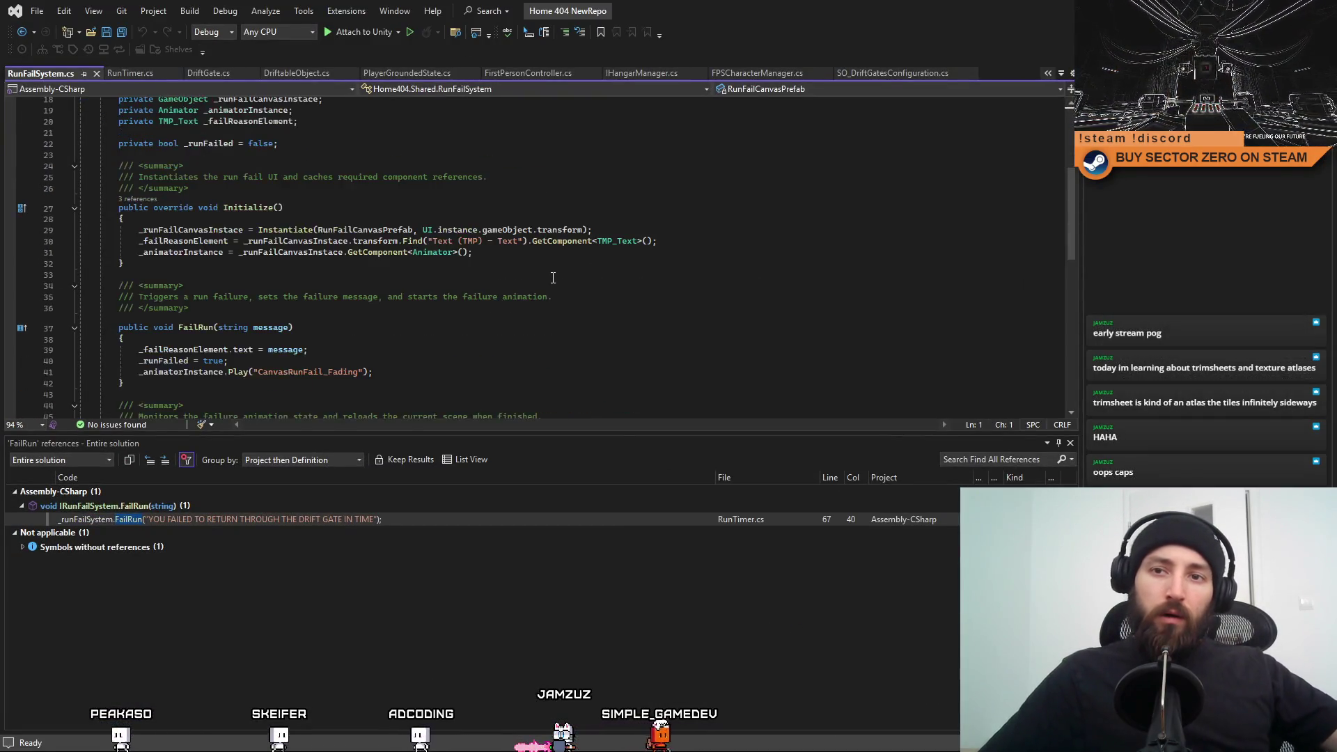
scroll(552, 278, "up", 1)
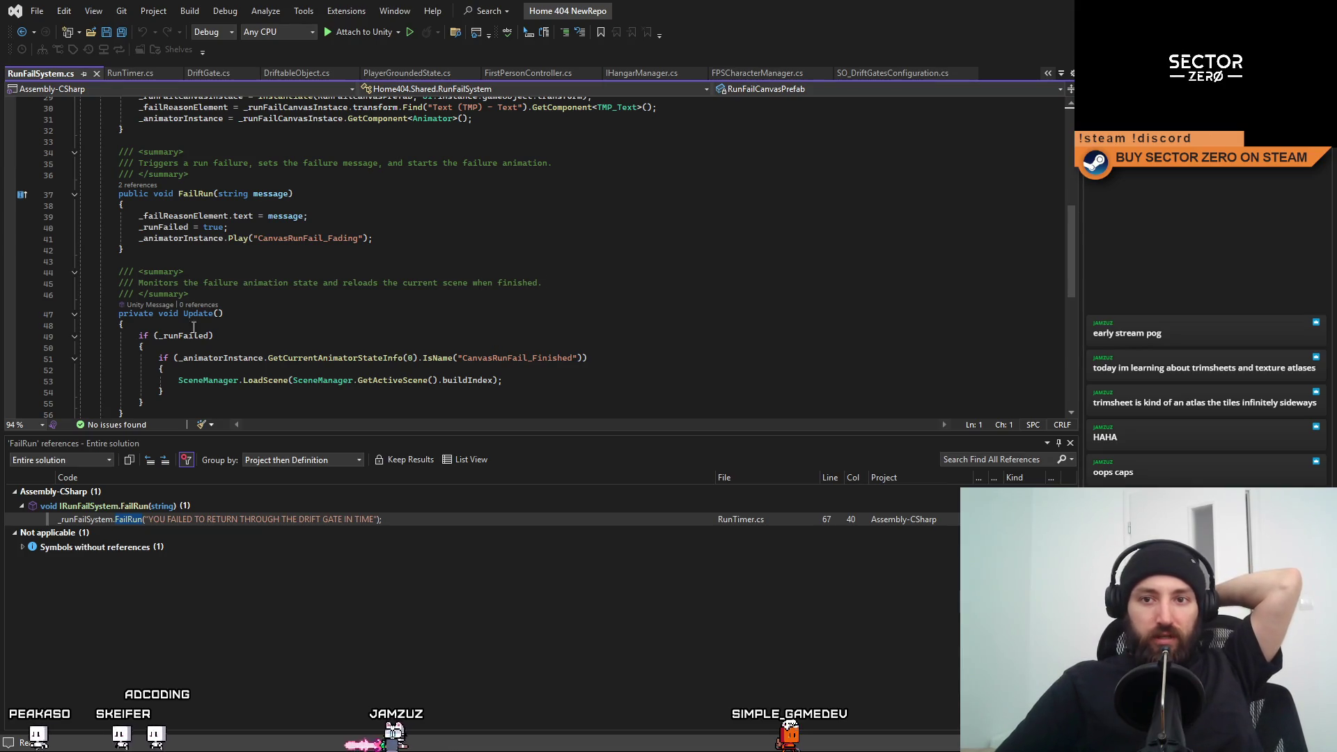
left_click(161, 325)
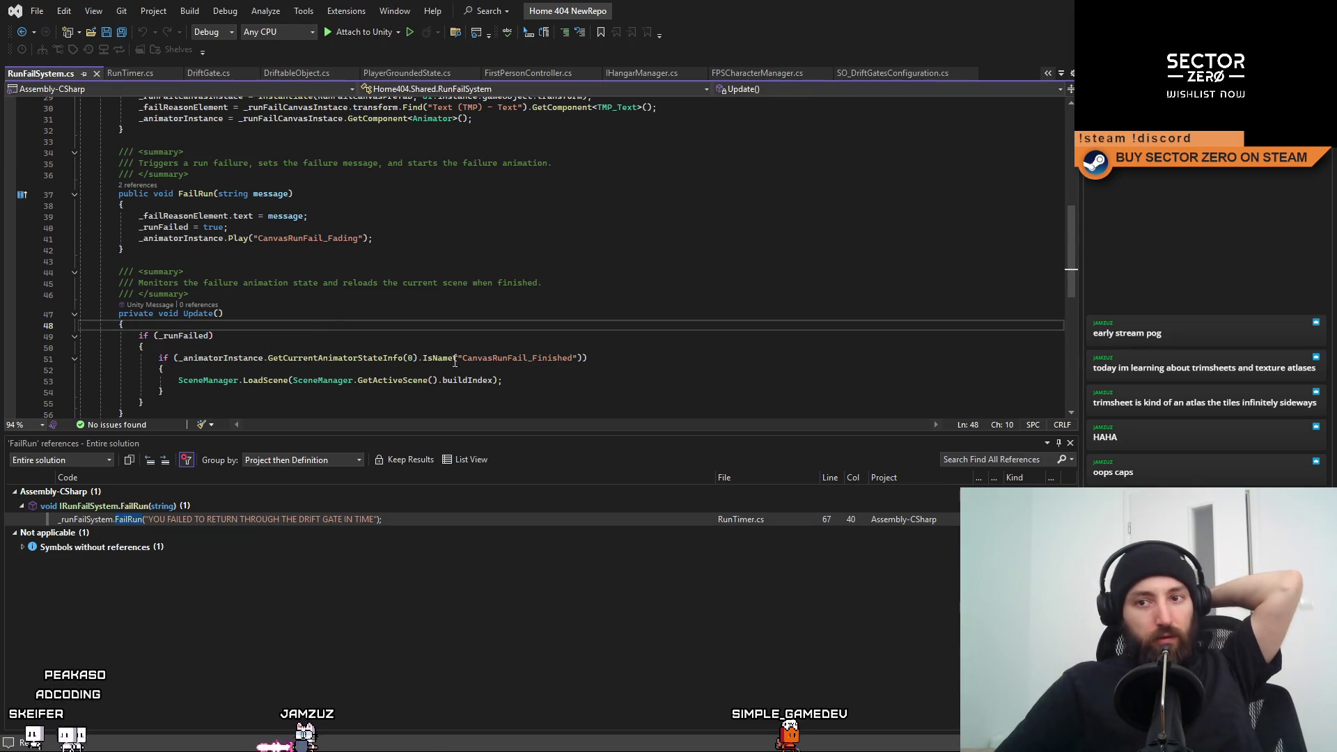
left_click(669, 358)
key("Up")
key("Up")
key("Up")
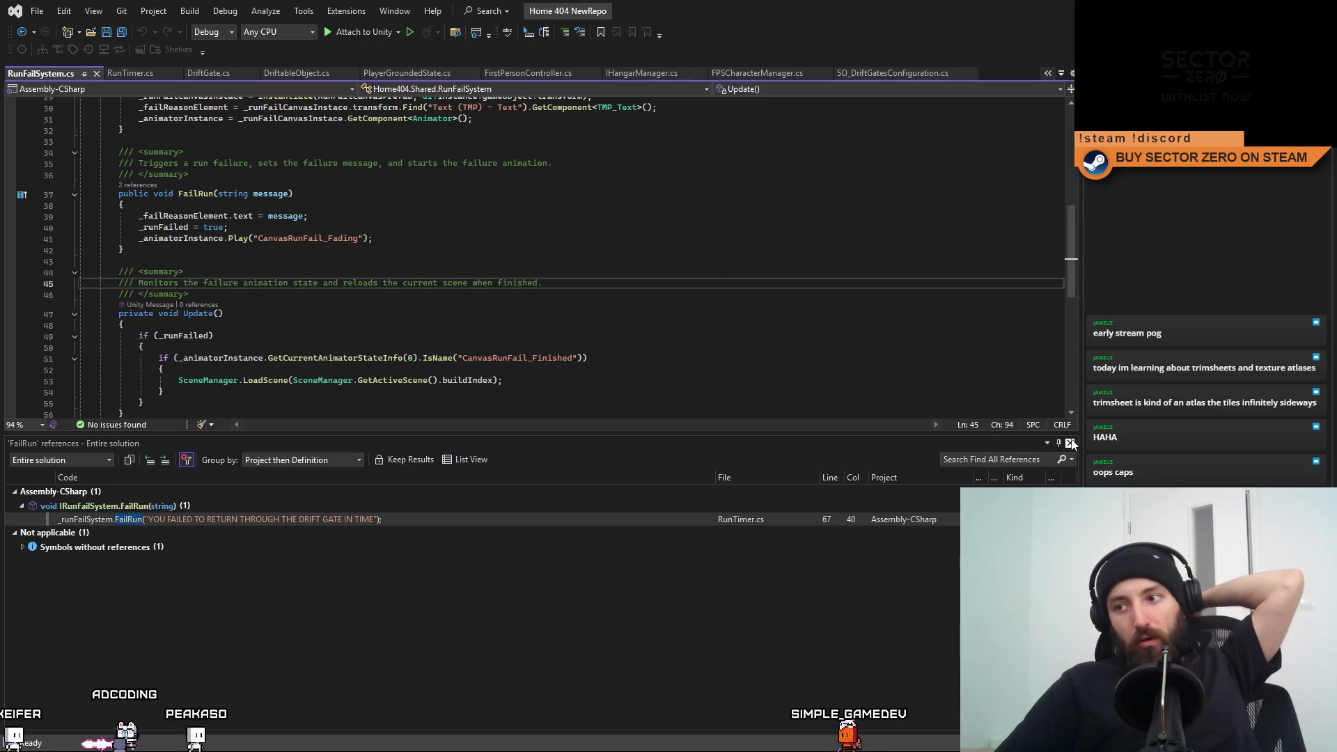
left_click(1071, 443)
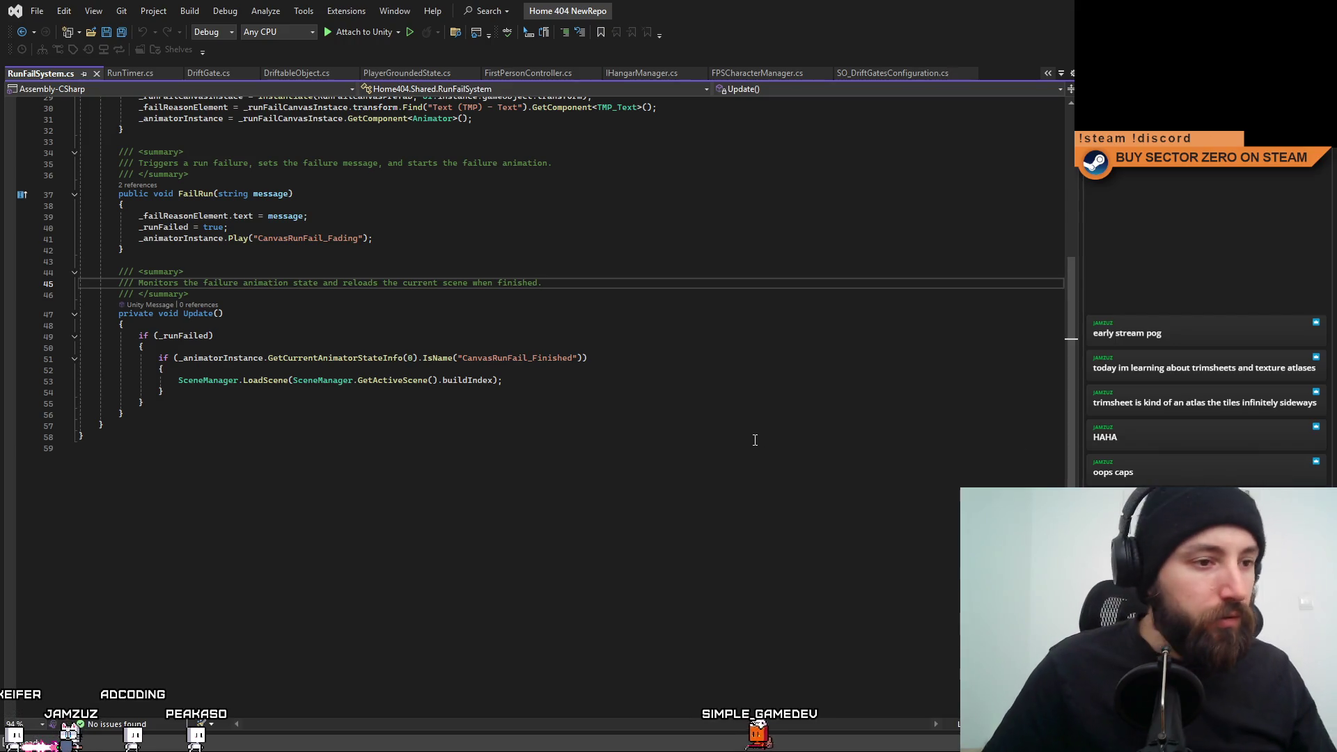
Inspect the _runFailed field and the scene reload line, ending on the empty line above _runFailed.
key("Down")
key("Down")
key("Down")
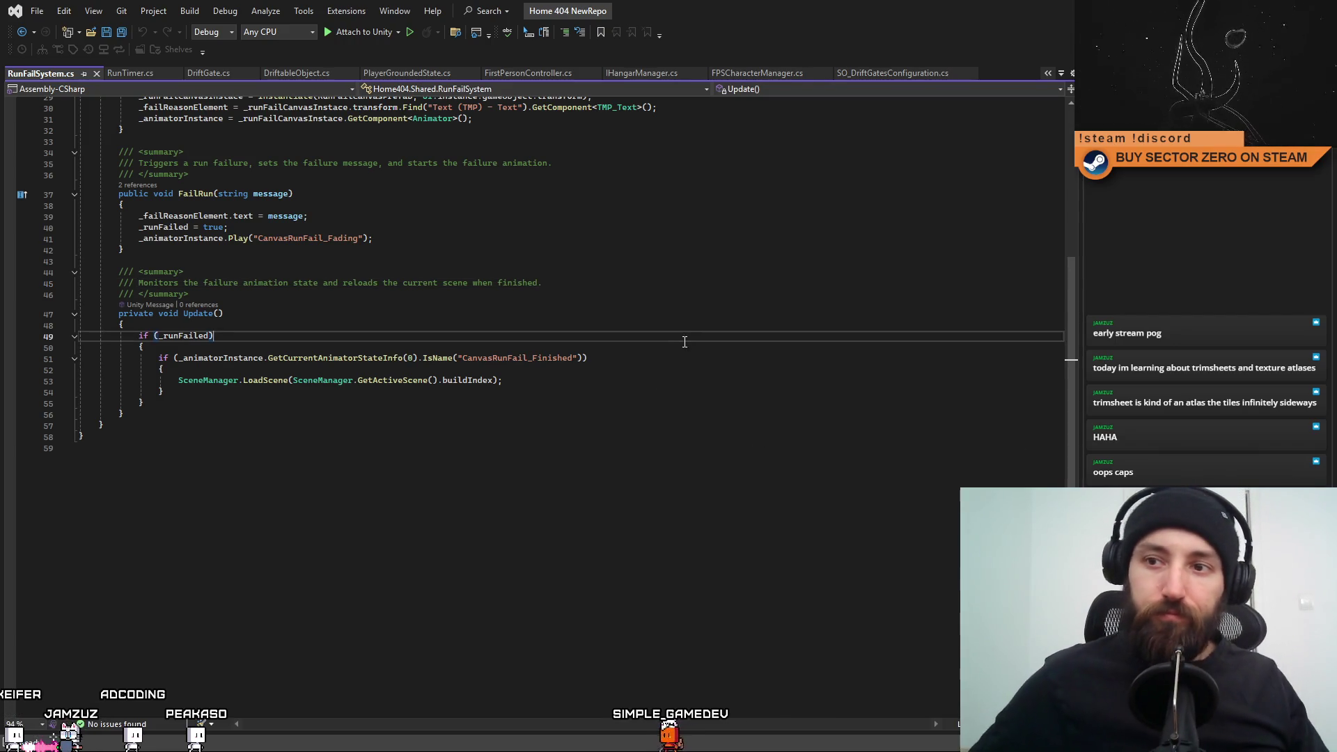
scroll(696, 404, "up", 10)
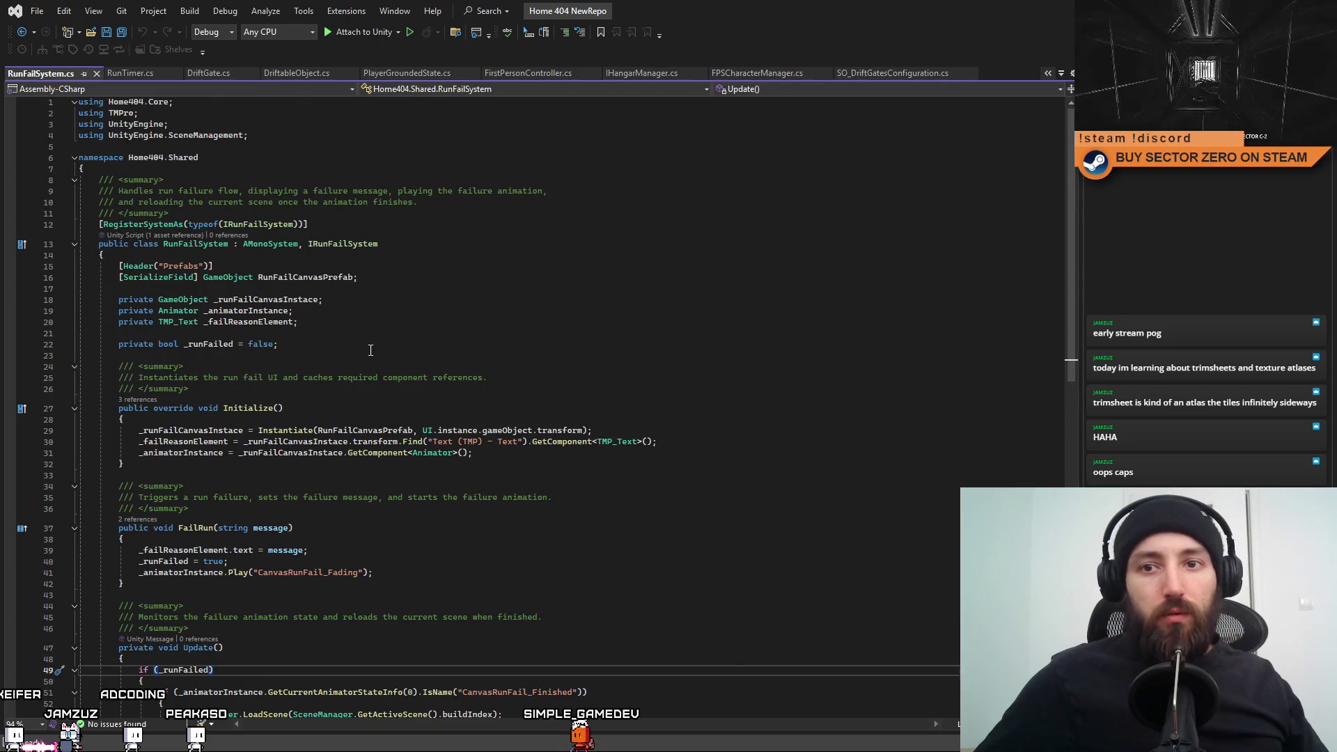
left_click(395, 341)
scroll(602, 383, "down", 5)
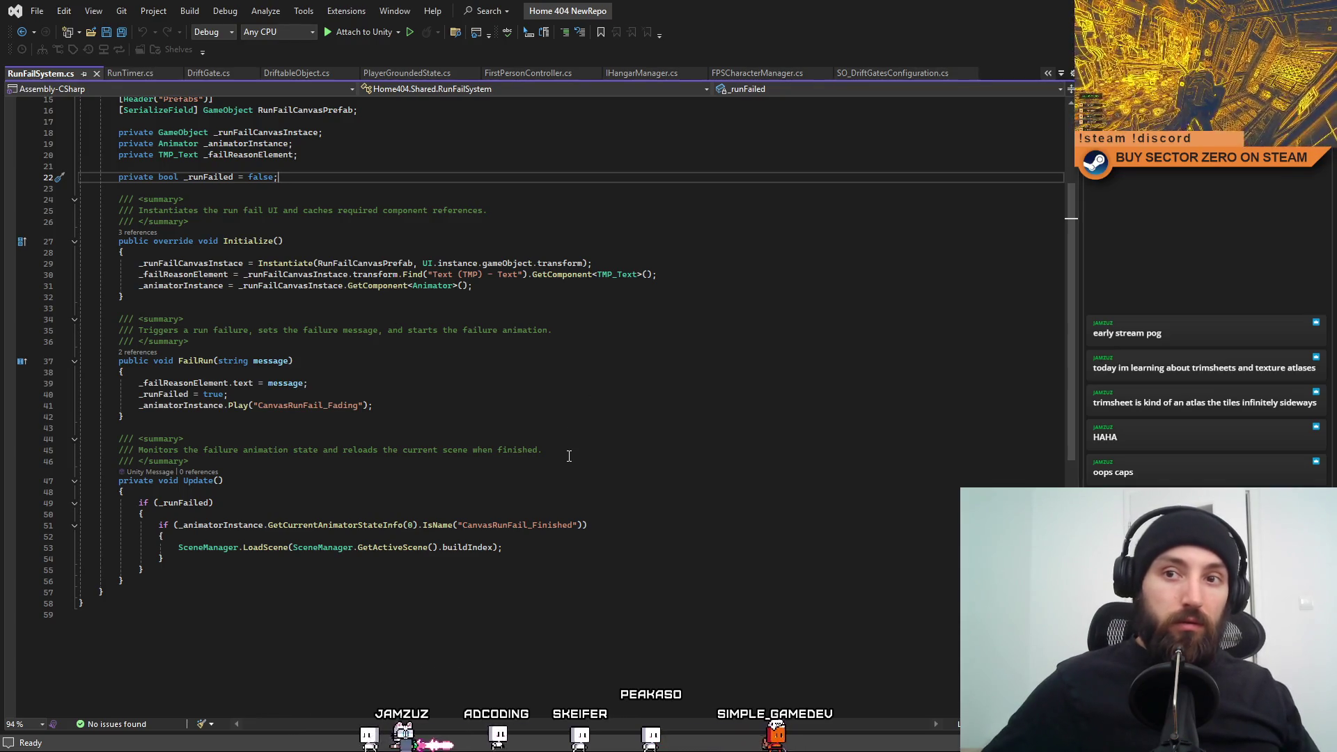
scroll(569, 457, "up", 4)
scroll(568, 457, "down", 2)
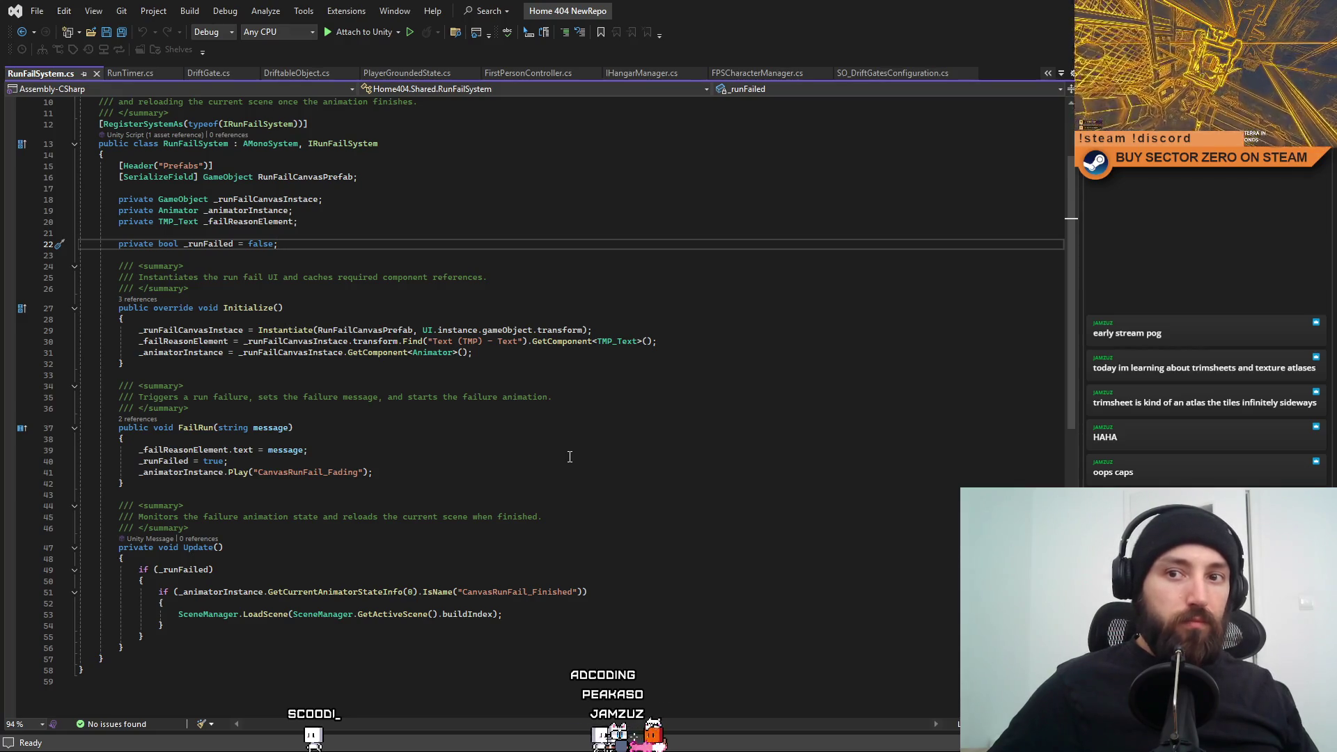
left_click(617, 618)
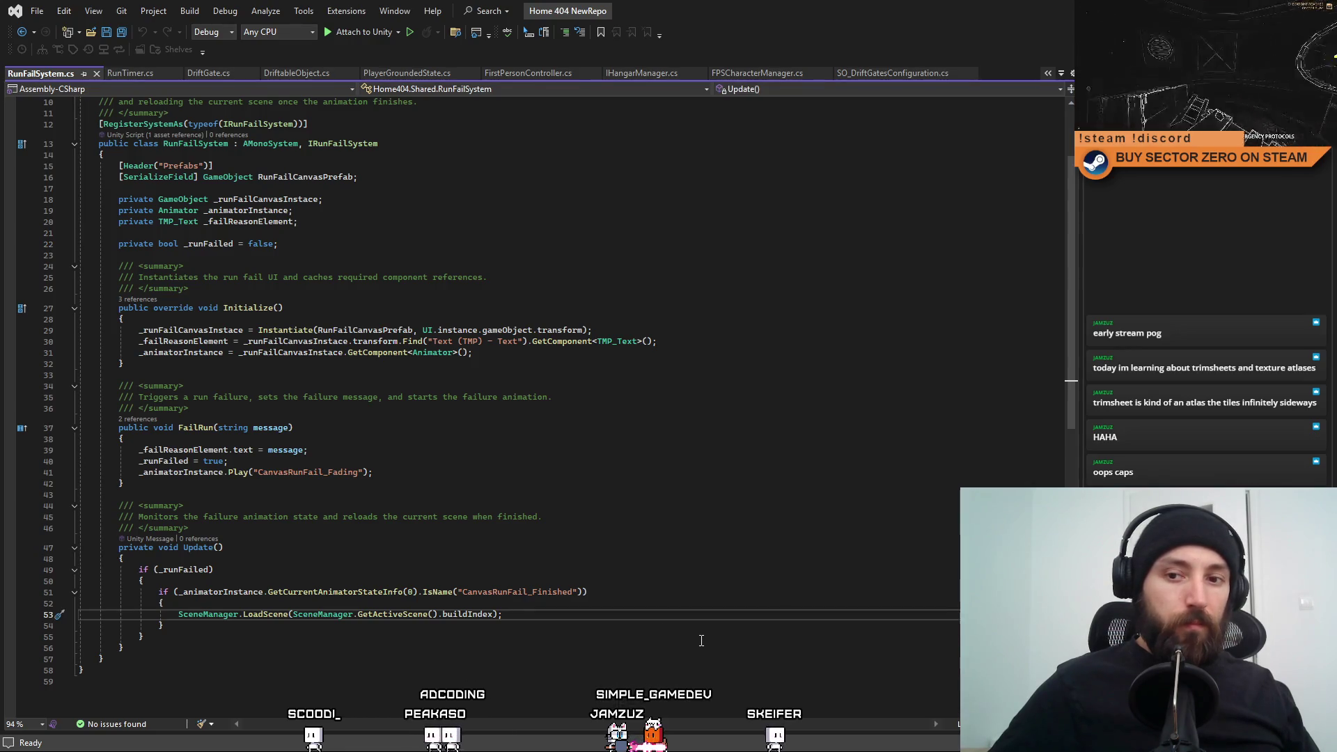
left_click(321, 245)
key("Up")
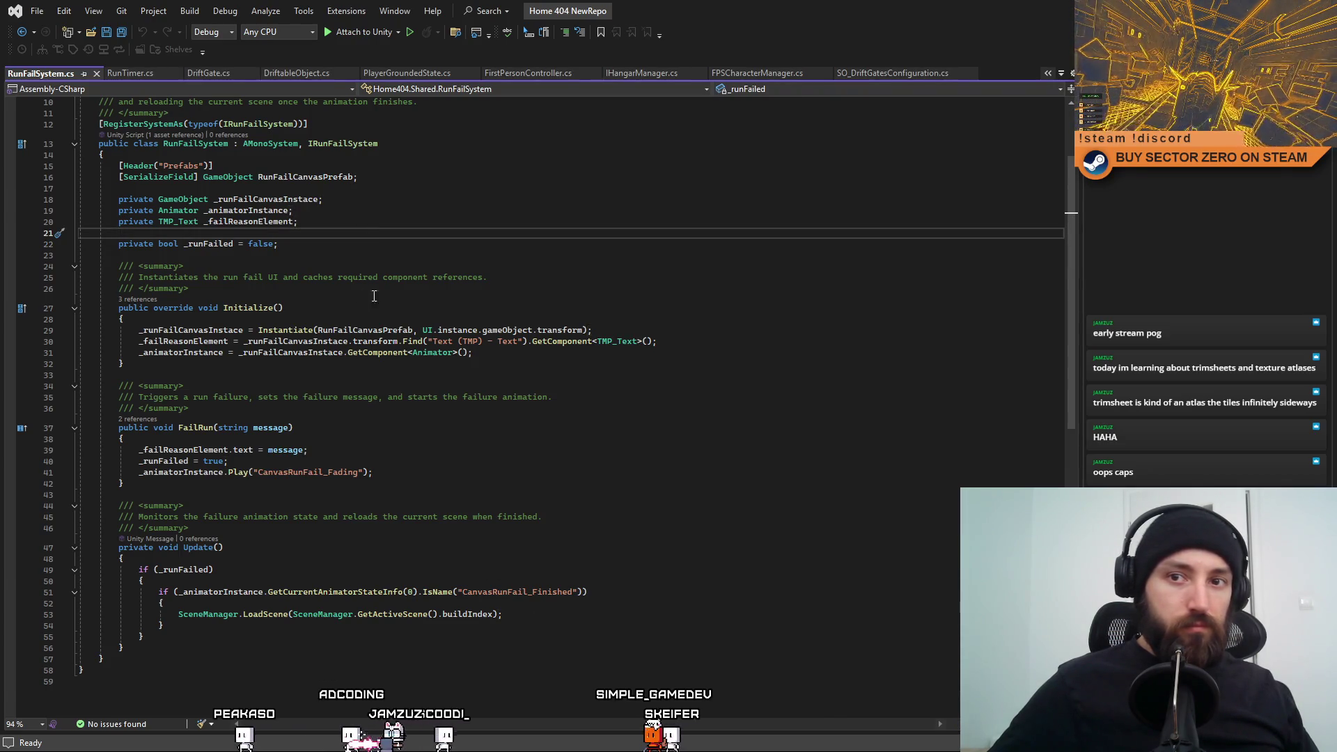
scroll(374, 296, "up", 1)
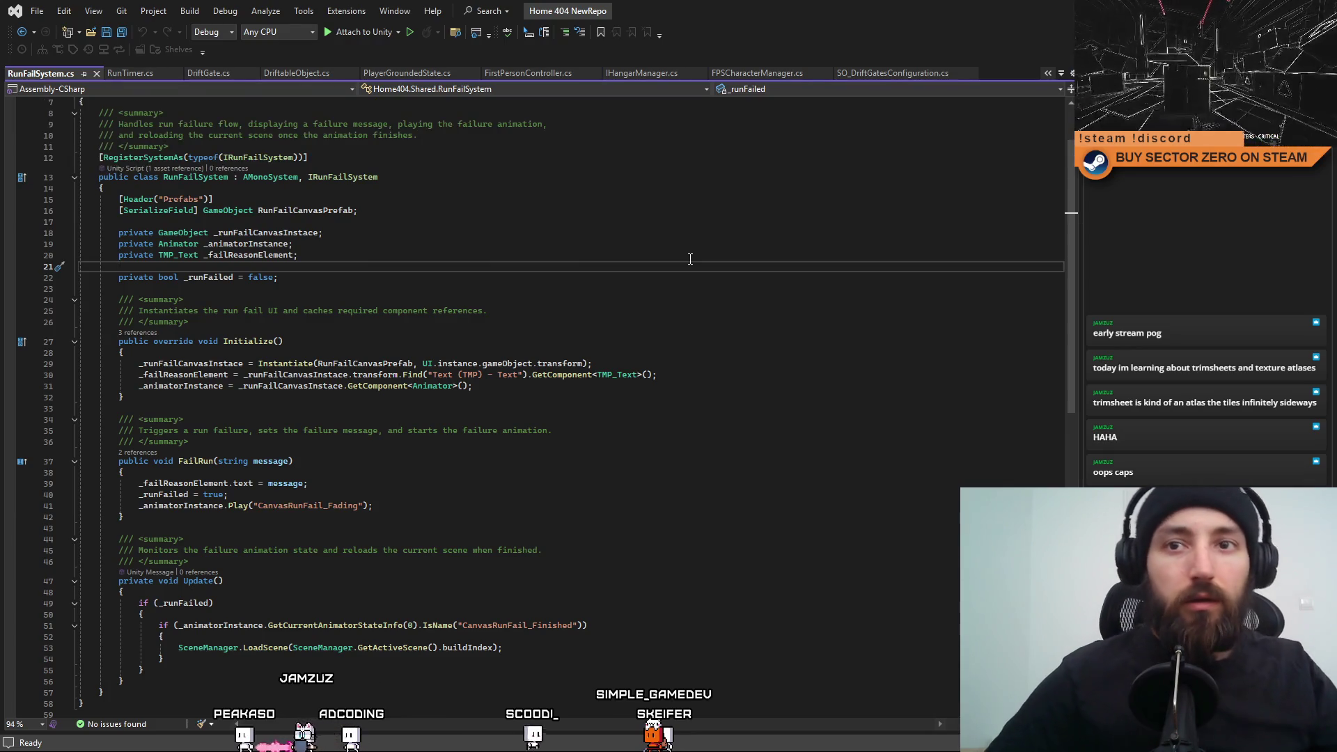
Insert '[SerializeField] bool restartGame = false;' on a new line below the RunFailCanvasPrefab field.
key("Up")
key("Up")
key("Up")
key("Return")
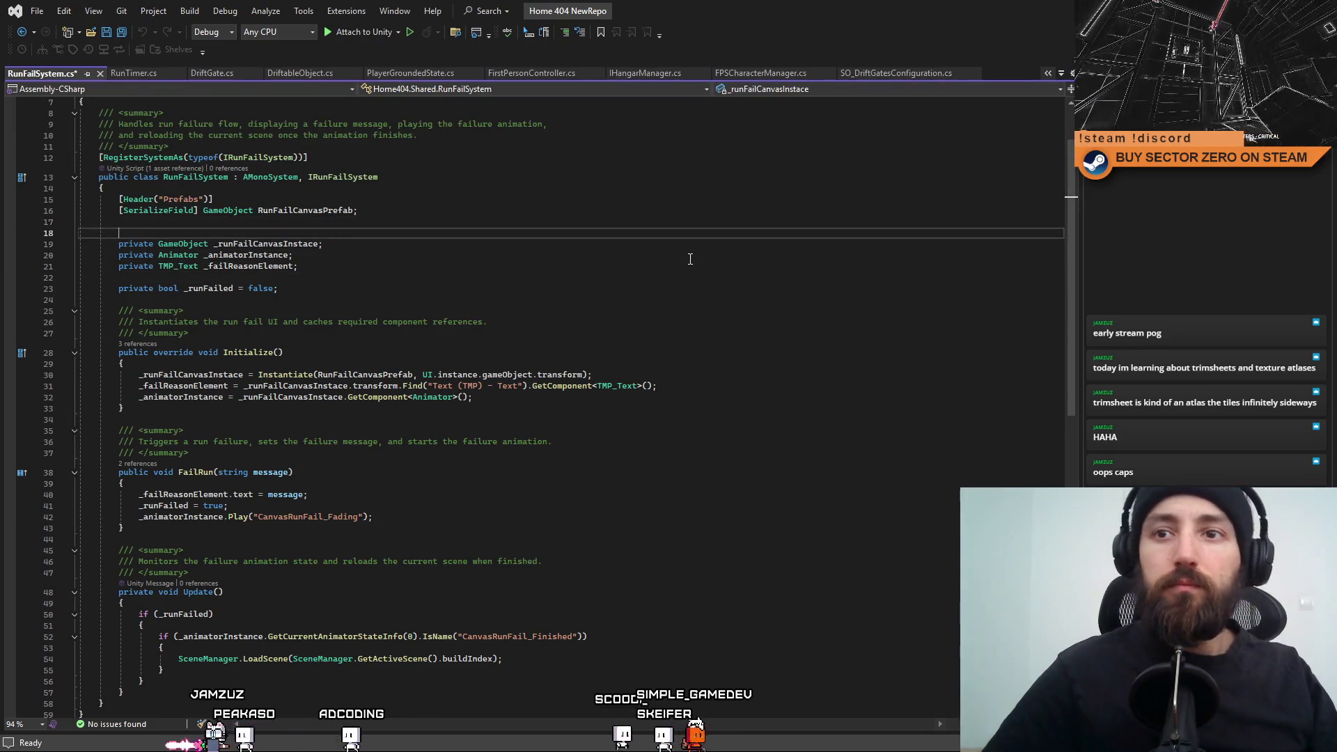
key("Return")
key("Up")
key("Up")
type("[SerializeField] bool ")
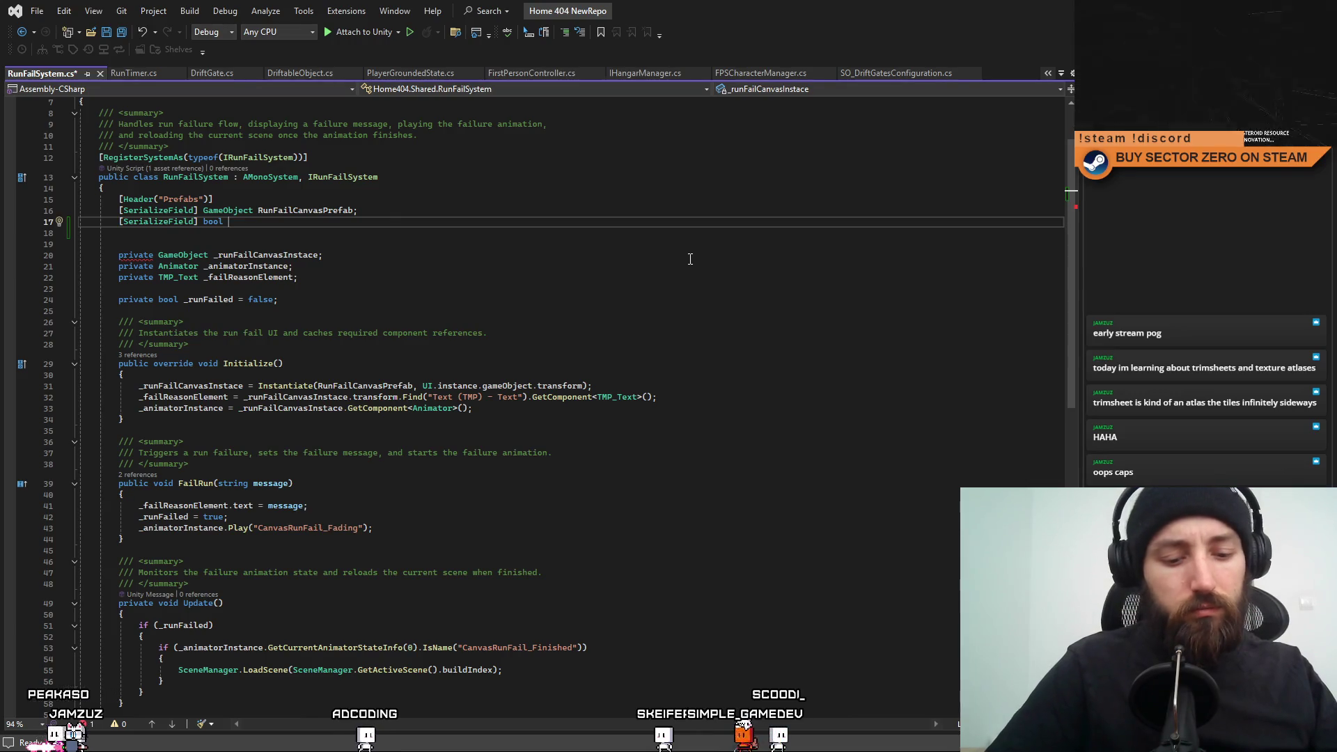
type("l")
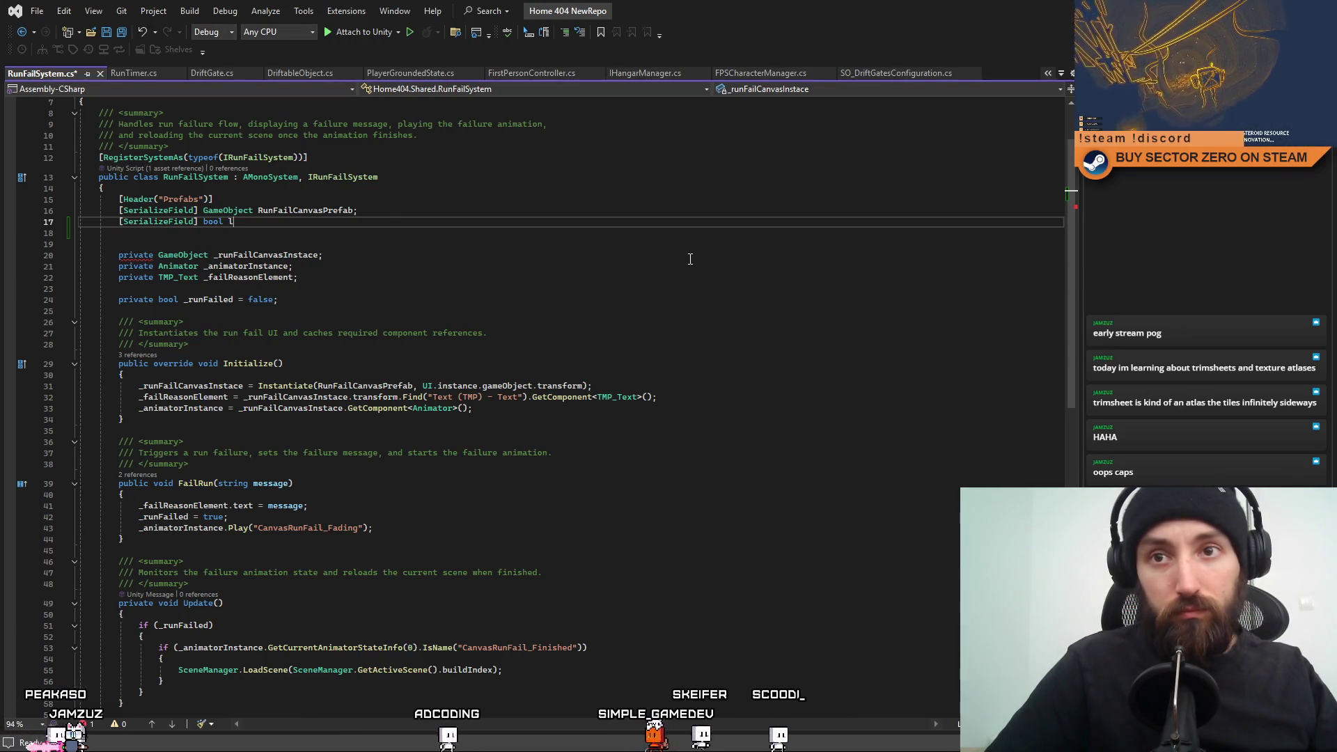
key("BackSpace")
type("restartGan")
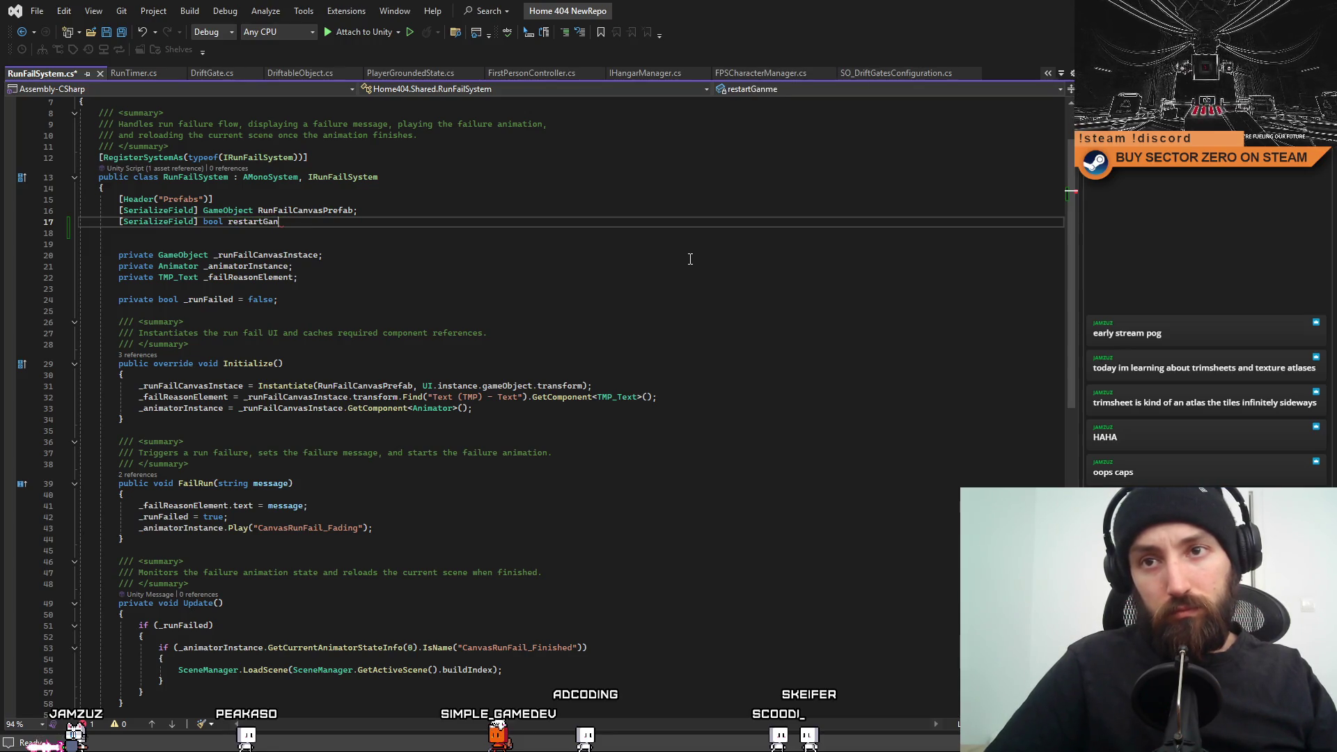
key("BackSpace")
type("me = false;")
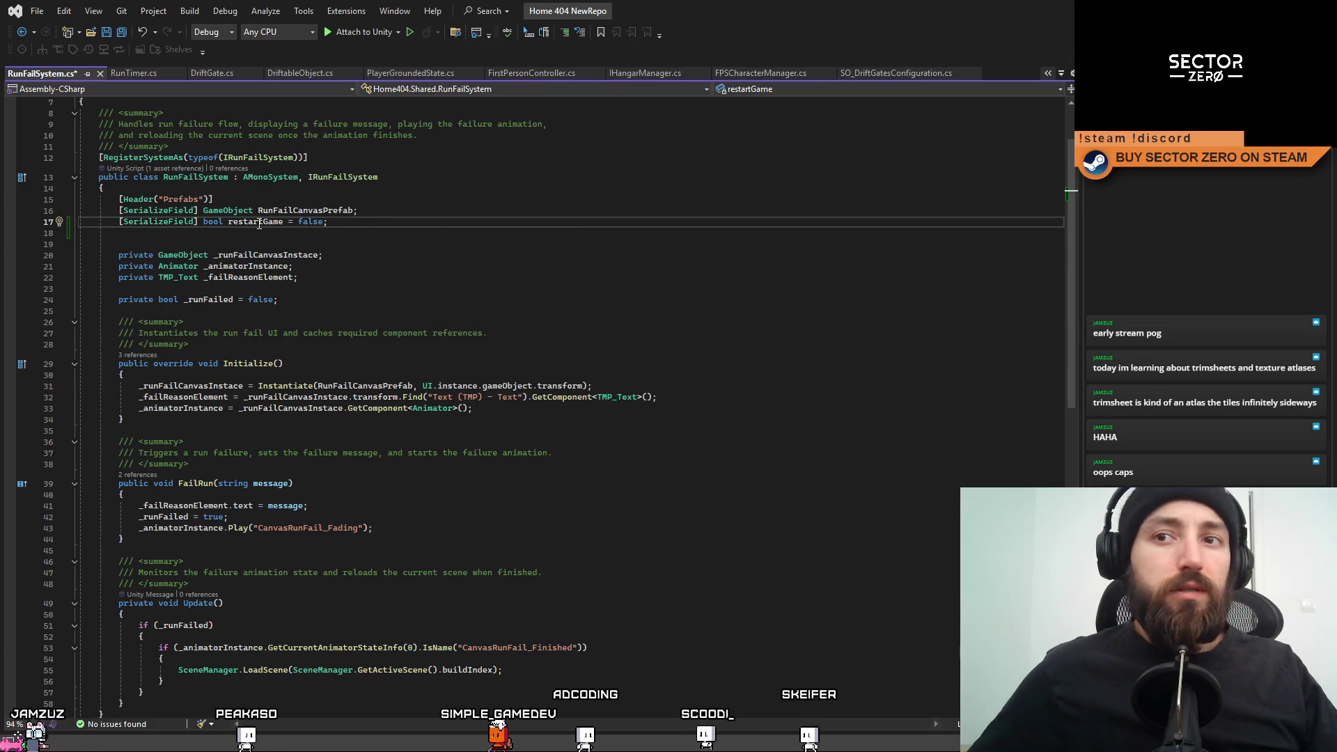
key("Down")
key("Down")
key("Down")
scroll(541, 292, "down", 8)
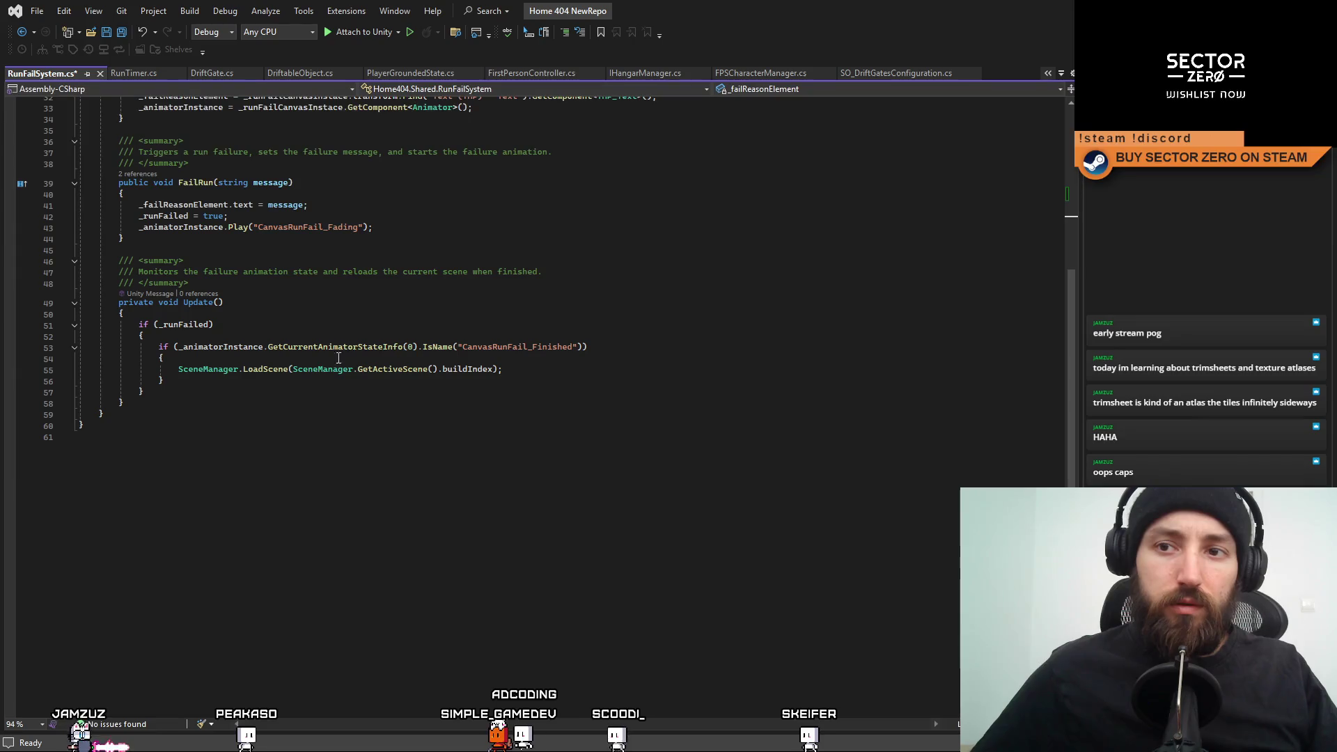
Wrap the SceneManager.LoadScene line in an 'if (restartGame) { }' block.
left_click(211, 363)
key("Return")
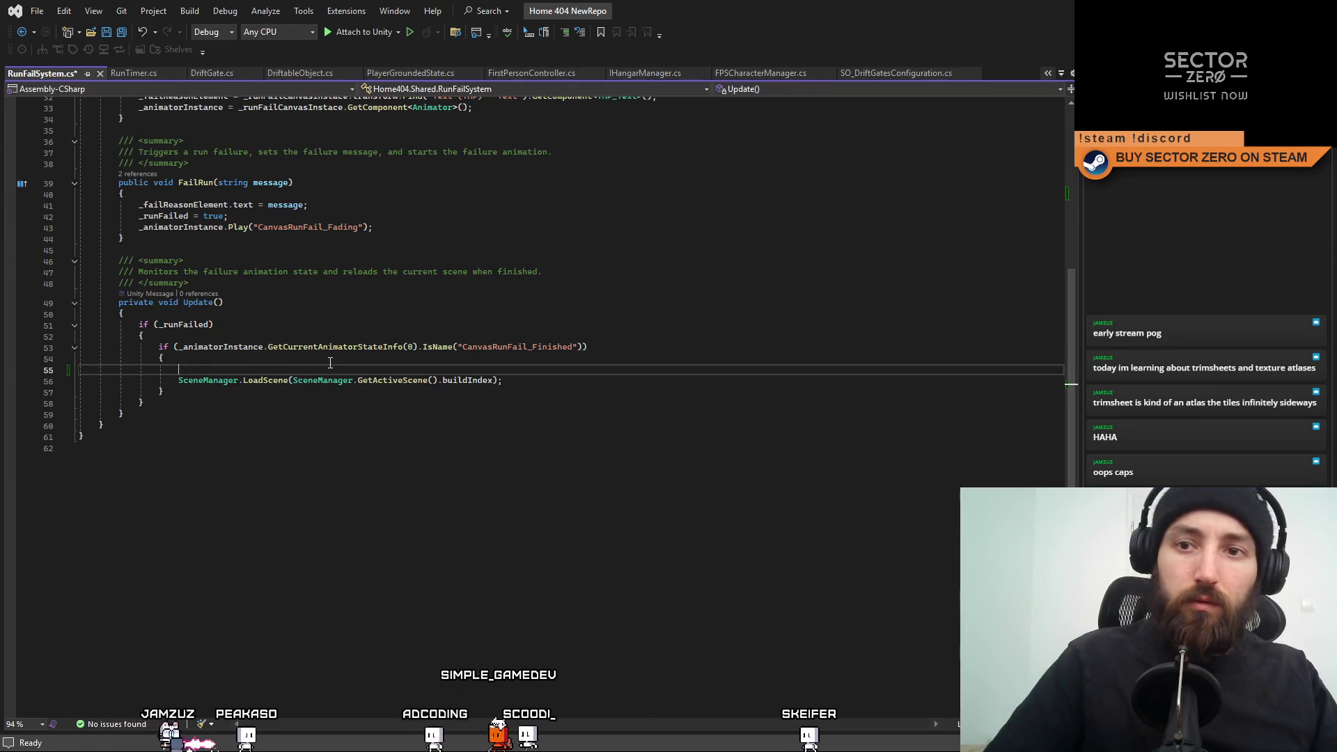
type("if() {")
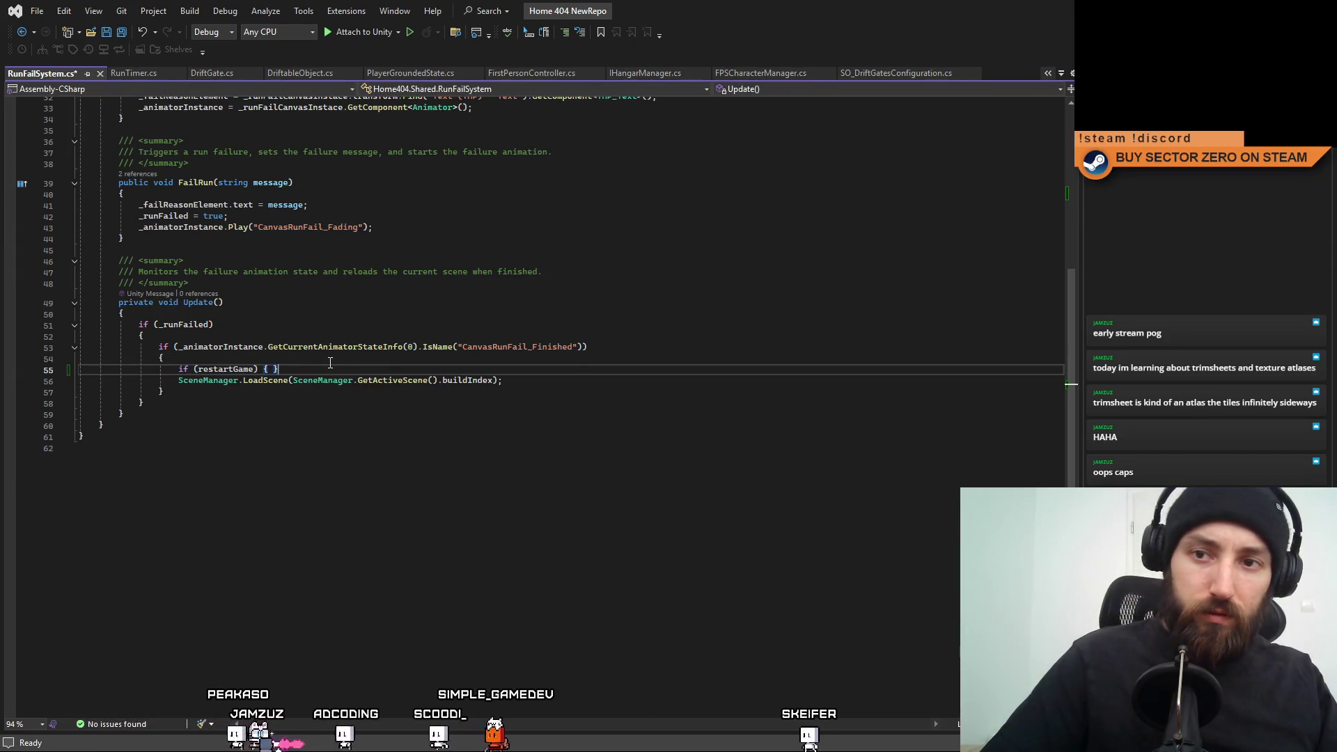
key("Down")
key("End")
key("Return")
type("}")
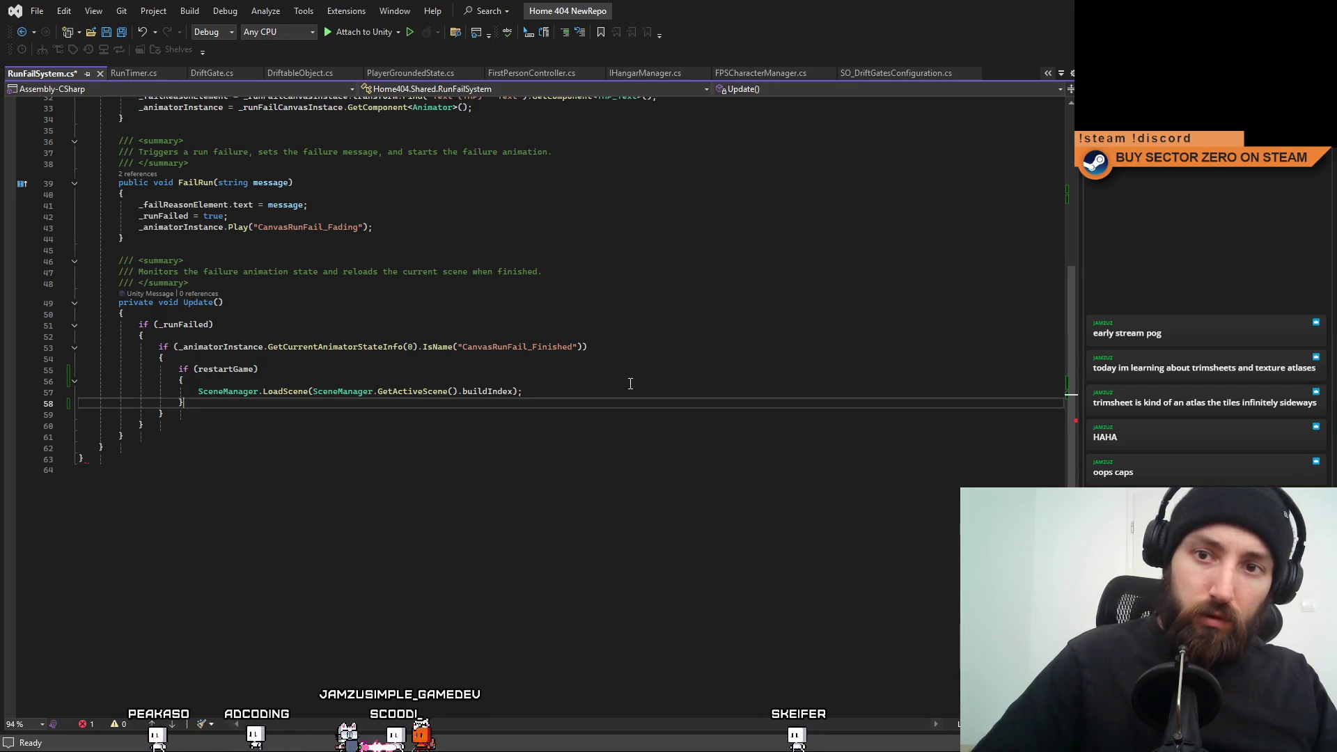
Add an empty else { } block right after the restartGame if block.
key("Return")
type("else")
key("Return")
type("{")
key("Return")
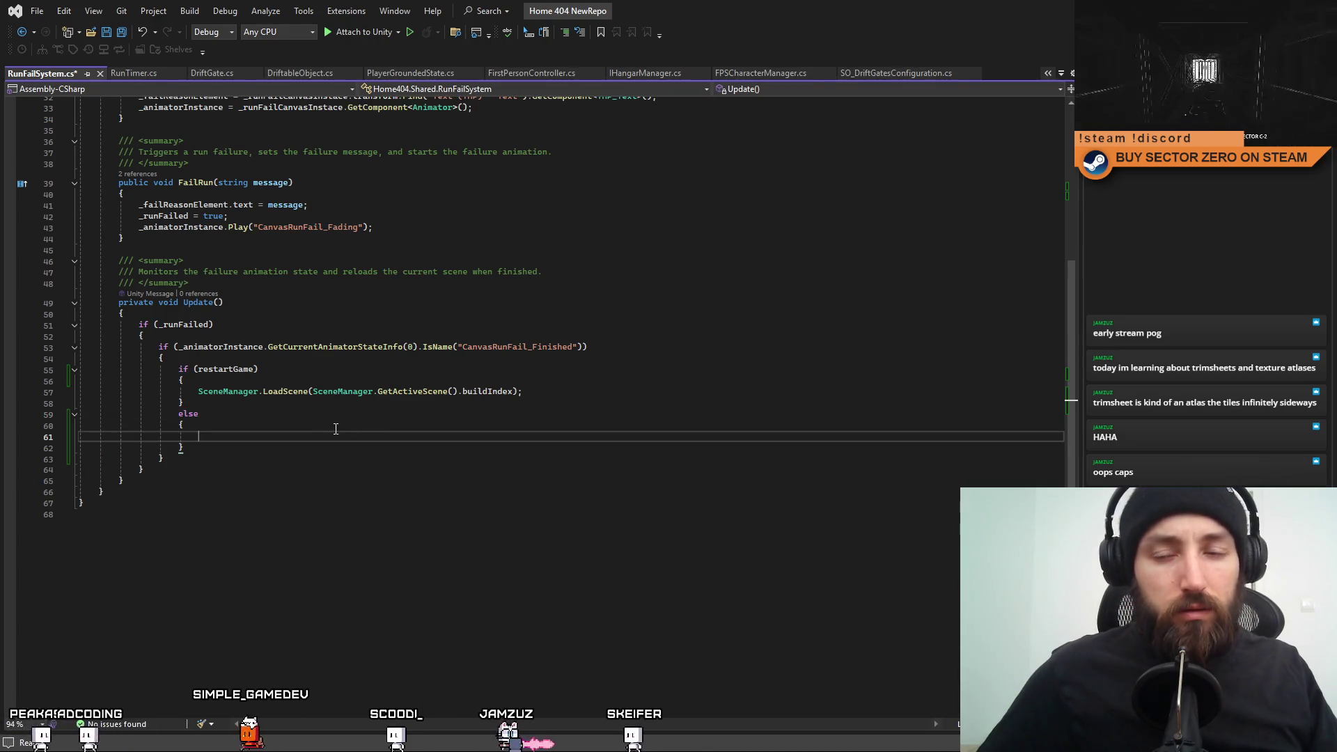
left_click(317, 426)
left_click(362, 437)
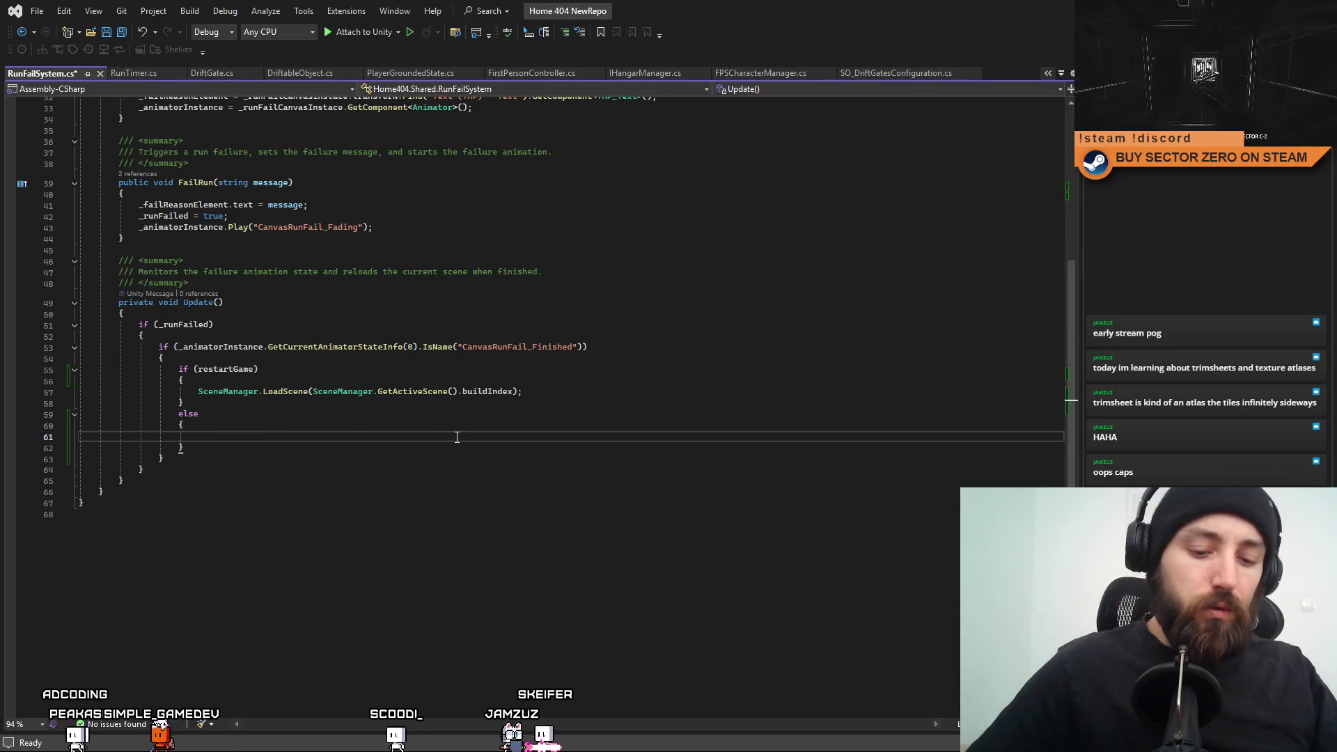